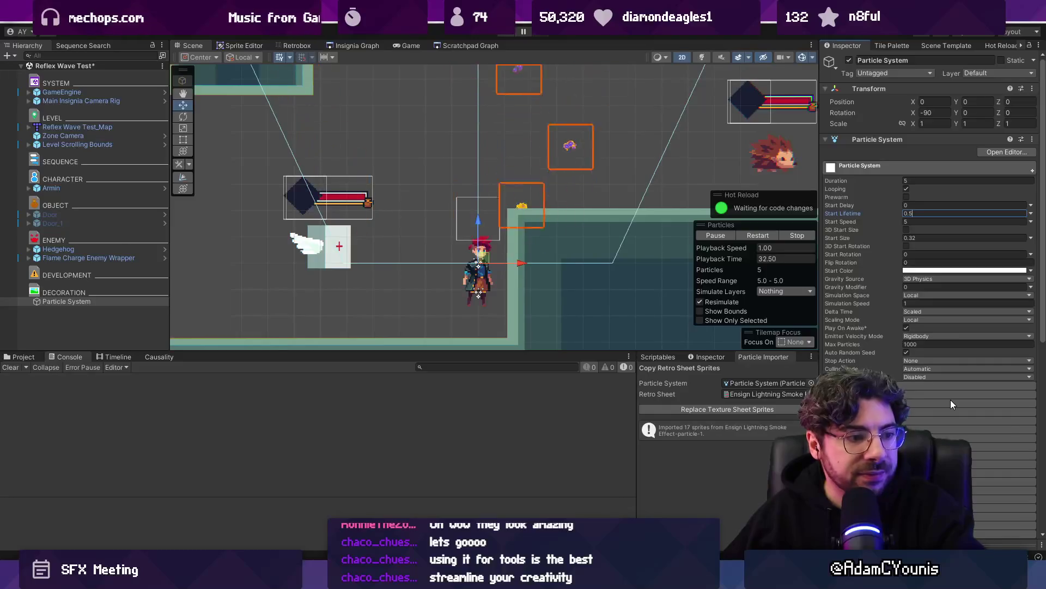
Set the particle Start Speed to 1 with a 0.5 Start Lifetime, and expand the Shape module
click(920, 392)
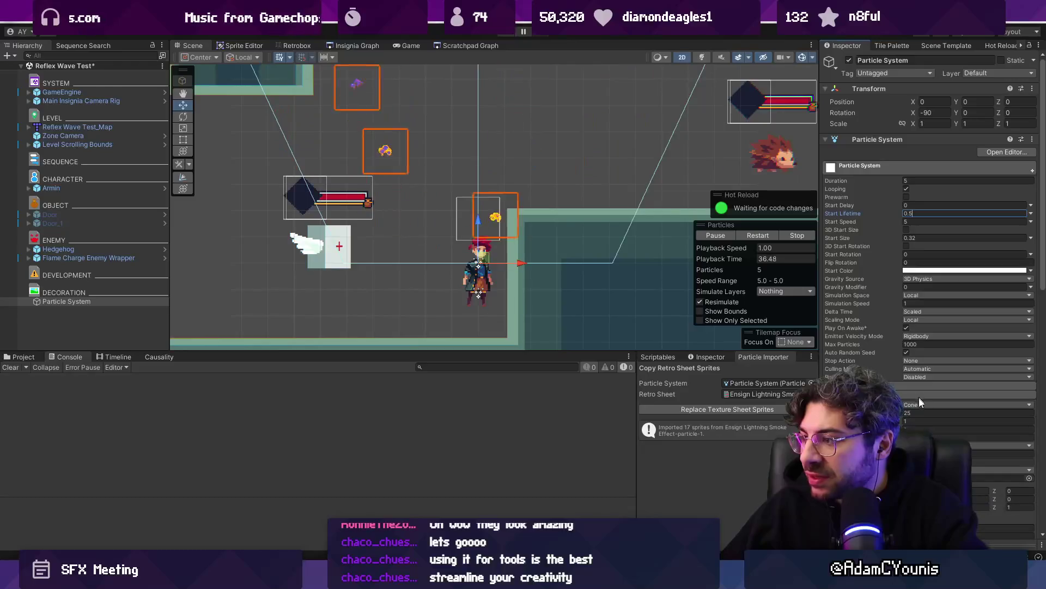
key(Tab)
text(1)
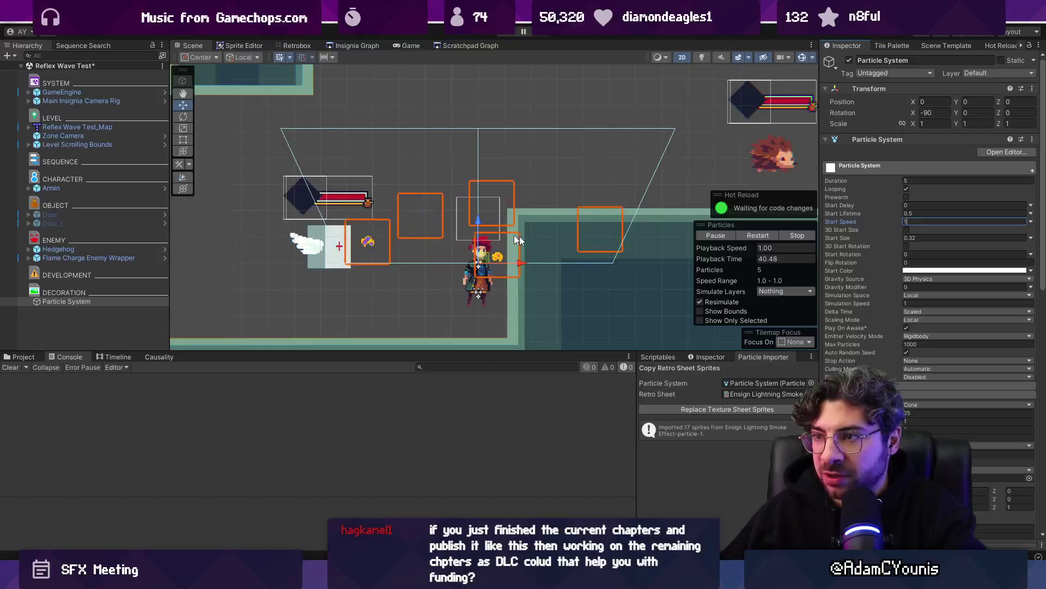
scroll(459, 237, up, 5)
scroll(451, 239, down, 5)
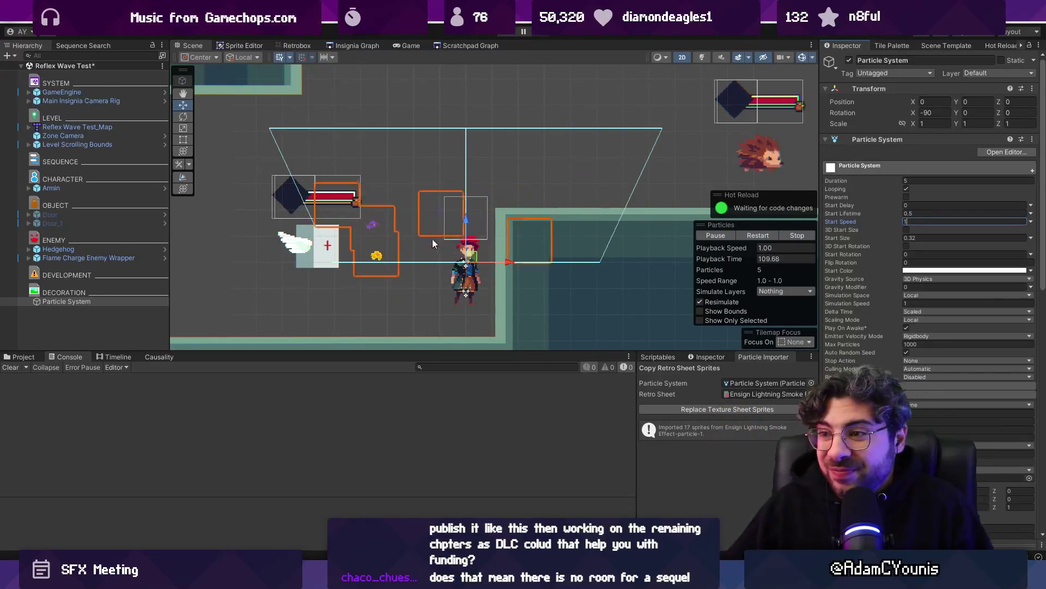
Drag the Scene/Console splitter downward to make the Scene view taller
drag(419, 352, 411, 396)
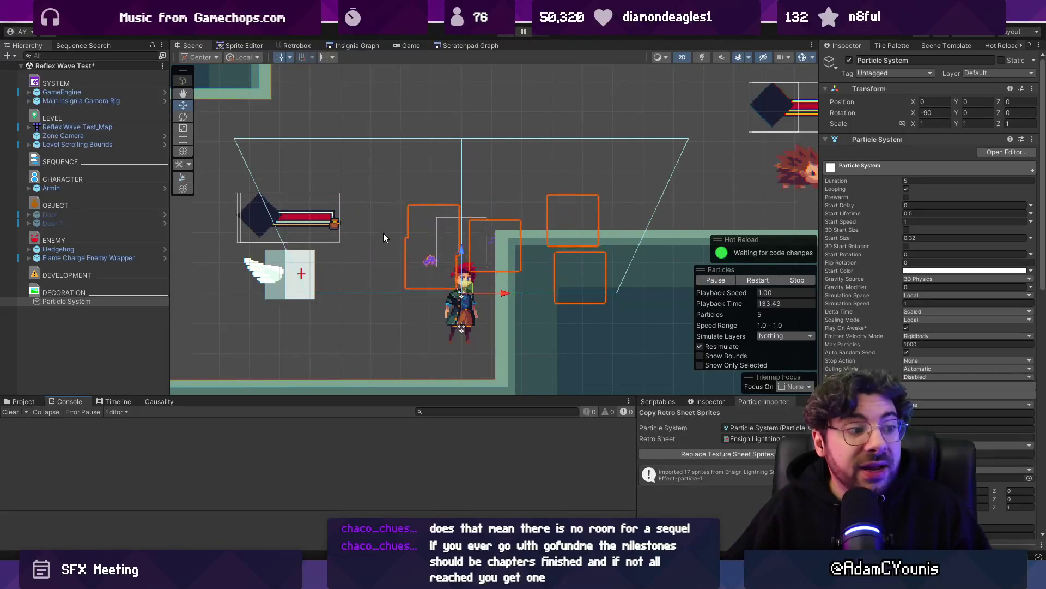
Zoom around the Scene view and check ParticleImporter.cs in the code editor
scroll(468, 304, up, 5)
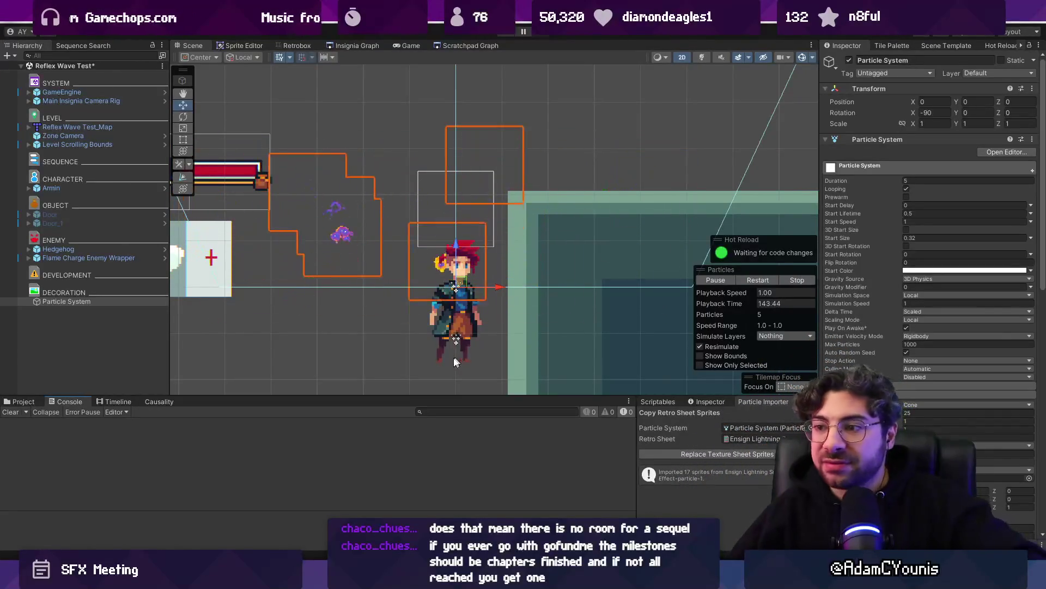
scroll(414, 343, down, 4)
scroll(435, 245, down, 1)
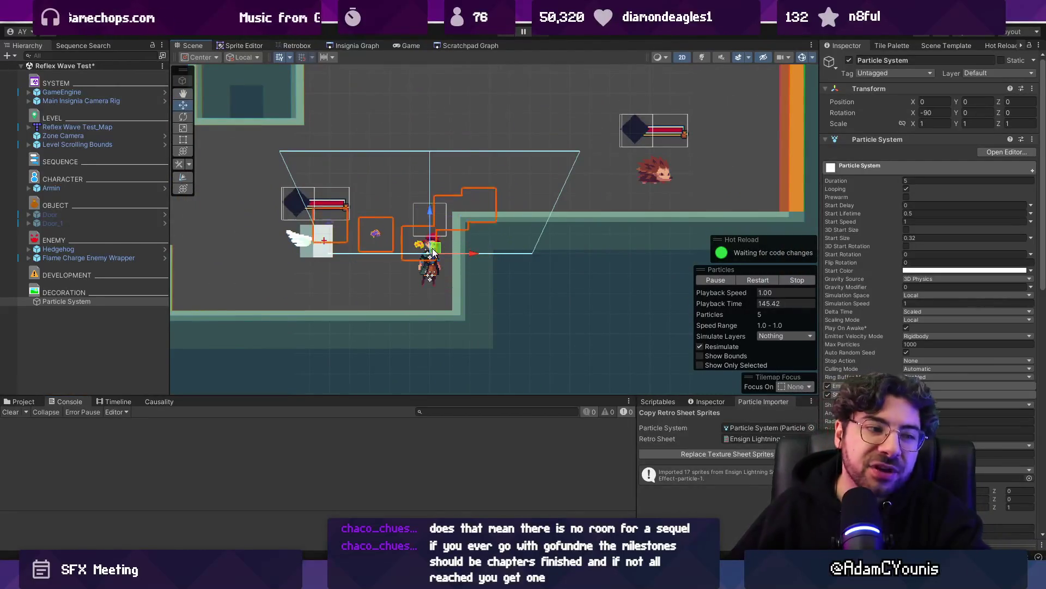
scroll(378, 221, up, 2)
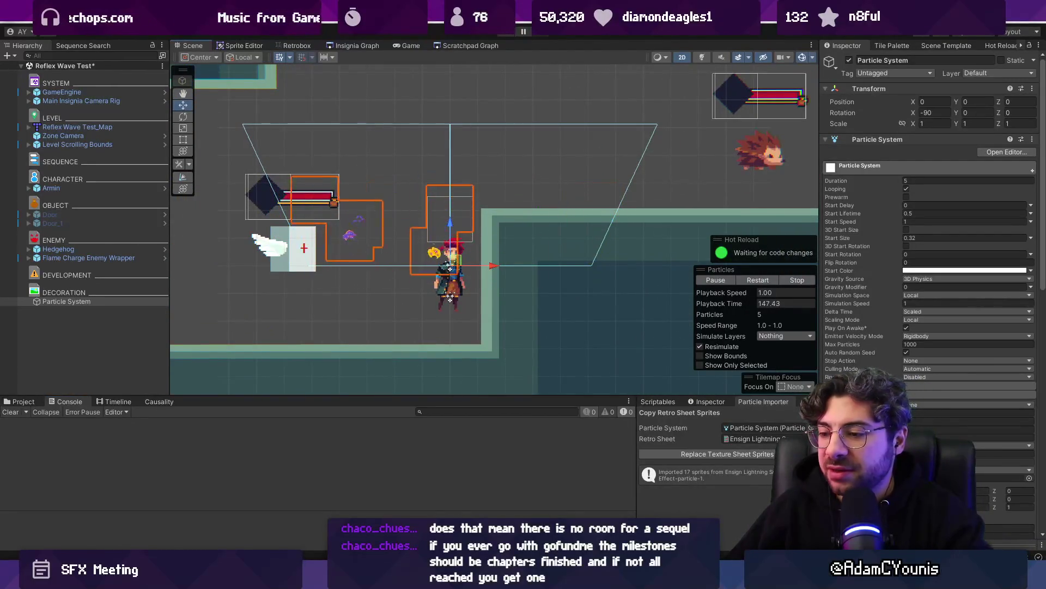
mouse_move(404, 578)
click(403, 498)
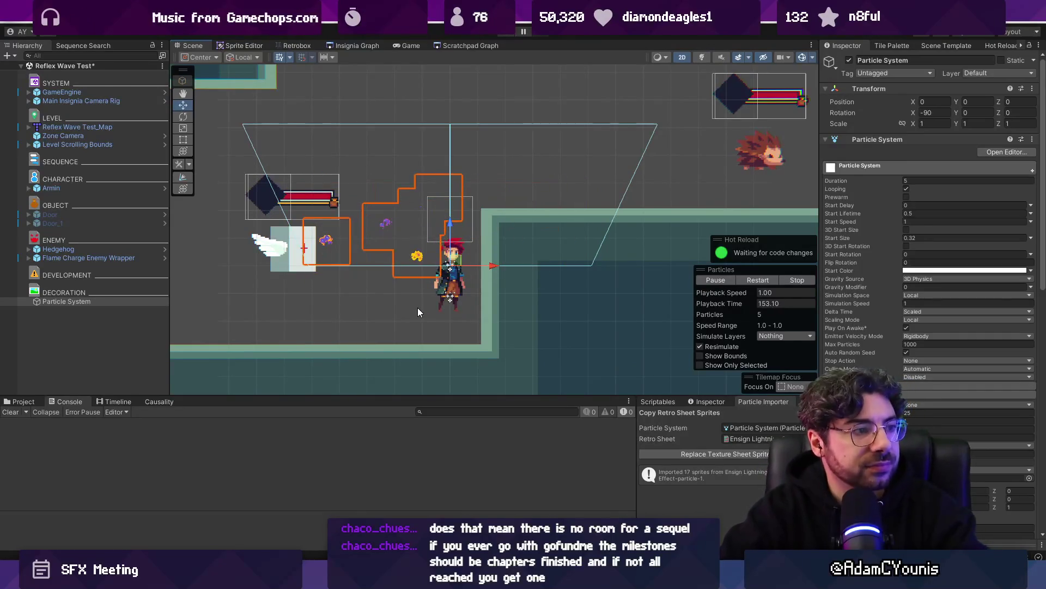
Open Unity Search and search for 'ing'
key(ctrl+a)
key(ctrl+k)
text(ing)
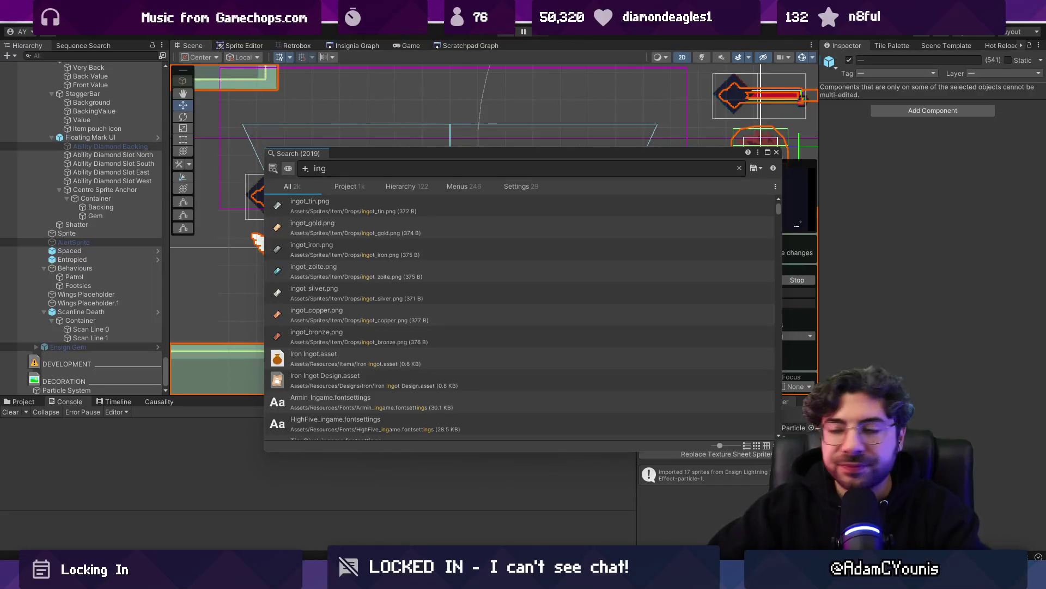
Close Search and select Armin and the Particle System to compare them
key(Escape)
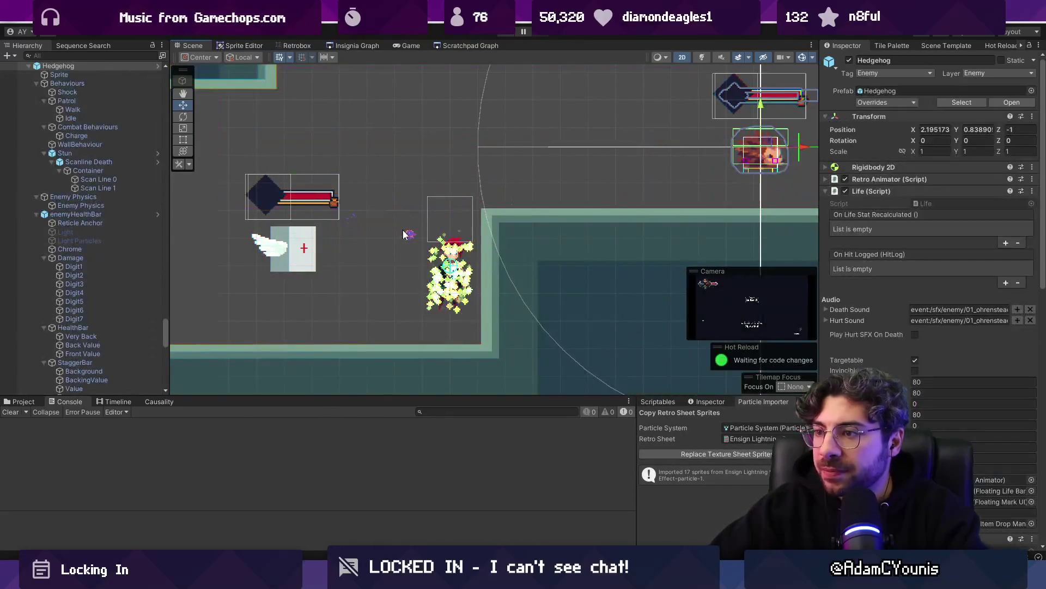
scroll(398, 230, up, 3)
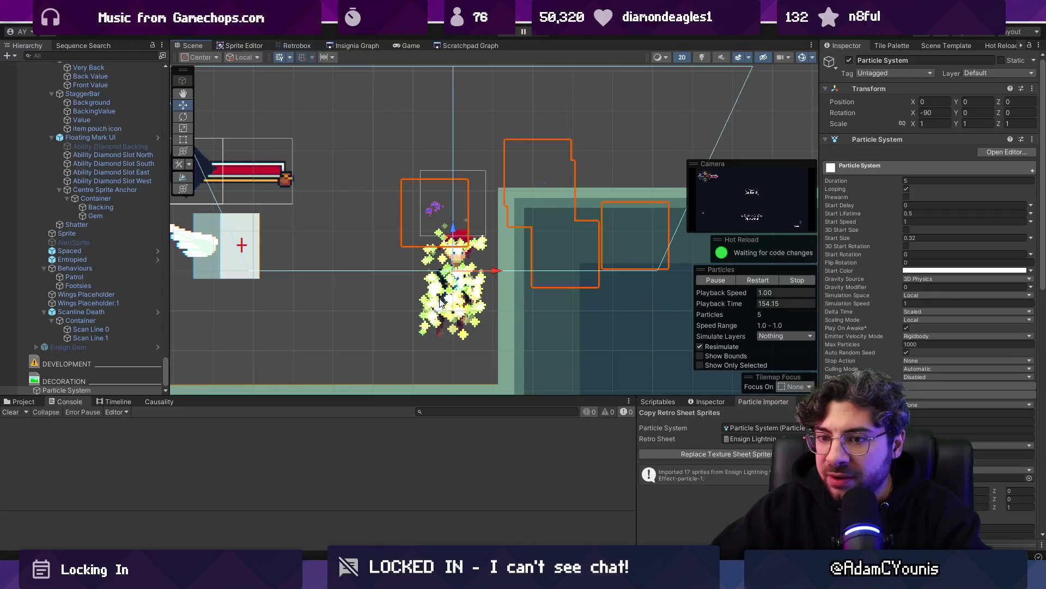
click(453, 250)
scroll(78, 357, down, 3)
scroll(78, 358, down, 15)
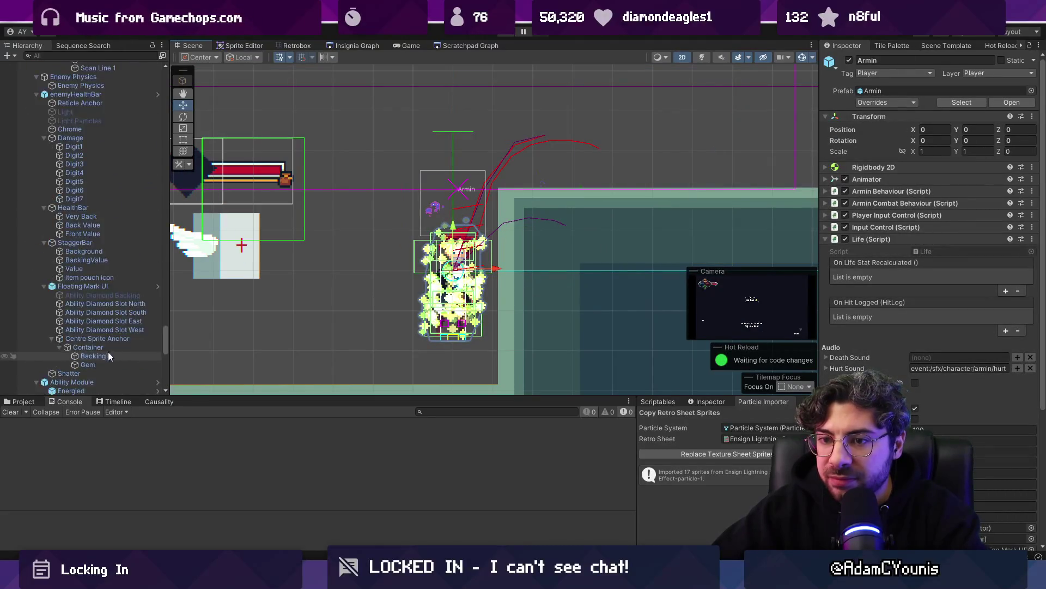
click(102, 388)
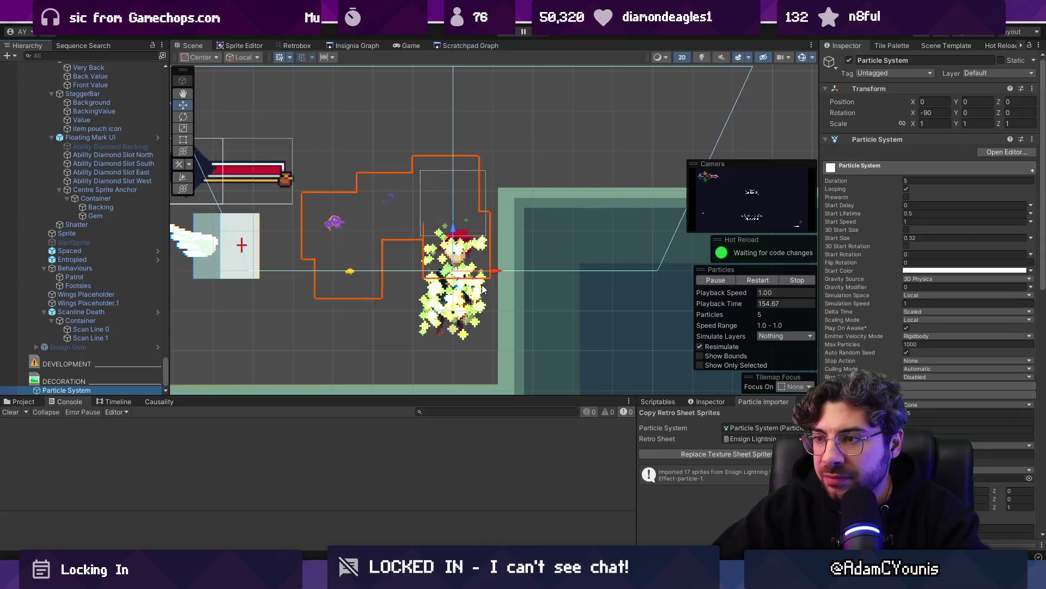
click(434, 316)
Move Armin up to uncover the particle effect, then reselect the Particle System
scroll(108, 180, up, 5)
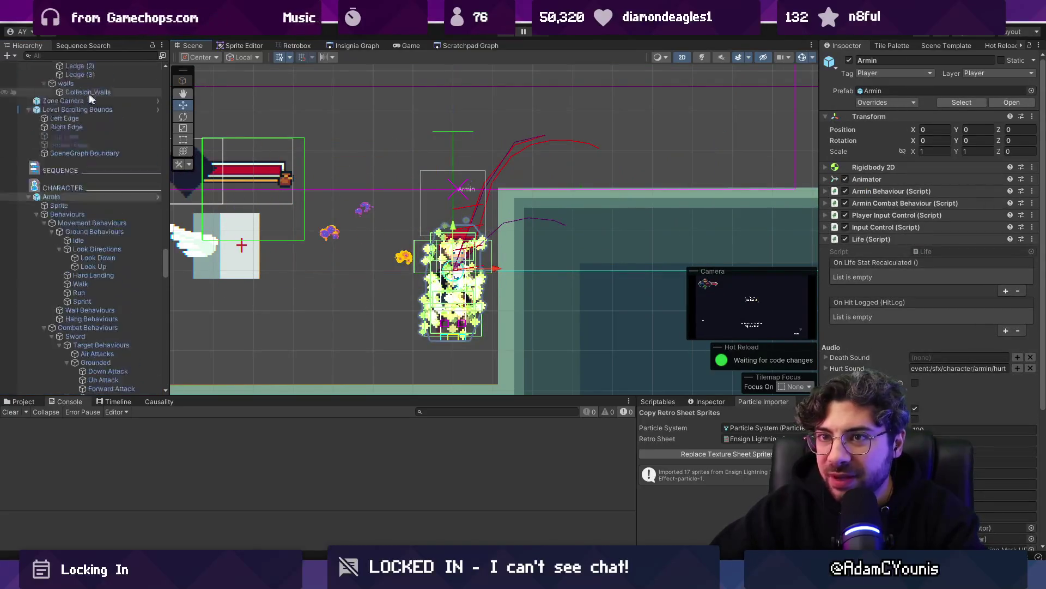
click(44, 231)
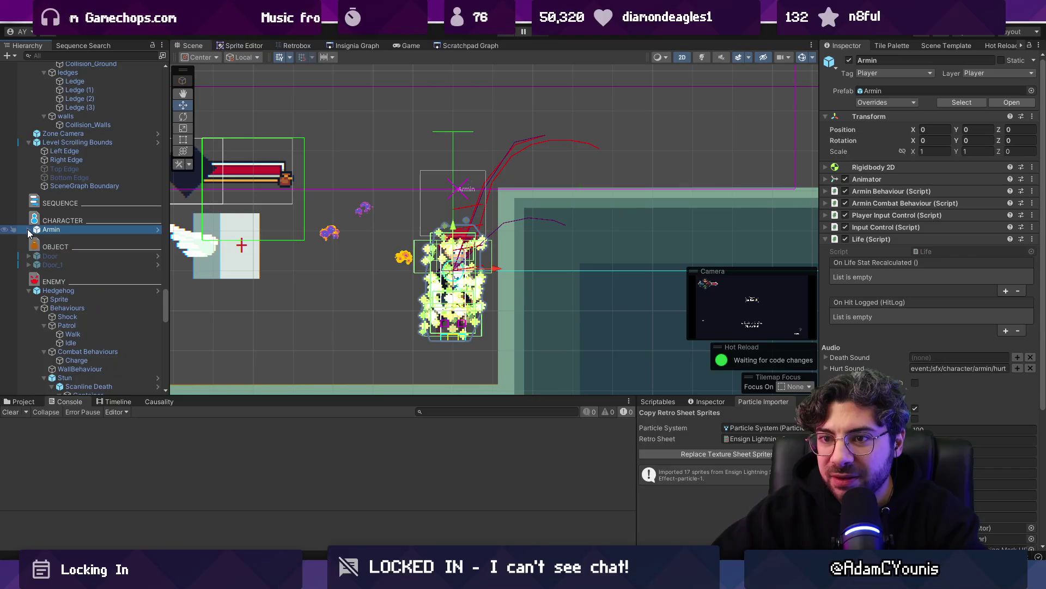
click(471, 257)
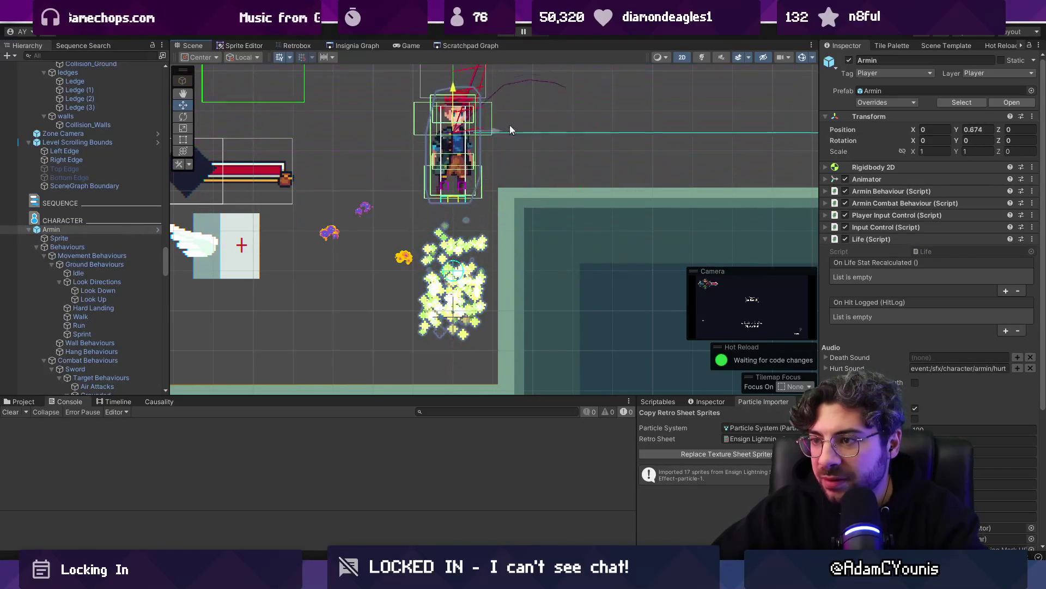
scroll(136, 326, down, 20)
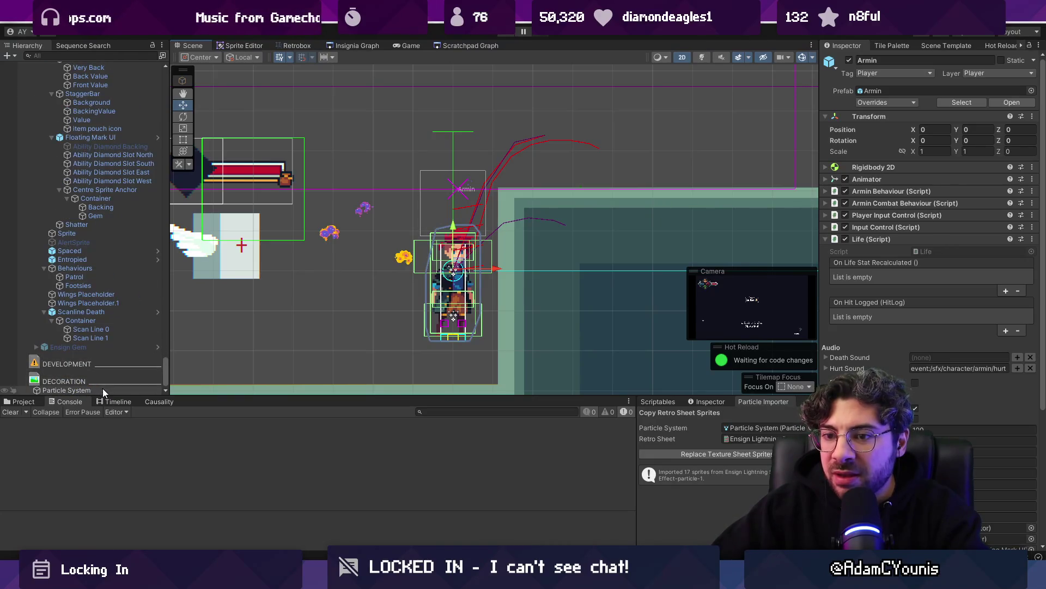
click(104, 390)
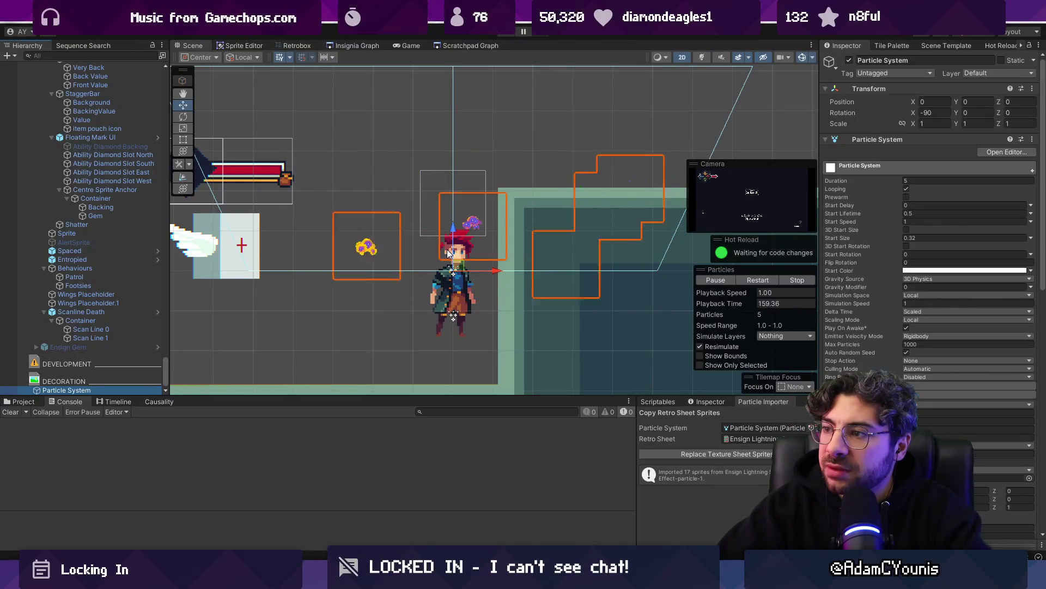
mouse_move(548, 279)
mouse_down()
mouse_move(538, 280)
mouse_move(567, 280)
mouse_up()
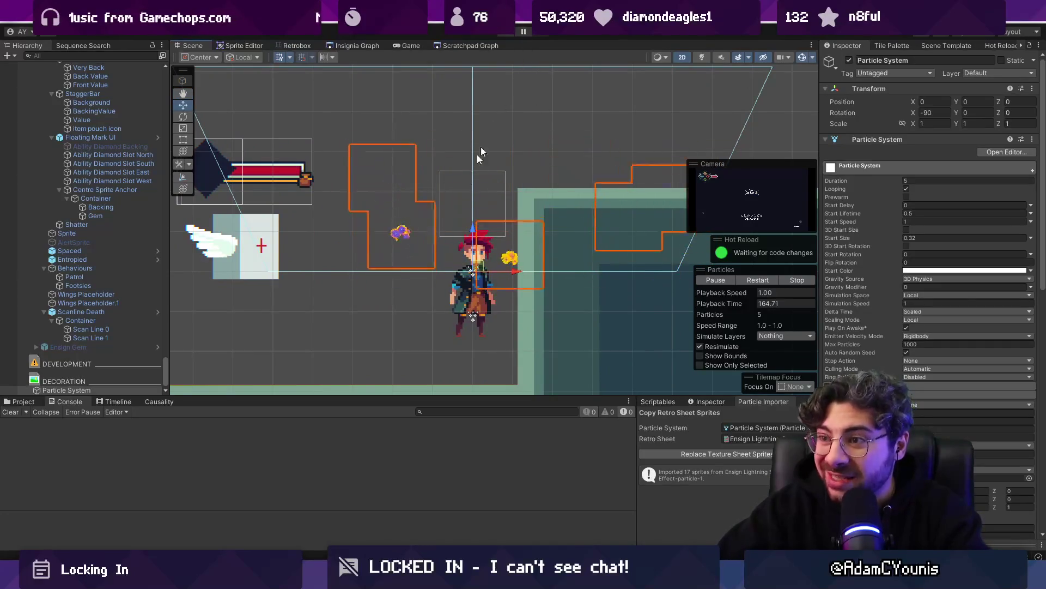
Search the Project browser for 'armin run'
click(21, 401)
click(434, 411)
text(armin run)
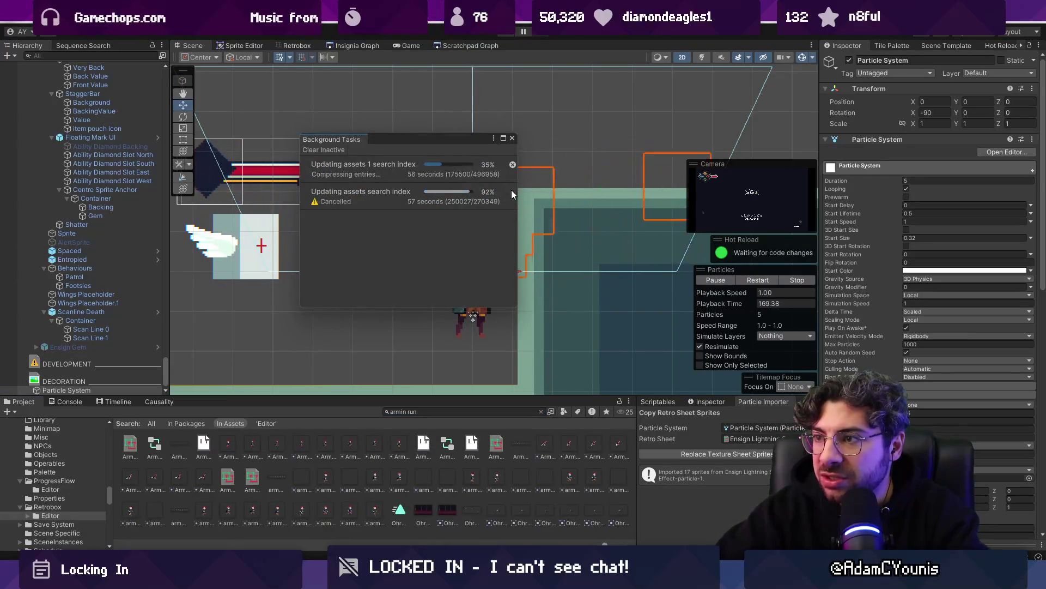
Close Background Tasks, enlarge the project area and preview an Armin Run sprite
click(512, 138)
drag(426, 398, 327, 338)
click(229, 382)
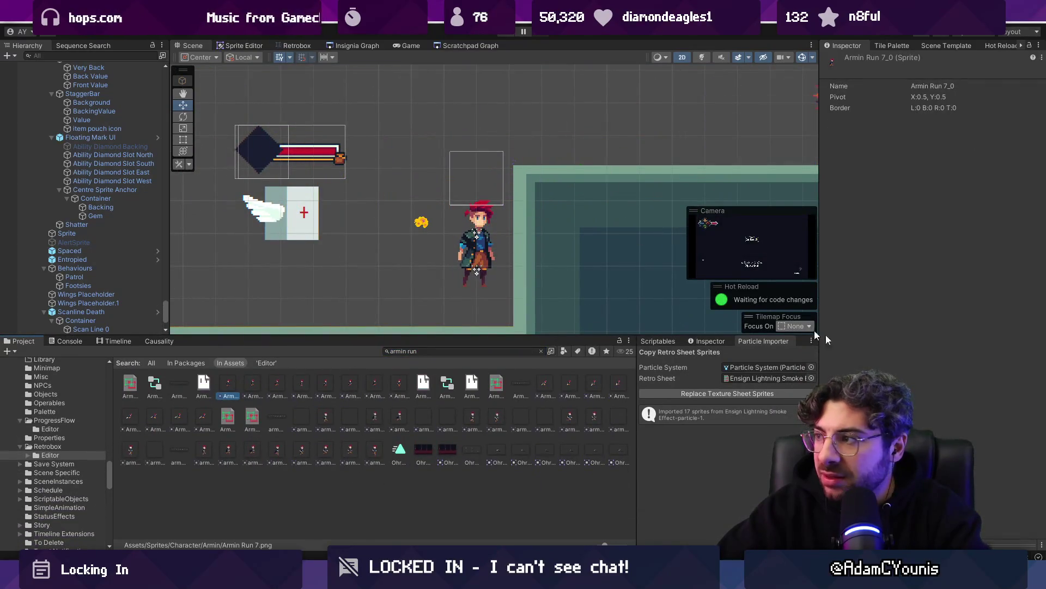
drag(915, 544, 915, 282)
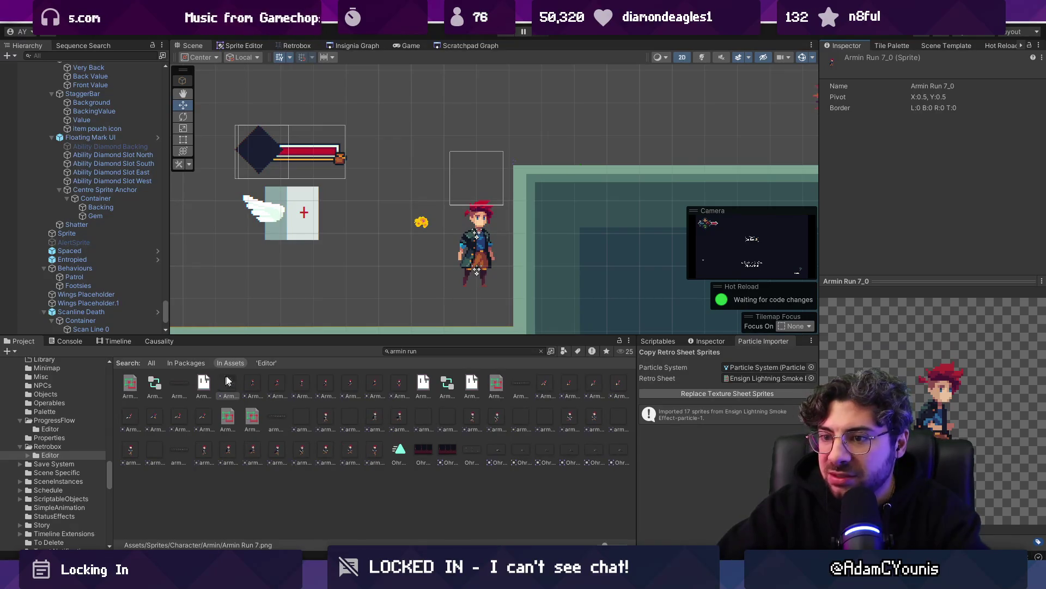
Trim the first Armin Run frame's rect in the Sprite Editor
click(241, 46)
scroll(263, 195, up, 5)
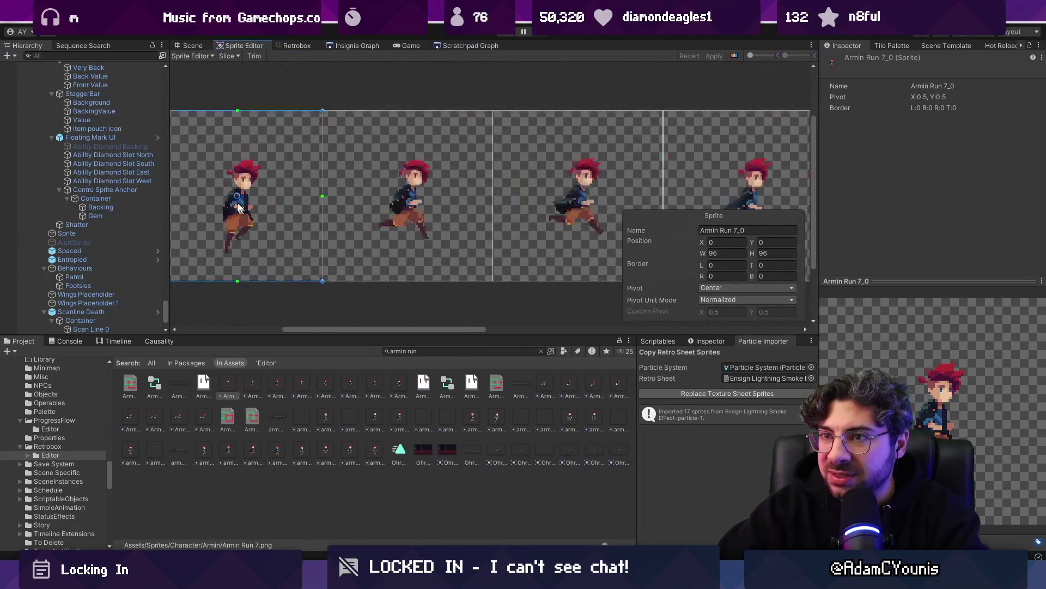
click(255, 57)
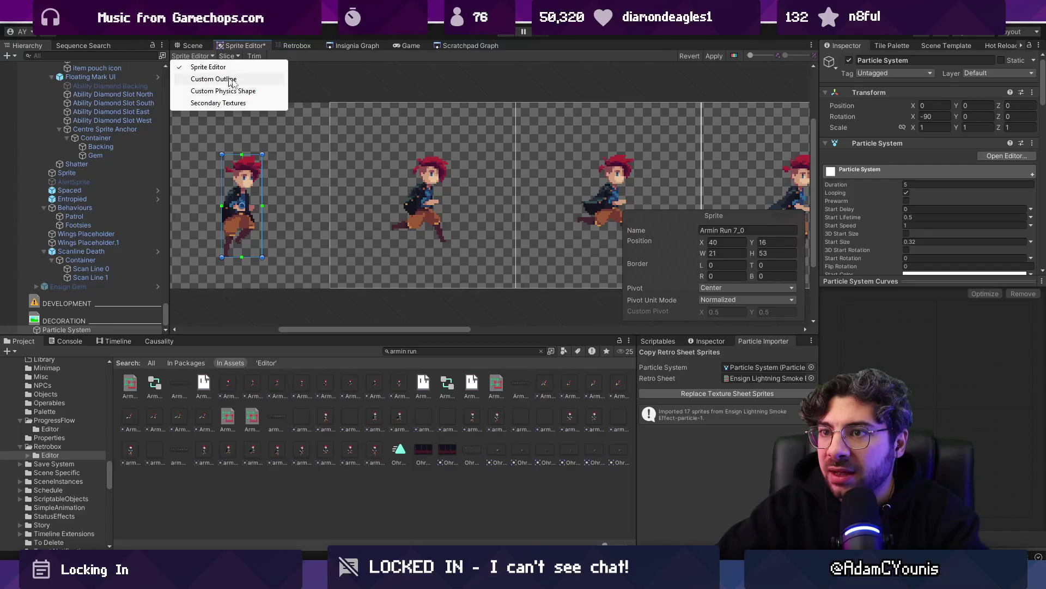
key(Escape)
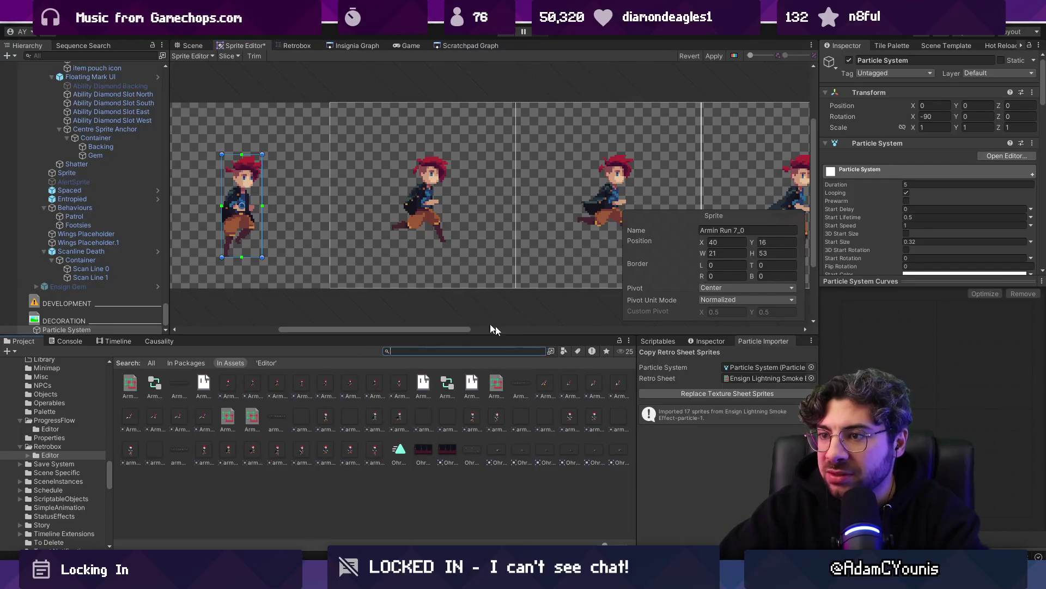
Clear the asset search, revert the trim and return to the Scene view
click(541, 350)
click(129, 312)
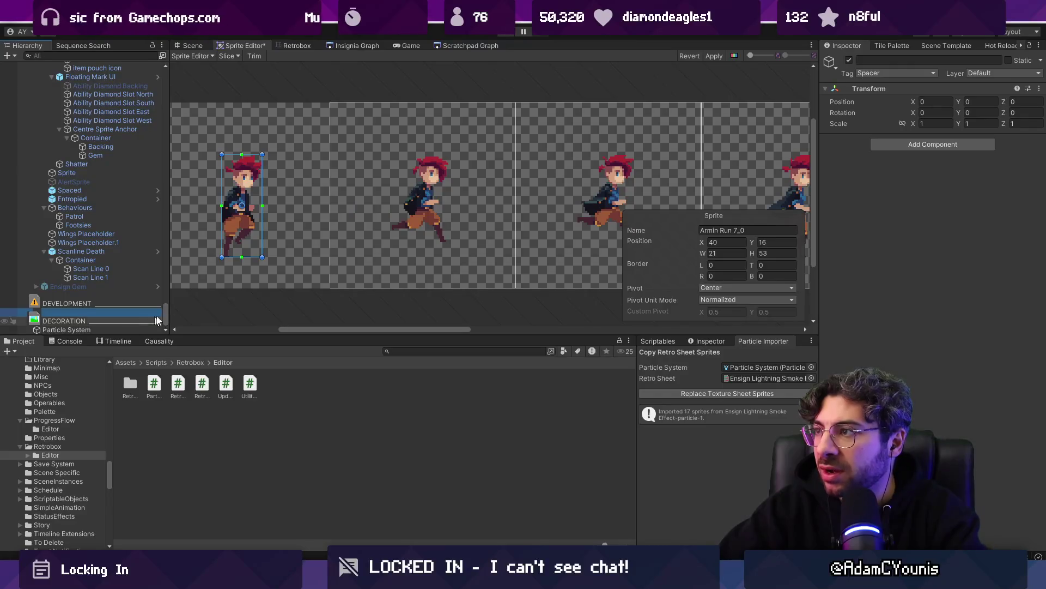
click(686, 55)
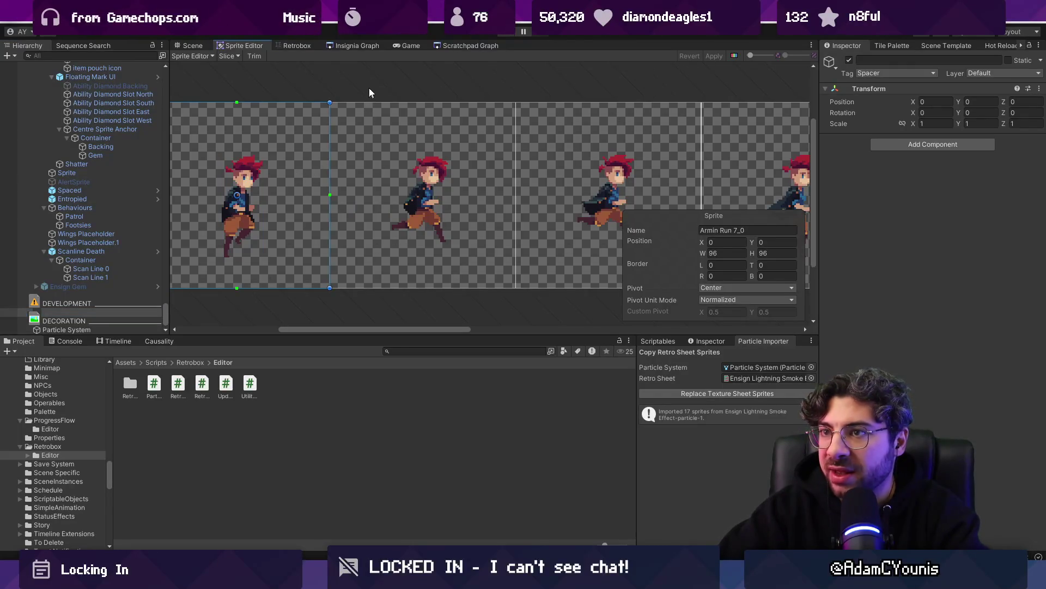
click(192, 46)
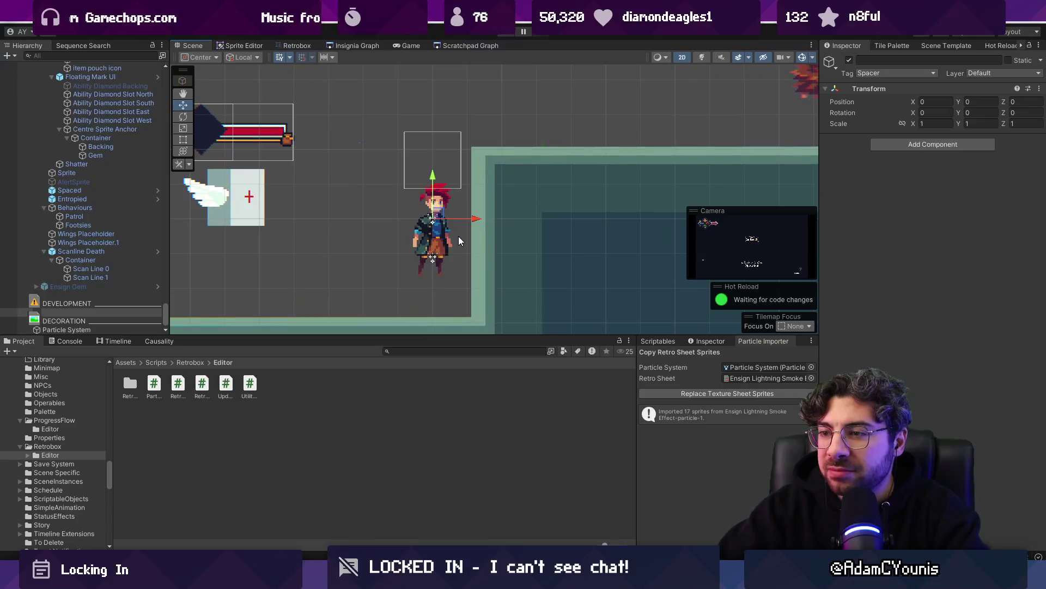
Set Armin_Run (Sheet) as the Retro Sheet and replace the particle texture sheet sprites
click(109, 330)
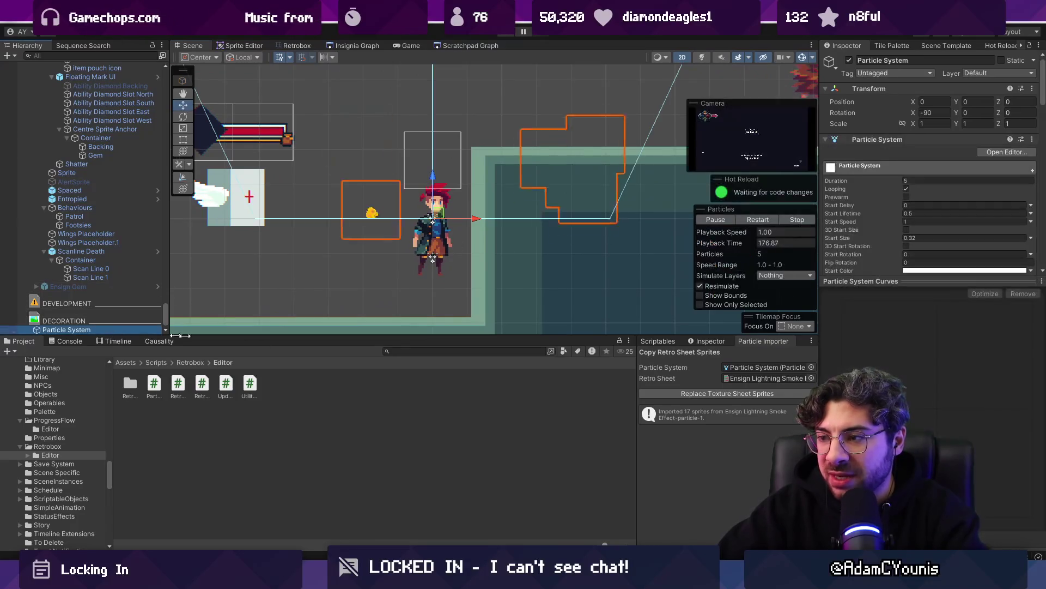
click(811, 377)
text(armin)
text(_run)
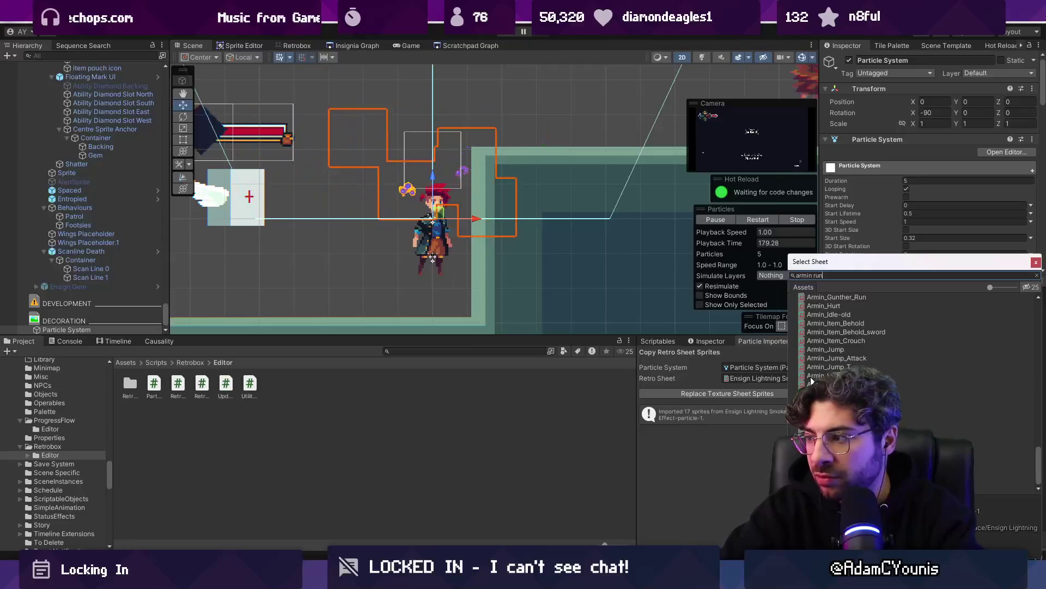
key(Return)
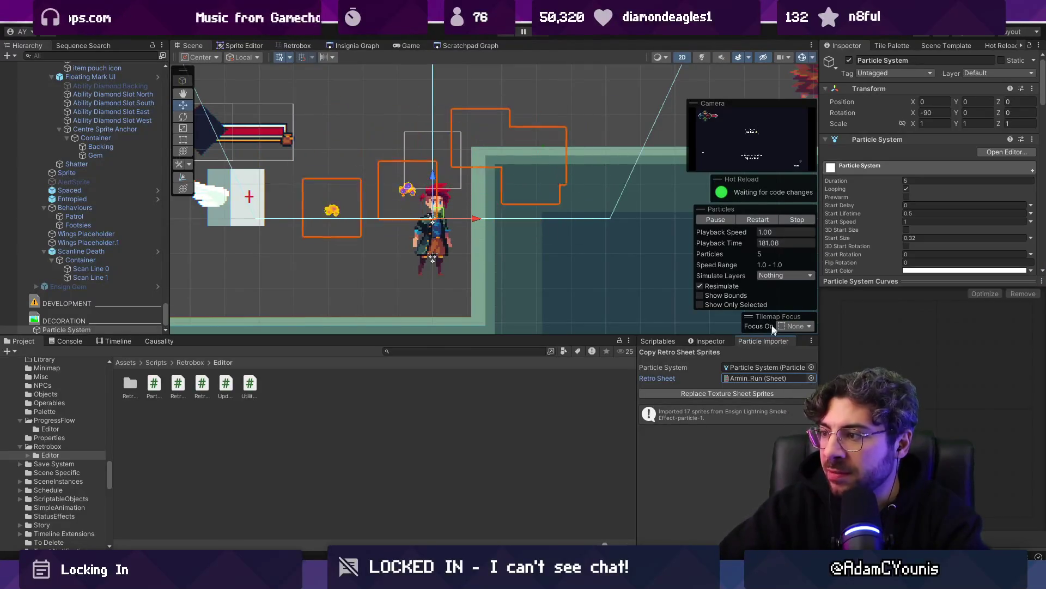
click(748, 392)
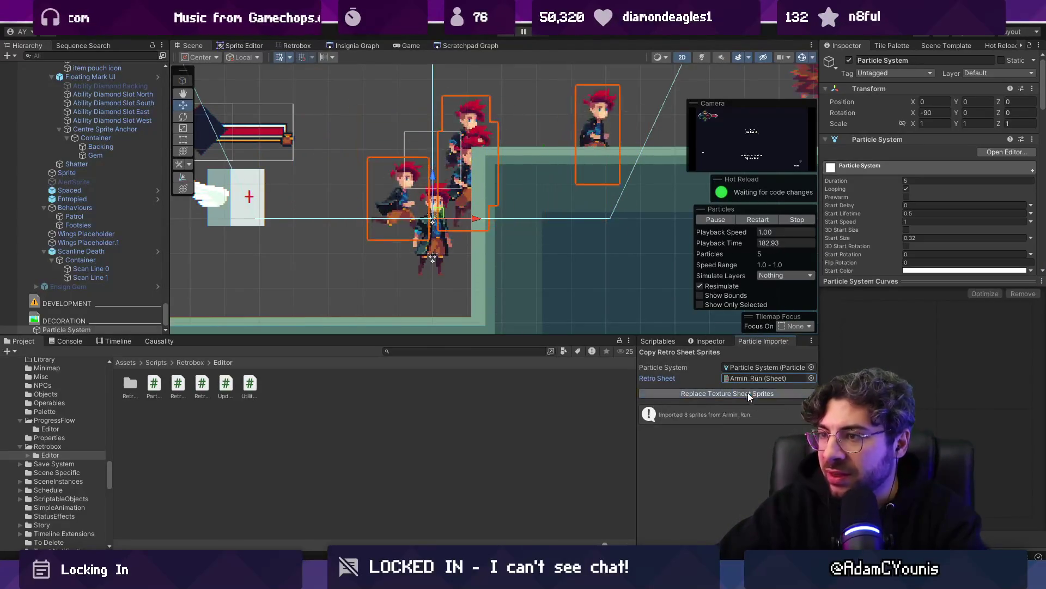
Pause the particle preview and pan the Scene view over the running particles
scroll(441, 172, down, 10)
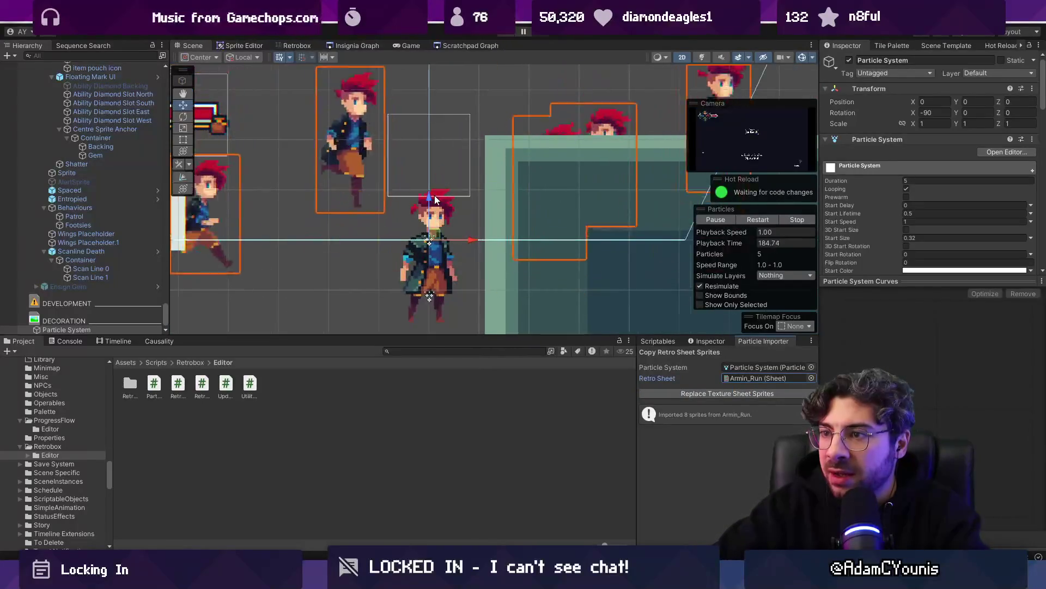
scroll(434, 203, up, 8)
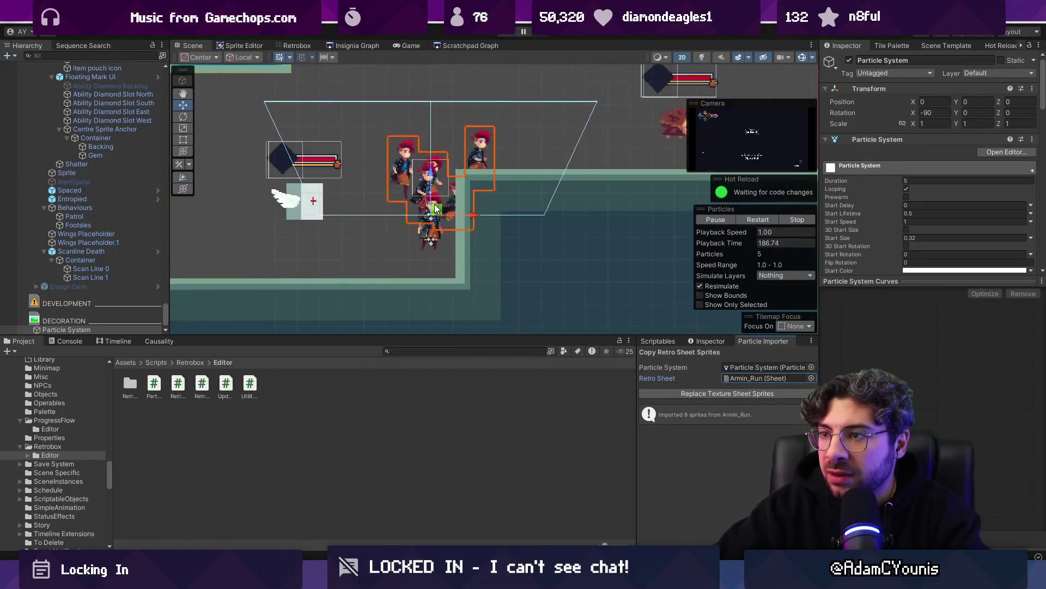
click(717, 218)
scroll(408, 222, up, 6)
scroll(408, 222, up, 1)
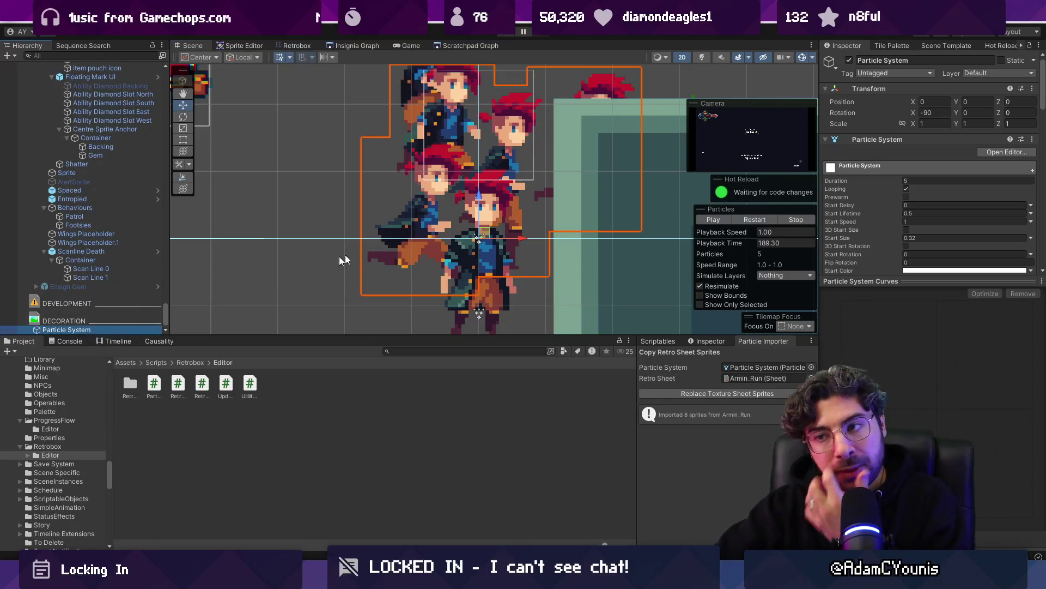
scroll(439, 233, down, 1)
drag(440, 233, 374, 260)
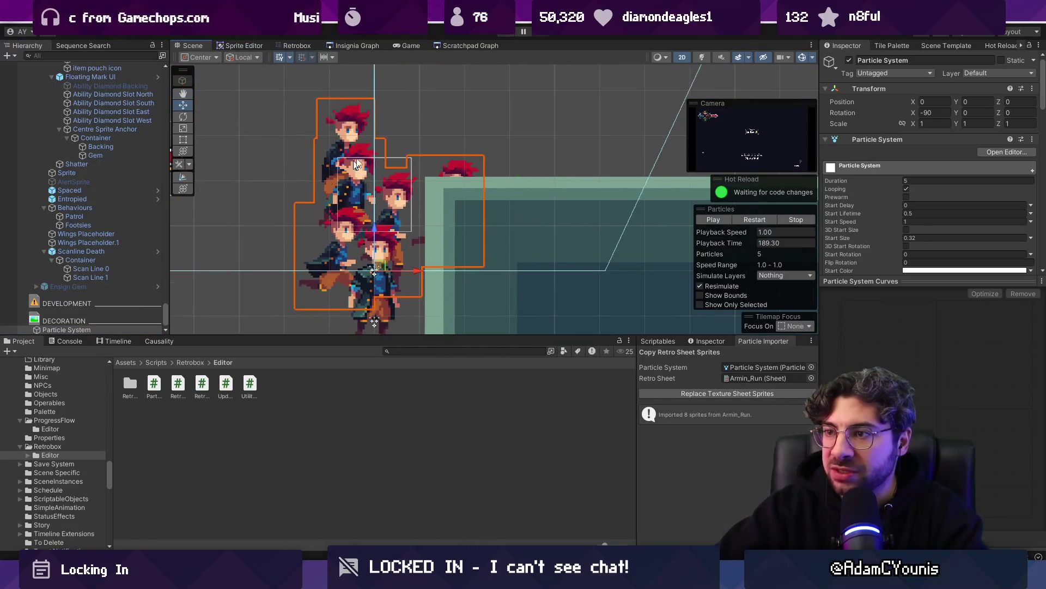
Toggle the Gizmos visibility options open and closed
click(812, 58)
click(813, 59)
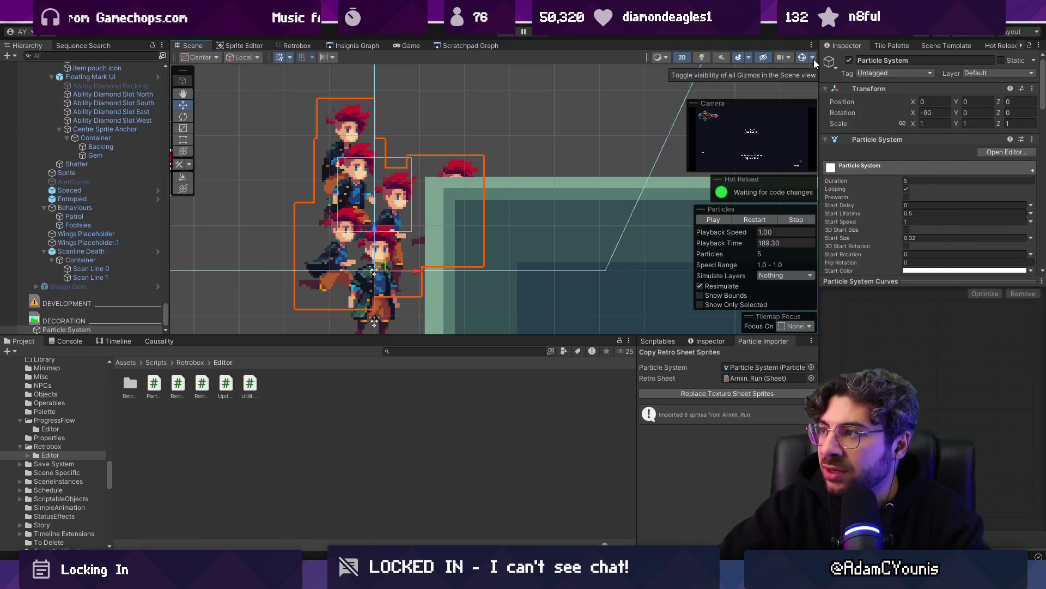
click(813, 58)
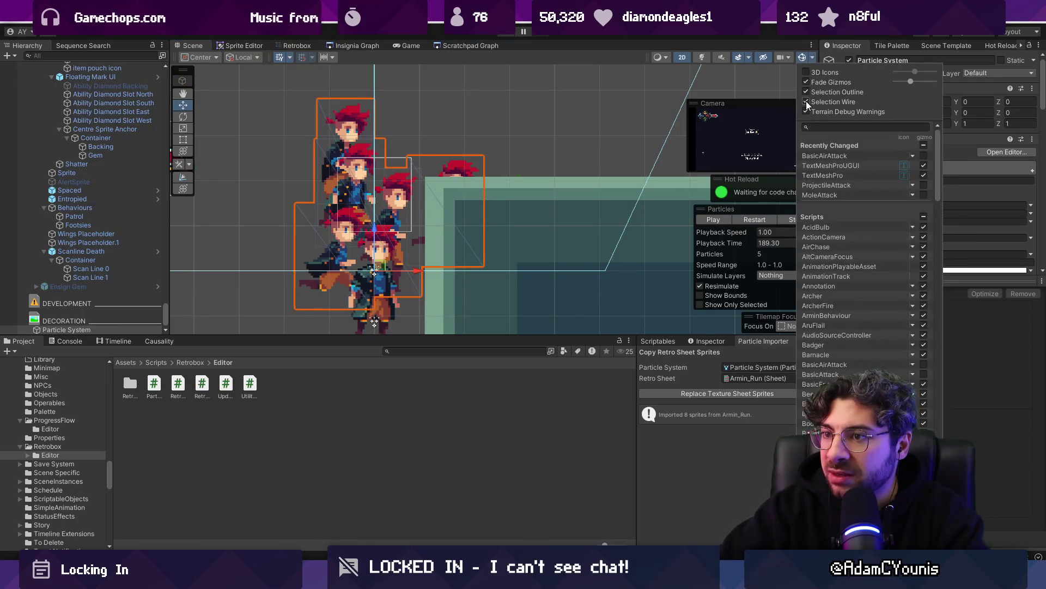
scroll(344, 236, up, 2)
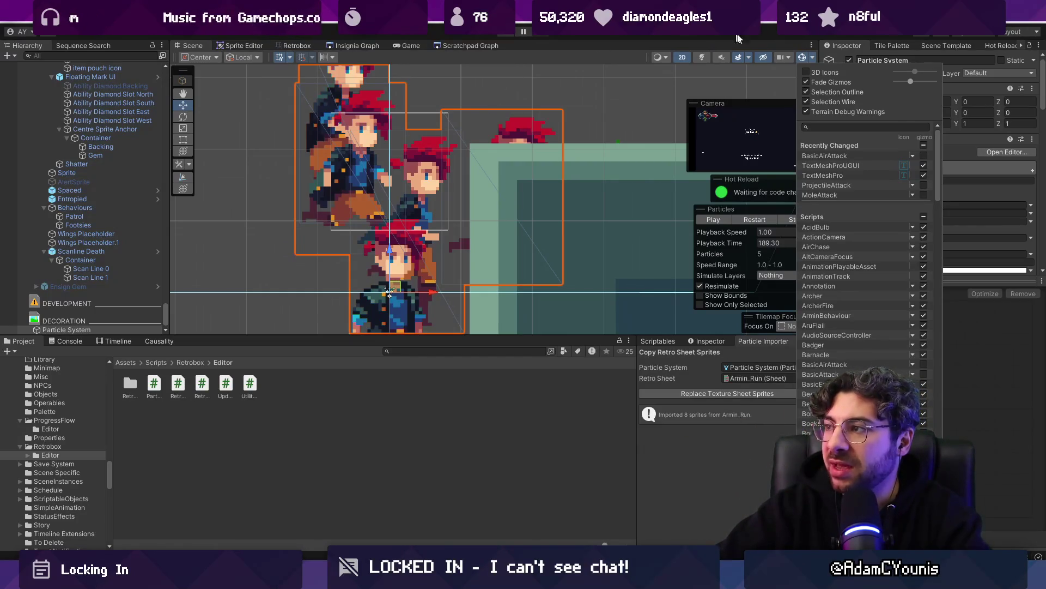
key(Escape)
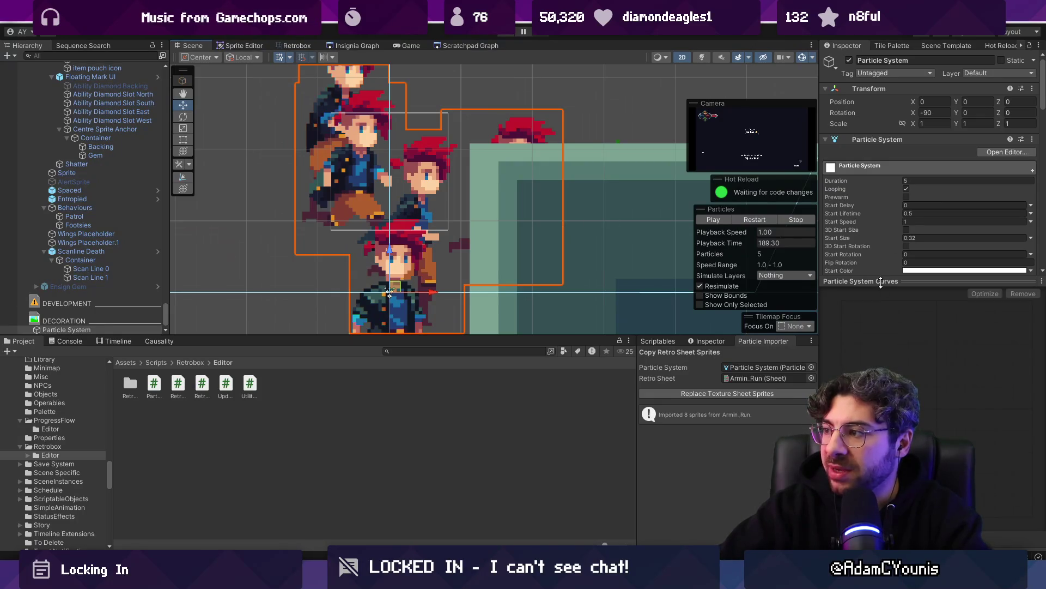
Try Start Size values of 0.37 and 0.4, then settle on 0.32
click(923, 237)
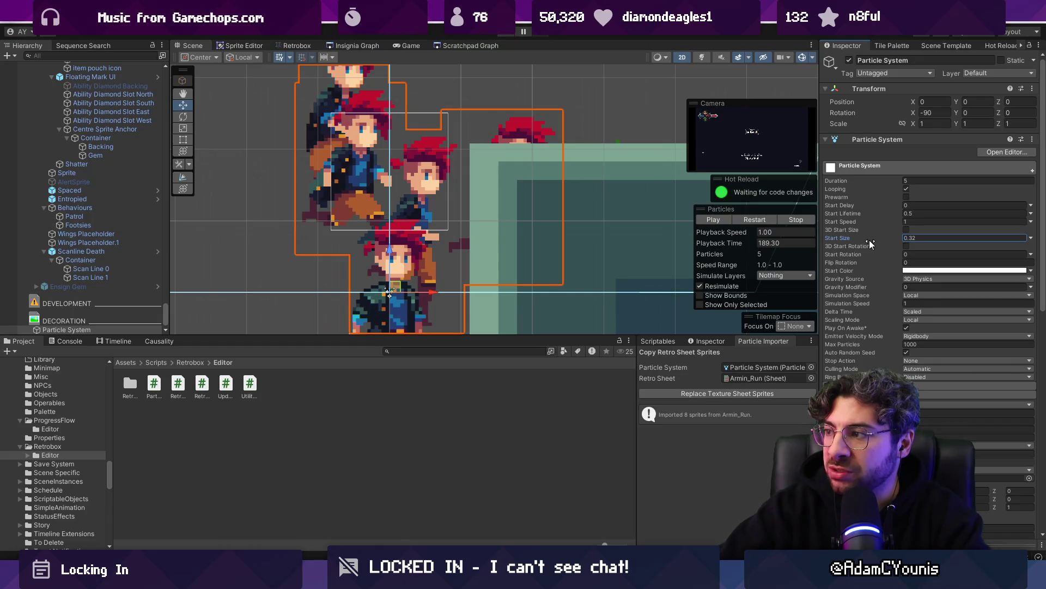
drag(870, 243, 872, 242)
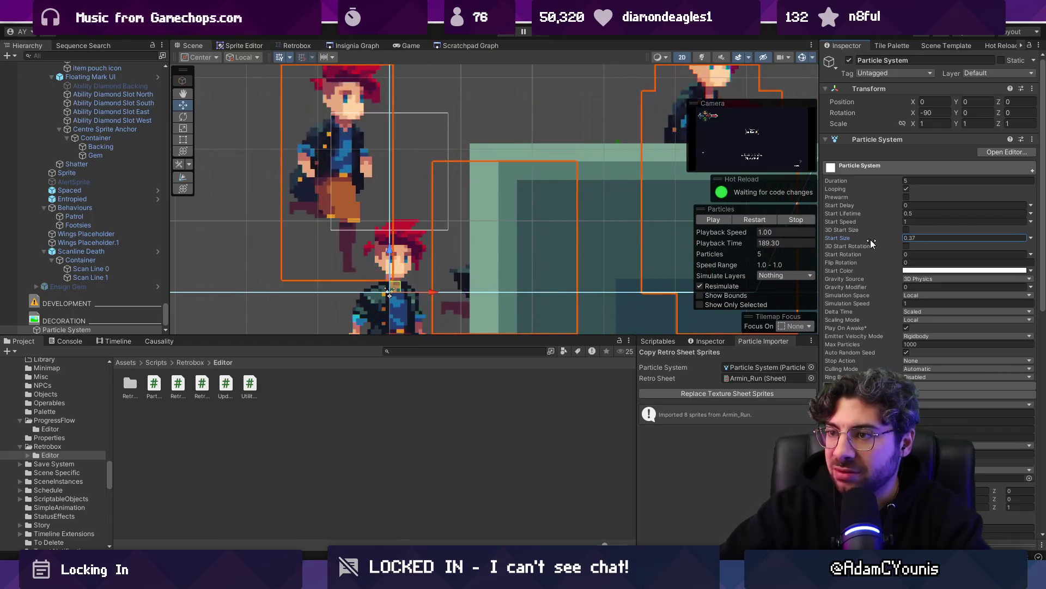
key(shift+f)
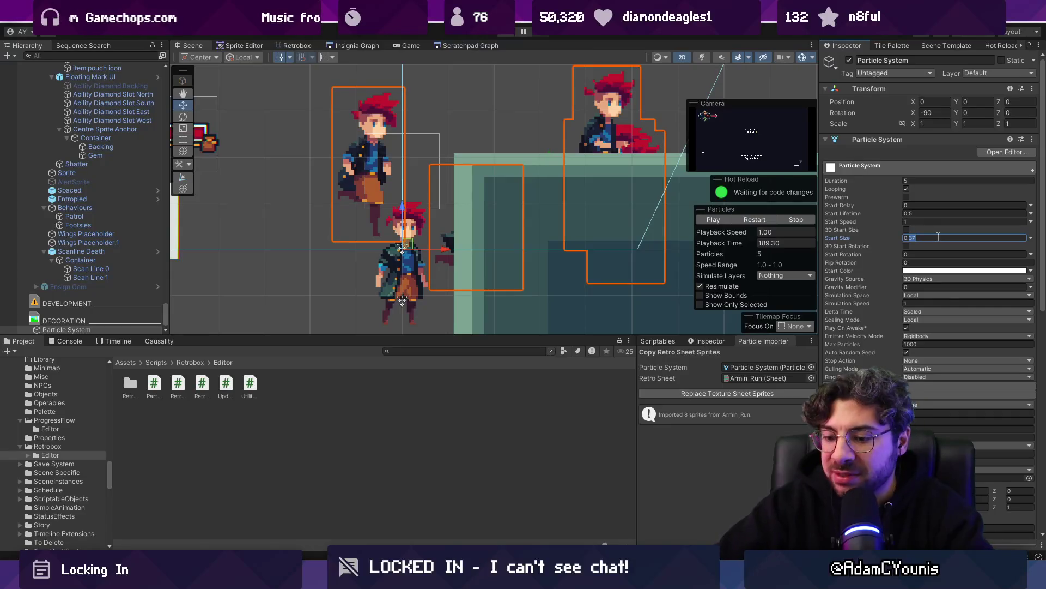
text(0.0.48)
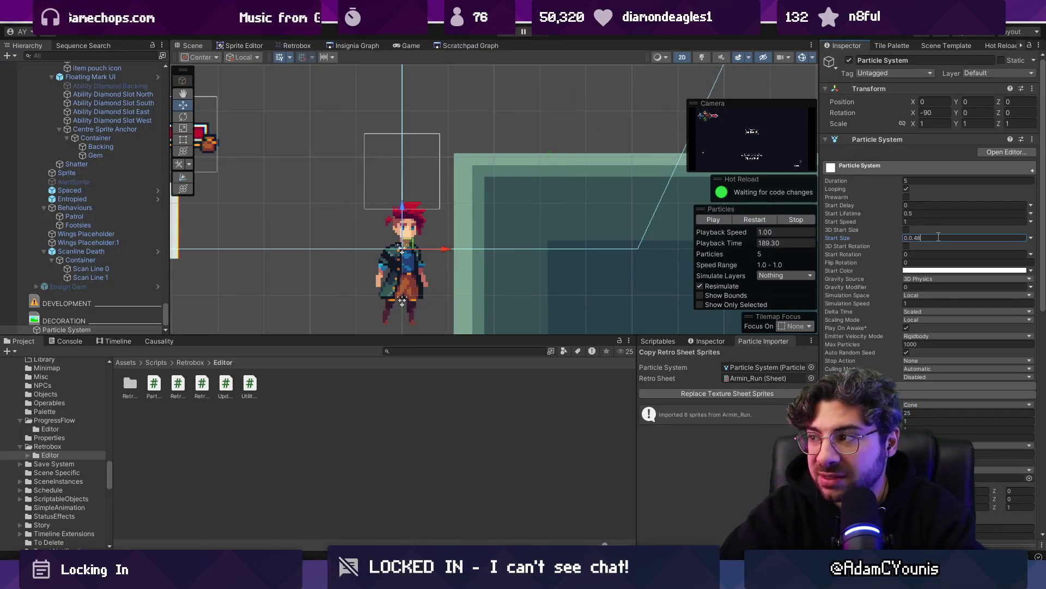
key(BackSpace)
key(BackSpace)
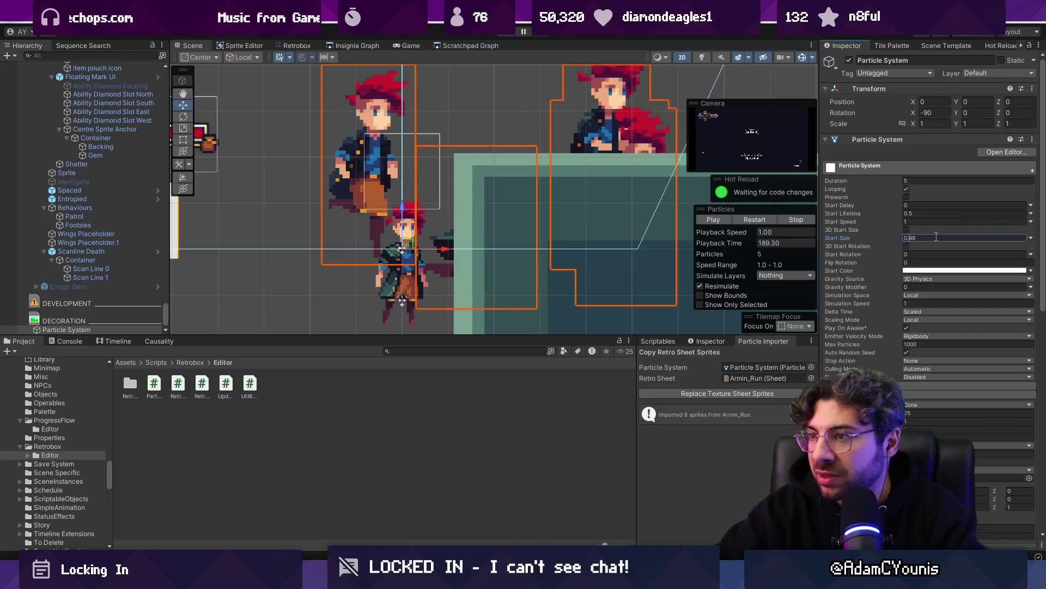
scroll(351, 190, down, 5)
scroll(351, 194, up, 2)
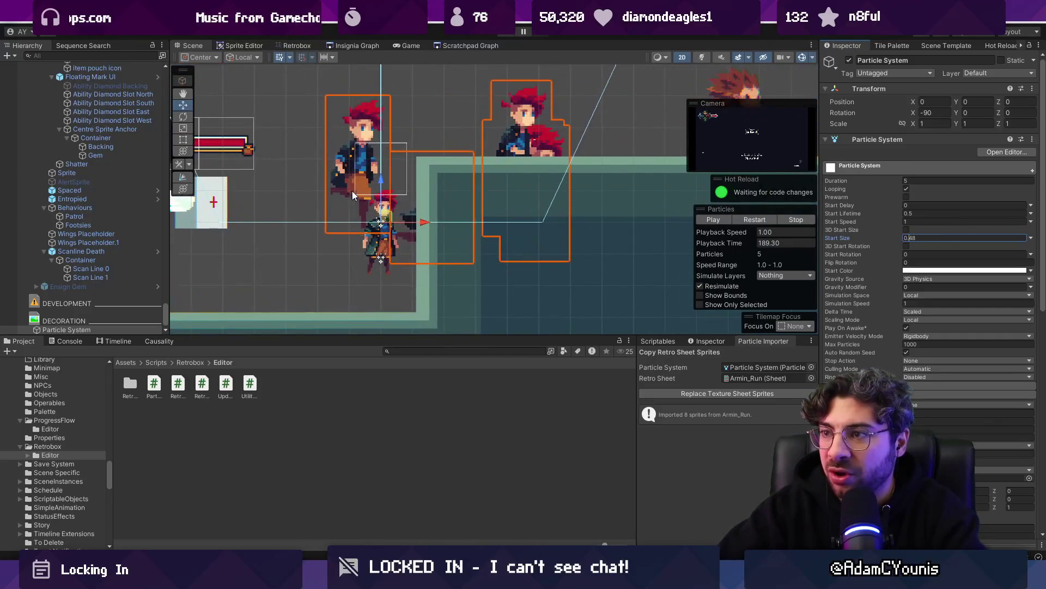
text(0.2320.32)
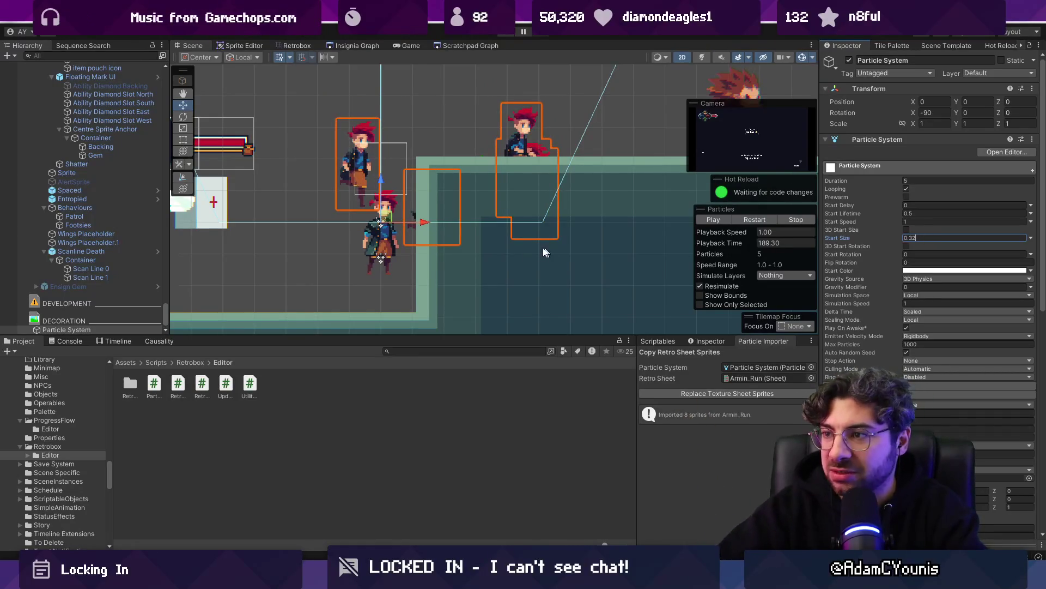
Move the particle system to X -0.058, Y -0.419, then switch to VS Code
mouse_move(388, 216)
mouse_down()
mouse_move(383, 284)
mouse_move(398, 301)
mouse_up()
scroll(373, 279, up, 3)
scroll(366, 271, up, 2)
scroll(345, 226, up, 10)
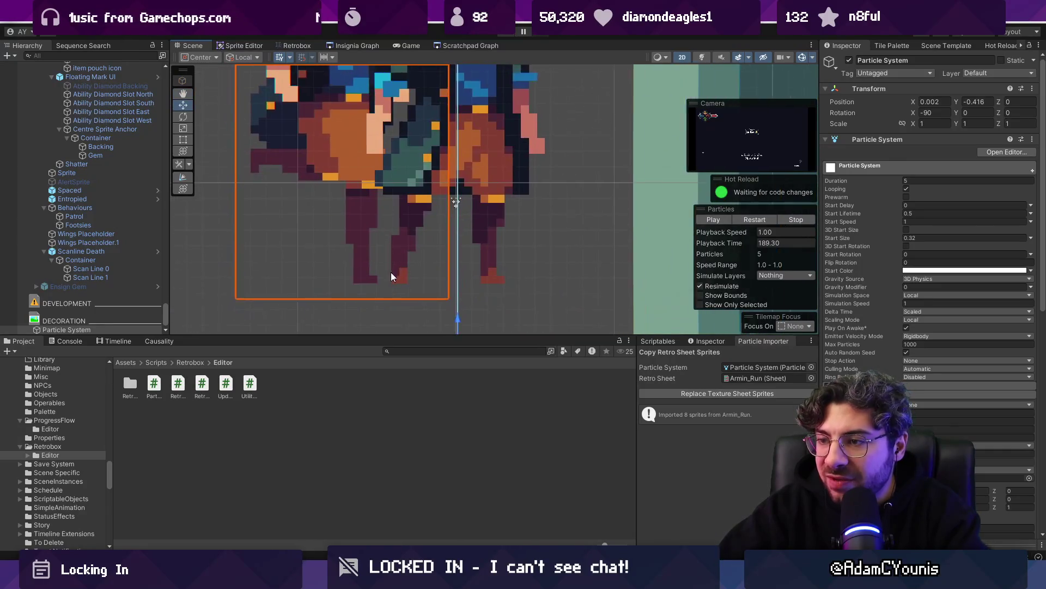
drag(422, 267, 424, 263)
key(w)
drag(485, 325, 487, 327)
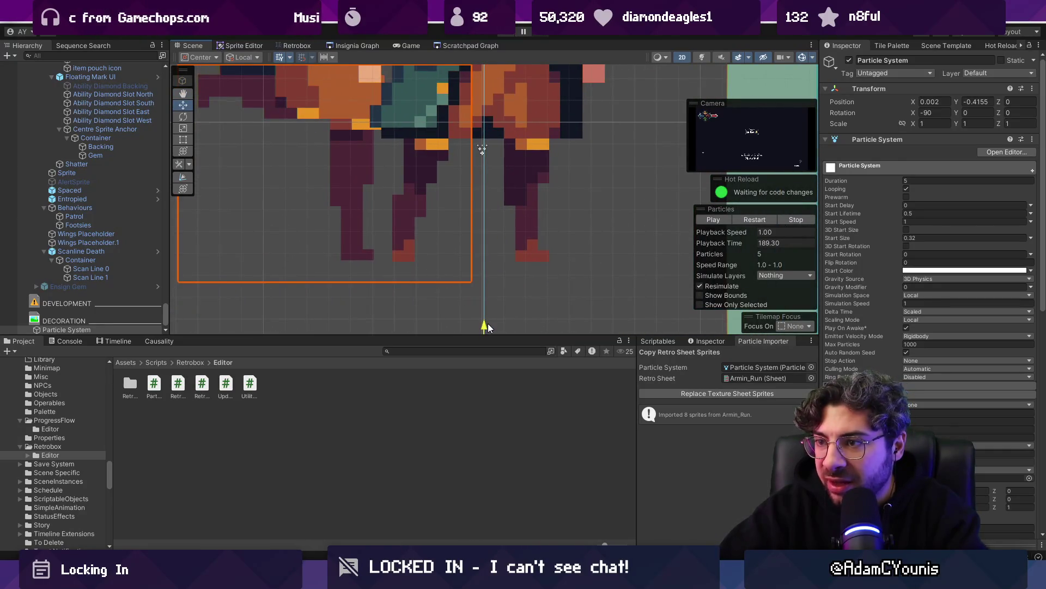
scroll(352, 133, down, 8)
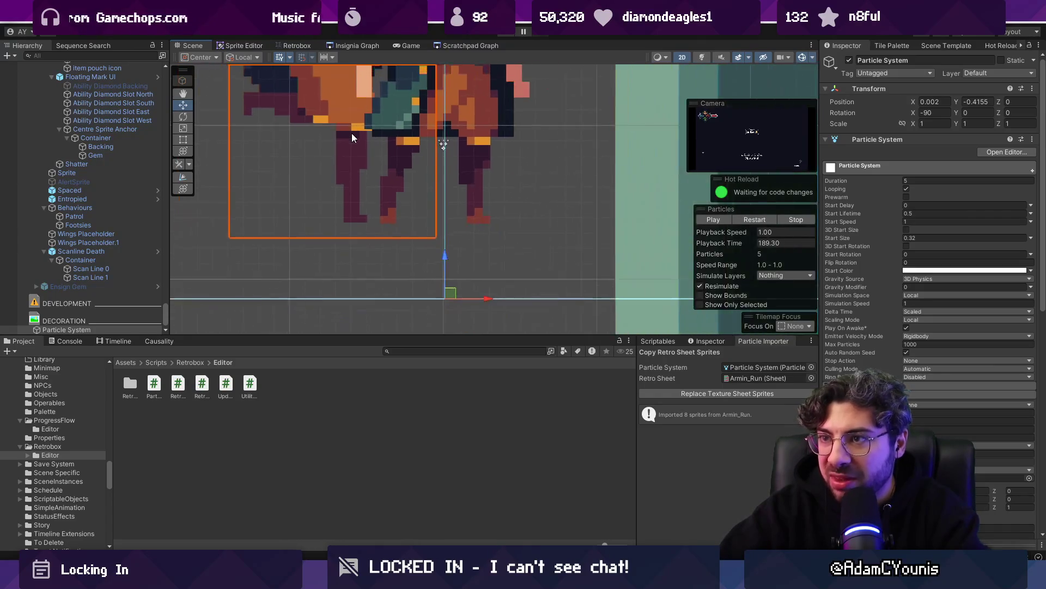
scroll(442, 198, up, 10)
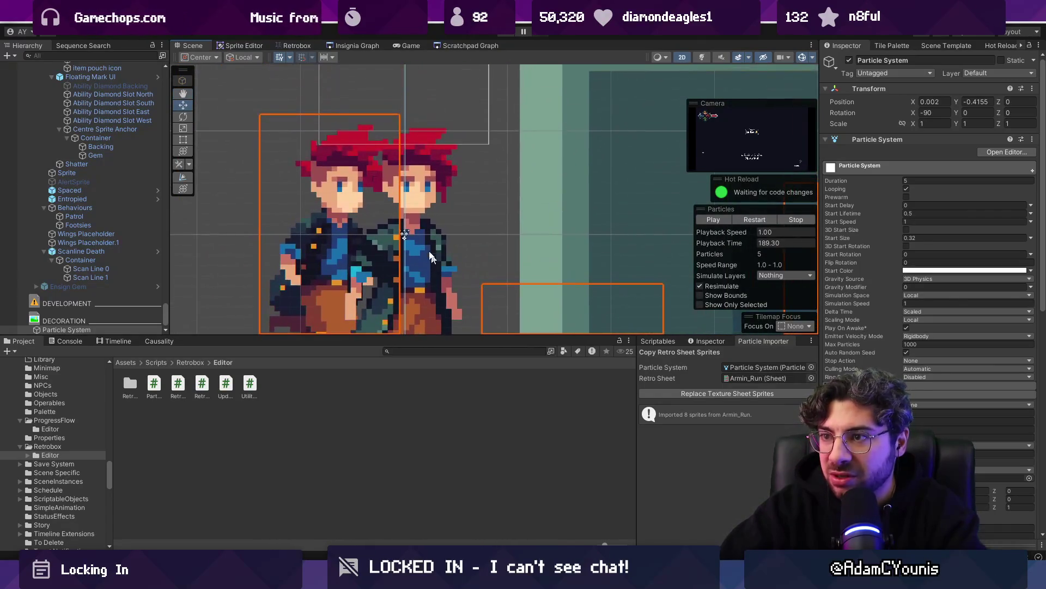
scroll(368, 141, down, 10)
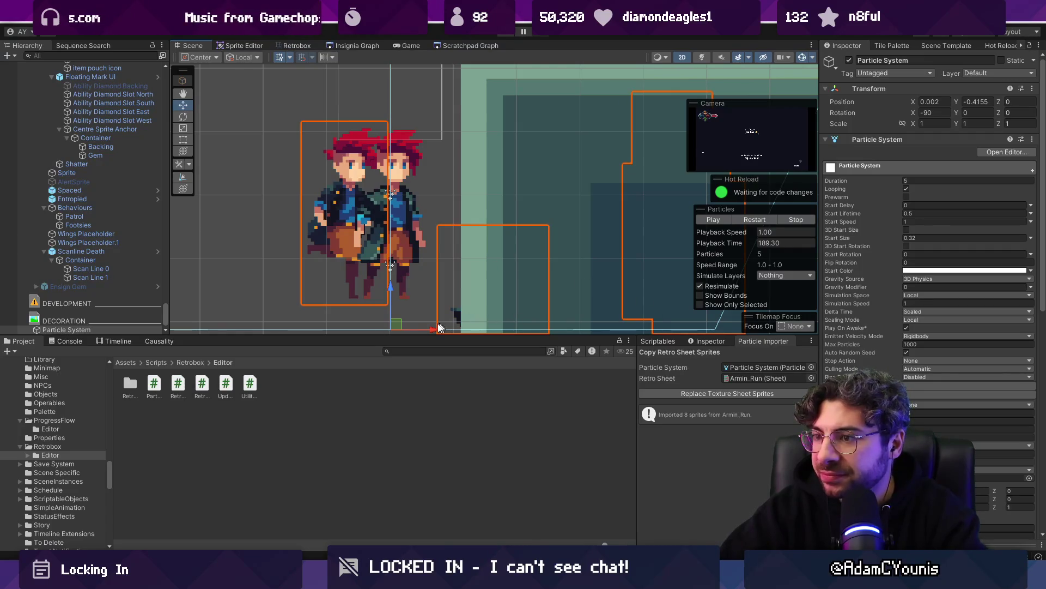
drag(398, 324, 378, 327)
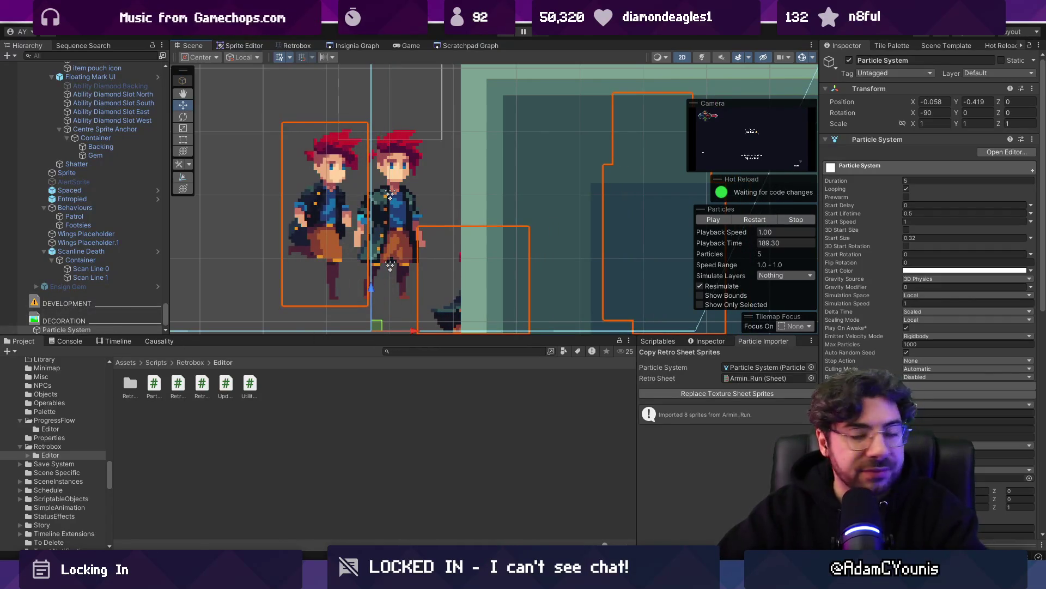
key(alt+Tab)
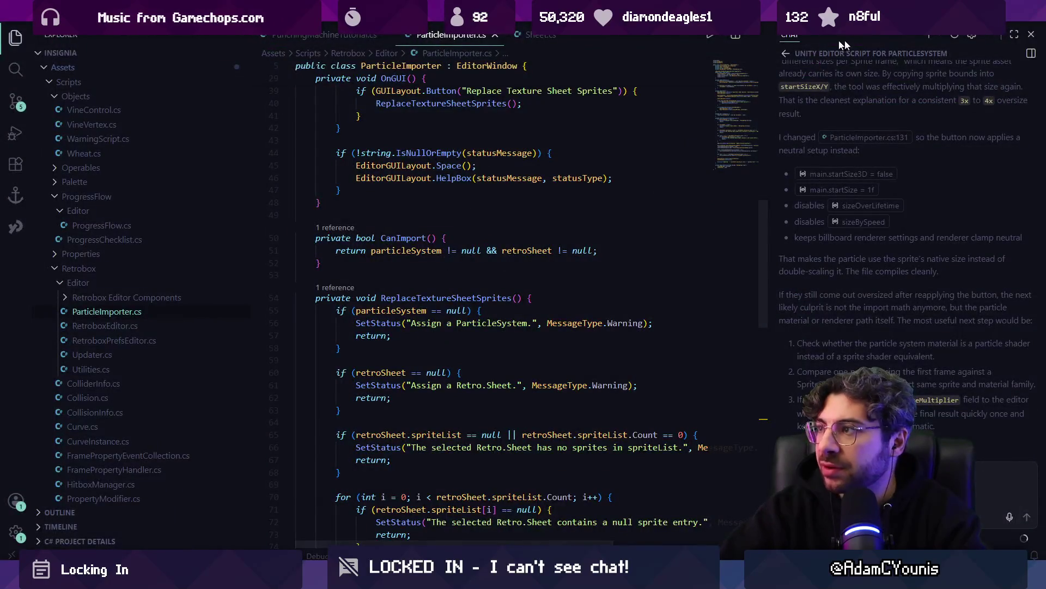
Start a new chat, jump to the end of ParticleImporter.cs and narrow the Explorer
click(925, 38)
scroll(467, 221, down, 8)
scroll(467, 221, up, 20)
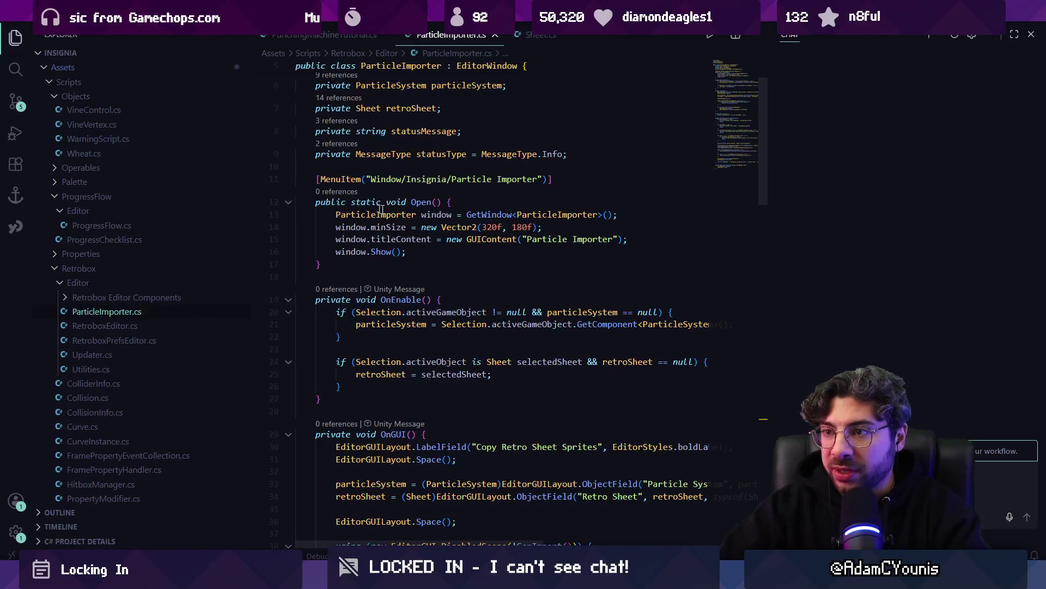
scroll(618, 165, down, 10)
click(734, 164)
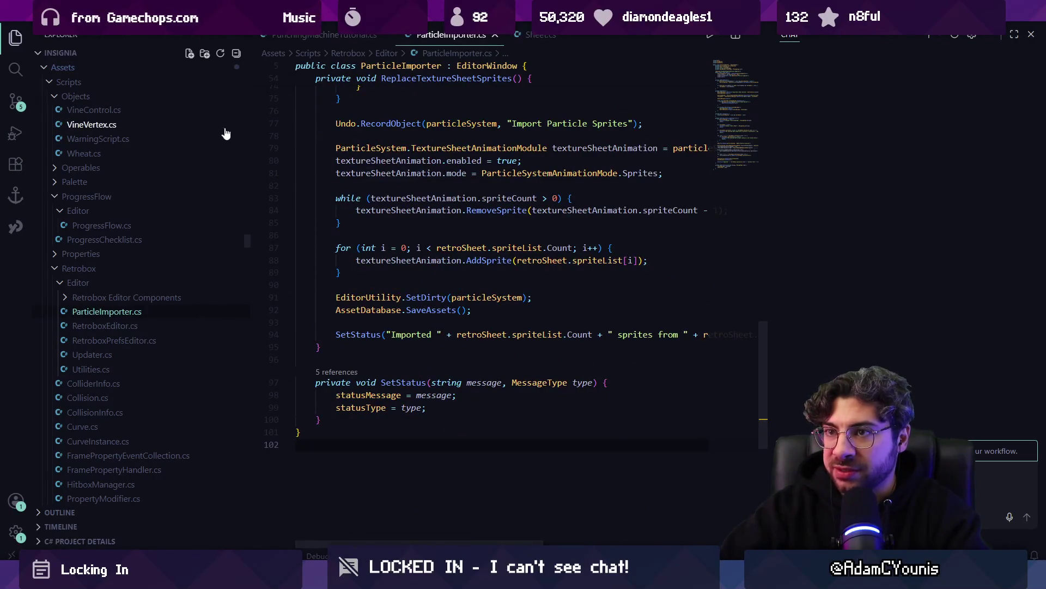
drag(251, 136, 200, 136)
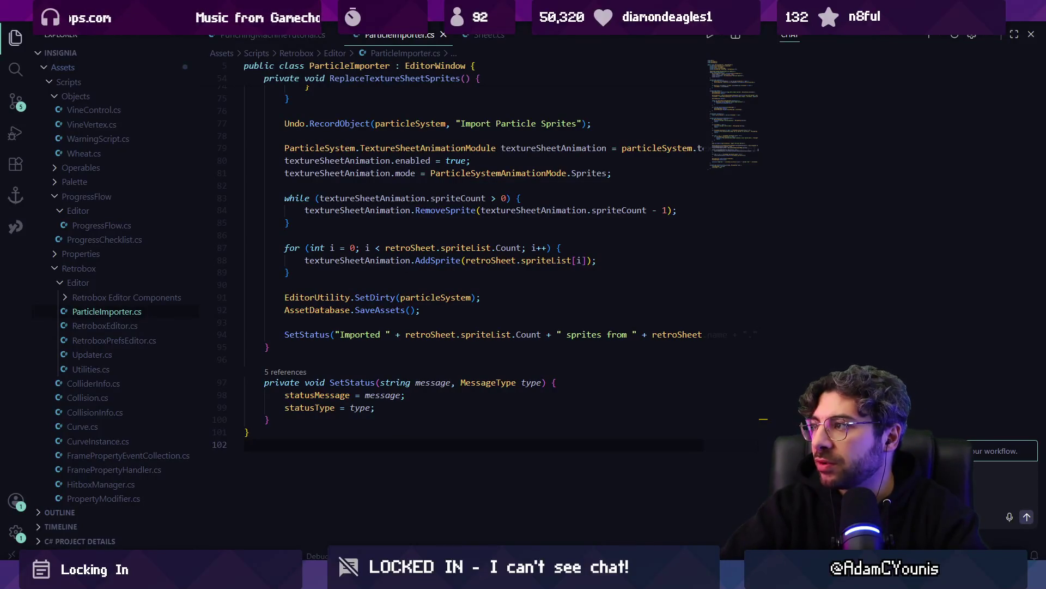
Maximize the chat and draft a question on how particle systems use sprite textures
click(1014, 34)
text(ki)
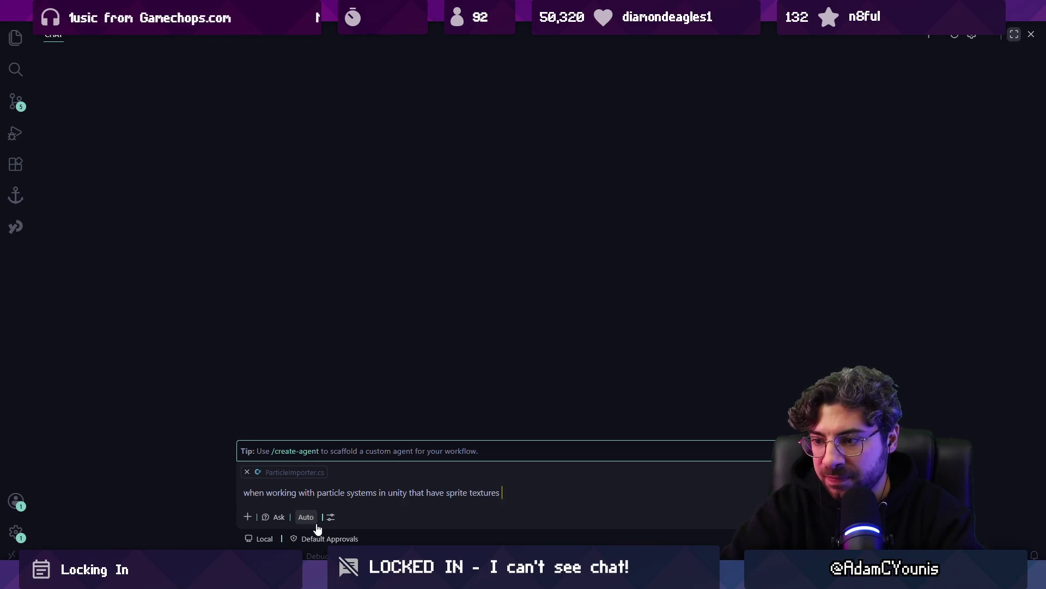
key(ctrl+Left)
key(ctrl+Left)
key(ctrl+BackSpace)
text(use a)
key(ctrl+Right)
key(End)
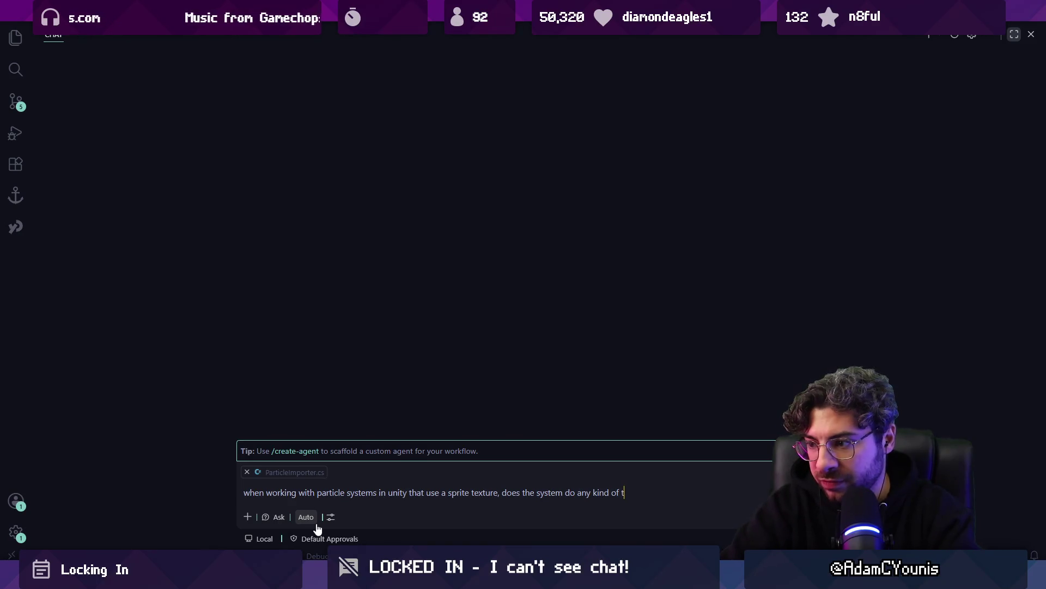
Return to Unity and search the Project for 'armin'
key(alt+Tab)
click(427, 351)
text(armin ru)
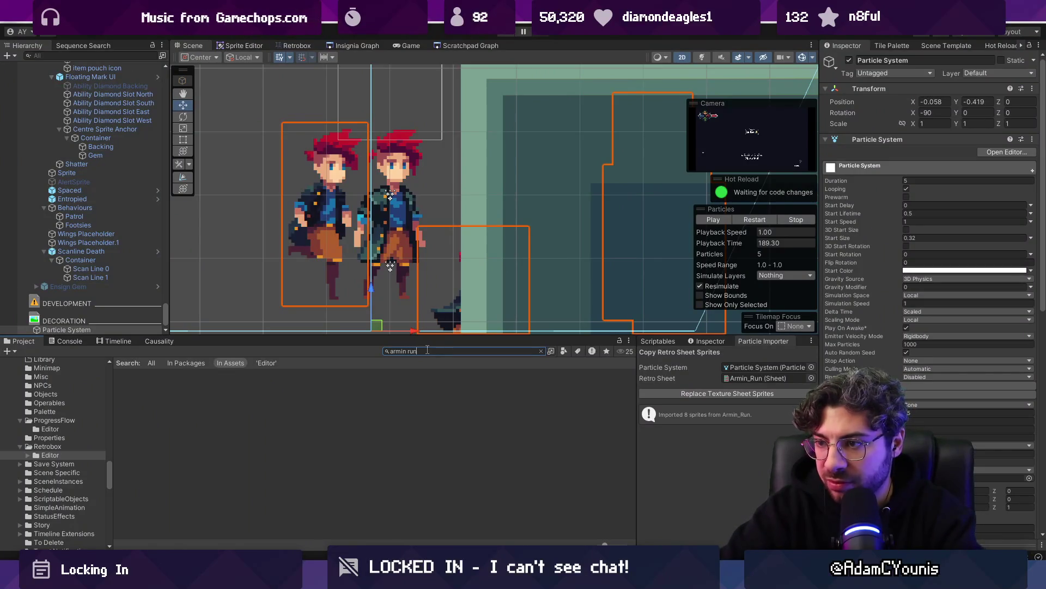
text(n)
Set the Armin Run 7 texture's Mesh Type to Full Rect and apply it
click(229, 387)
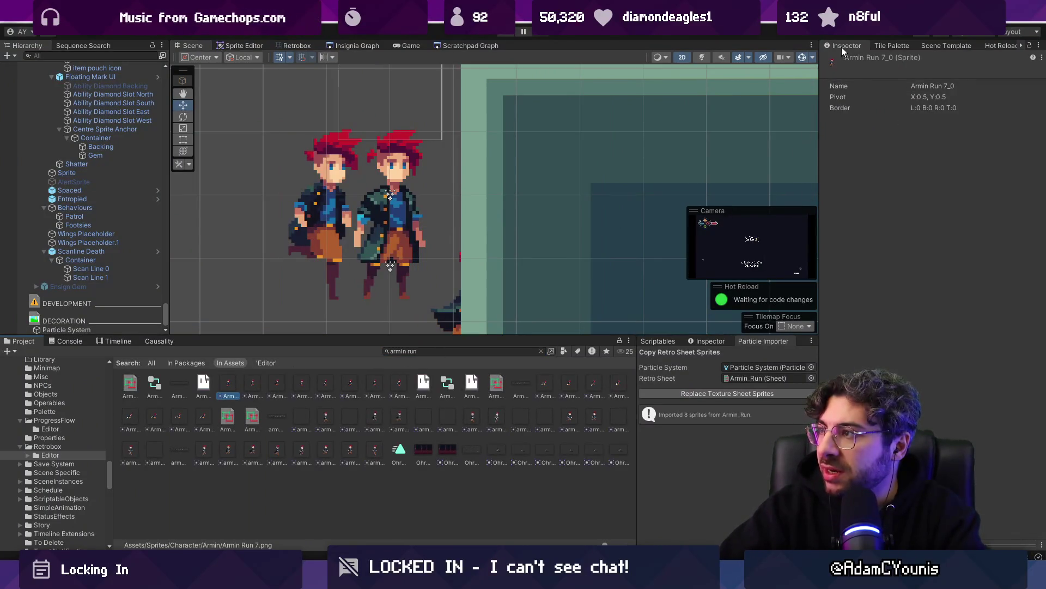
key(ctrl+f)
key(BackSpace)
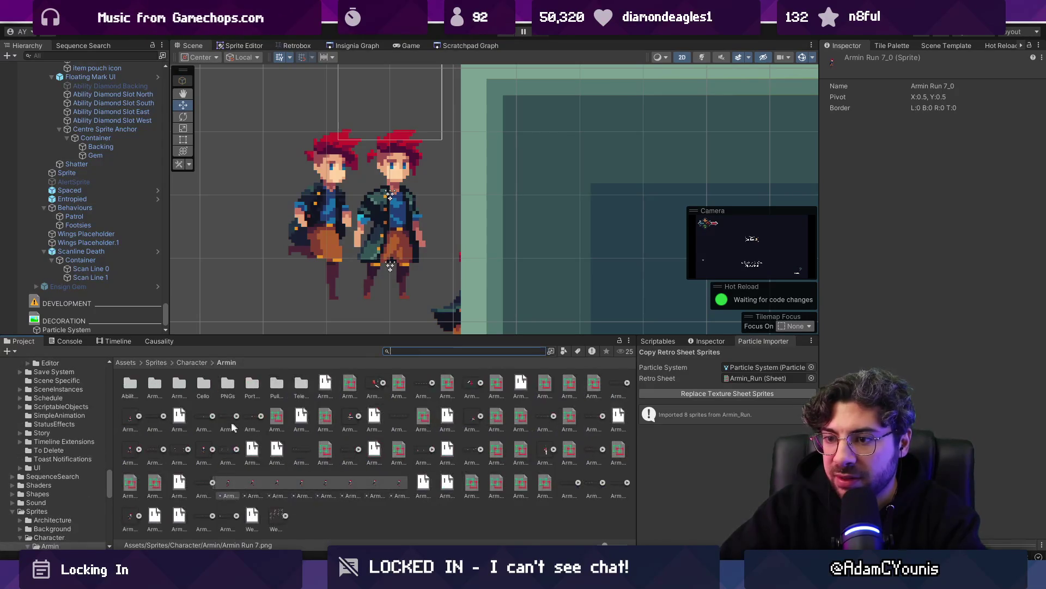
click(206, 485)
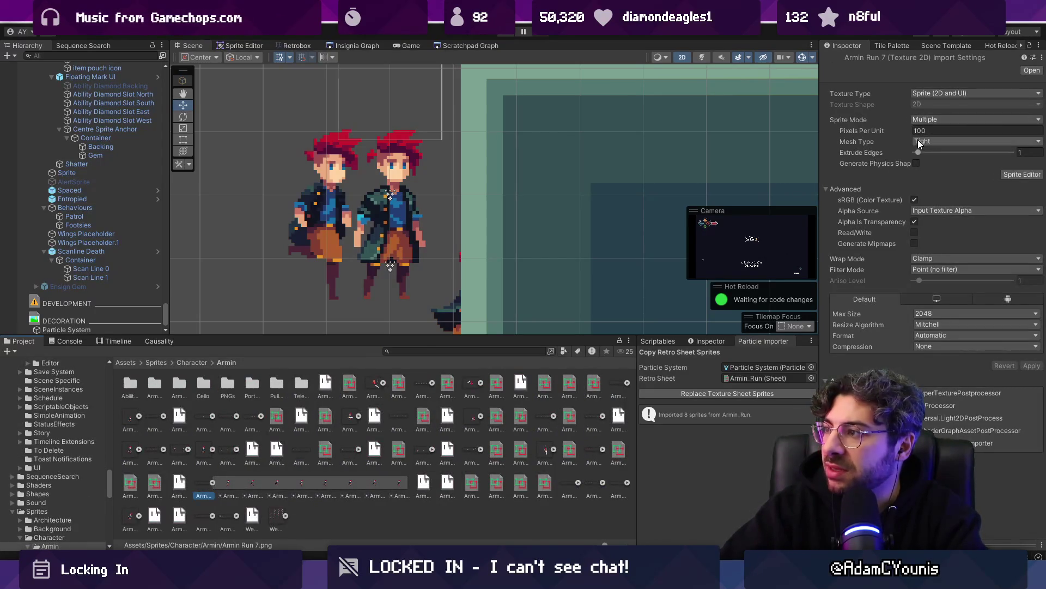
click(901, 143)
click(892, 143)
click(924, 143)
click(933, 153)
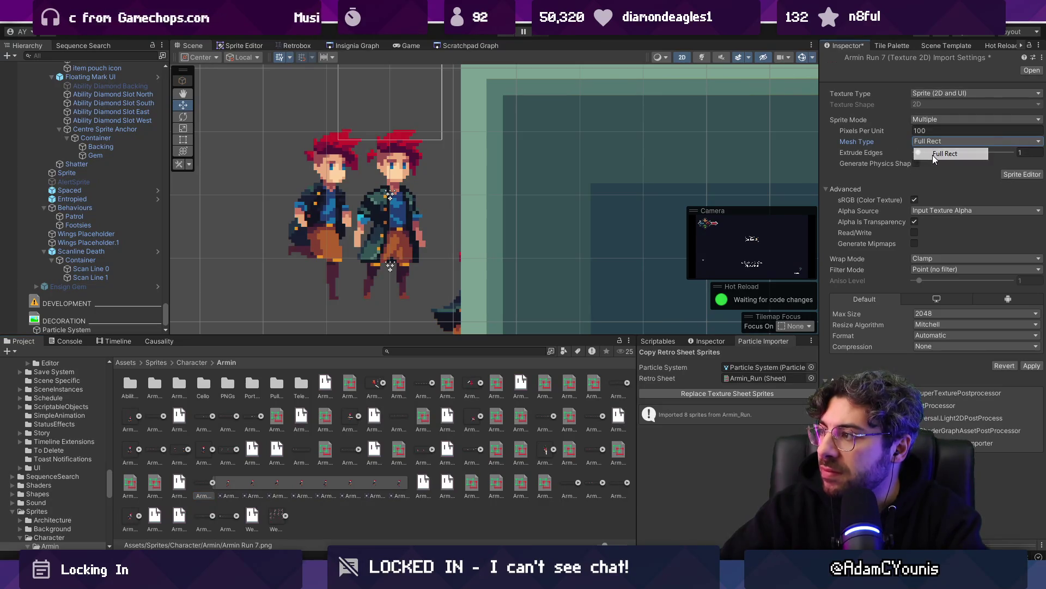
click(1029, 367)
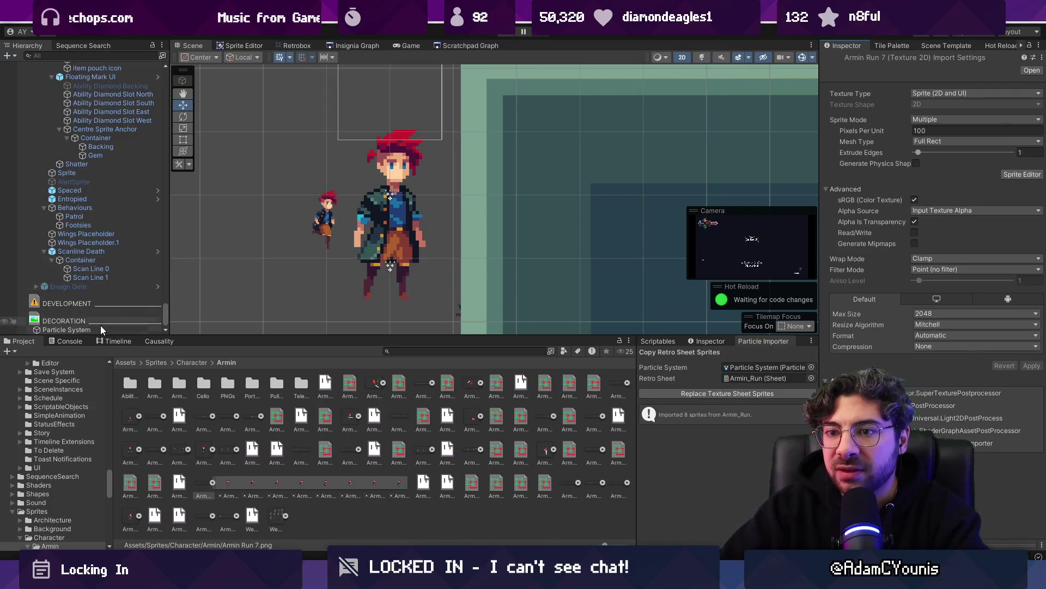
Set the Particle System's Start Size to 0.96 and drag it into place
click(66, 329)
click(919, 241)
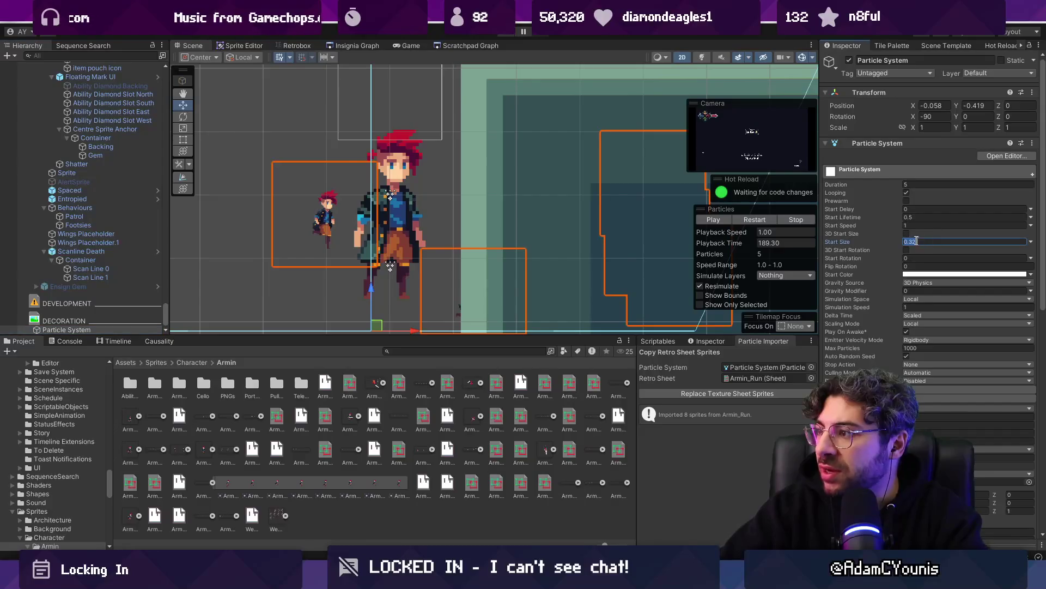
text(0.96)
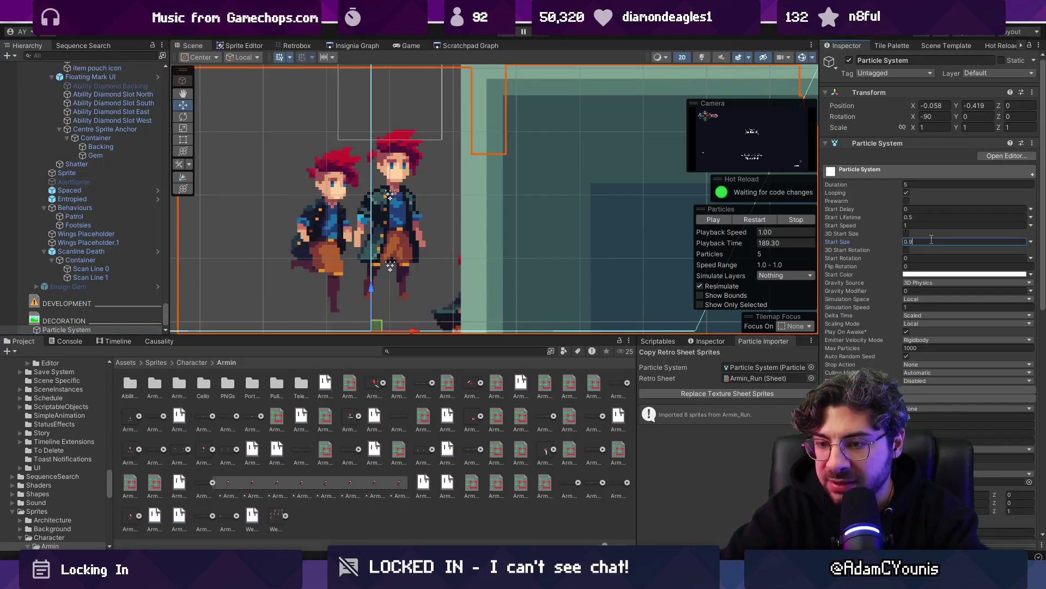
scroll(409, 264, down, 2)
drag(385, 260, 390, 246)
scroll(392, 248, up, 5)
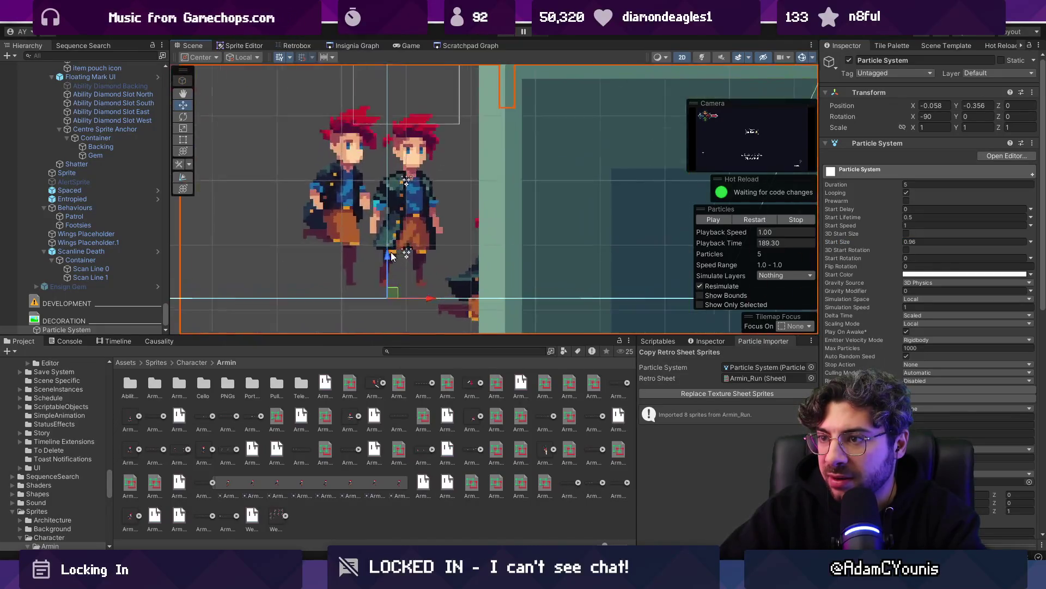
mouse_move(385, 320)
mouse_down()
mouse_move(427, 321)
mouse_move(362, 312)
mouse_up()
scroll(427, 321, down, 3)
scroll(327, 220, down, 1)
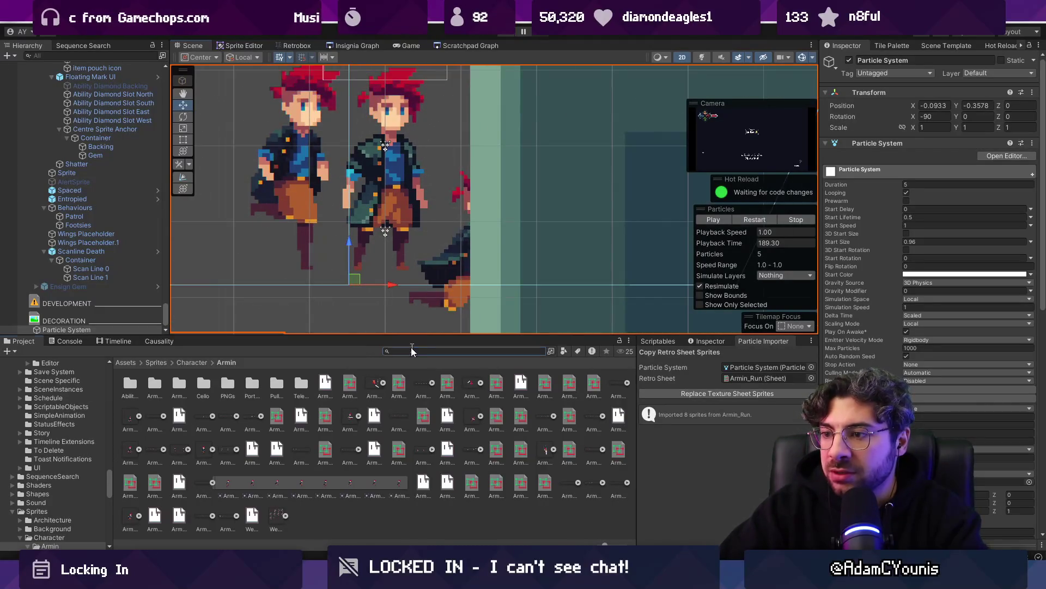
Search the Project for 'spri' and inspect two Sprite Importer presets
text(import)
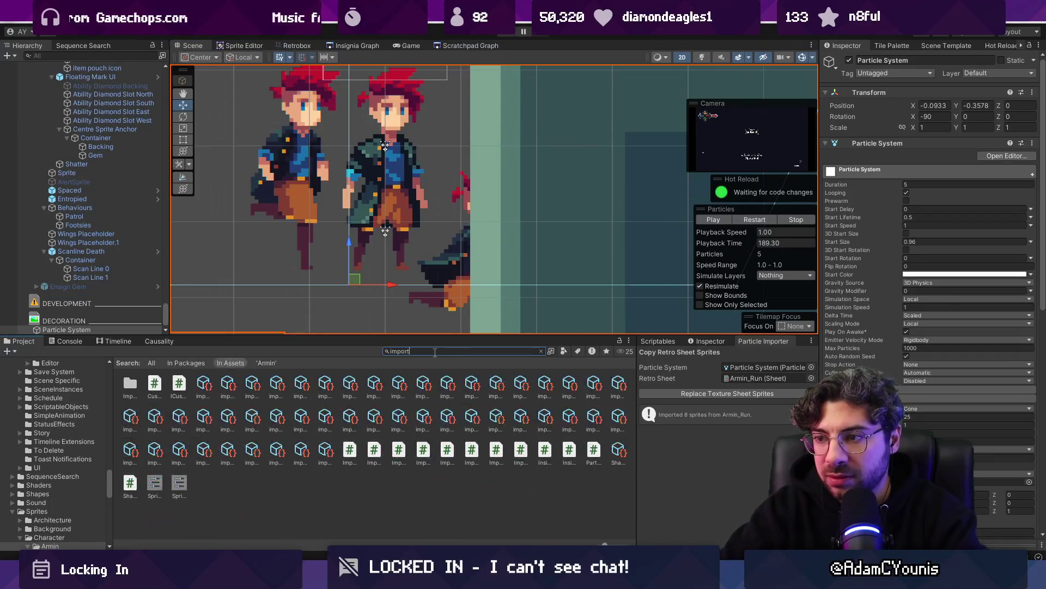
key(ctrl+a)
text(spri)
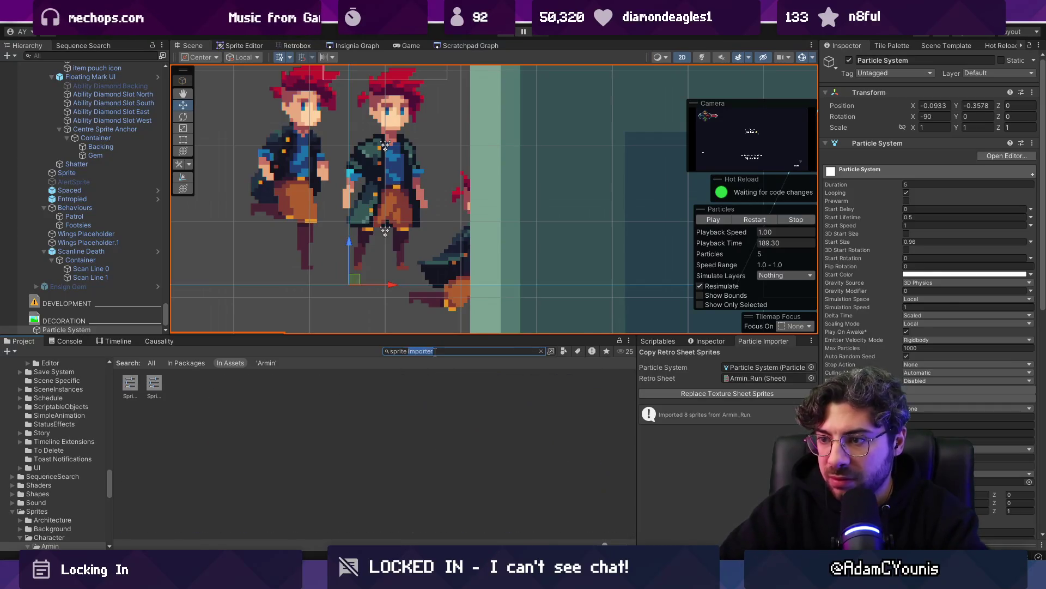
click(140, 383)
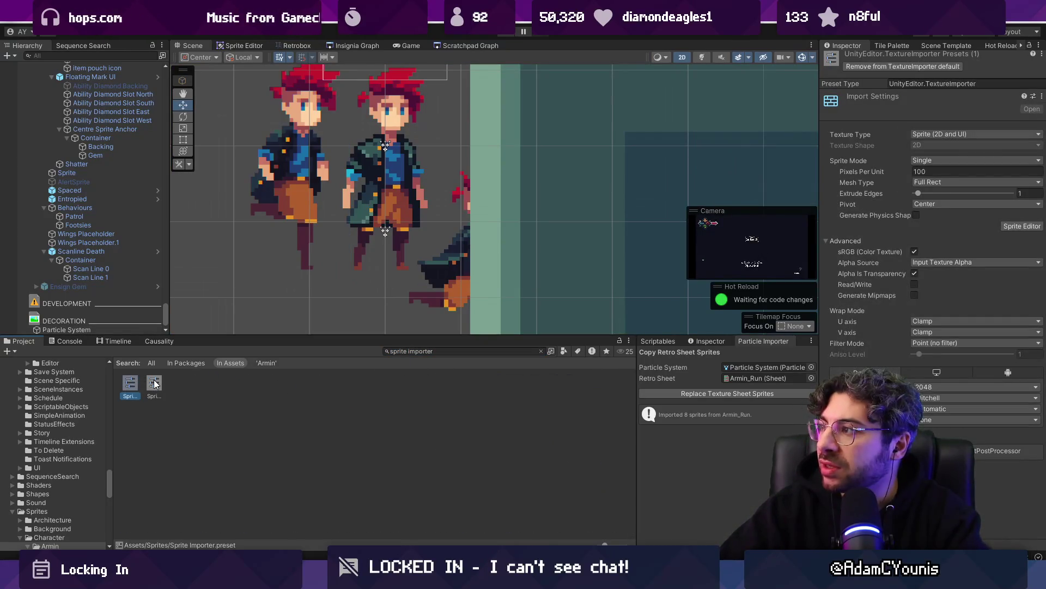
click(154, 383)
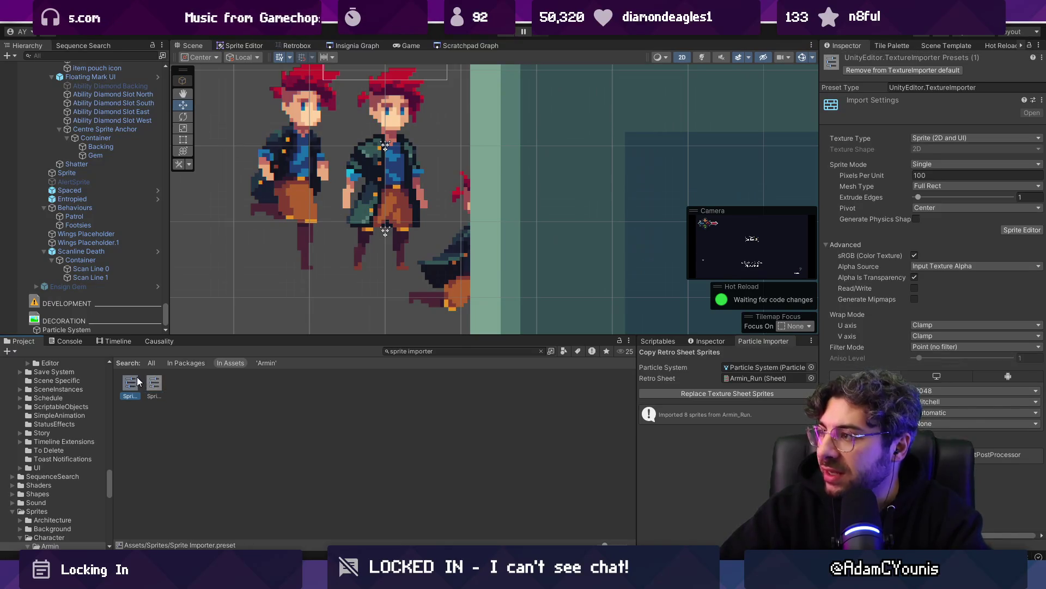
click(541, 351)
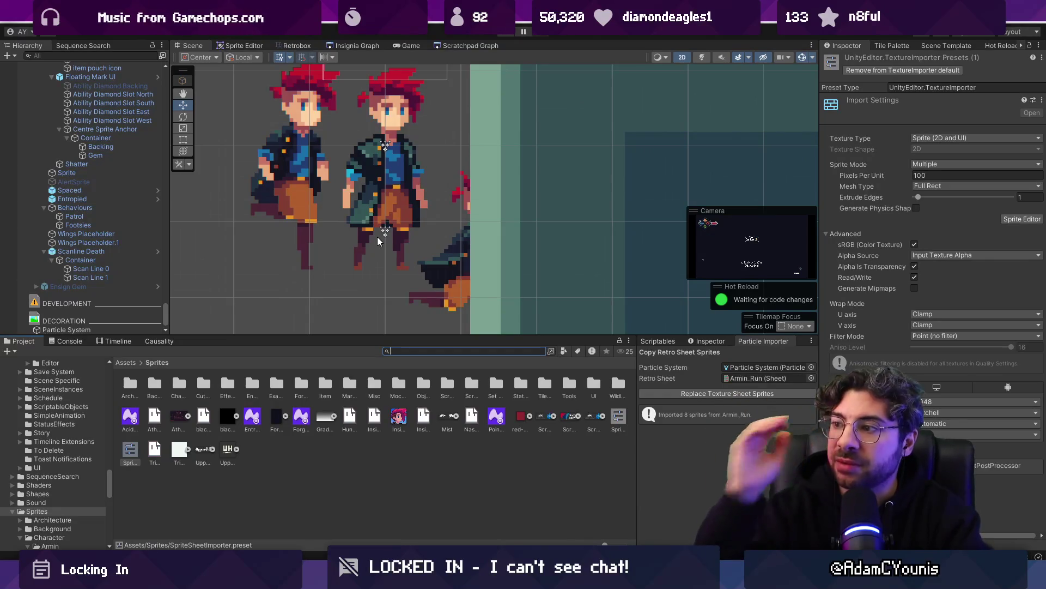
Make the Scene view taller and select Armin
drag(345, 334, 345, 384)
scroll(442, 163, down, 4)
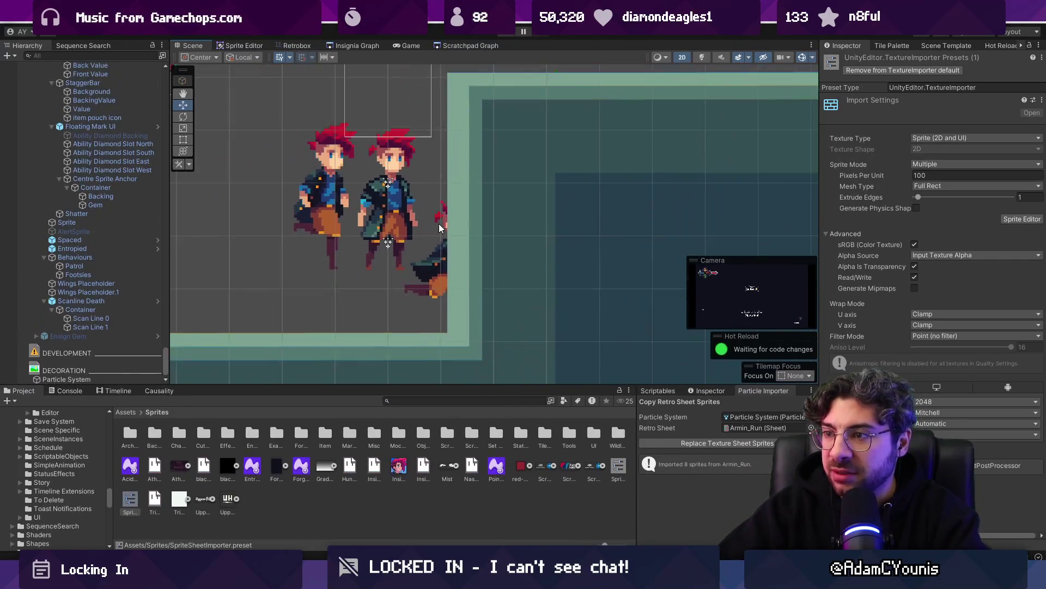
scroll(401, 76, up, 3)
click(410, 257)
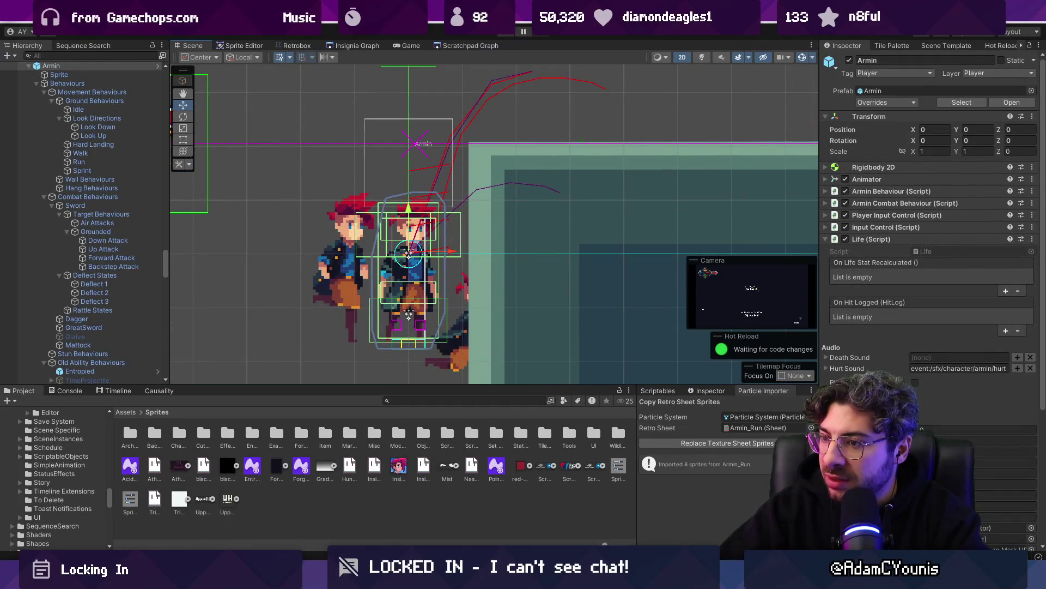
Set the Retro Sheet to the Ensign Lightning Smoke sheet, then switch to VS Code
mouse_move(403, 579)
click(811, 428)
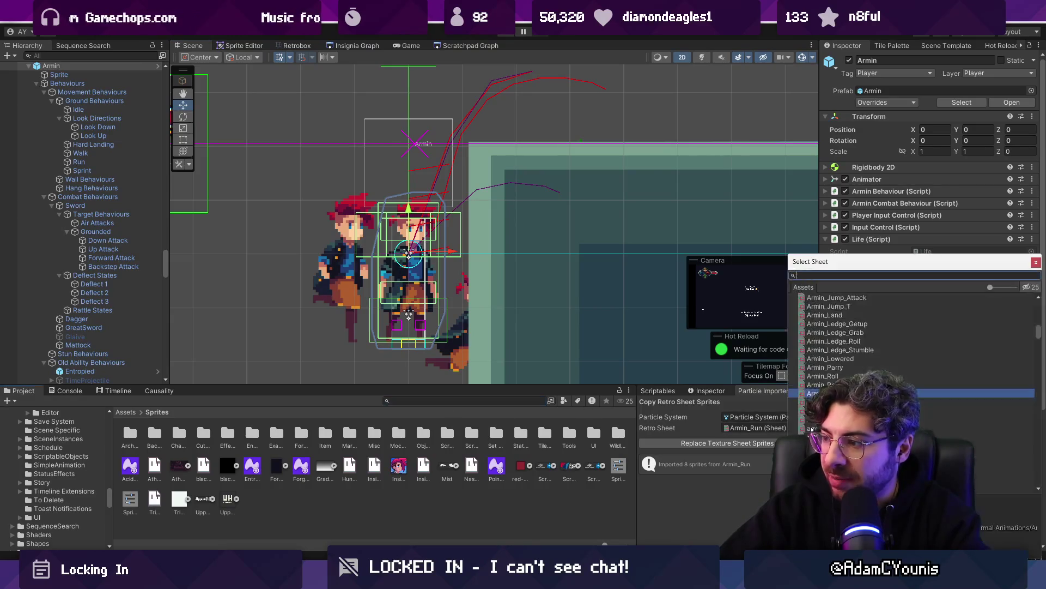
text(smoke part)
key(Down)
key(Return)
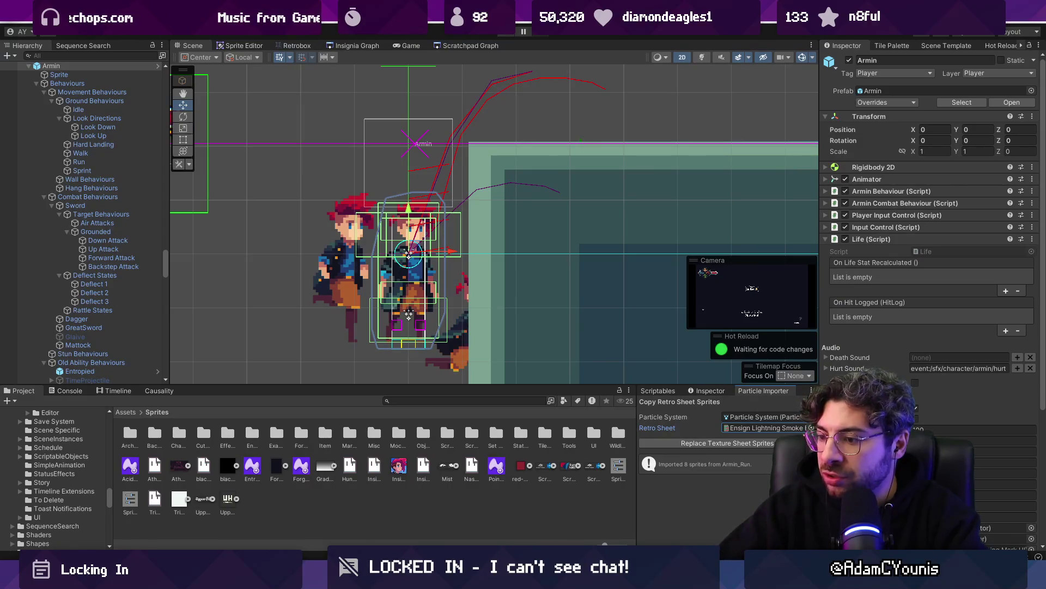
key(alt+Tab)
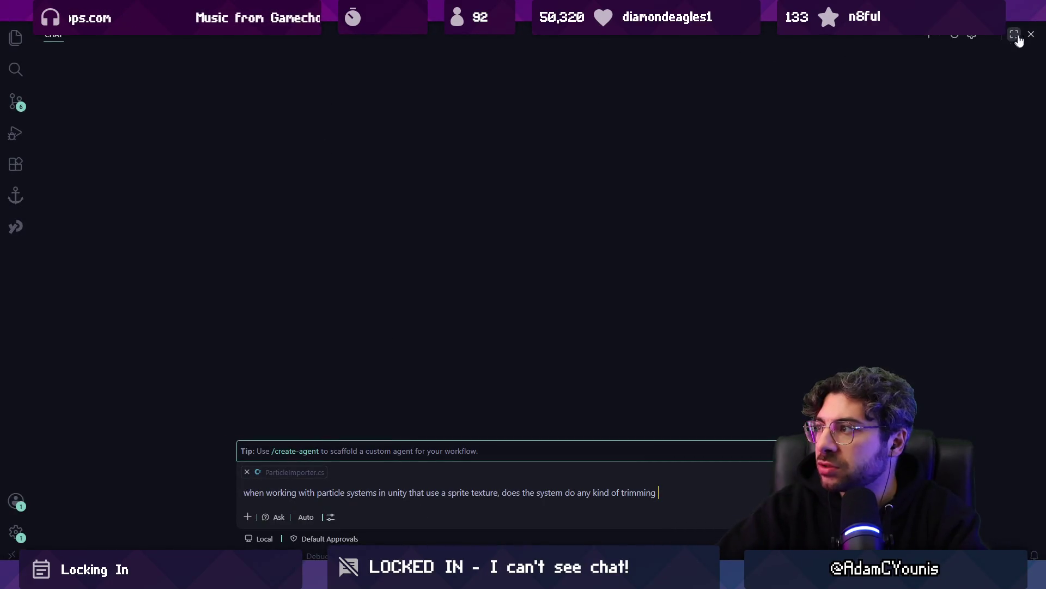
Delete the stray 'In agent mode.' text from line 102 of ParticleImporter.cs with the chat panel open
click(1015, 36)
key(ctrl+alt+i)
text(In agent mode.)
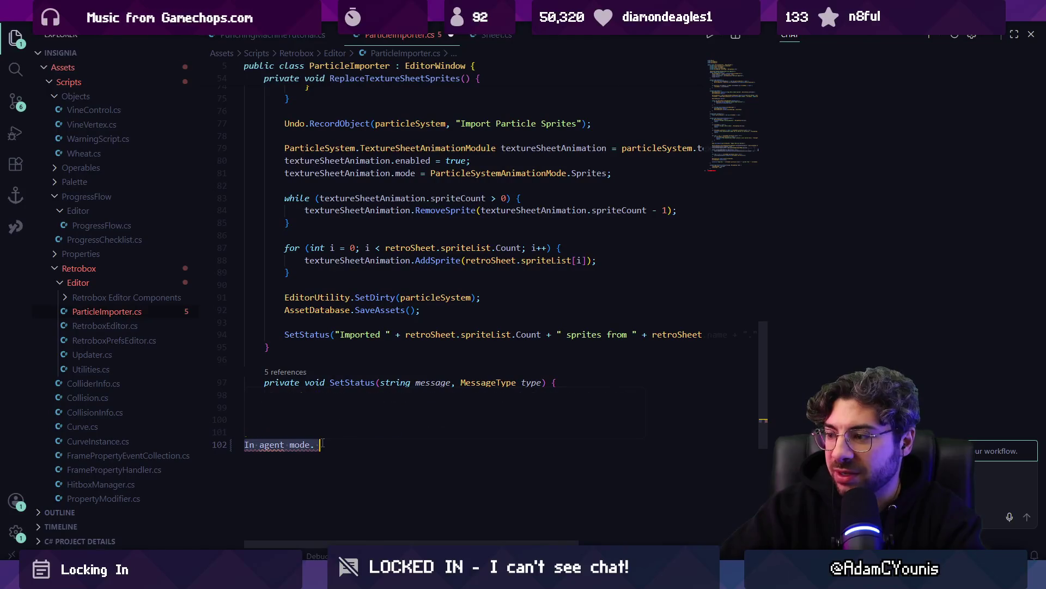
key(ctrl+z)
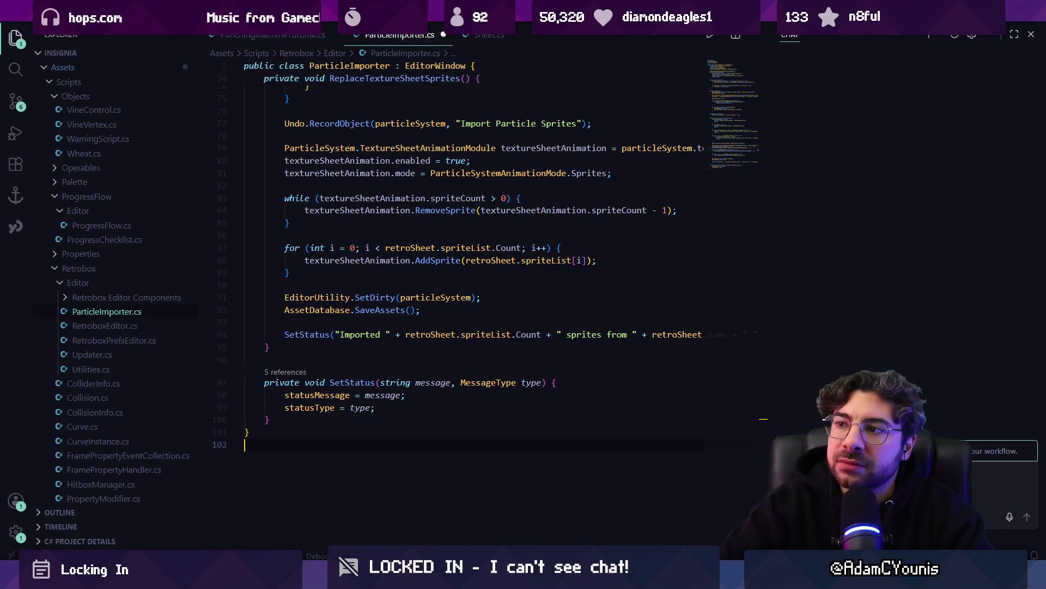
key(ctrl+i)
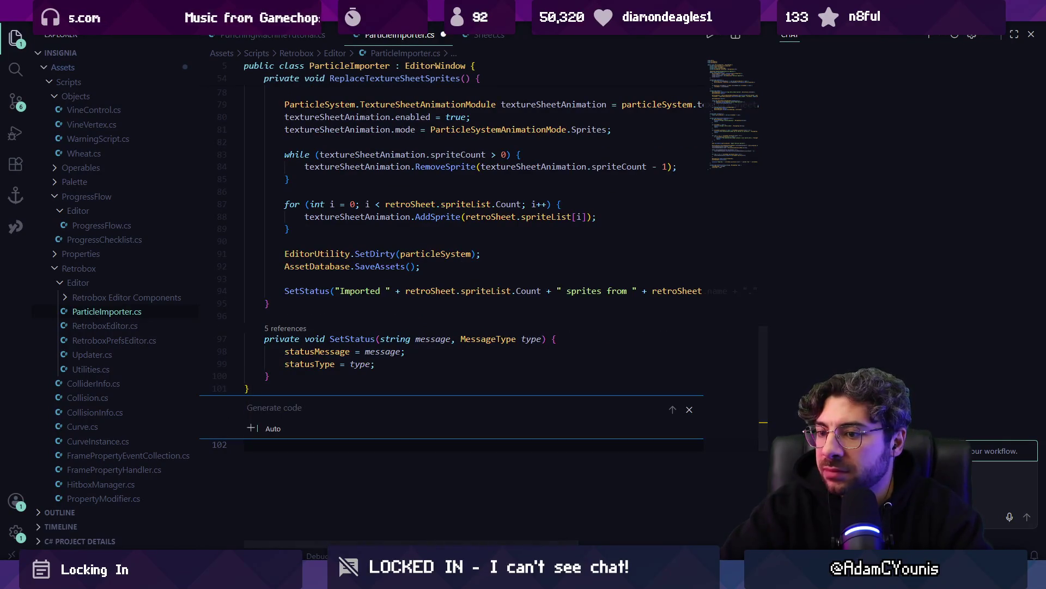
key(Escape)
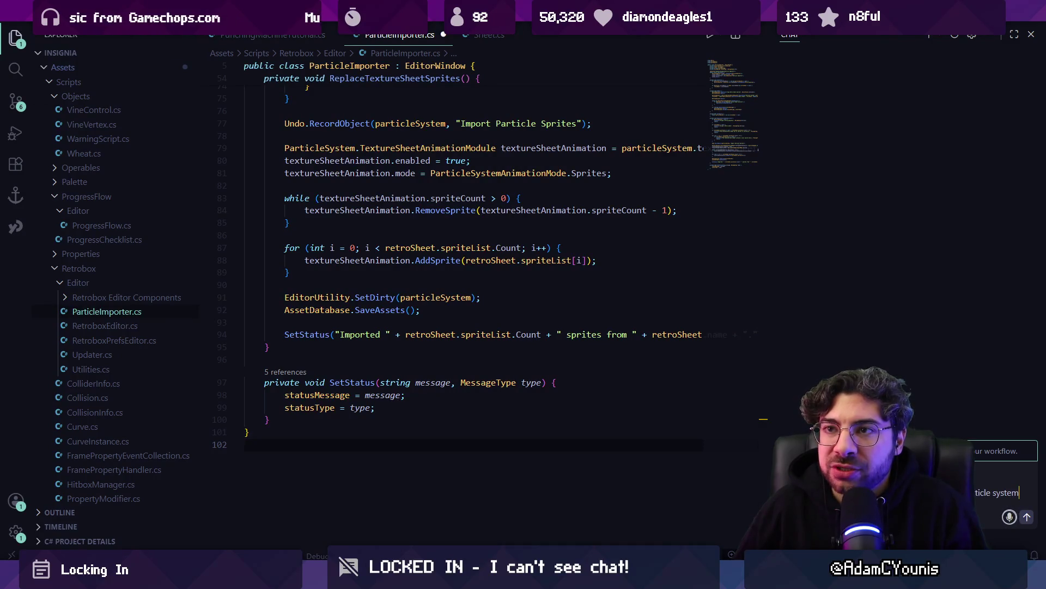
Send Copilot a request for a button that resizes renderer and start size to the sprite sheet
key(shift+Return)
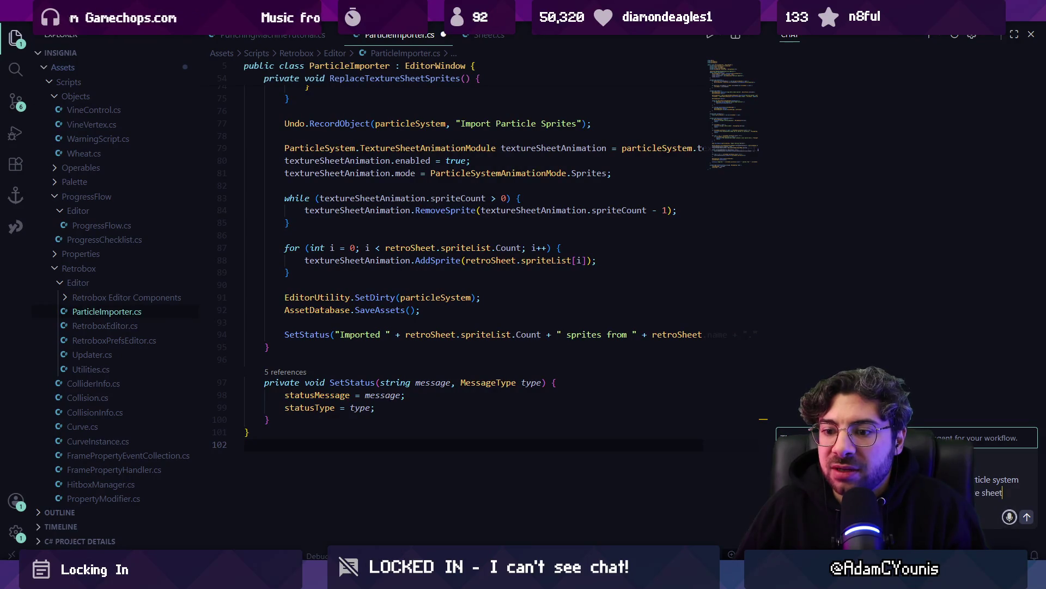
key(shift+Return)
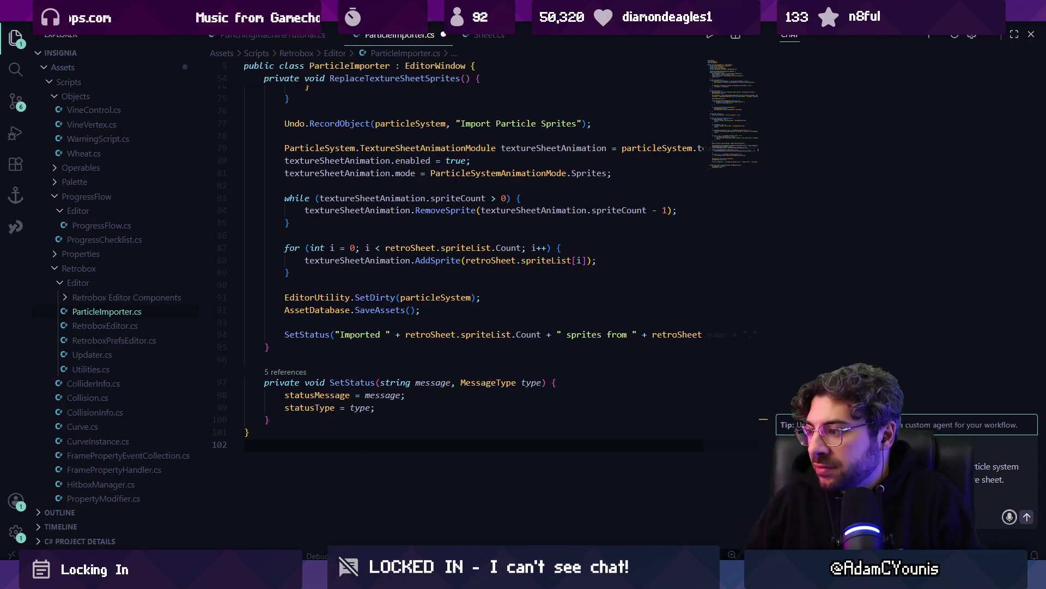
key(Return)
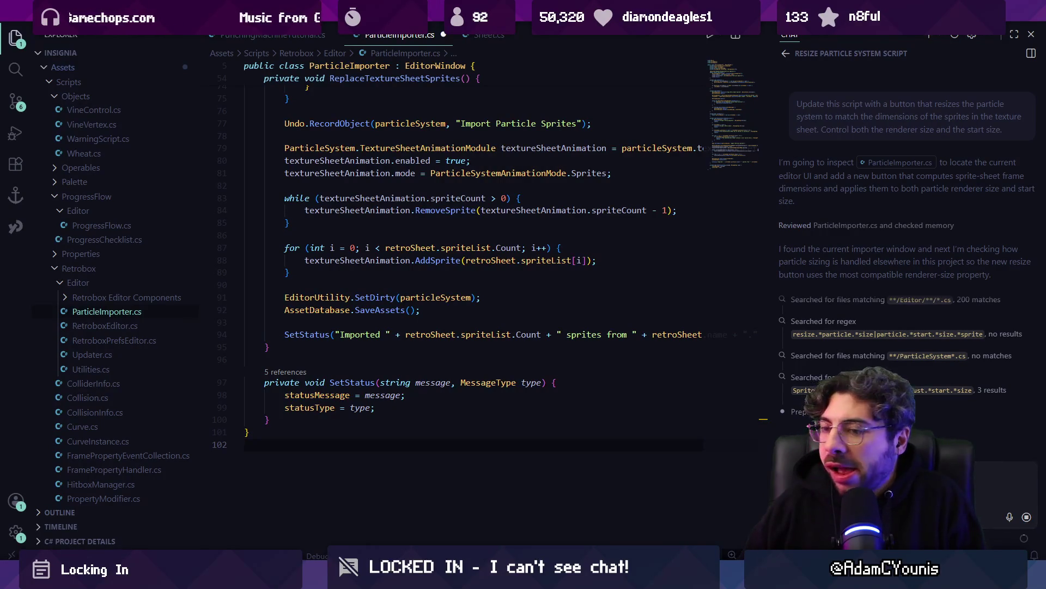
right_click(804, 555)
Dismiss the context menu and zoom out the Unity Scene view
key(Escape)
key(alt+Tab)
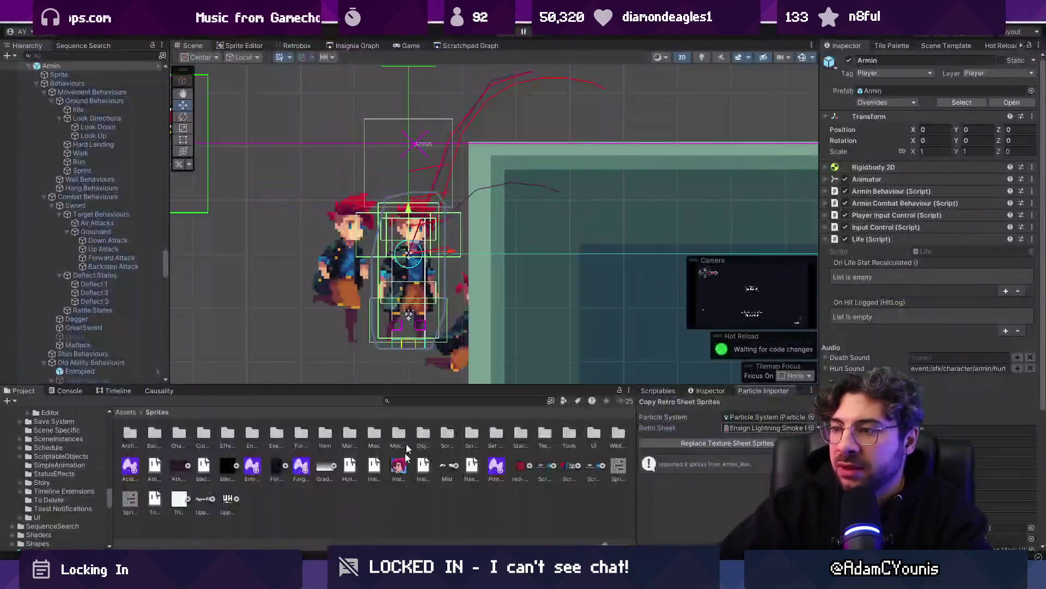
scroll(439, 212, down, 3)
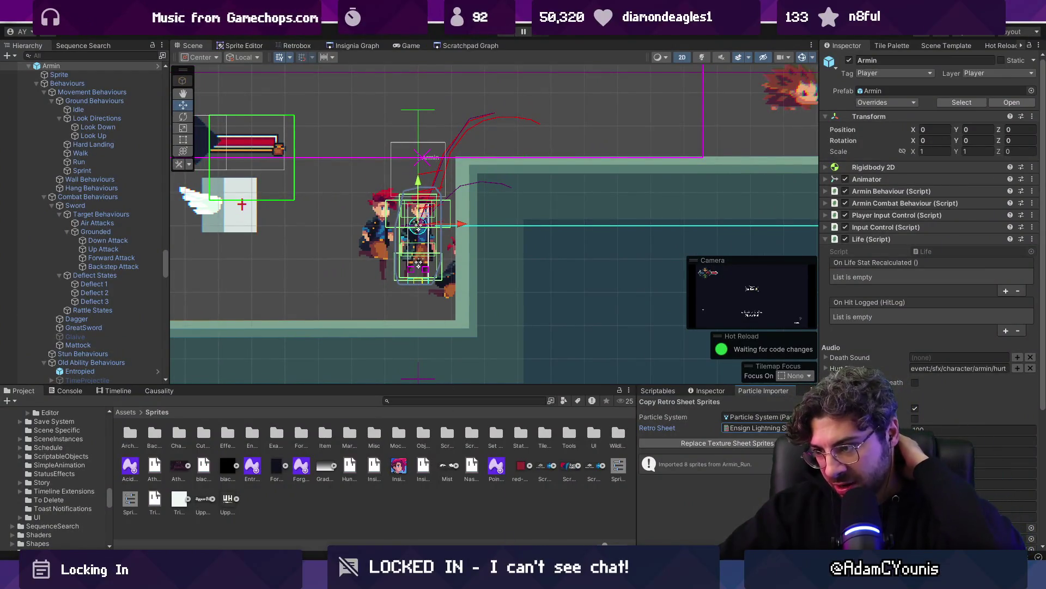
In Aseprite, select frames 22–32 of the splash animation and bring up the File menu
key(alt+Tab)
mouse_move(542, 399)
mouse_down()
mouse_move(758, 400)
mouse_move(672, 399)
mouse_up()
click(17, 25)
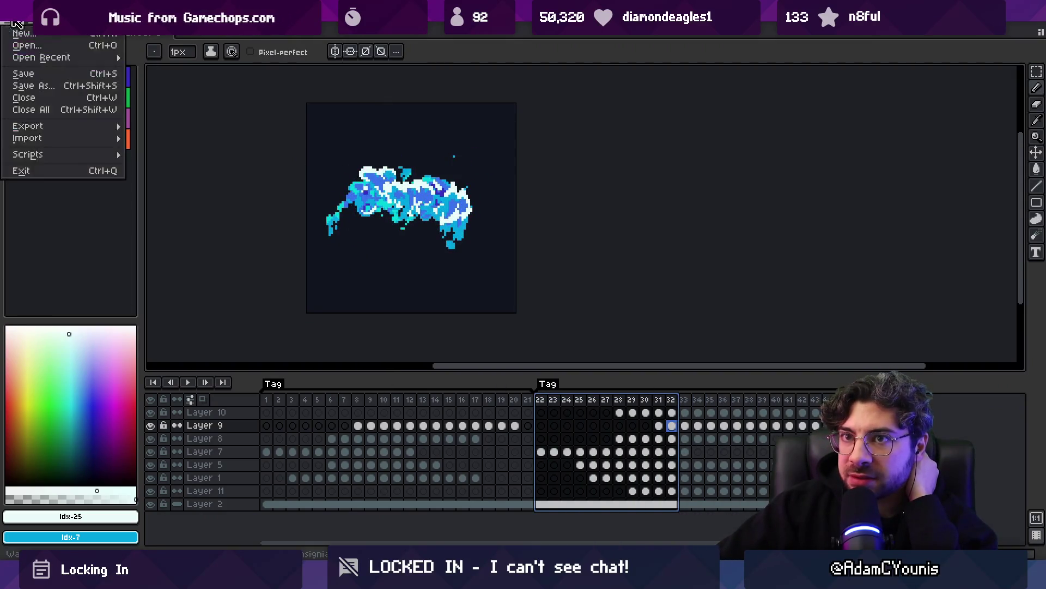
Open Water Effect Arc Splash and Water Effect Arc Splash 2 from the recent files list
mouse_move(40, 57)
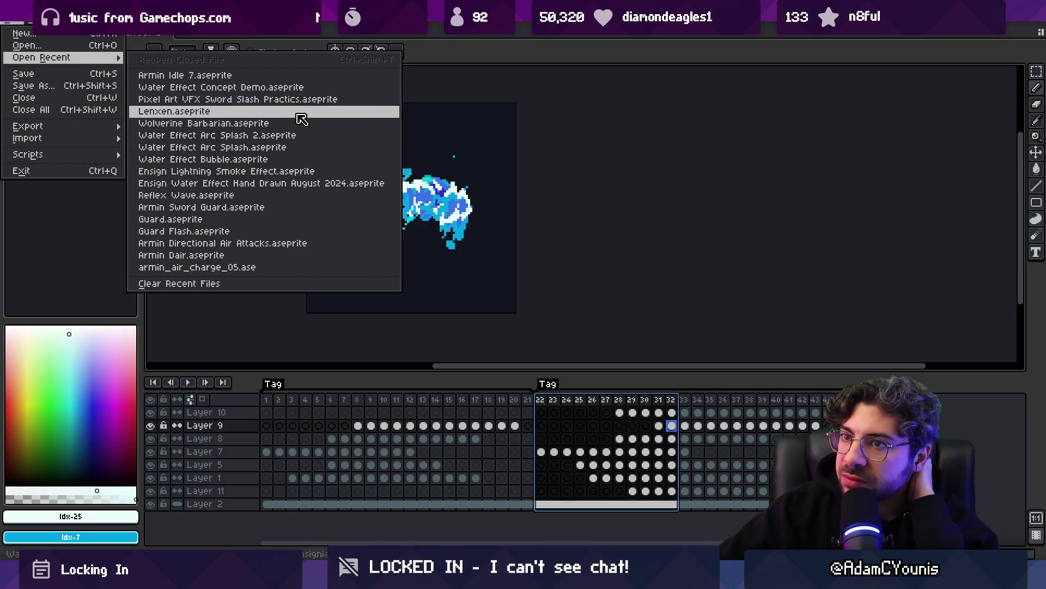
click(295, 147)
click(16, 24)
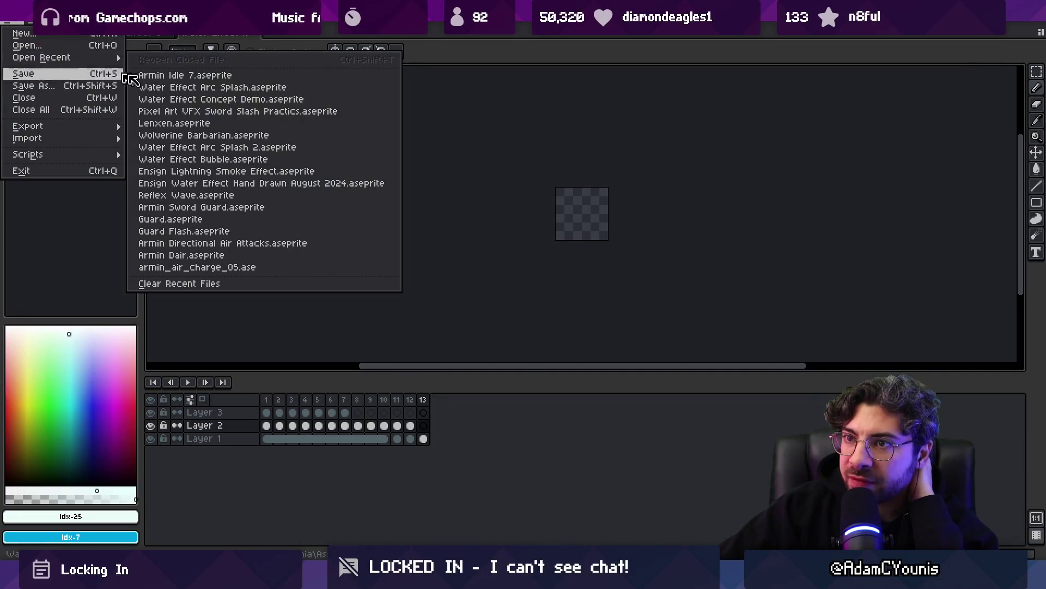
click(299, 147)
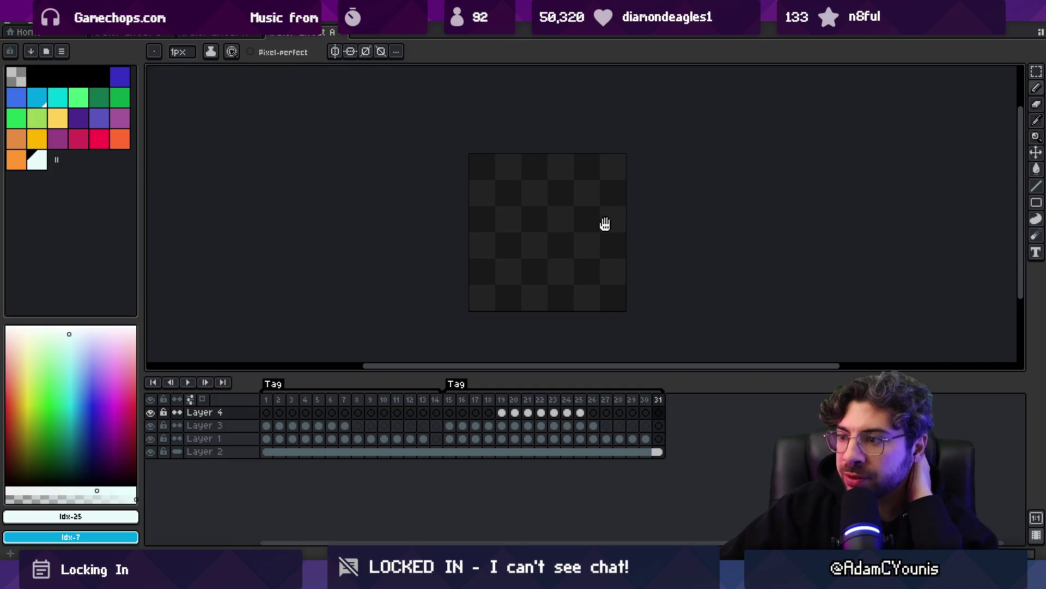
Scrub through splash frames 1–31 and feather frames 1–4 to compare the two animations
mouse_move(266, 400)
mouse_down()
mouse_move(402, 402)
mouse_move(609, 378)
mouse_move(659, 401)
mouse_up()
click(151, 451)
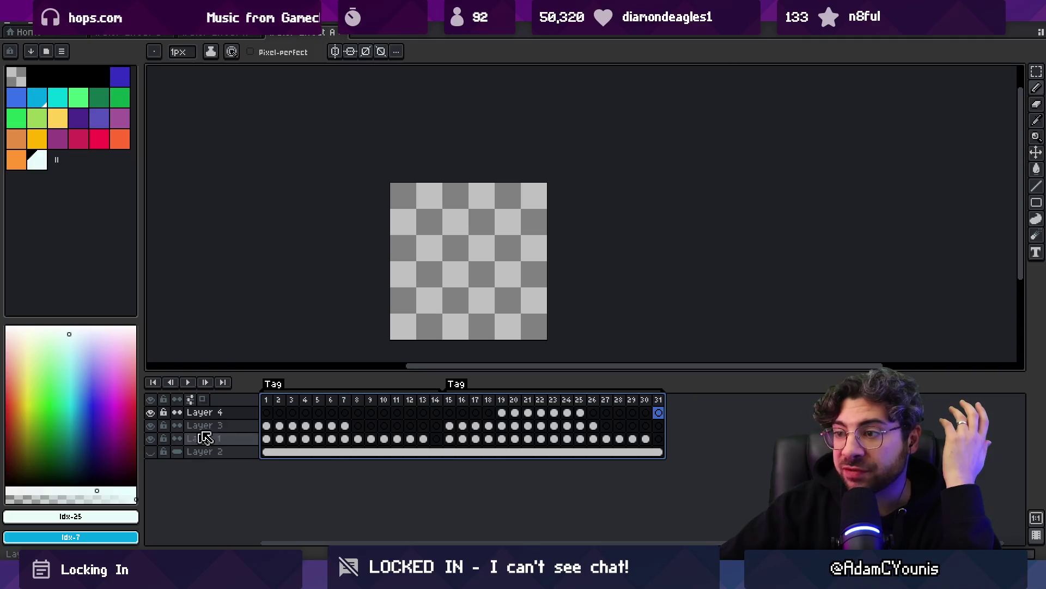
drag(266, 414, 698, 391)
key(ctrl+shift+Tab)
drag(276, 399, 403, 414)
scroll(502, 217, up, 4)
click(268, 405)
key(ctrl+Tab)
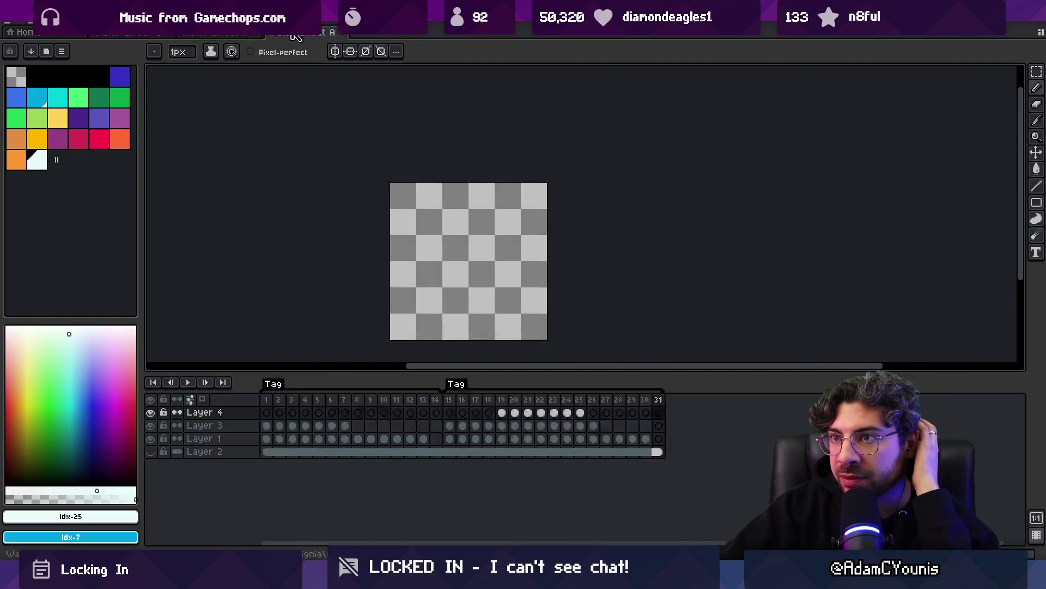
mouse_move(267, 401)
mouse_down()
mouse_move(573, 411)
mouse_move(551, 413)
mouse_up()
Compare feather frames against splash frames 15–29, then open the first tag's properties
key(ctrl+shift+Tab)
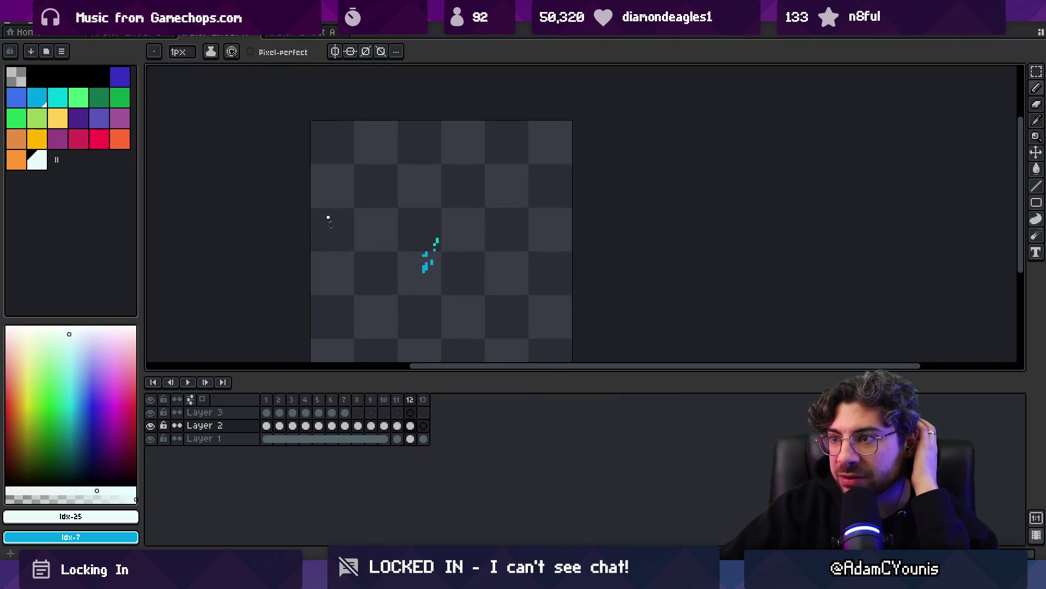
mouse_move(279, 403)
mouse_down()
mouse_move(385, 404)
mouse_move(321, 406)
mouse_up()
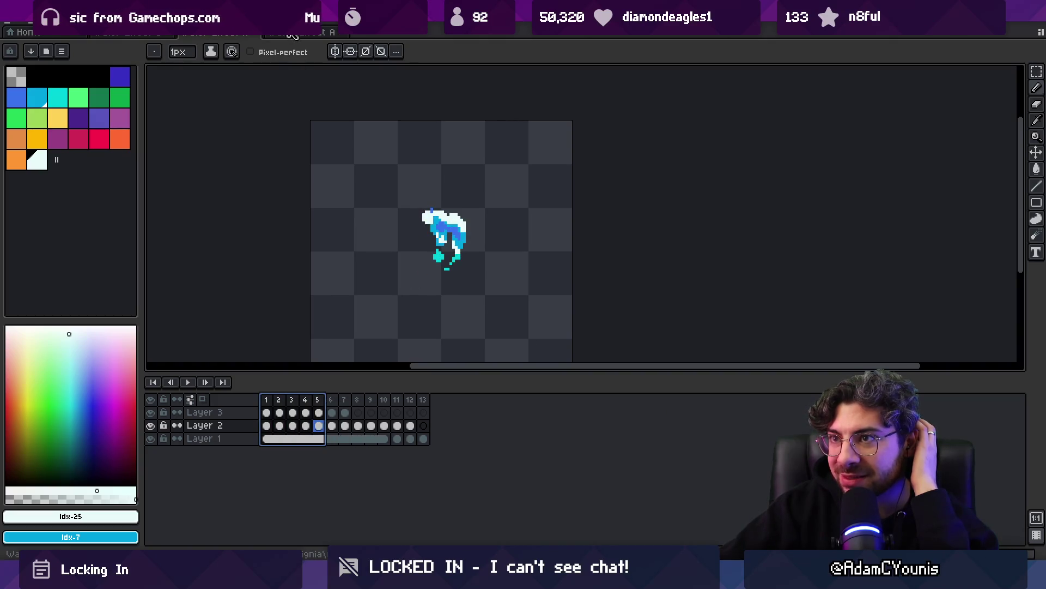
click(294, 34)
drag(449, 403, 501, 409)
key(ctrl+shift+Tab)
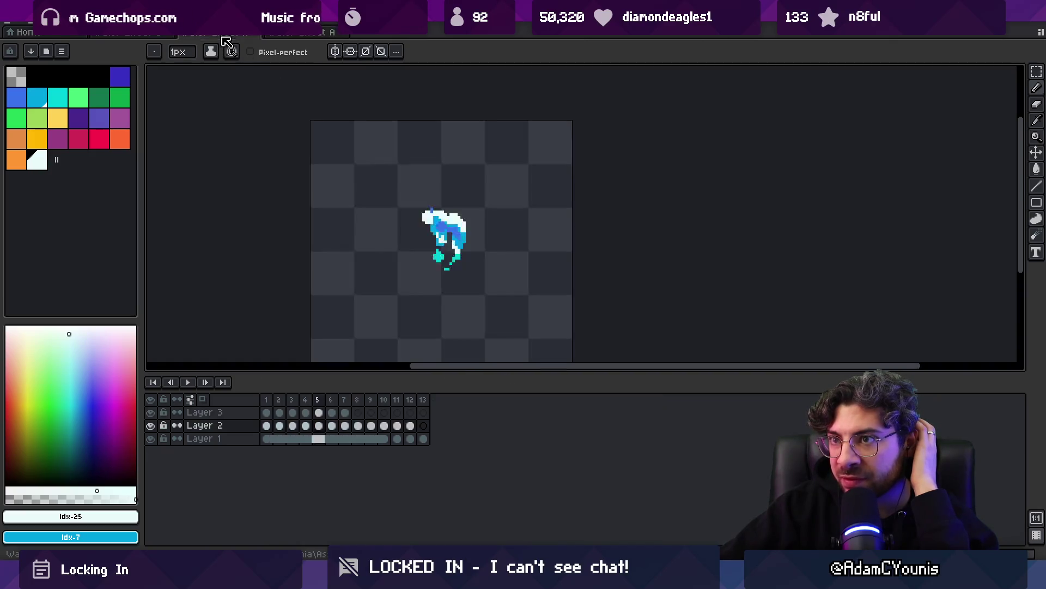
click(321, 35)
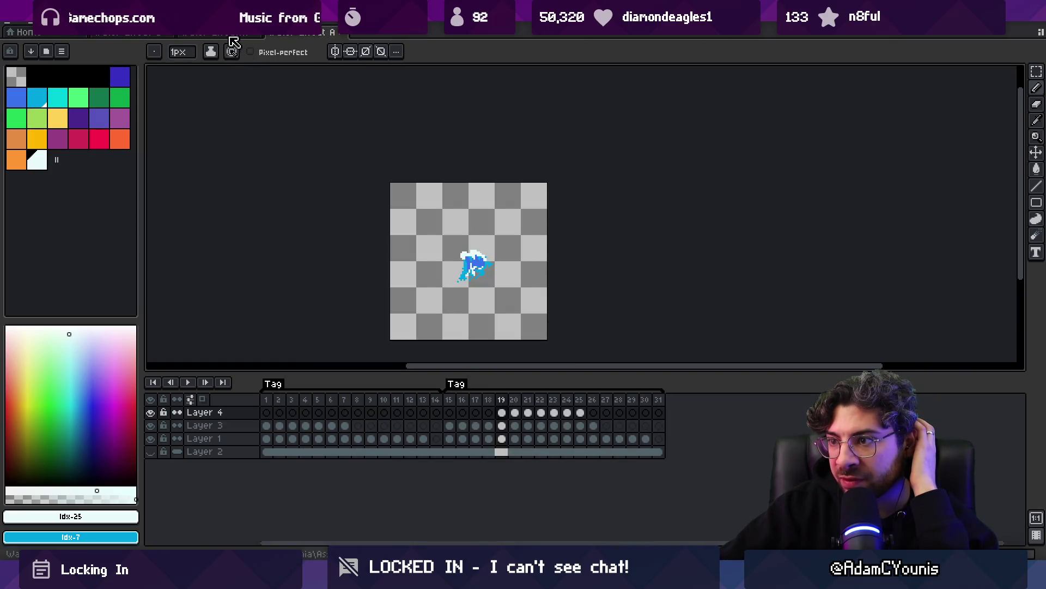
click(222, 35)
click(297, 41)
mouse_move(449, 412)
mouse_down()
mouse_move(641, 411)
mouse_move(264, 401)
mouse_move(644, 388)
mouse_move(658, 399)
mouse_up()
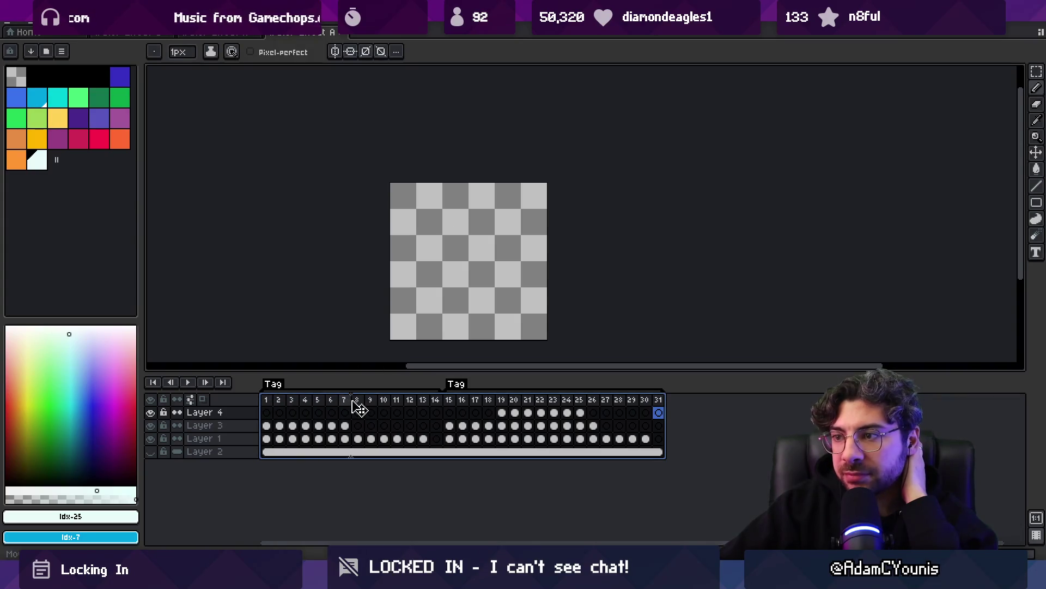
drag(267, 406, 397, 406)
double_click(277, 386)
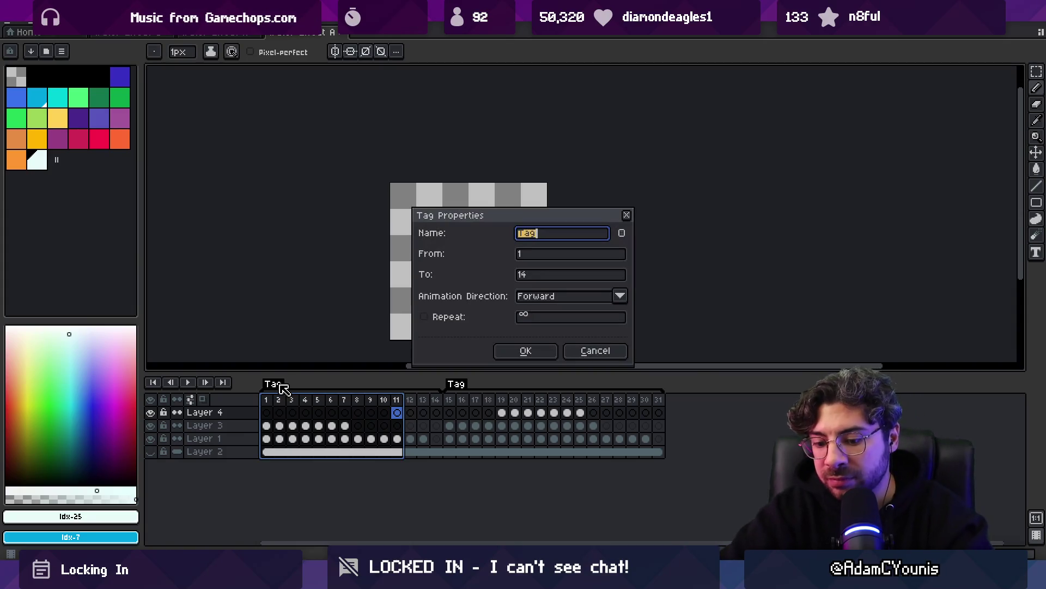
Rename the first two animation tags to 1 and 2
text(Roll)
key(BackSpace)
key(BackSpace)
key(BackSpace)
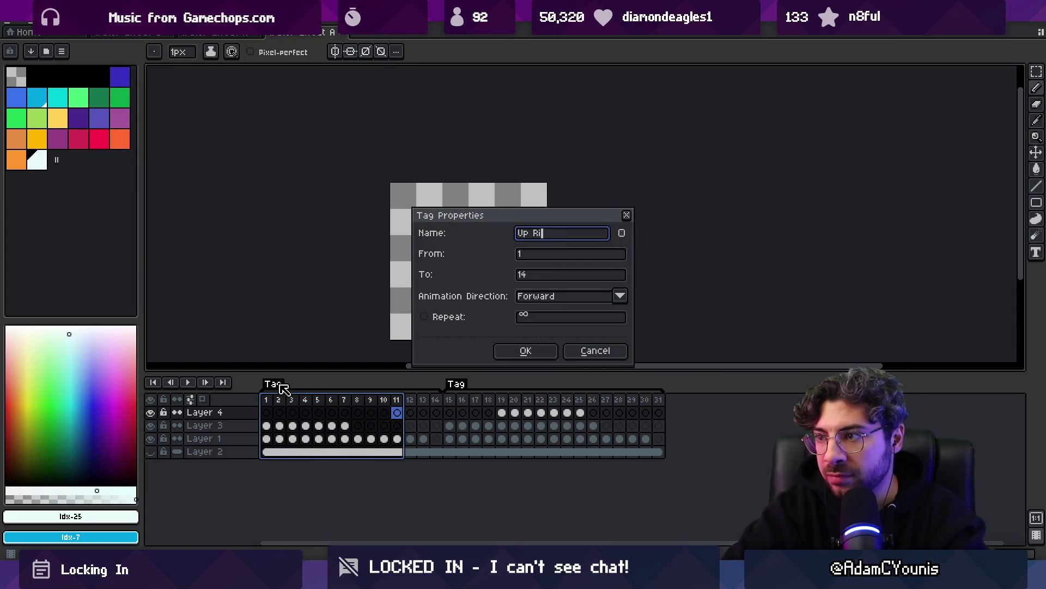
text(1)
key(Return)
double_click(452, 384)
text(2)
key(Return)
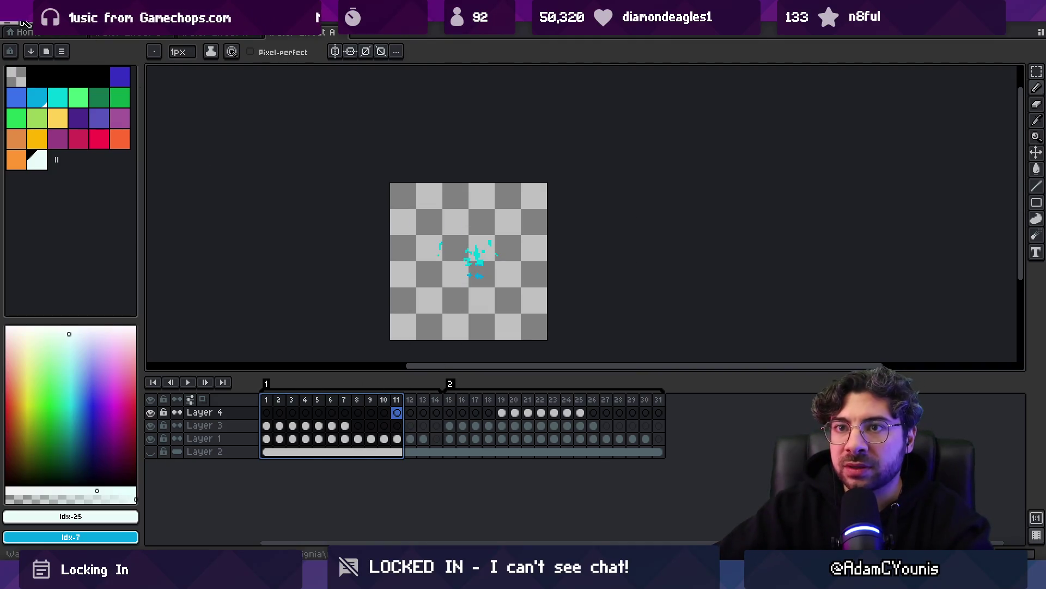
Add an empty frame 32 at the end of the splash timeline on Layer 3
click(215, 33)
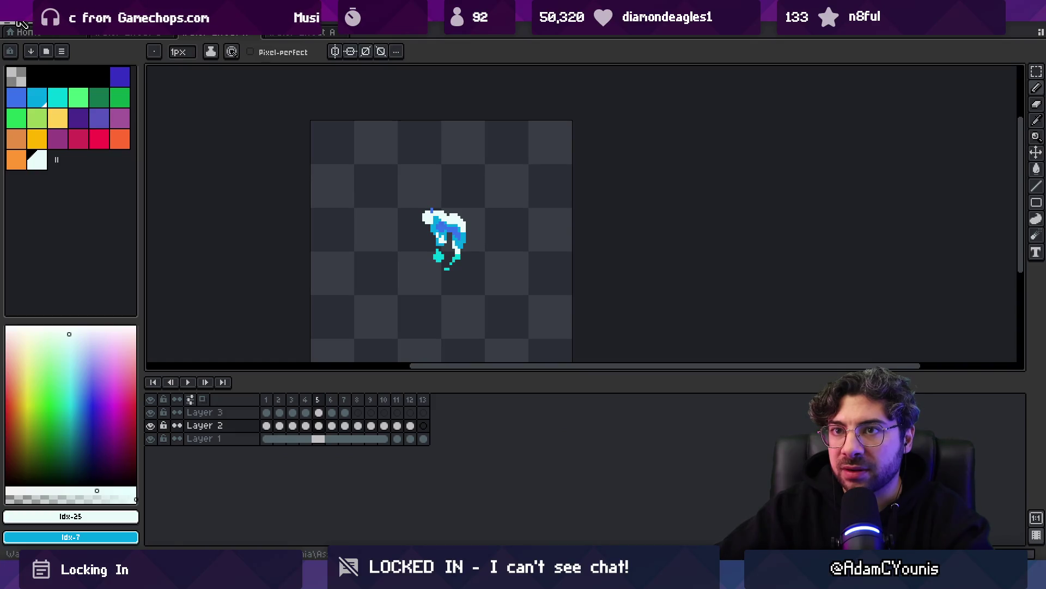
drag(417, 428, 376, 420)
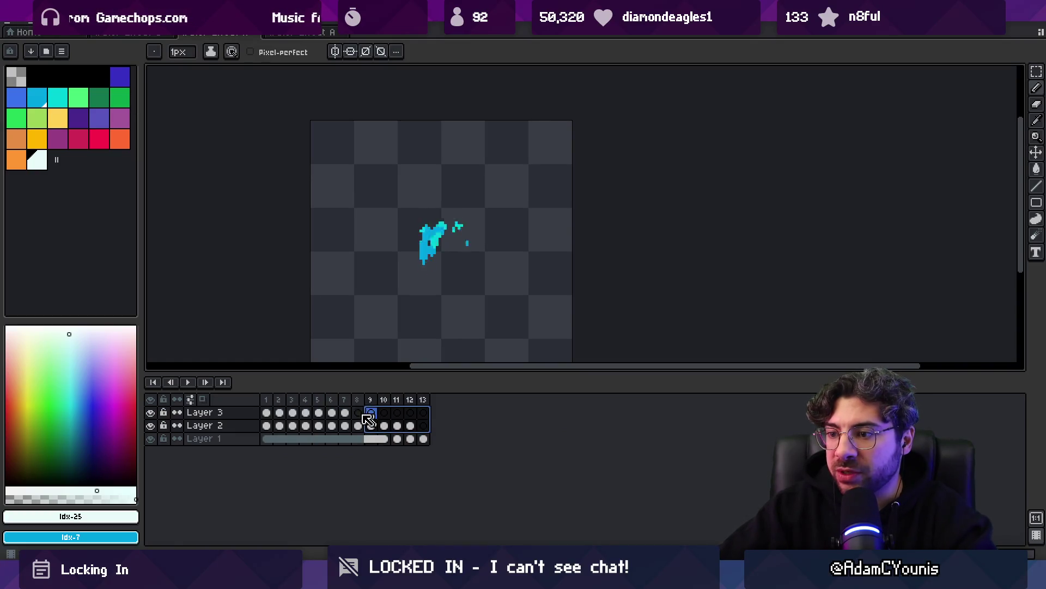
click(325, 32)
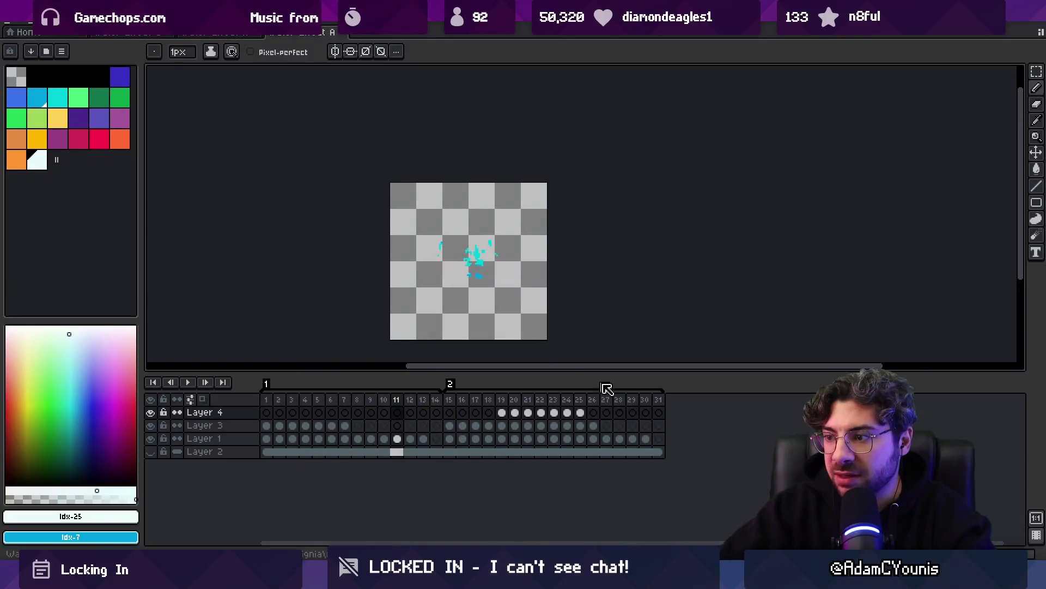
click(658, 399)
key(alt+n)
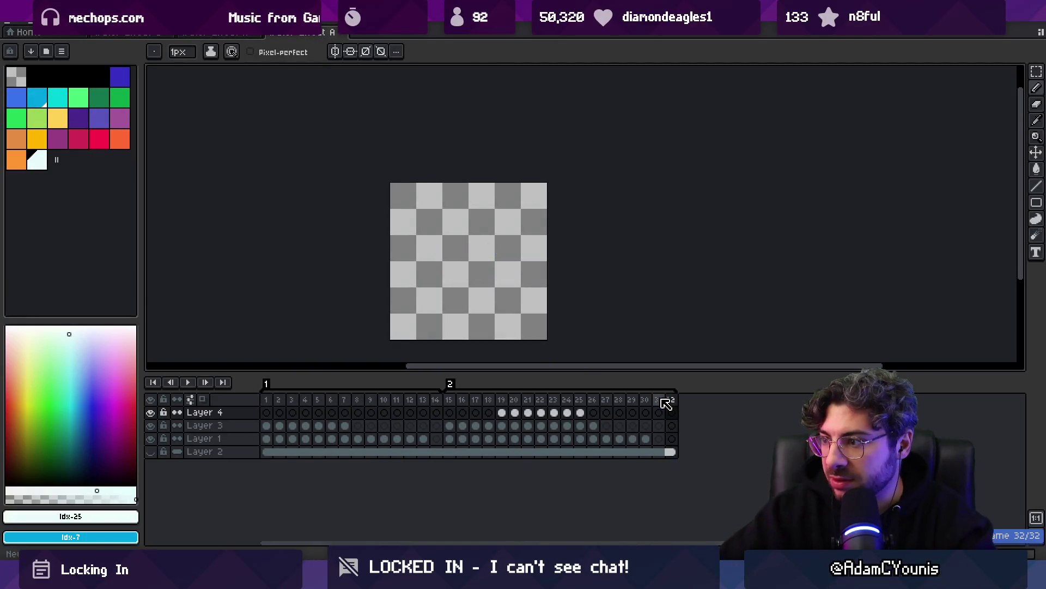
click(672, 425)
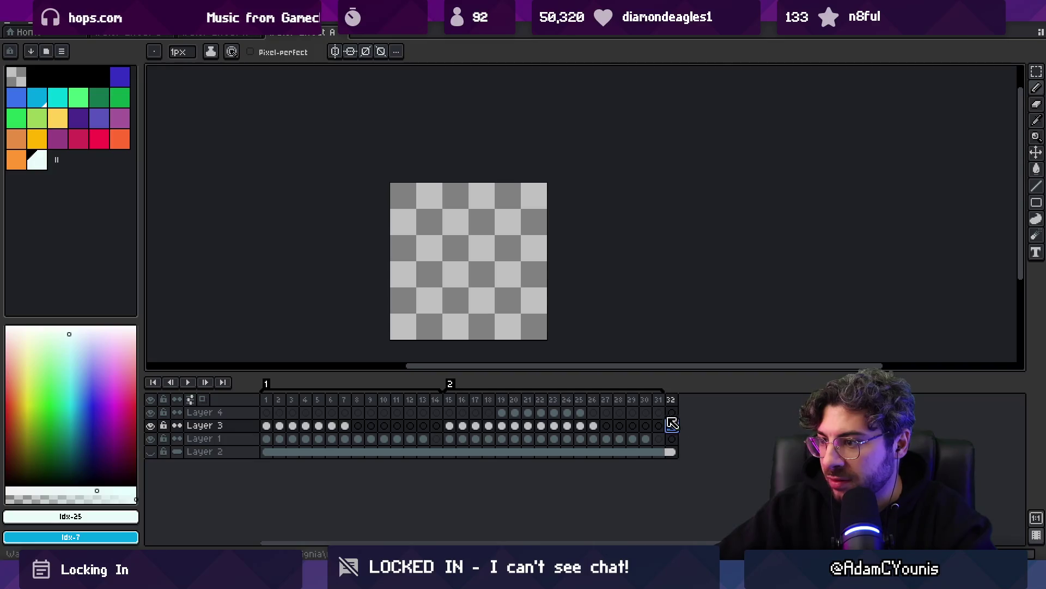
Copy feather frames 2–13, paste them at splash frame 32, and tag them as 3
click(223, 32)
drag(423, 425, 287, 415)
key(ctrl+c)
key(ctrl+Tab)
click(673, 413)
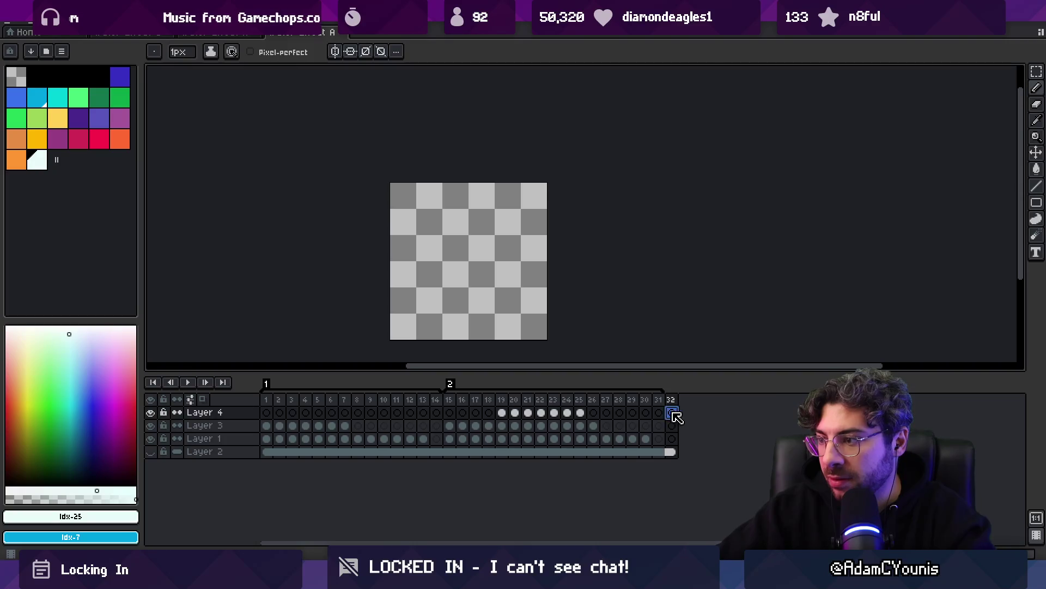
key(ctrl+v)
right_click(764, 408)
click(774, 452)
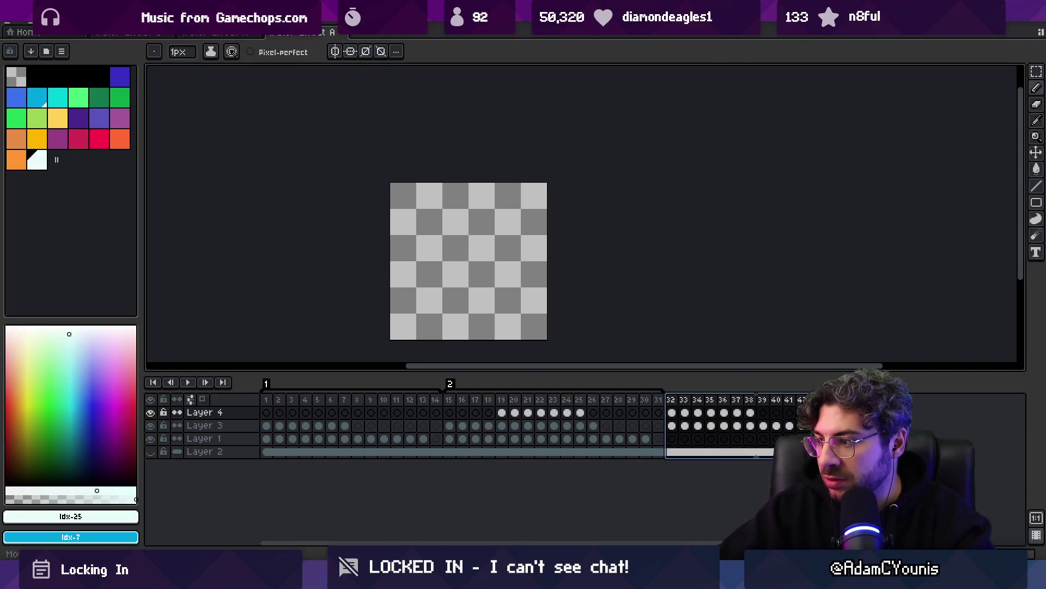
key(Return)
Paint a short blue stroke over the feather's white tip and close the feather sprite
click(221, 34)
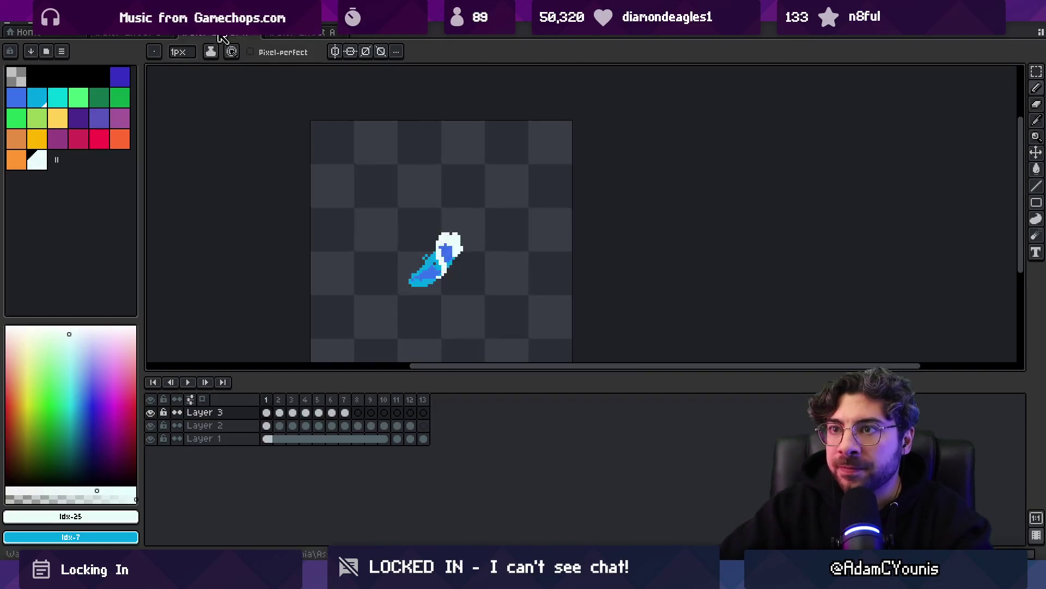
right_click(219, 38)
click(247, 89)
drag(448, 255, 445, 246)
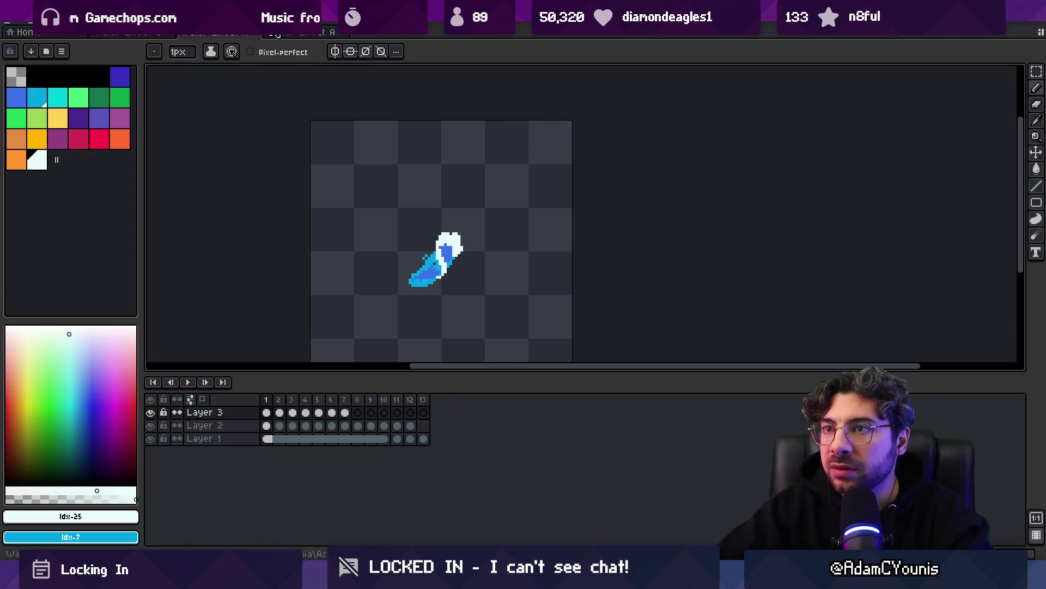
click(252, 33)
Save the splash animation as Water Effect Arc Splash, dropping the trailing 2
click(14, 25)
click(42, 84)
key(End)
key(Left)
key(Left)
key(Left)
key(BackSpace)
key(BackSpace)
key(Return)
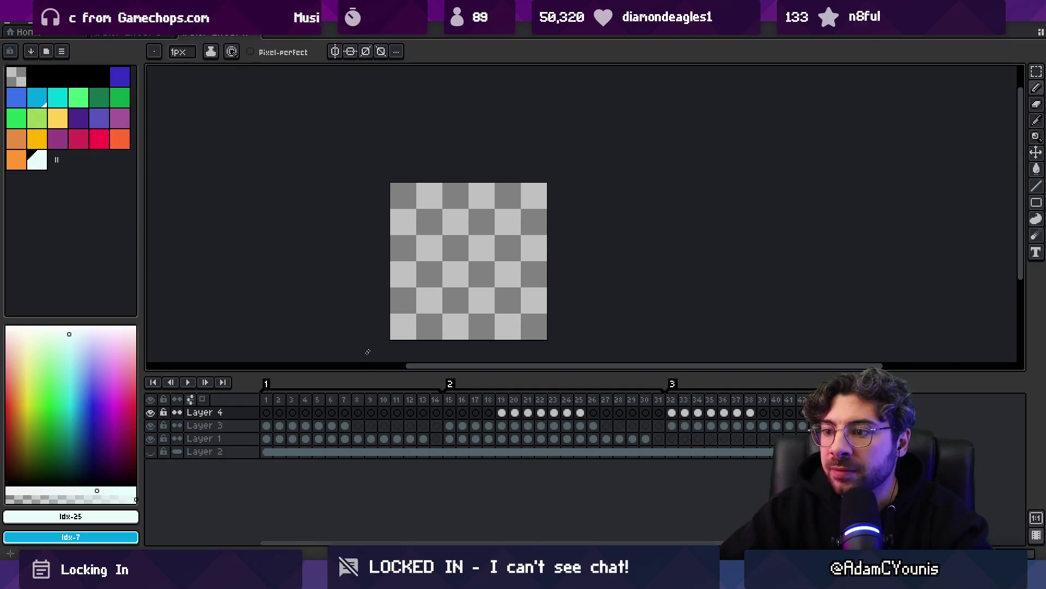
mouse_move(267, 401)
mouse_down()
mouse_move(451, 390)
mouse_move(776, 400)
mouse_up()
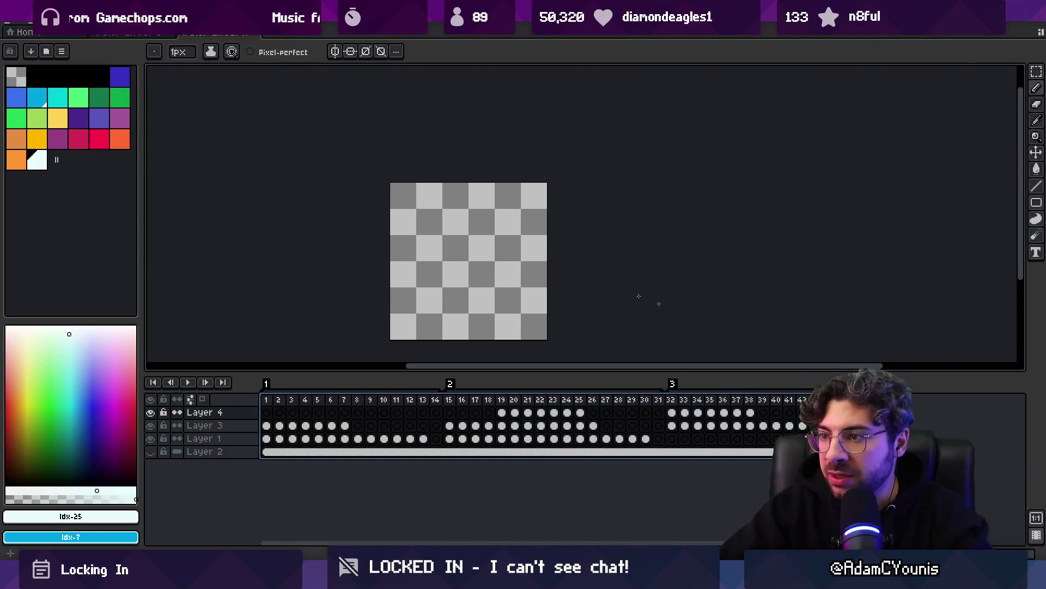
Set the sprite canvas size to 64×64 pixels
click(63, 22)
click(125, 97)
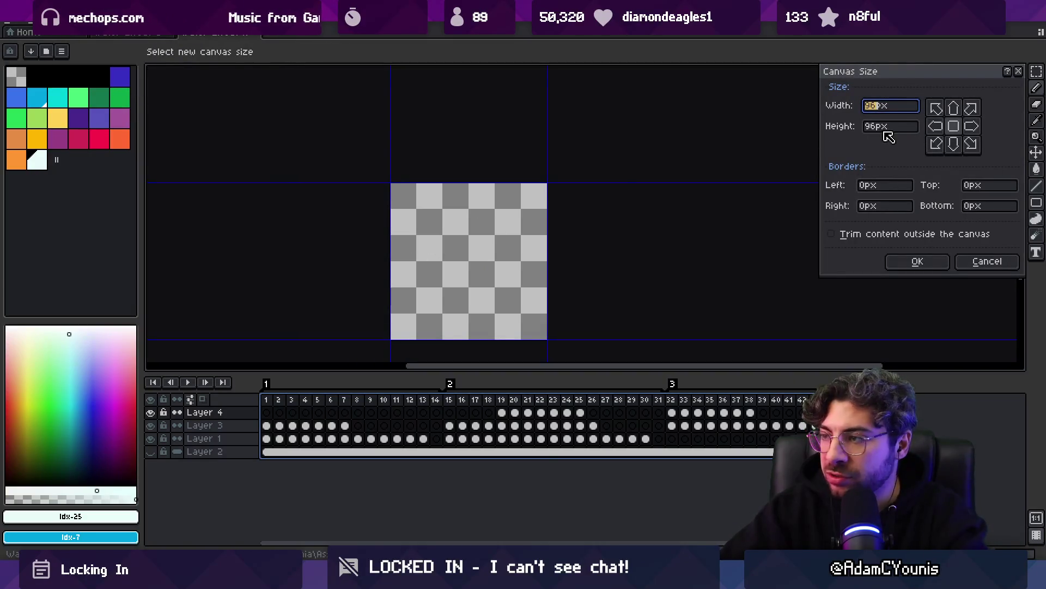
text(64)
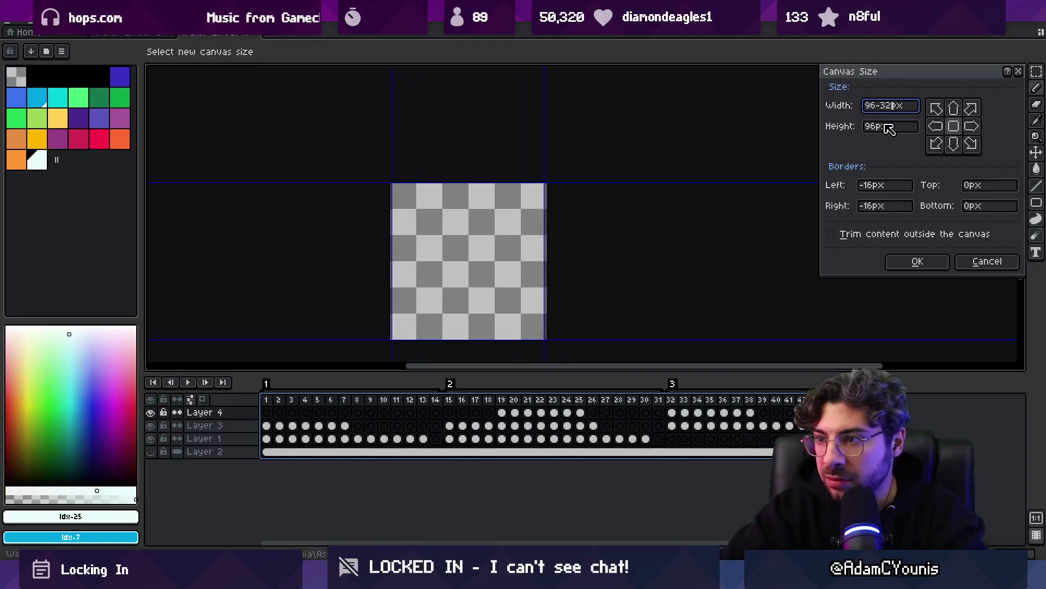
key(Tab)
text(64)
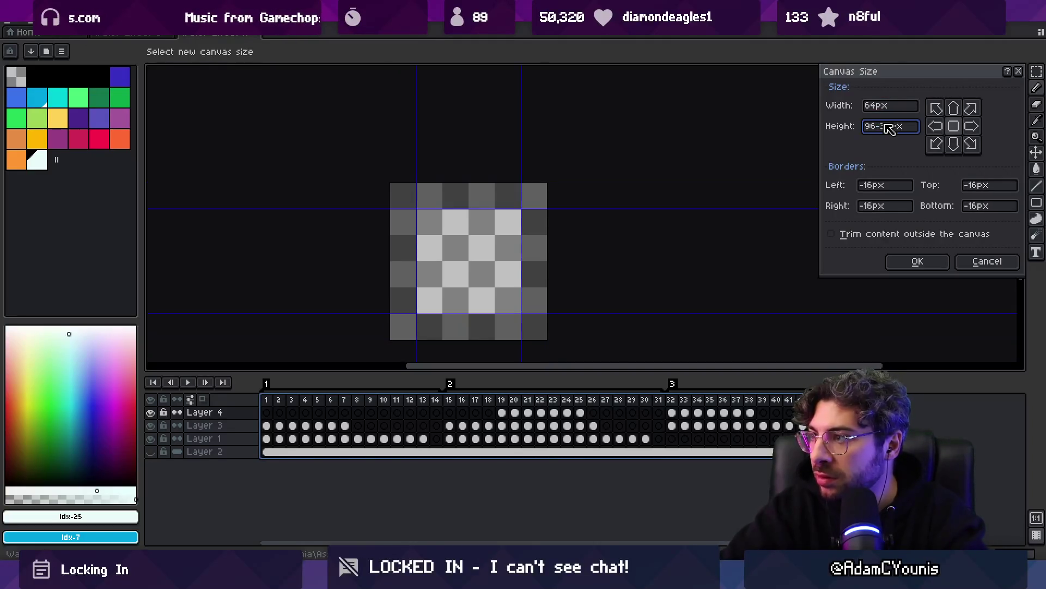
key(Return)
Review the resized animation's frames and check another open sprite document
drag(267, 399, 683, 392)
click(826, 383)
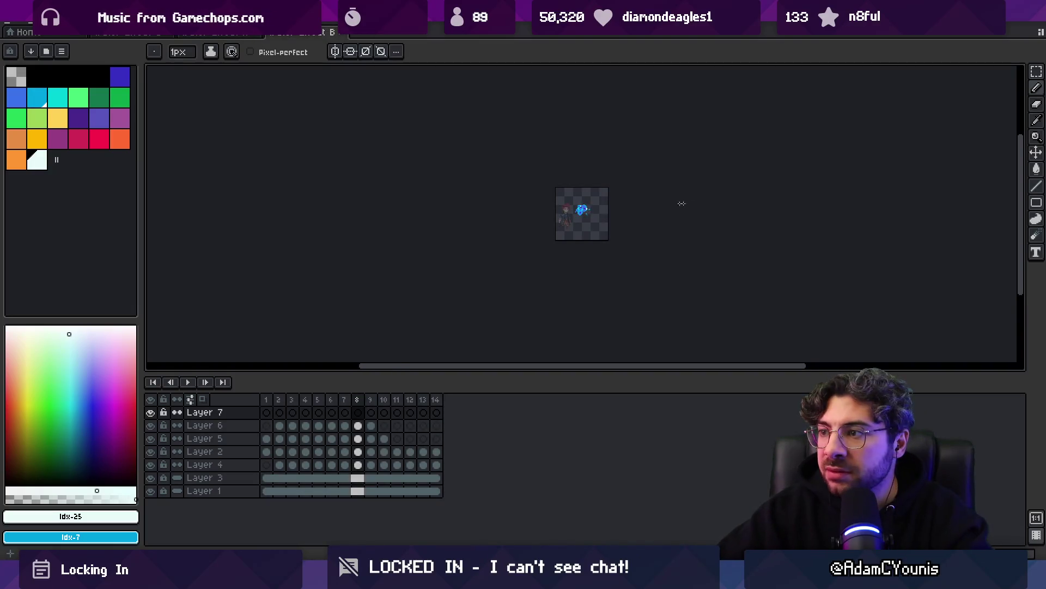
scroll(670, 203, up, 3)
mouse_move(266, 399)
mouse_down()
mouse_move(426, 409)
mouse_move(269, 392)
mouse_move(467, 392)
mouse_move(252, 383)
mouse_move(420, 402)
mouse_move(802, 402)
mouse_up()
click(244, 33)
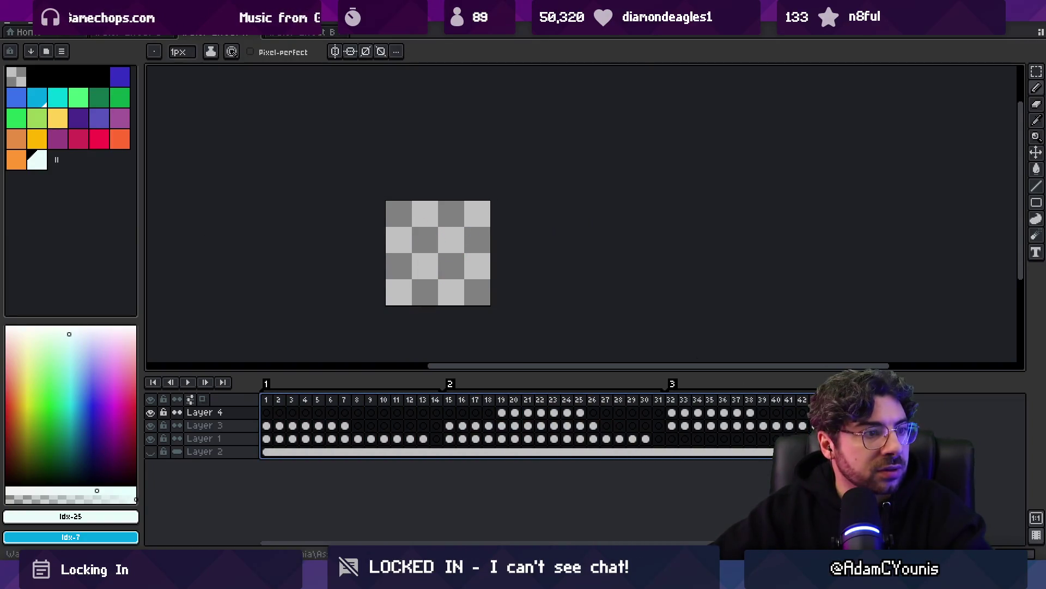
key(alt+Tab)
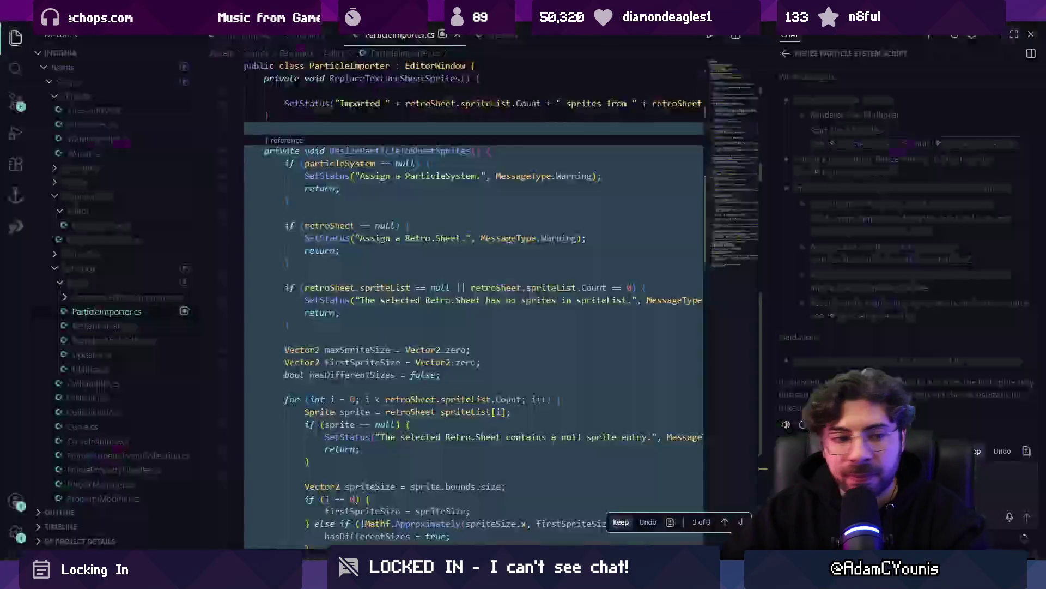
Review the ParticleImporter.cs diff and keep all the suggested resize-to-sheet changes
scroll(557, 422, down, 7)
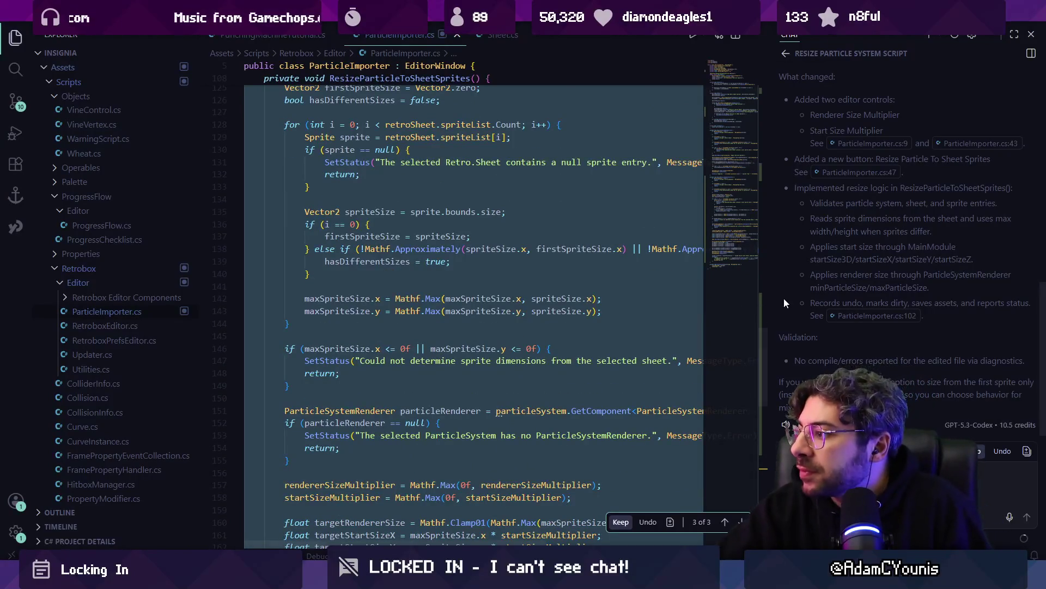
scroll(819, 301, up, 3)
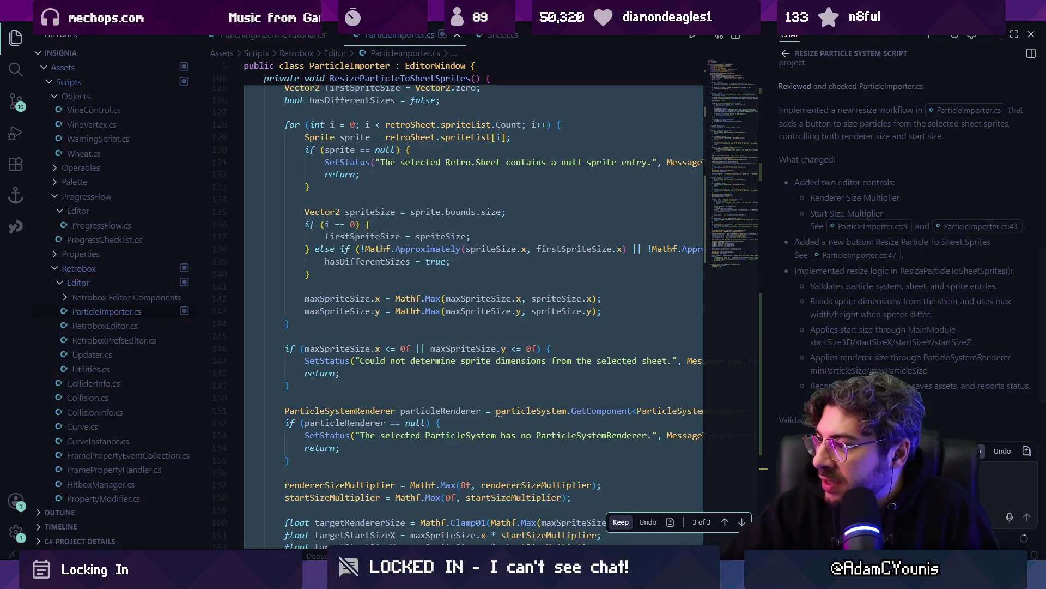
key(ctrl+shift+y)
key(alt+Tab)
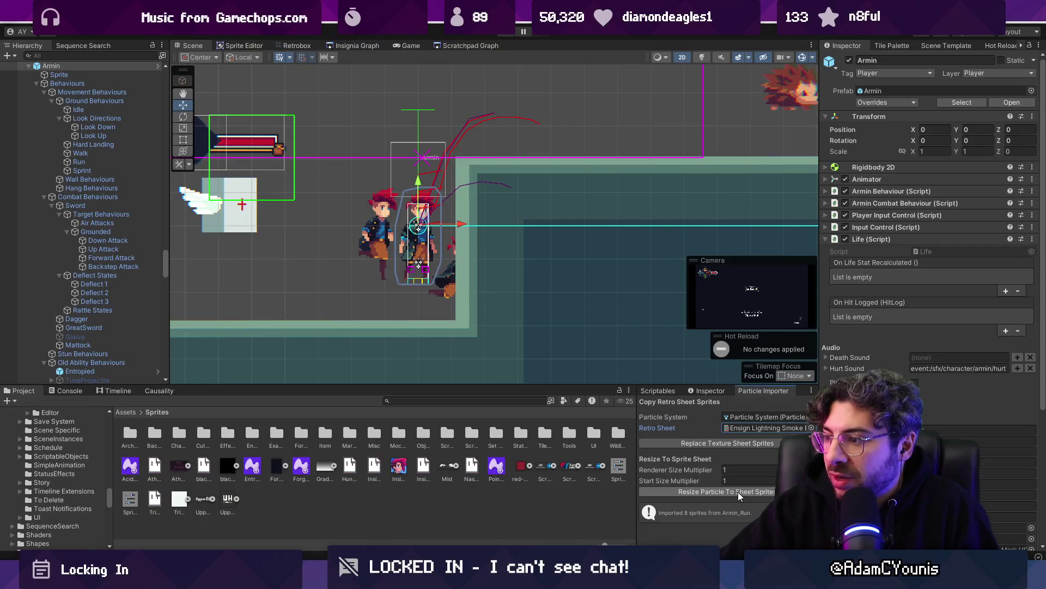
Apply the lightning sheet's sprites, resize the particle system to sheet size, and select it
click(729, 441)
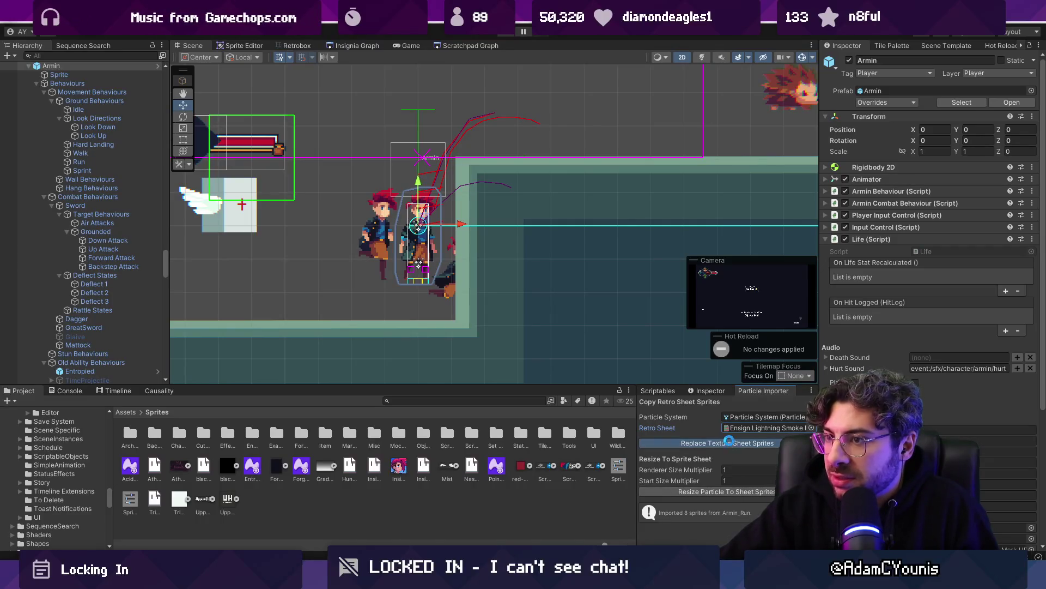
click(721, 490)
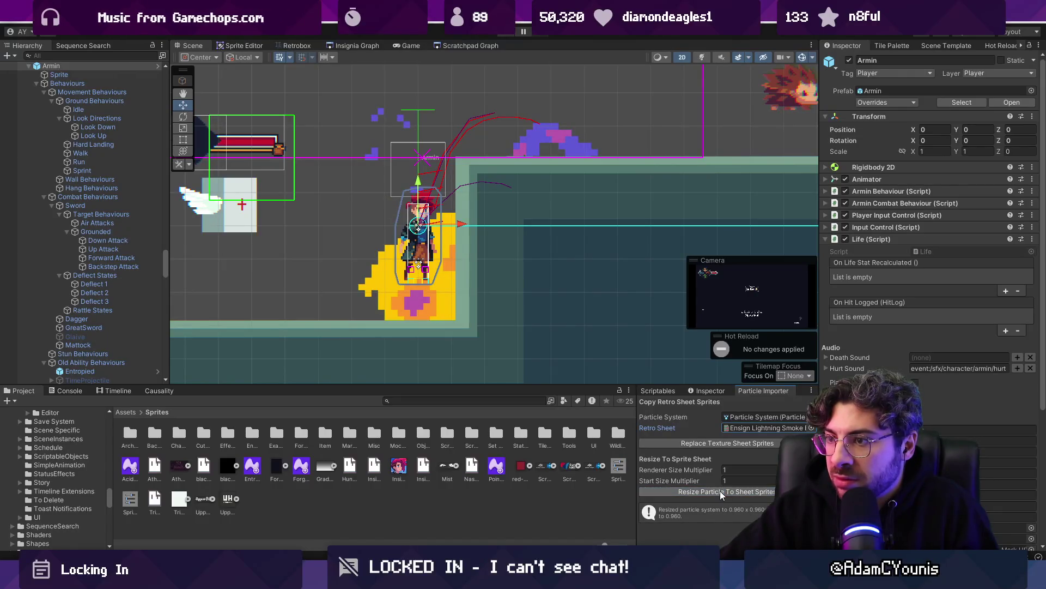
scroll(465, 204, down, 5)
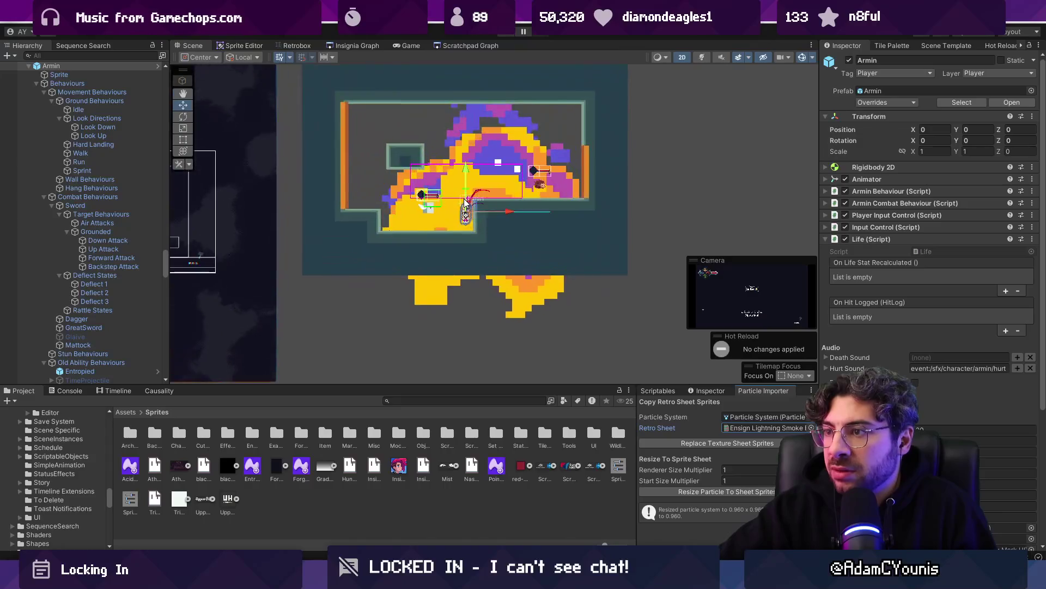
scroll(465, 204, up, 3)
scroll(926, 273, down, 5)
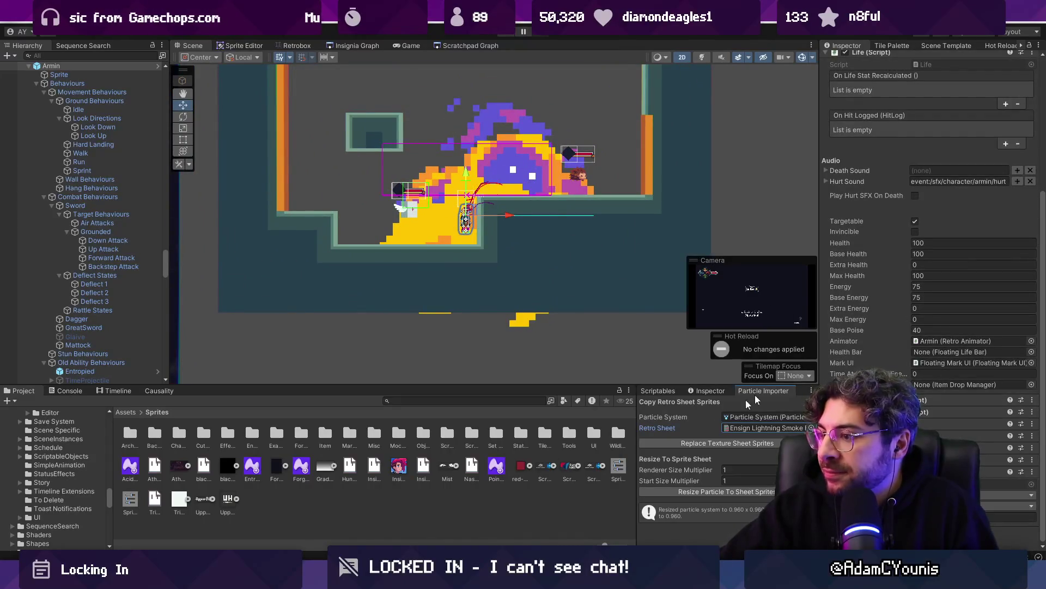
double_click(739, 417)
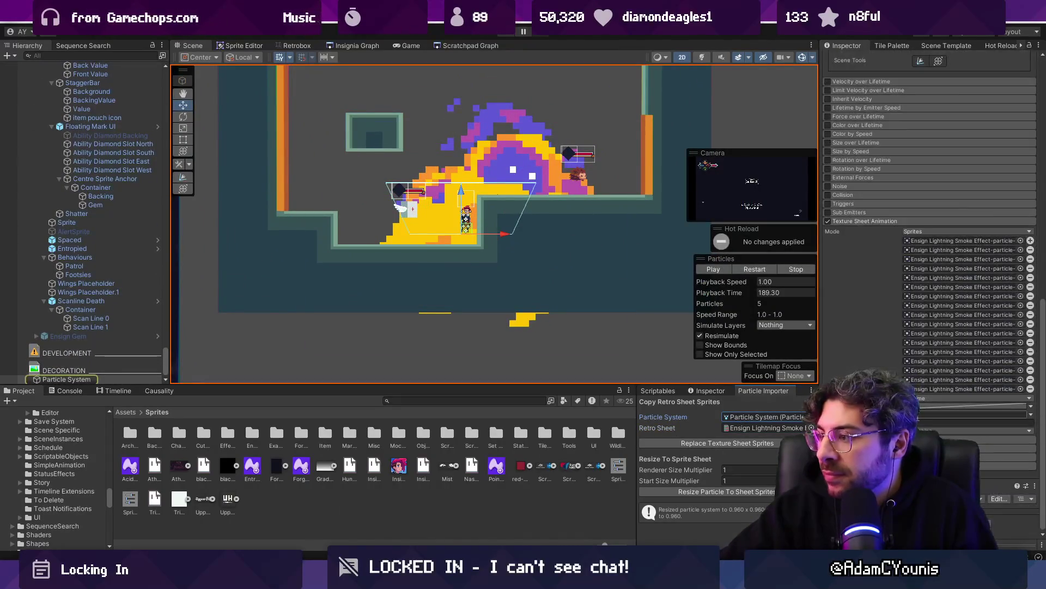
scroll(938, 331, down, 5)
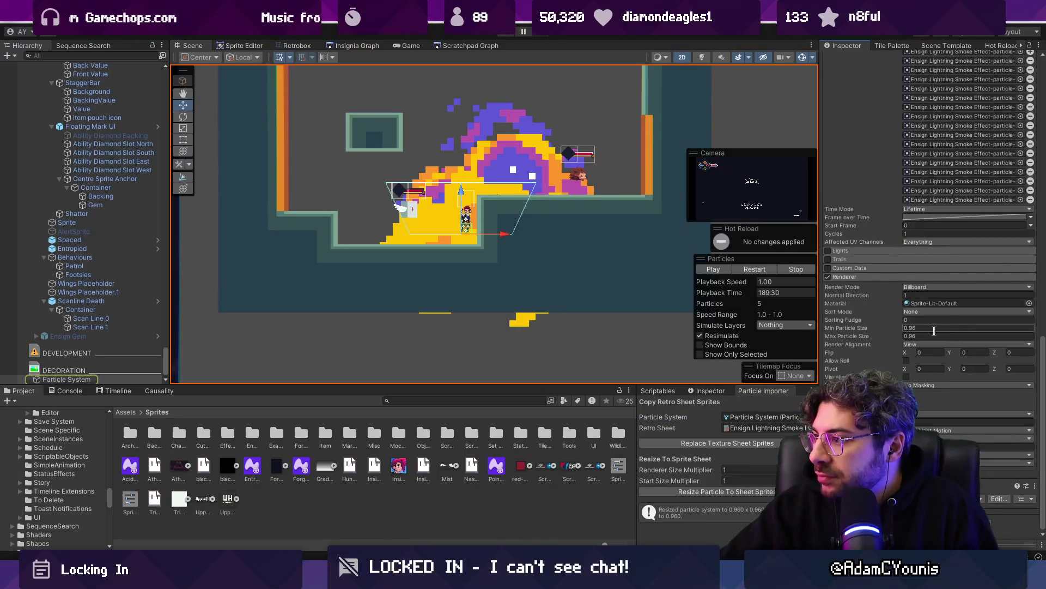
scroll(937, 327, up, 10)
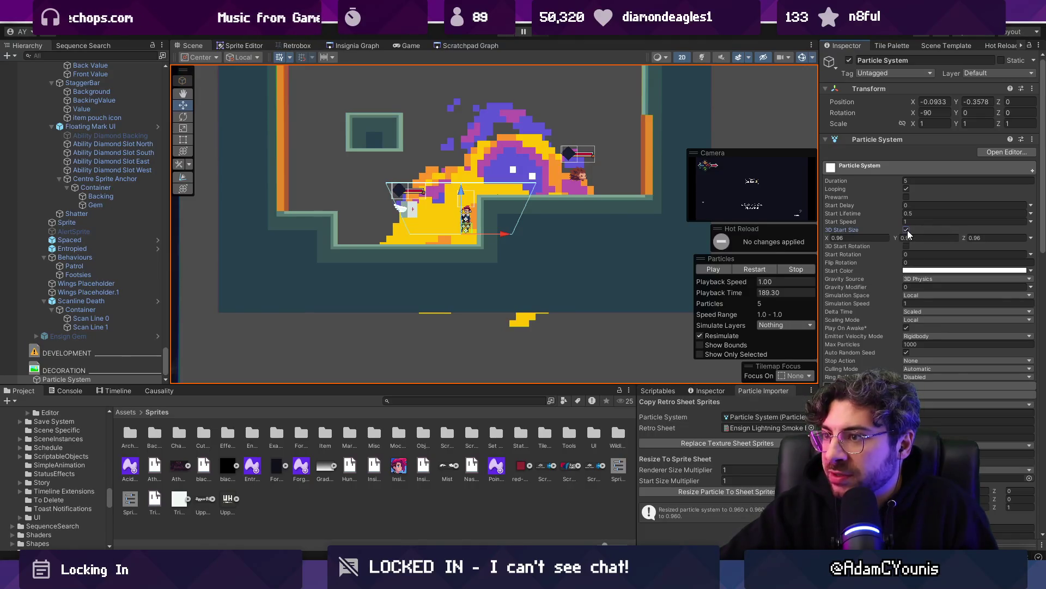
scroll(506, 197, up, 4)
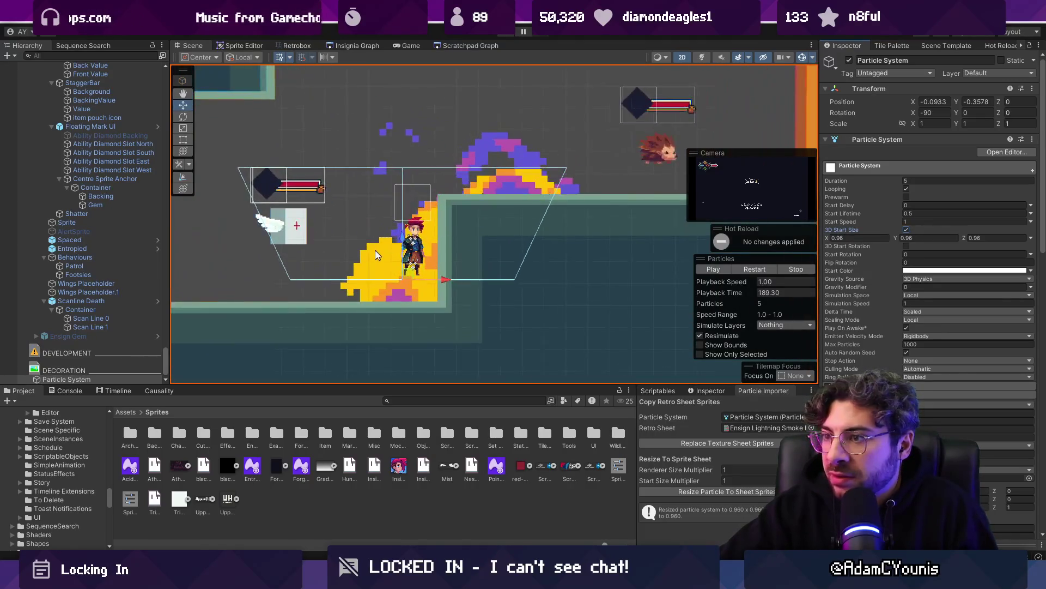
scroll(381, 251, up, 3)
scroll(381, 251, down, 1)
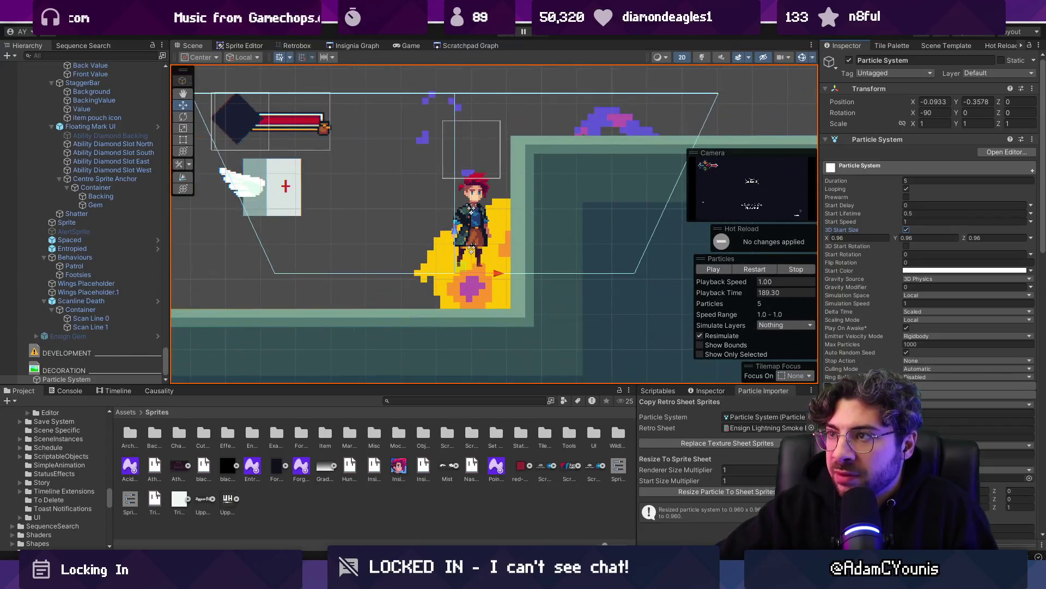
Enter Play mode and toggle the per-axis 3D Start Size option off
key(ctrl+p)
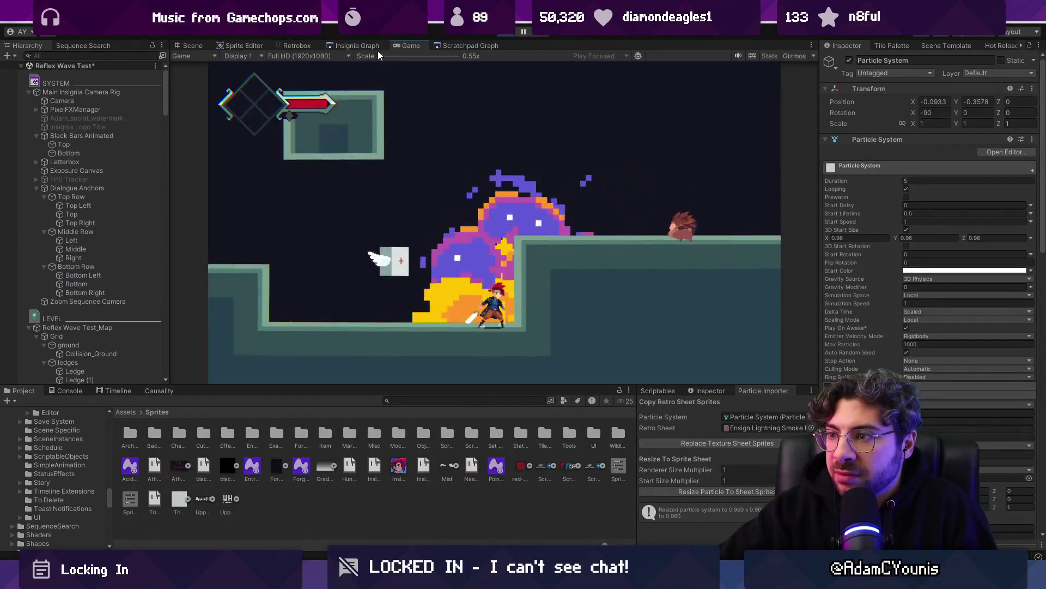
key(ctrl+1)
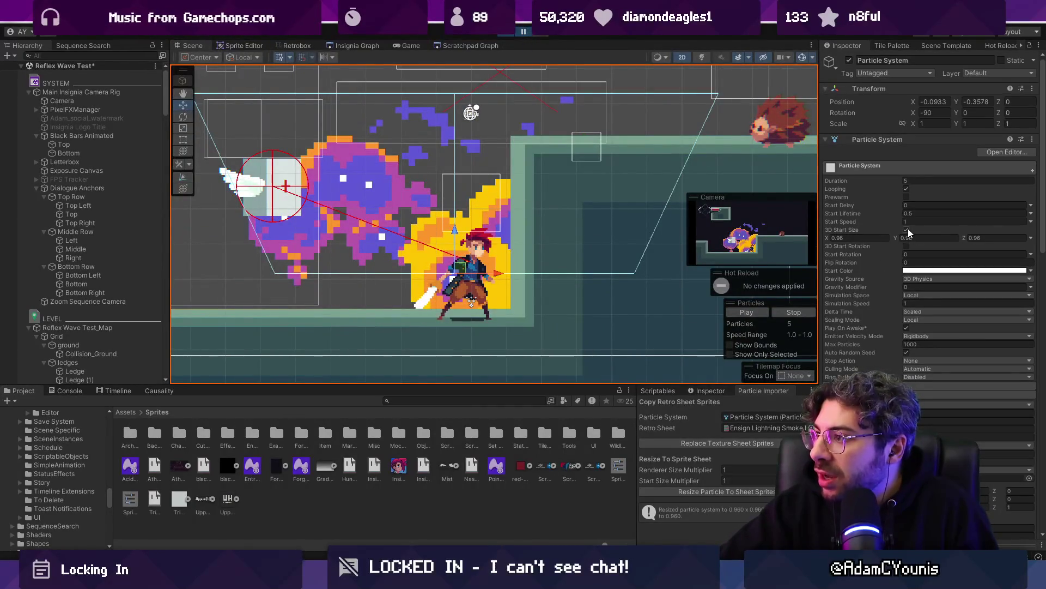
click(906, 229)
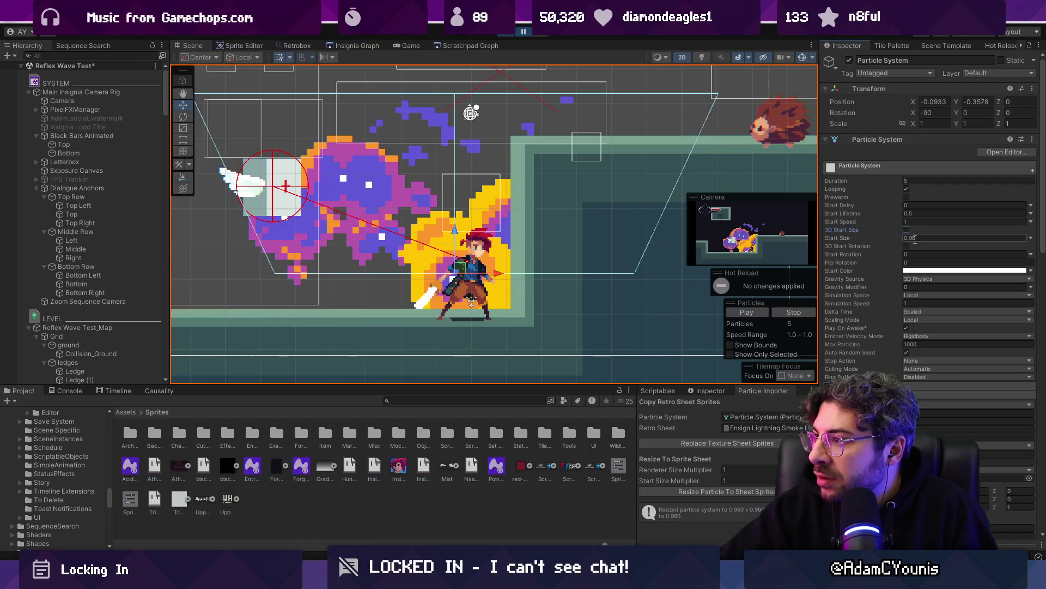
scroll(638, 248, down, 2)
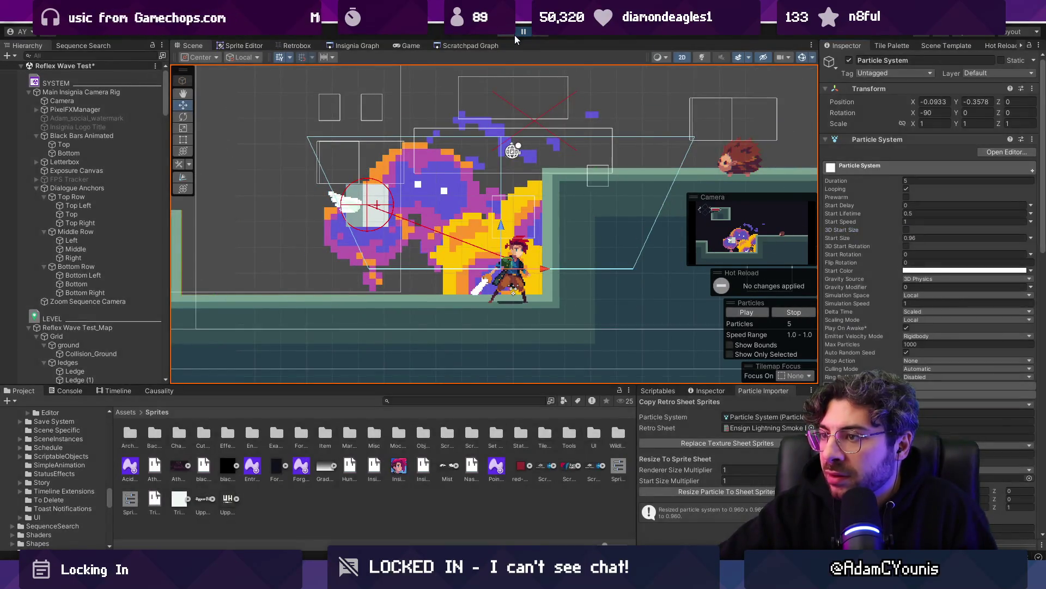
click(524, 32)
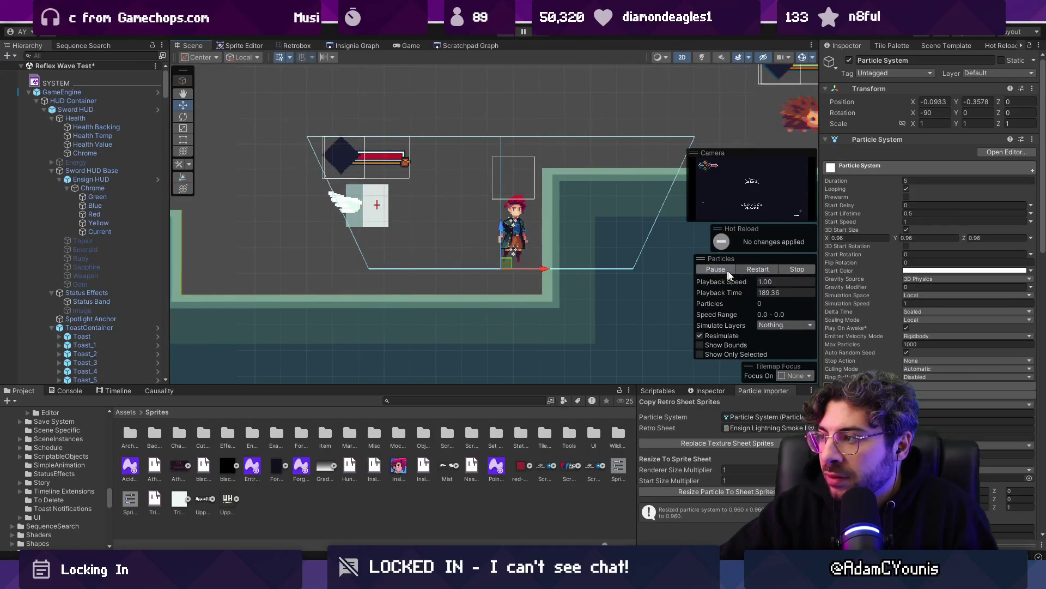
click(906, 230)
click(907, 230)
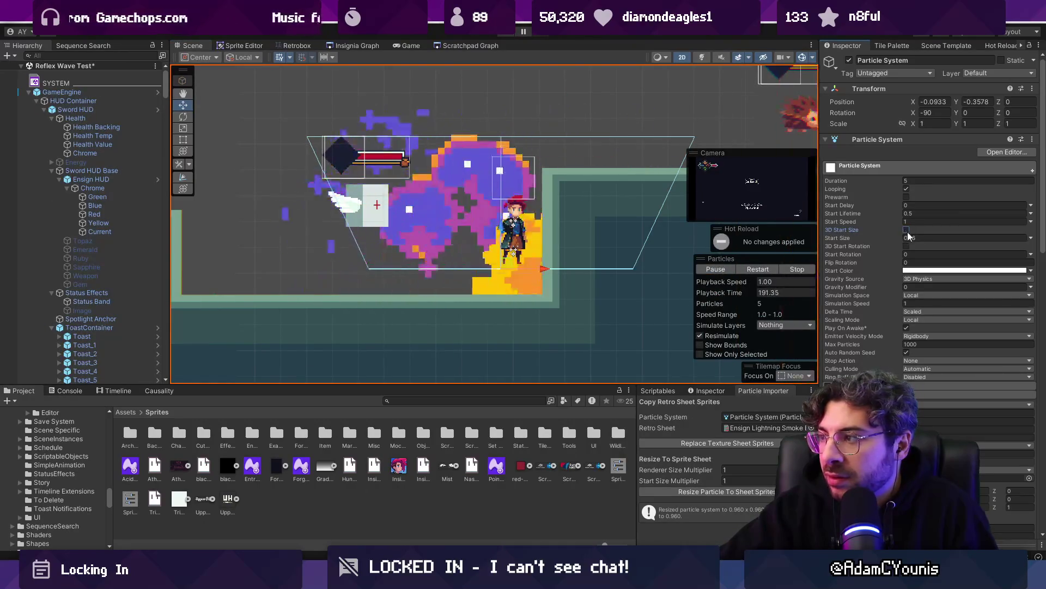
scroll(496, 242, down, 3)
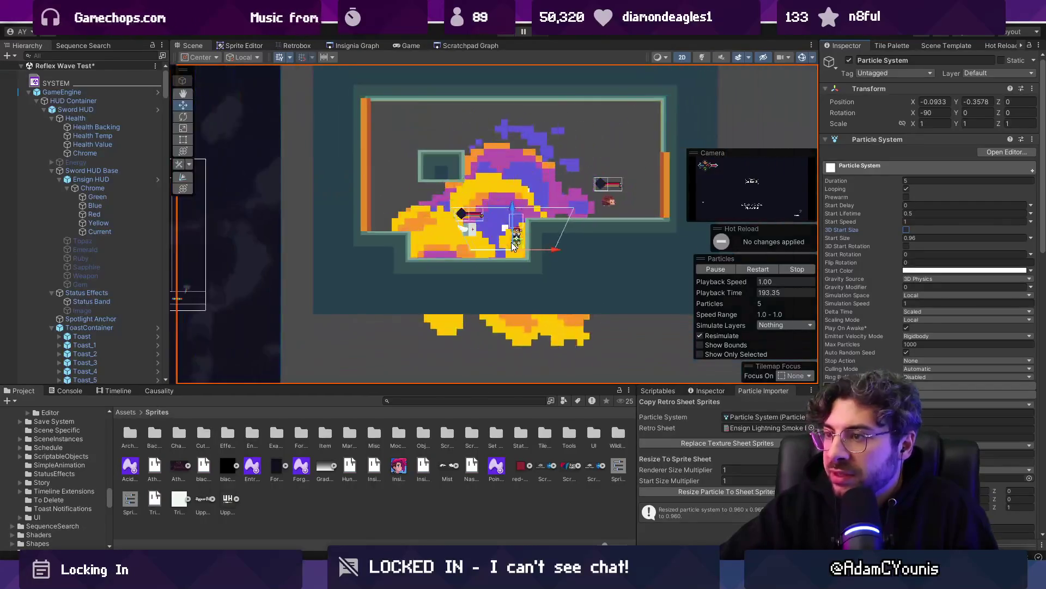
scroll(496, 243, up, 3)
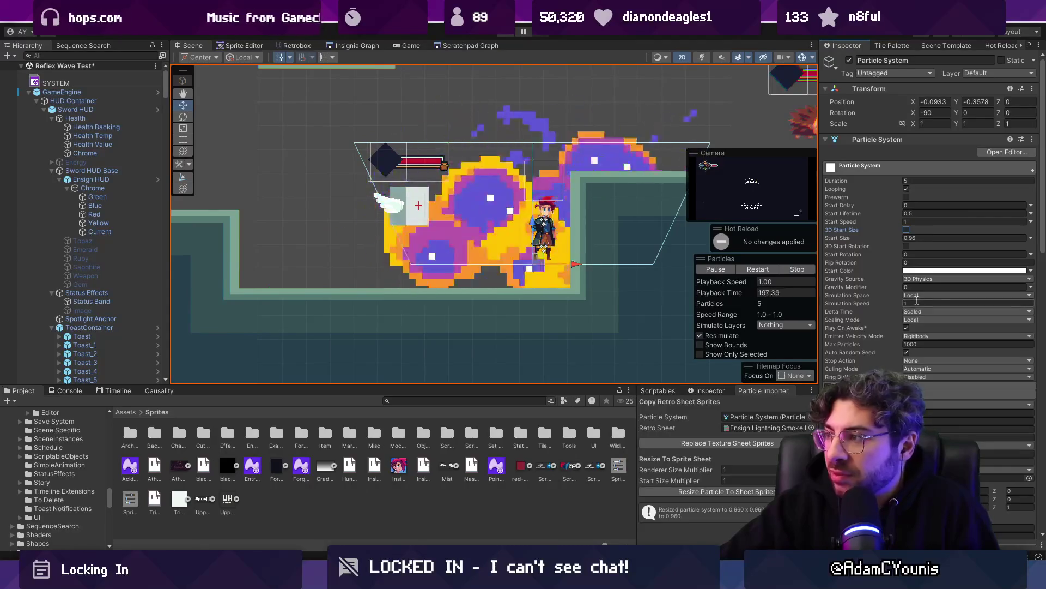
scroll(913, 318, down, 15)
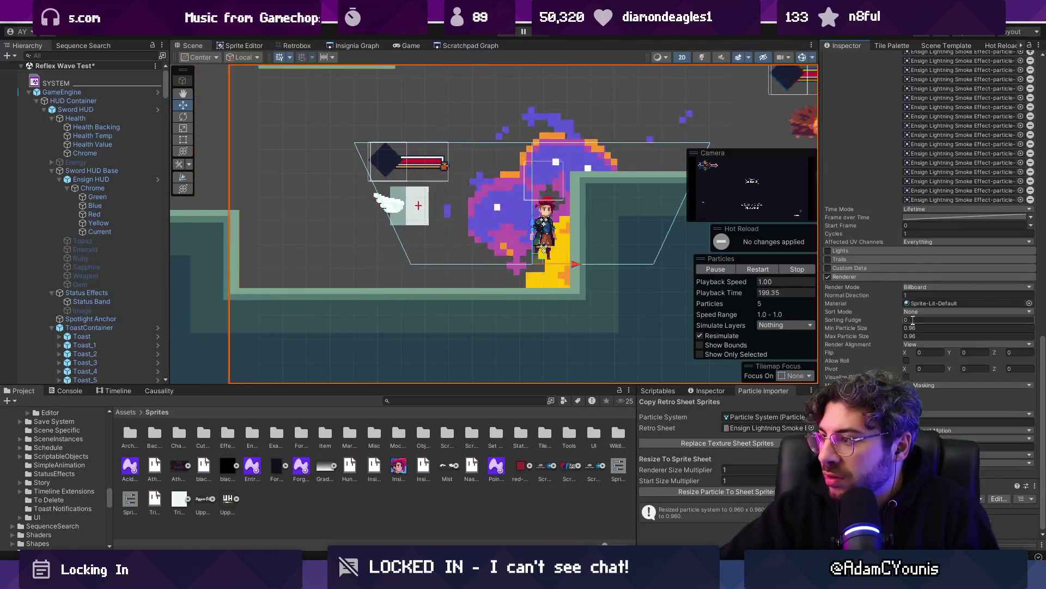
Set Renderer Min Particle Size to 0, then watch and pause the running game
click(957, 328)
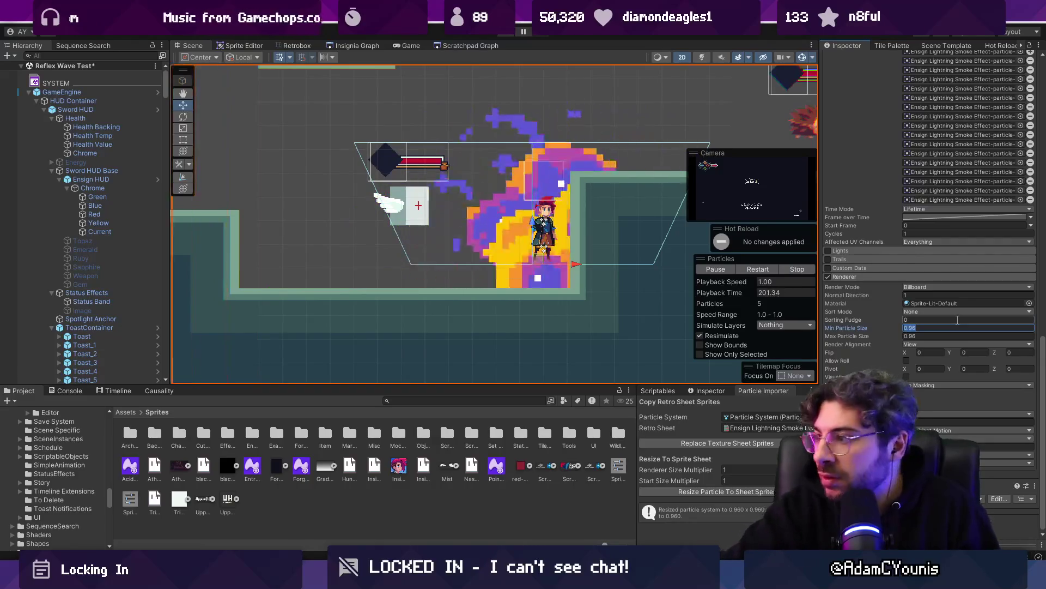
text(0)
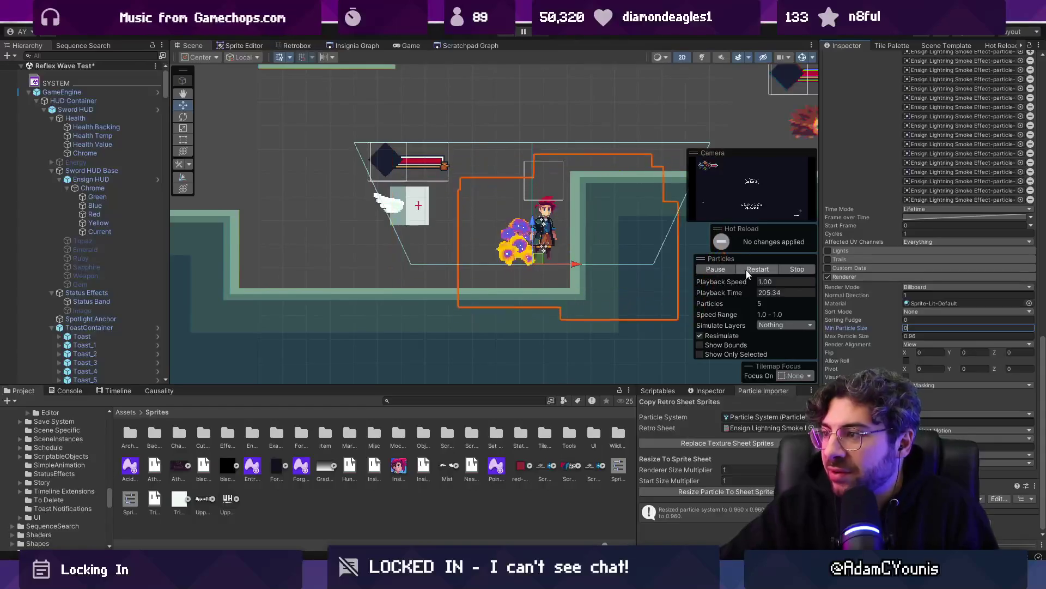
scroll(550, 251, up, 5)
scroll(594, 271, up, 3)
scroll(562, 272, down, 4)
scroll(517, 276, up, 1)
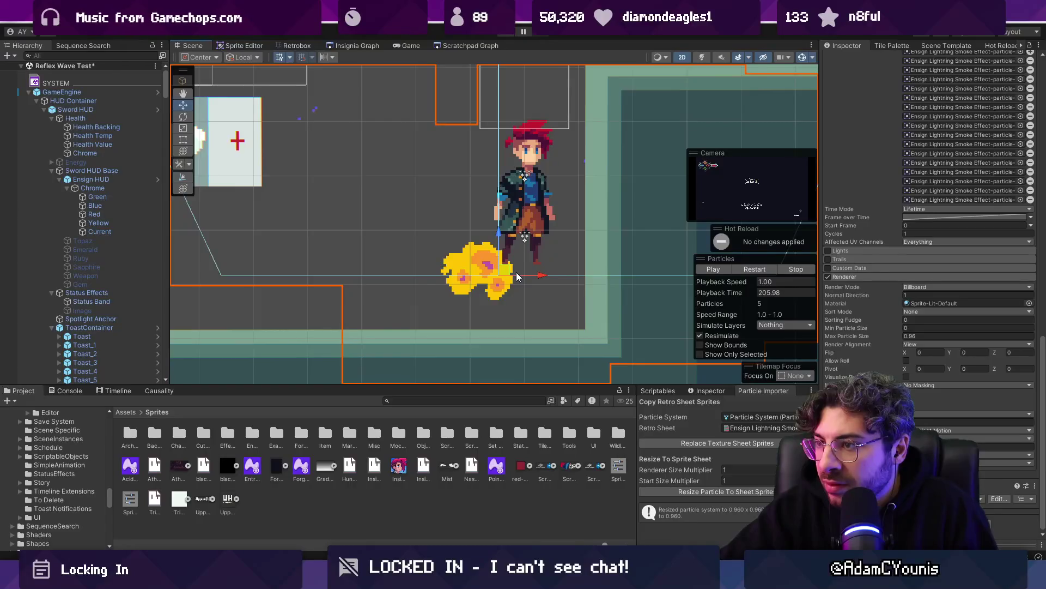
scroll(516, 276, up, 1)
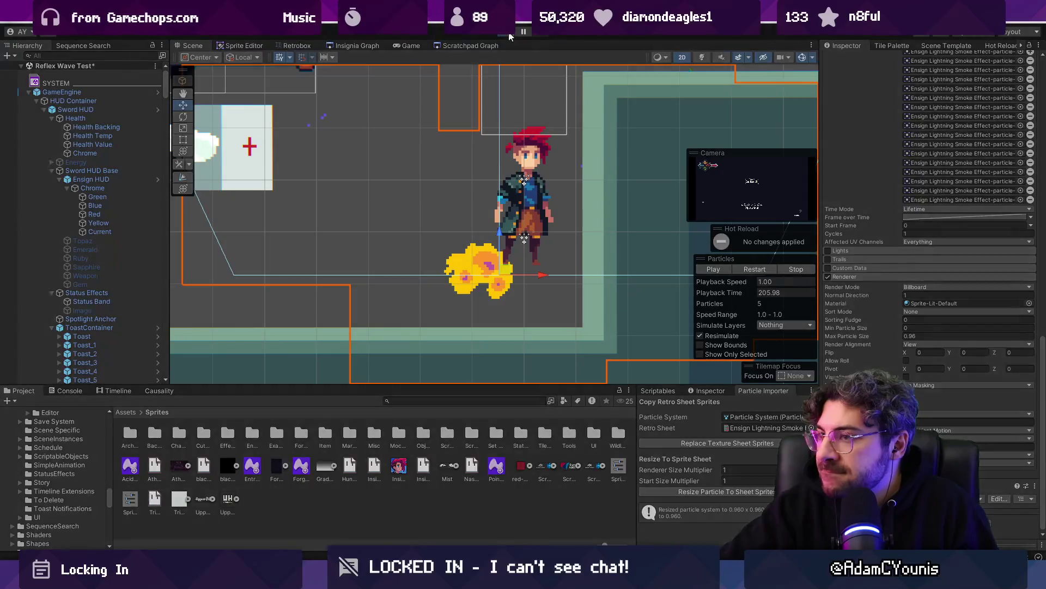
click(395, 45)
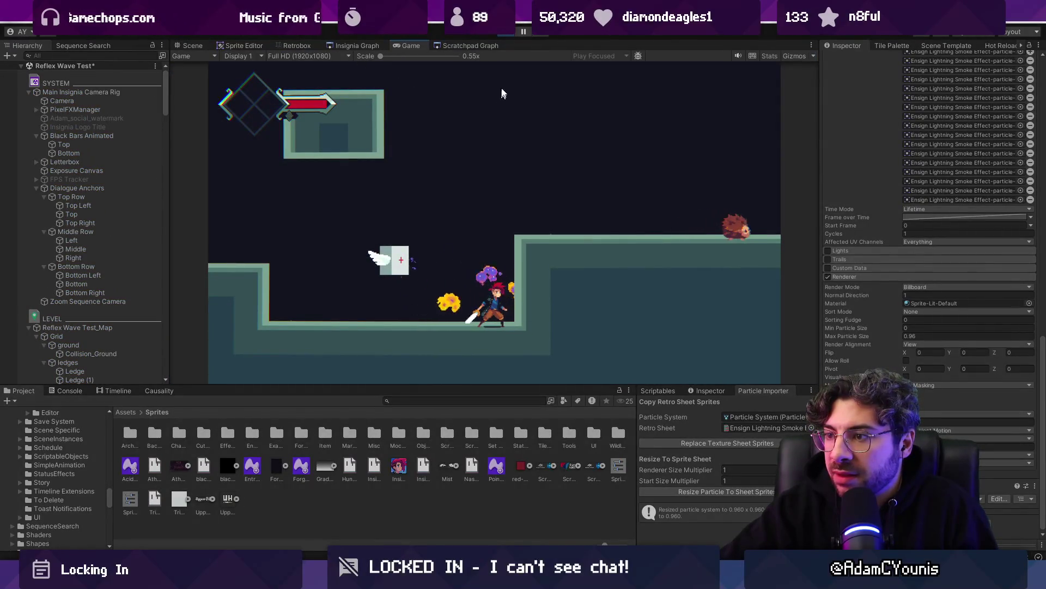
click(523, 32)
Zoom the paused Game view in to inspect the particles, then reset it to 1x scale
scroll(547, 208, up, 5)
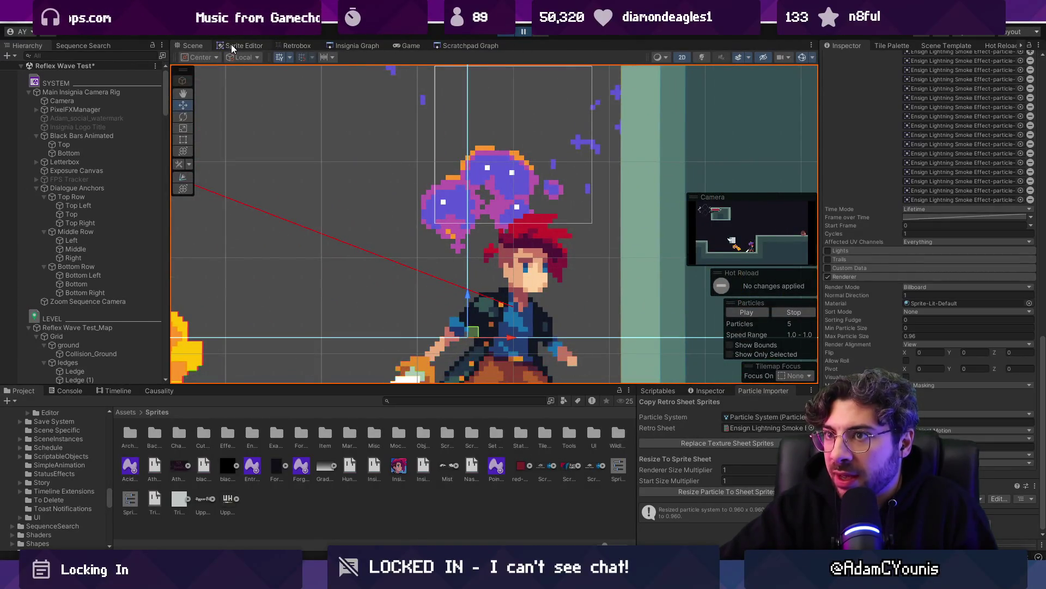
click(395, 47)
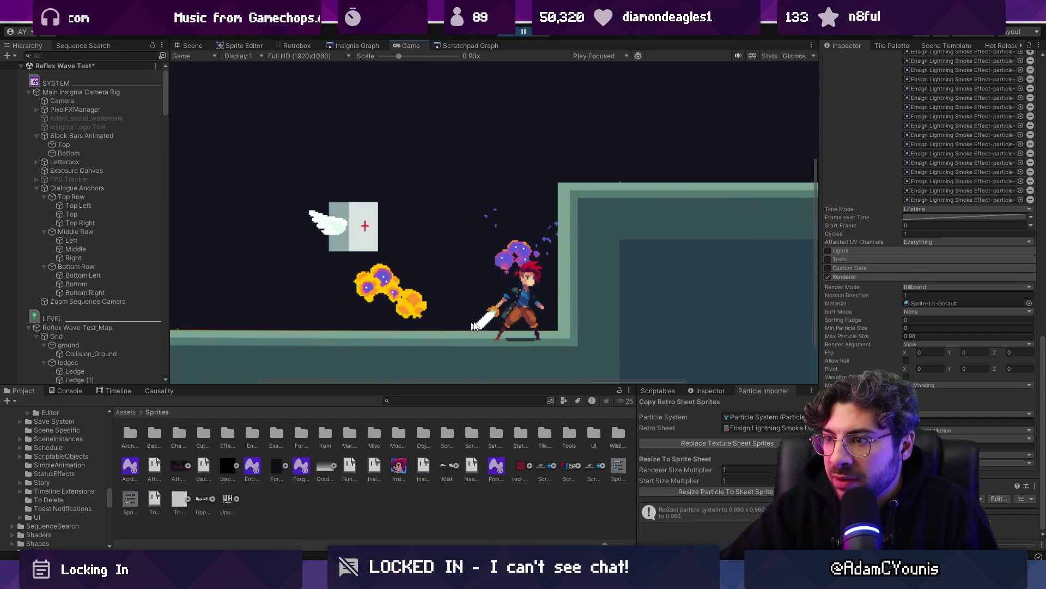
scroll(569, 268, up, 10)
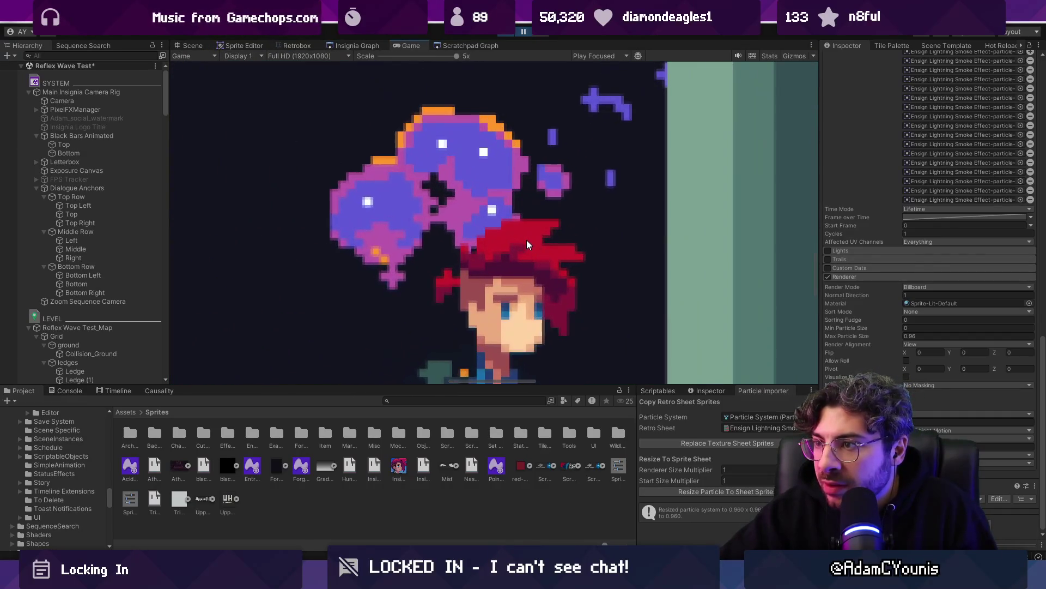
drag(425, 59, 401, 63)
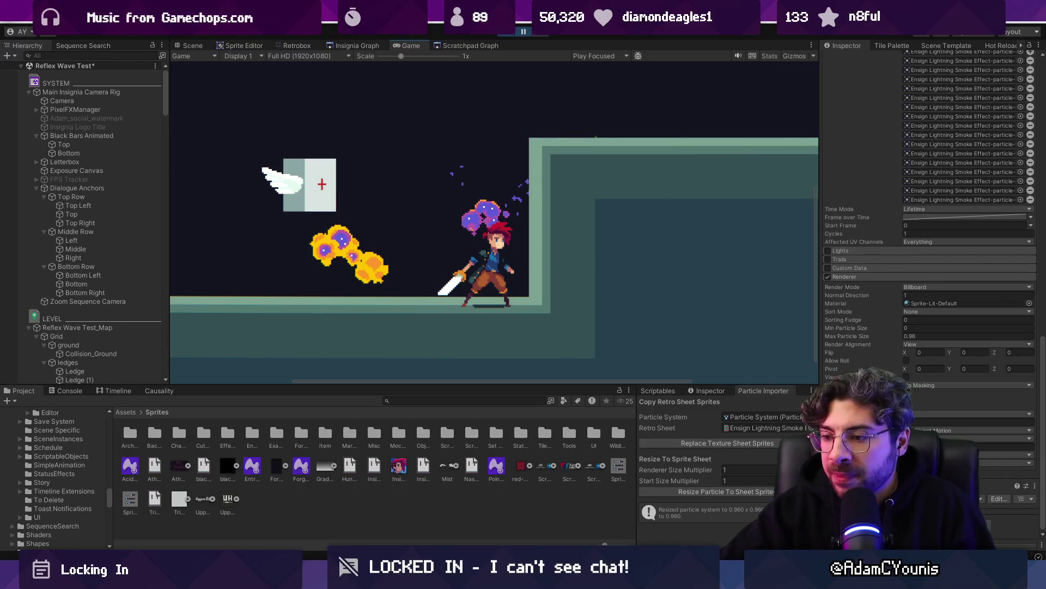
key(alt+Tab)
scroll(518, 383, down, 6)
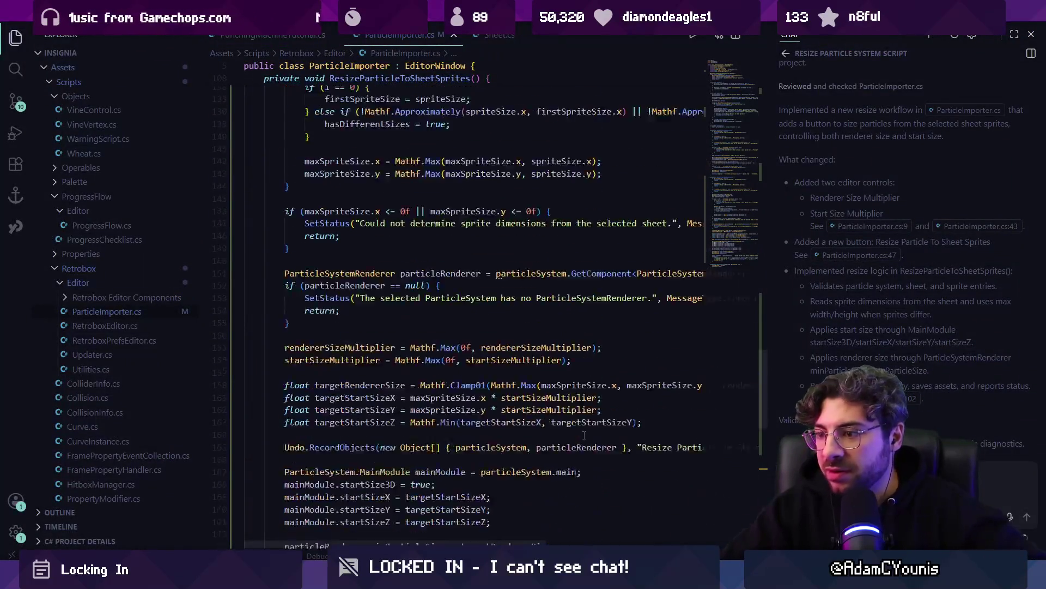
In ParticleImporter.cs, set minParticleSize to 0f instead of targetRendererSize
click(519, 378)
key(ctrl+f)
text(minsize)
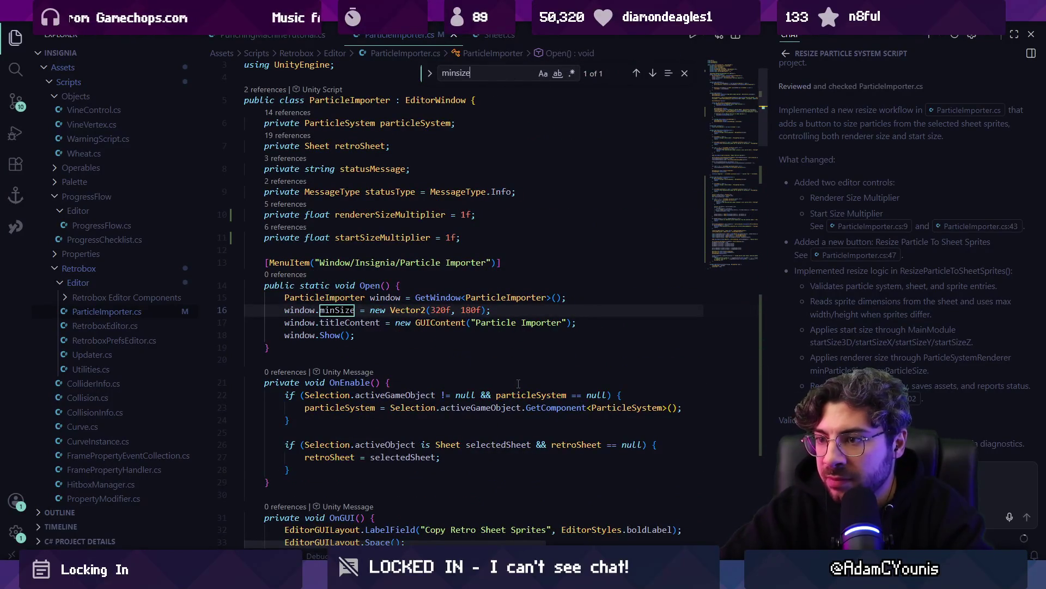
key(BackSpace)
key(BackSpace)
key(BackSpace)
key(BackSpace)
text(pa)
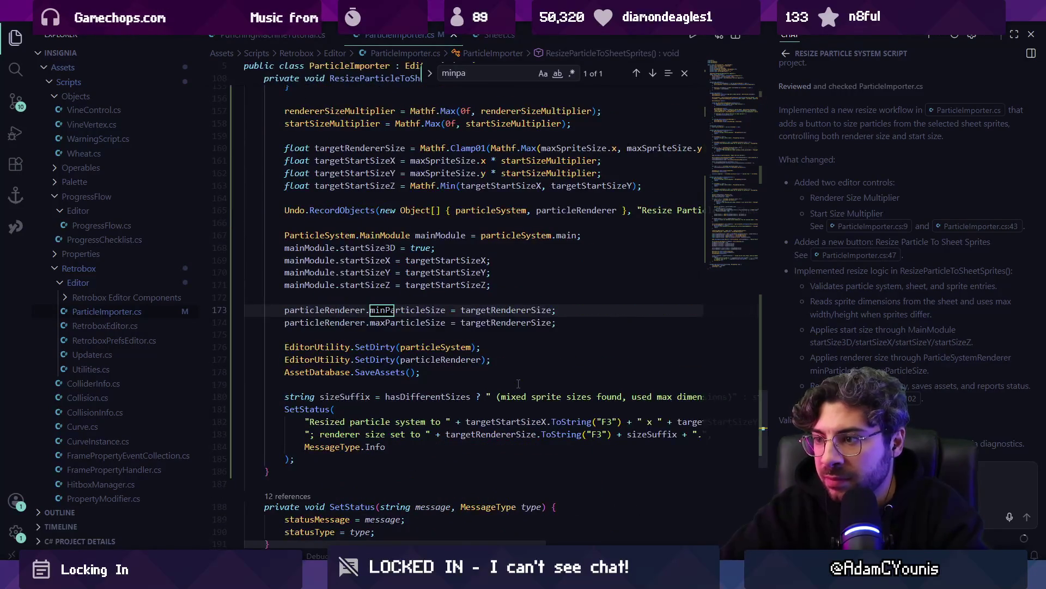
key(Escape)
click(539, 310)
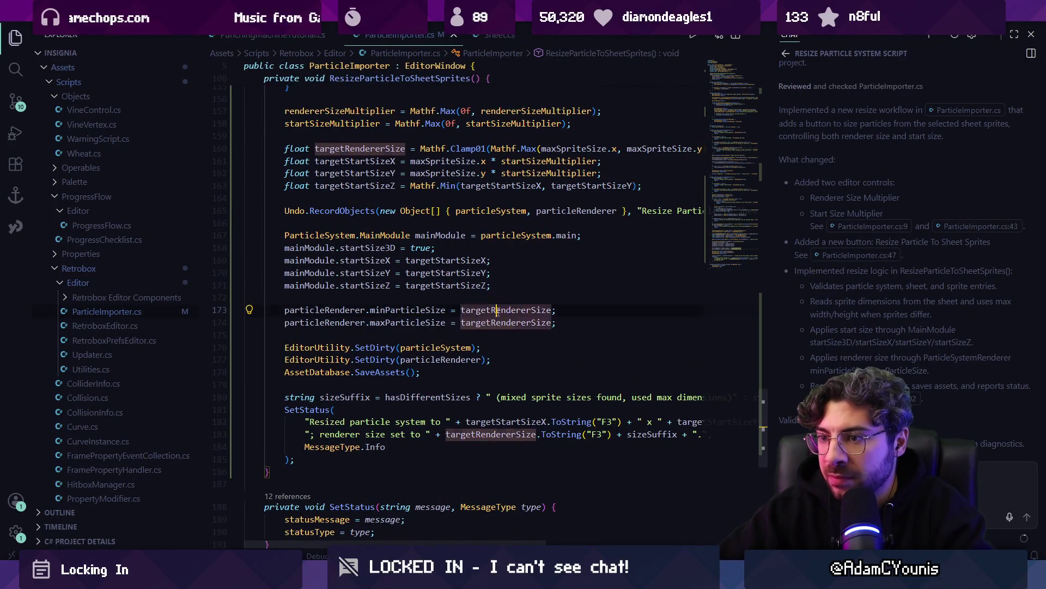
double_click(539, 310)
text(0f)
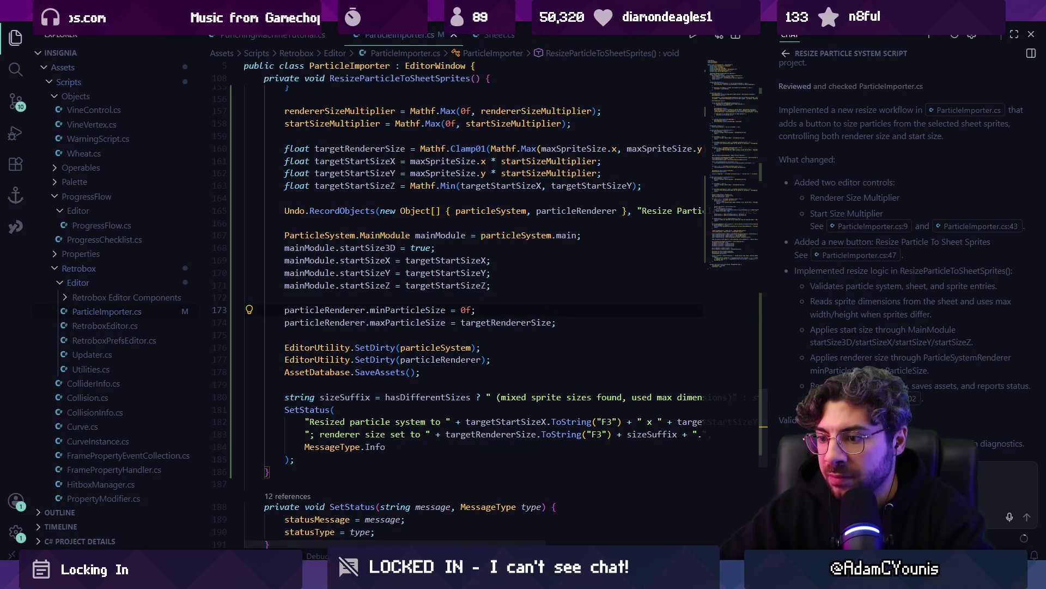
Back in Unity, enter 1 and resize the particles to the sheet sprites
key(alt+Tab)
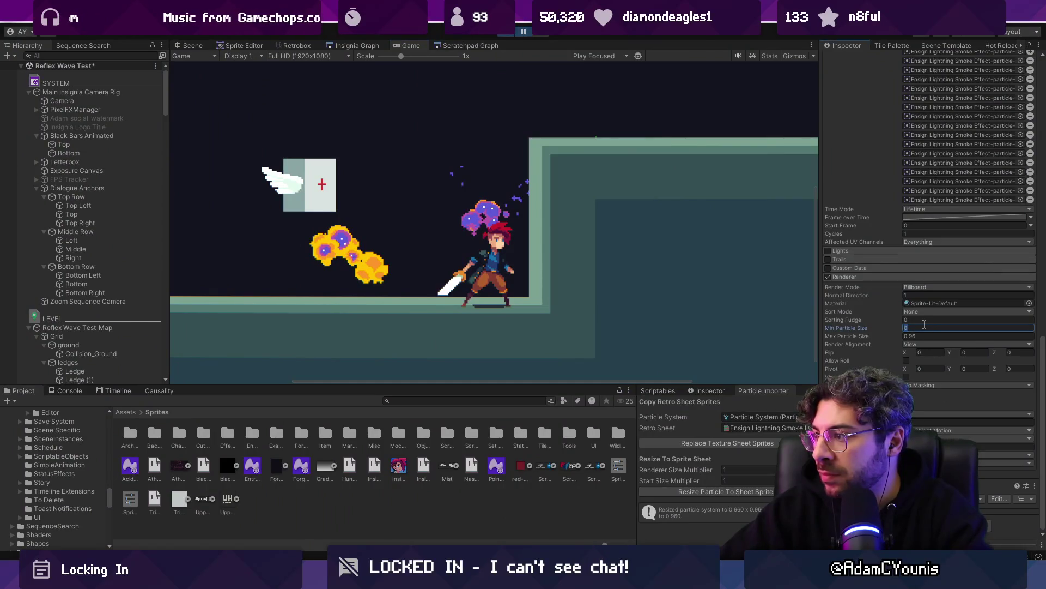
text(1)
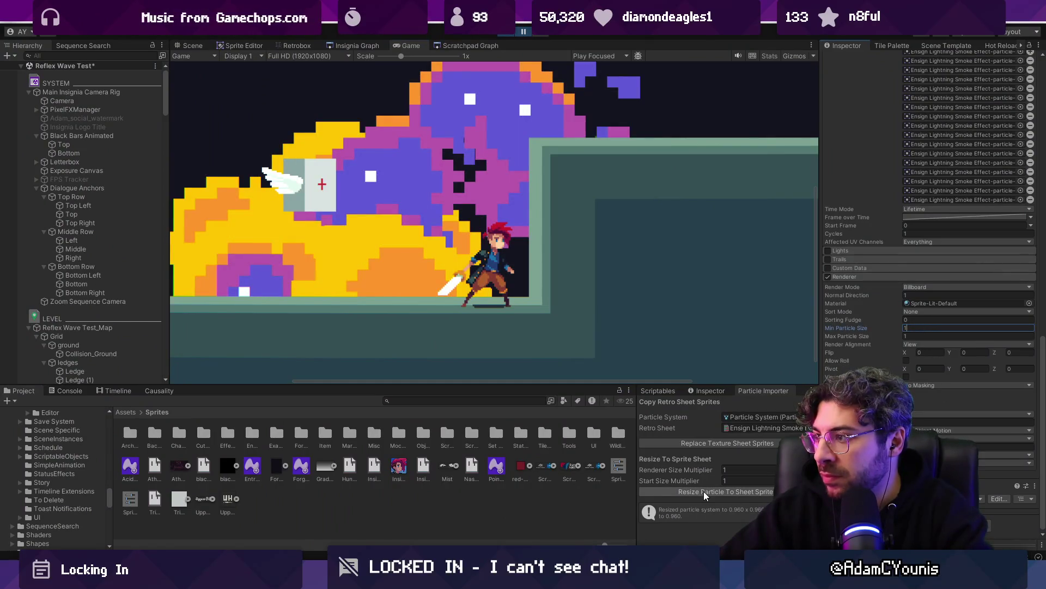
click(706, 494)
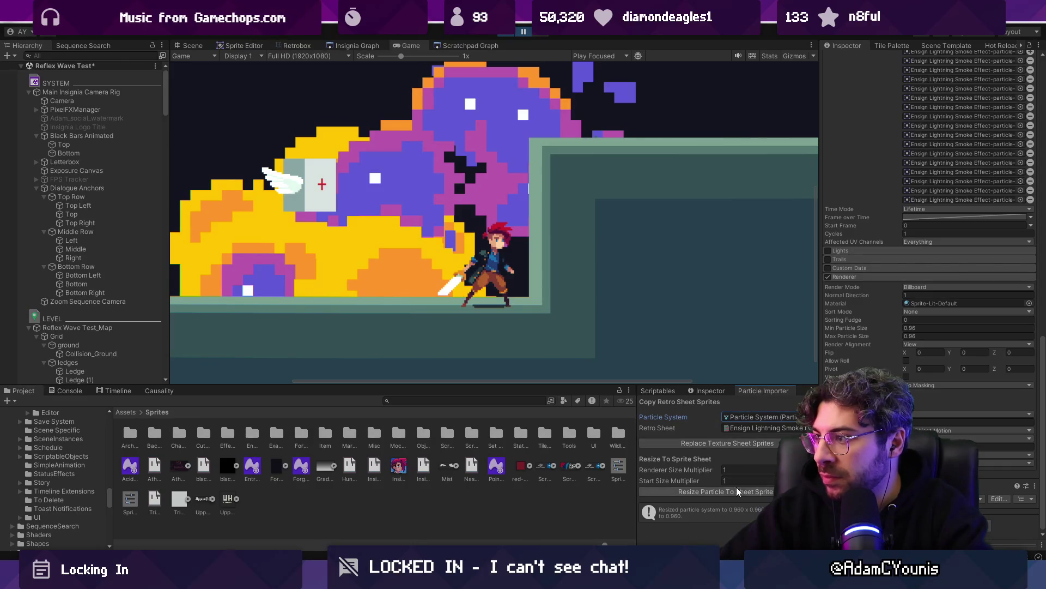
key(alt+Tab)
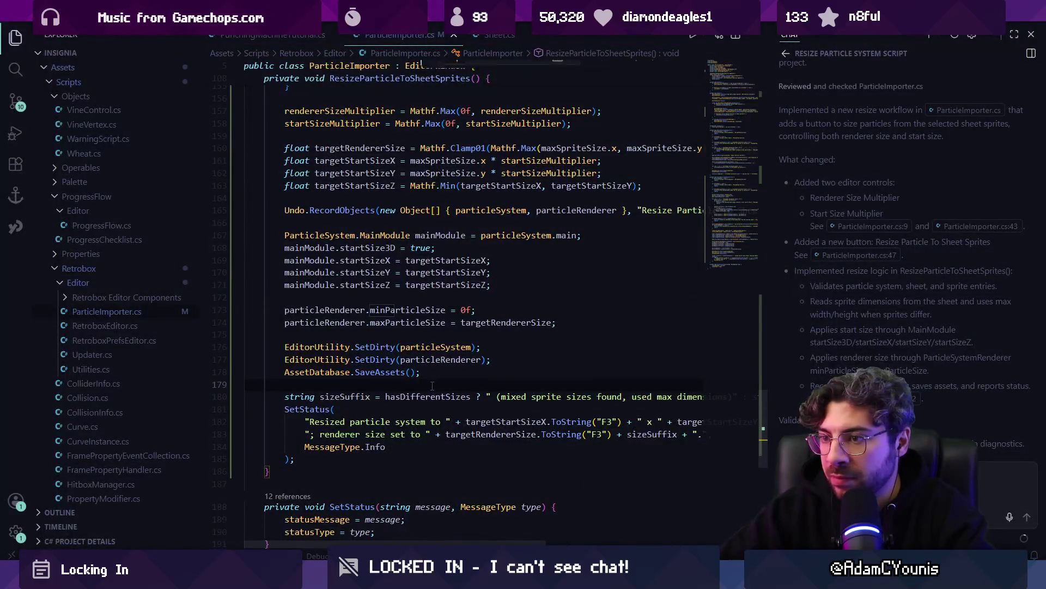
key(ctrl+f)
text(particle)
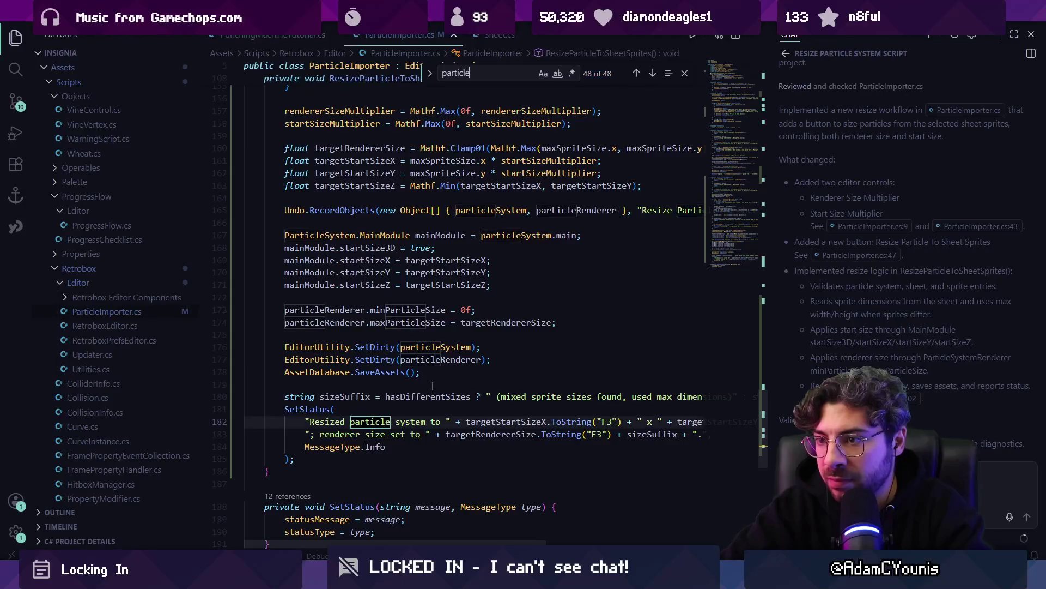
text(renderer.min)
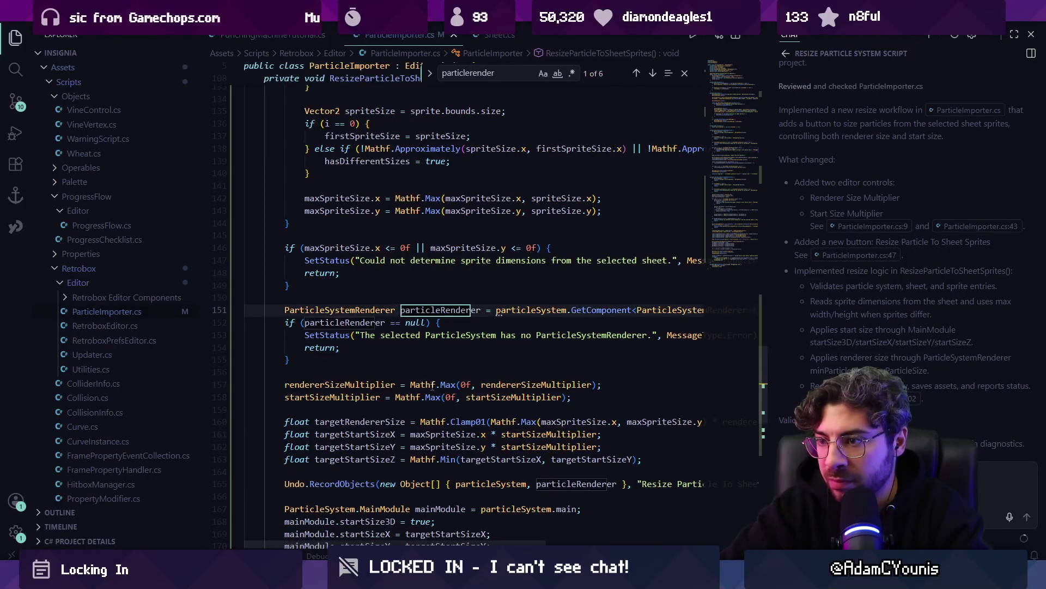
key(Escape)
key(alt+Tab)
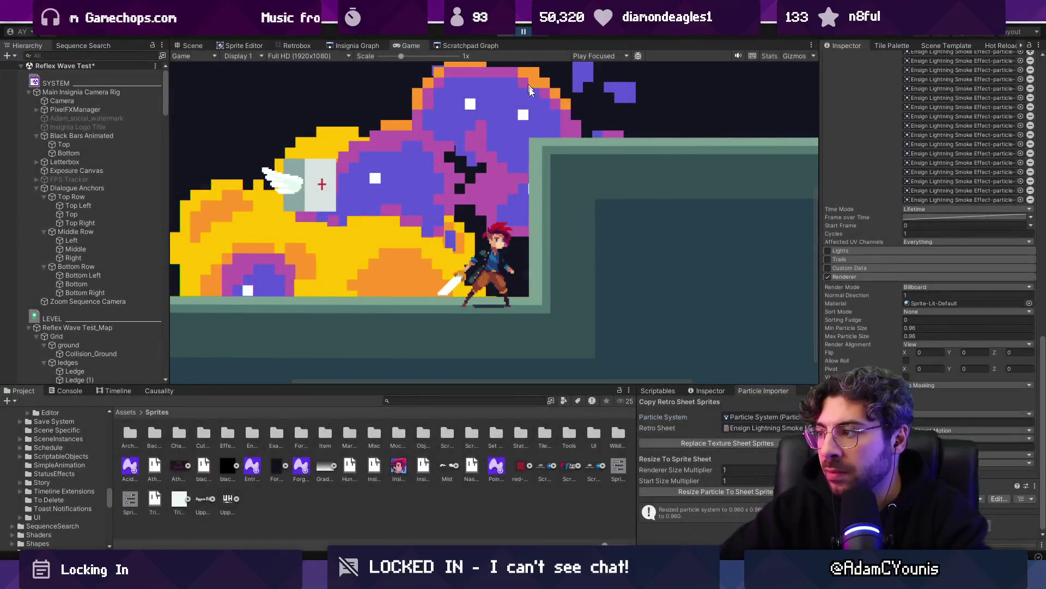
key(alt+Tab)
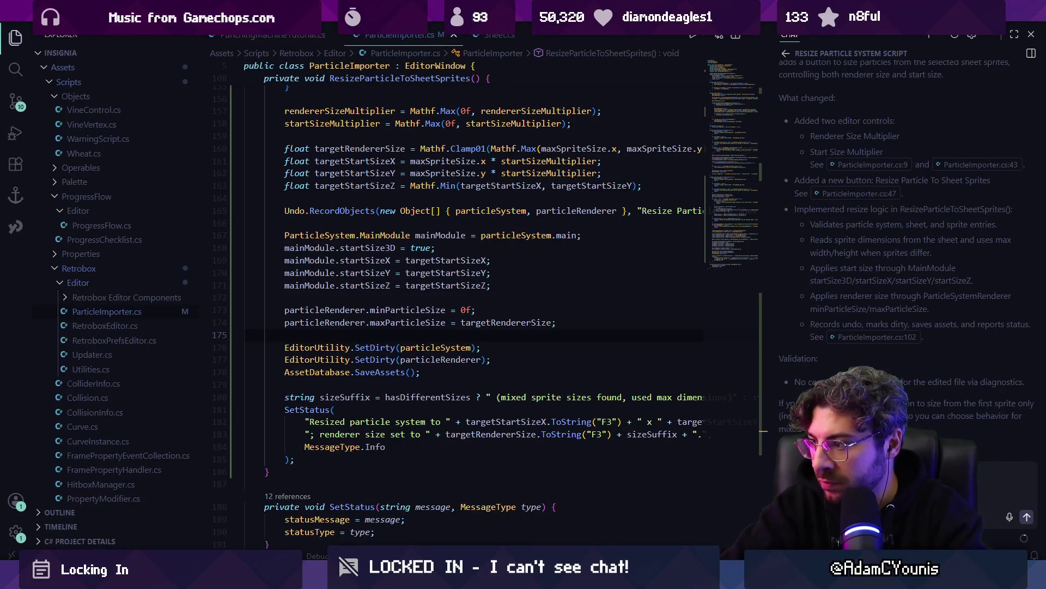
Have the code assistant remove both size multipliers from ParticleImporter.cs and keep the edit
text(r)
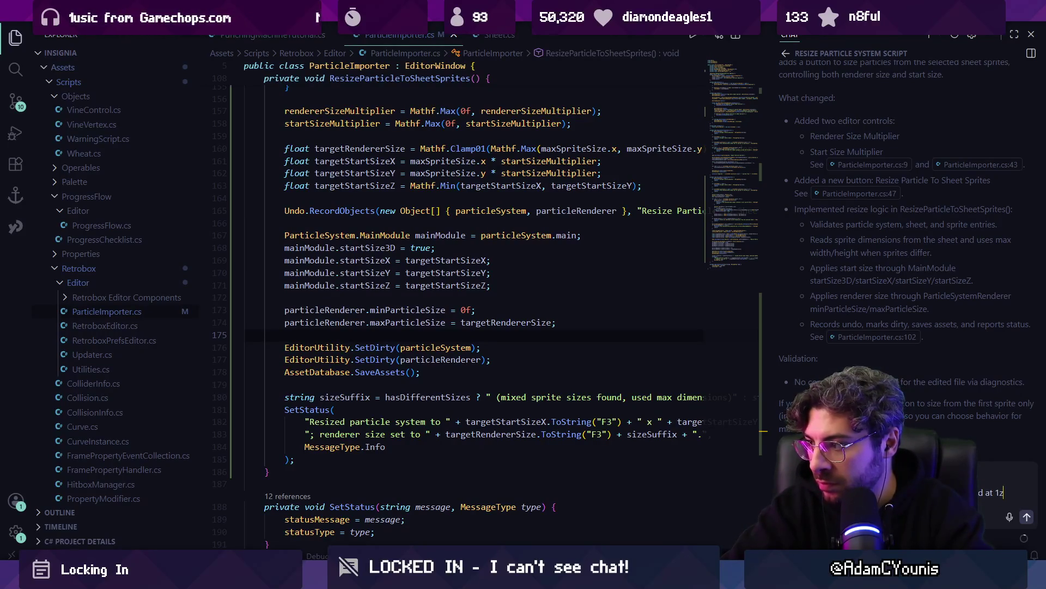
text(x)
key(Return)
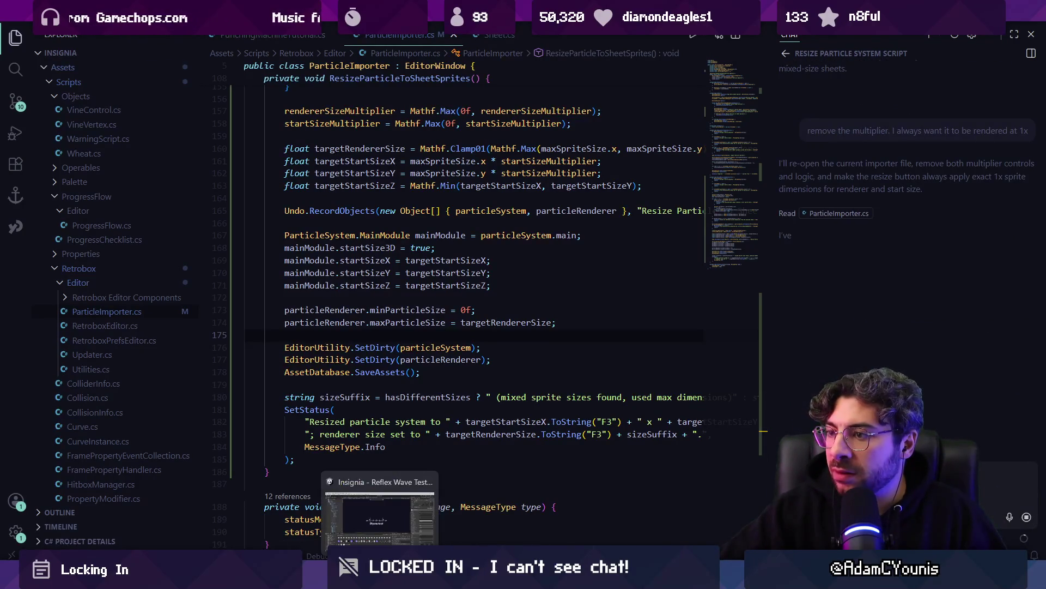
click(382, 523)
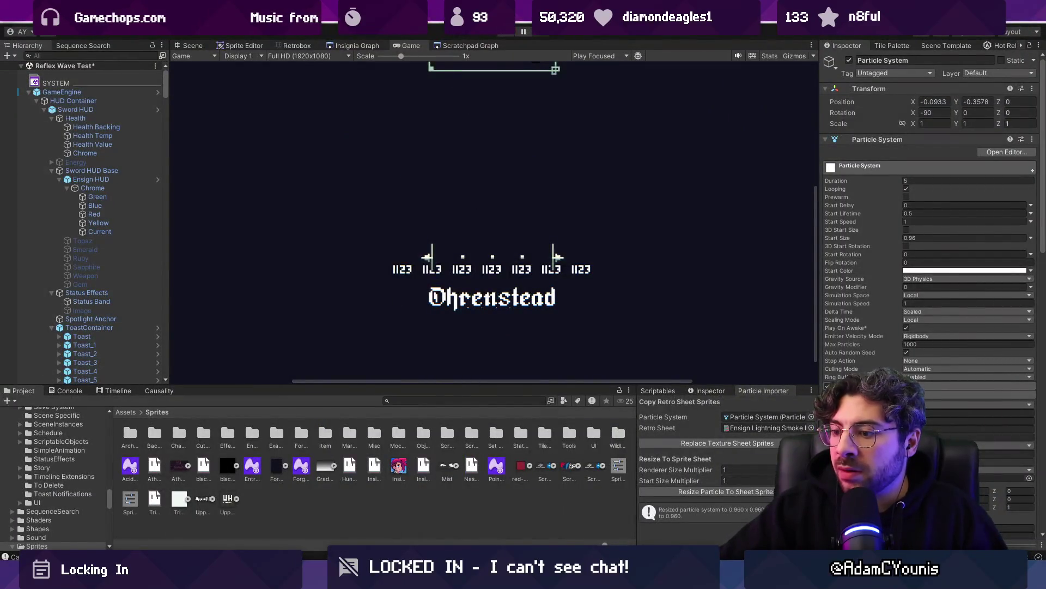
key(alt+Tab)
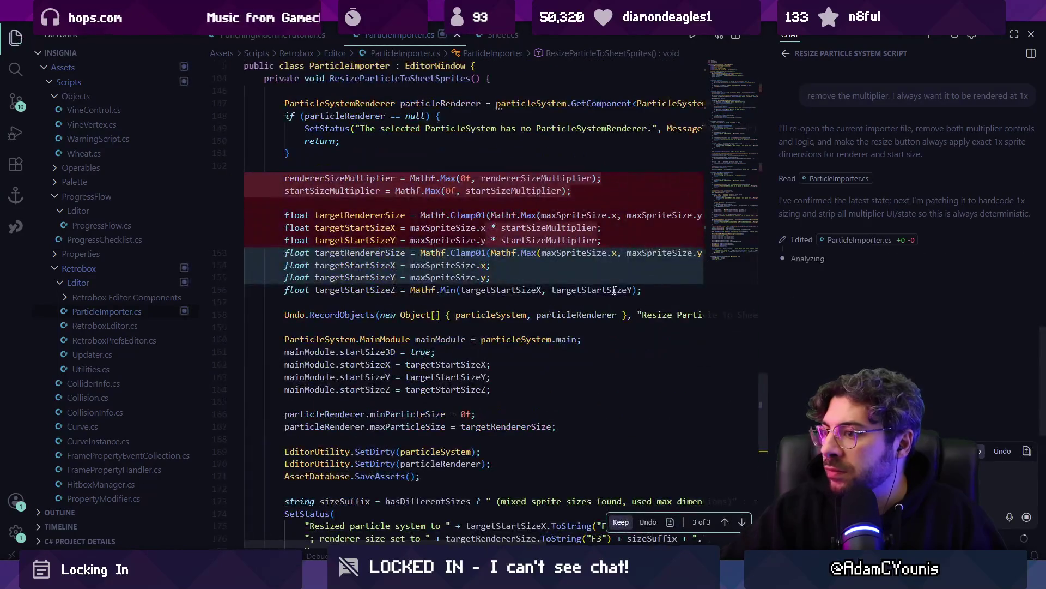
click(621, 521)
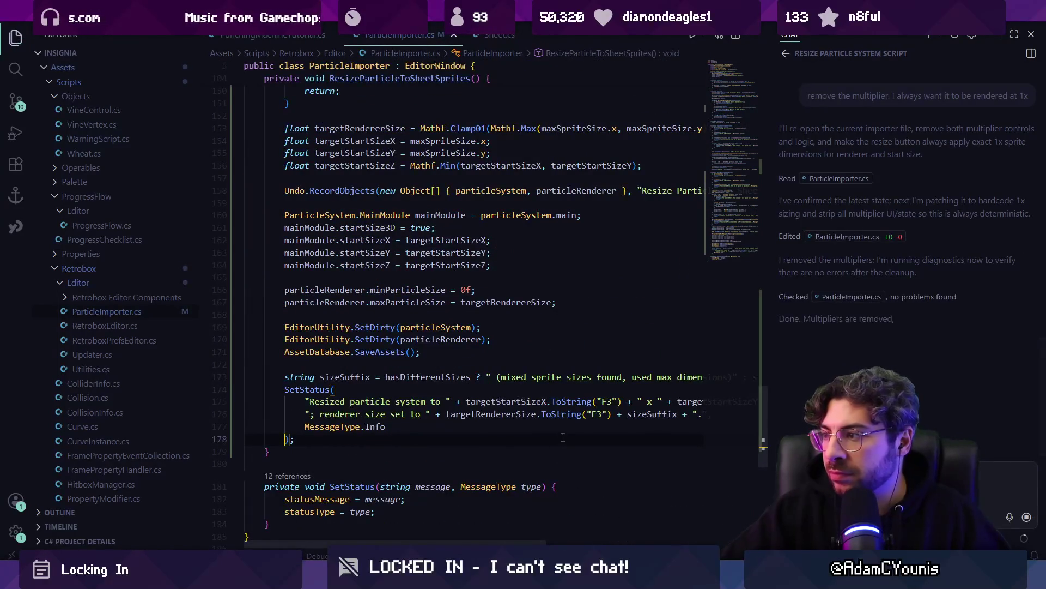
click(480, 327)
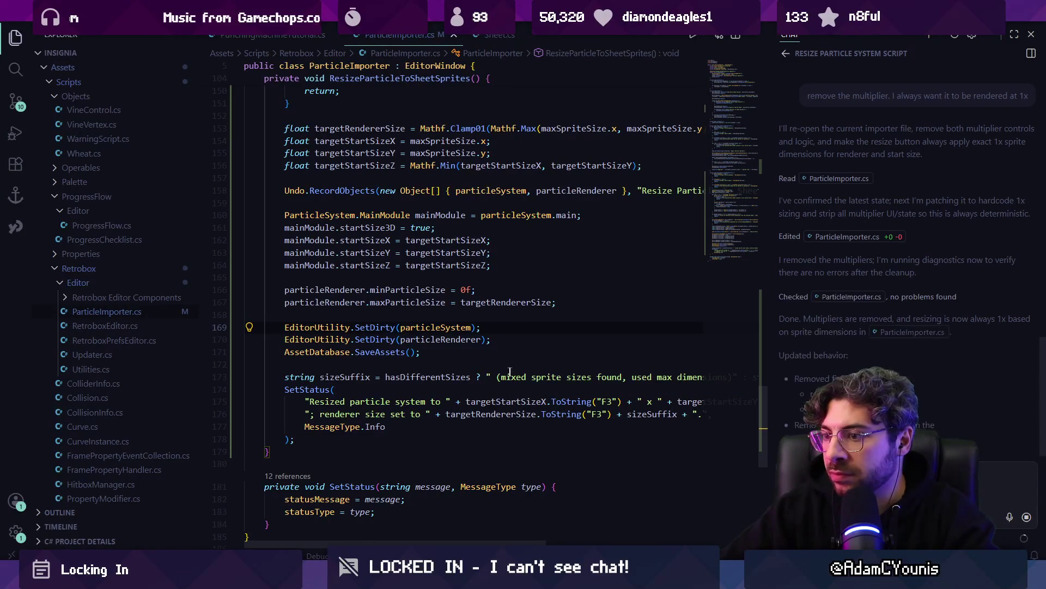
key(alt+Tab)
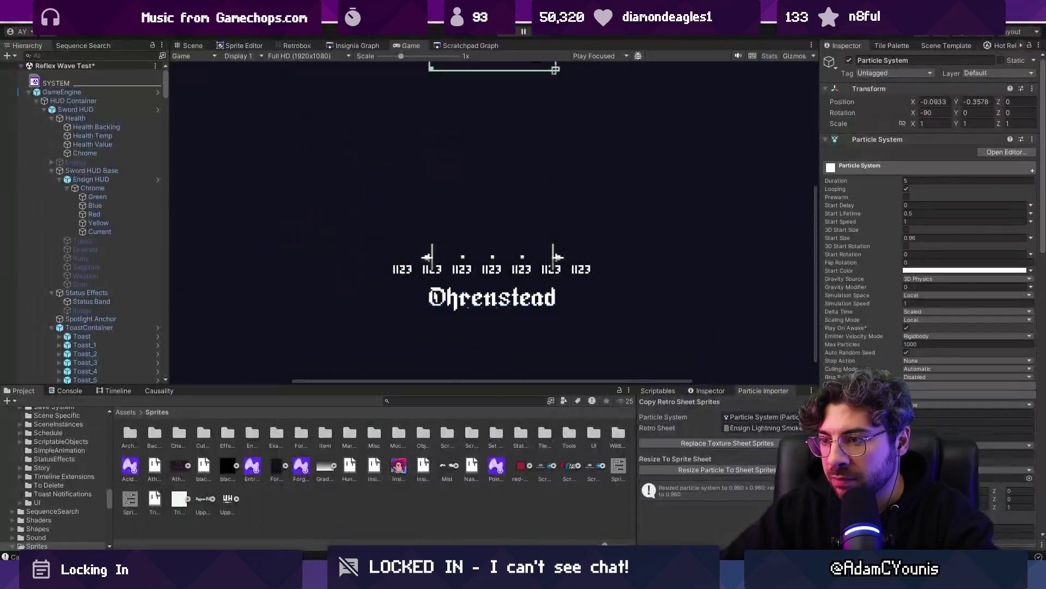
Preview the particle effect in the Scene view, then stop the preview
click(192, 46)
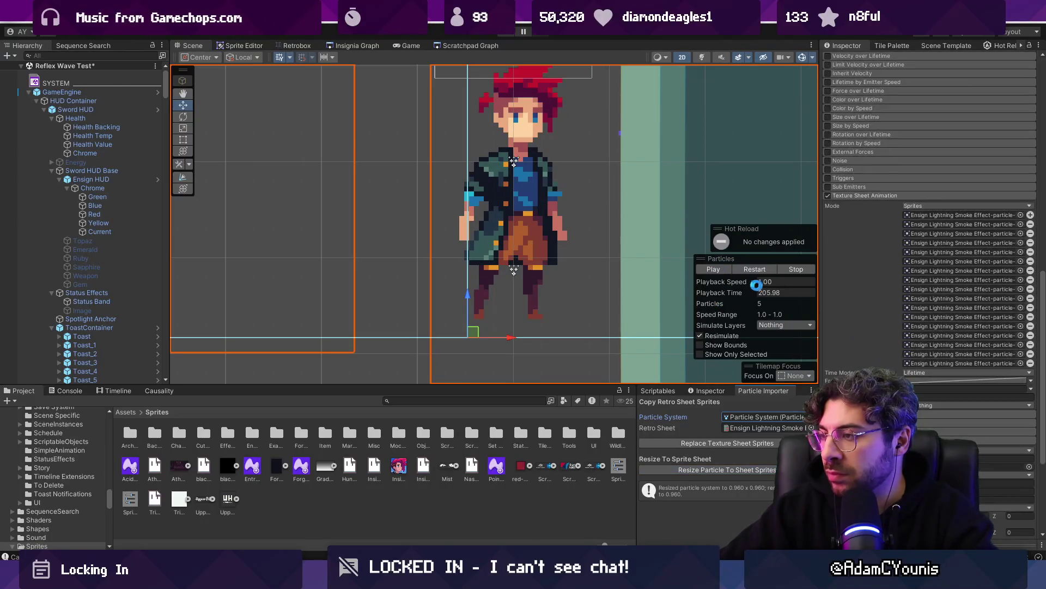
click(721, 269)
scroll(485, 272, down, 5)
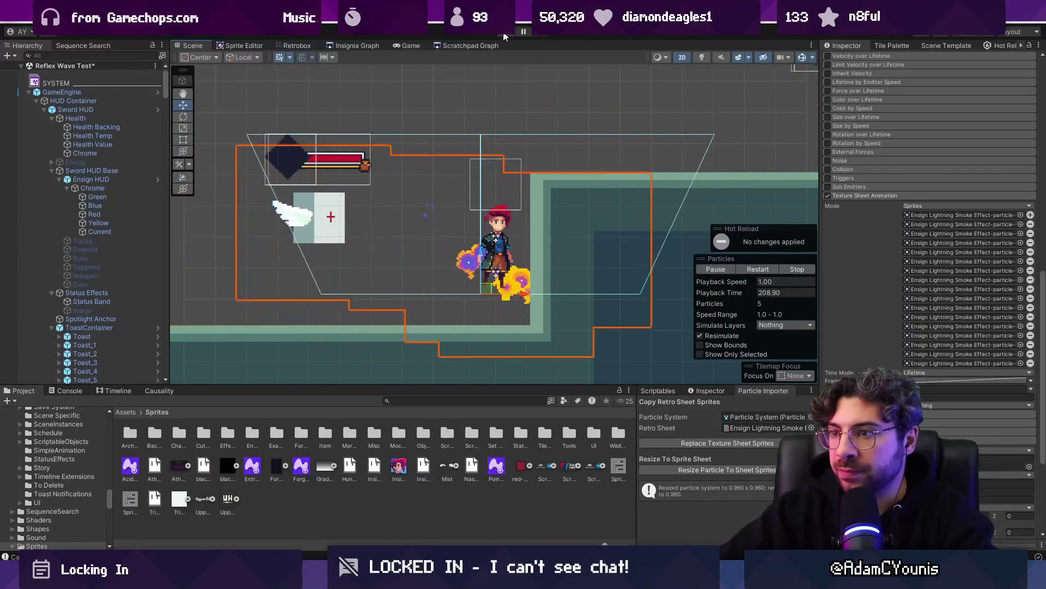
scroll(927, 245, up, 10)
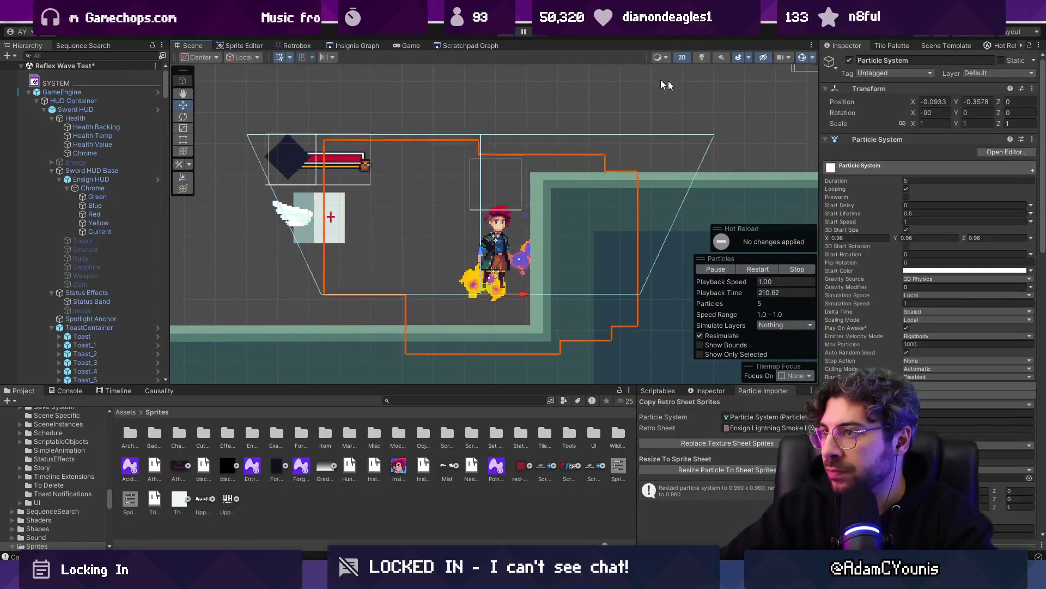
click(503, 36)
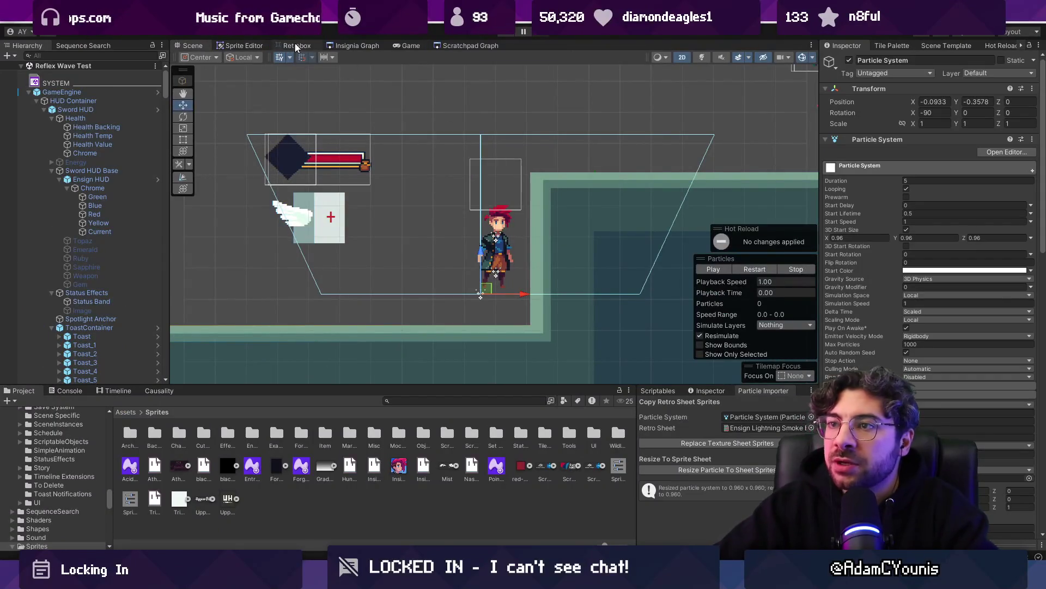
Search Retrobox for 'splash' and re-export its sprite sheets in Aseprite, overwriting the old ones
click(294, 46)
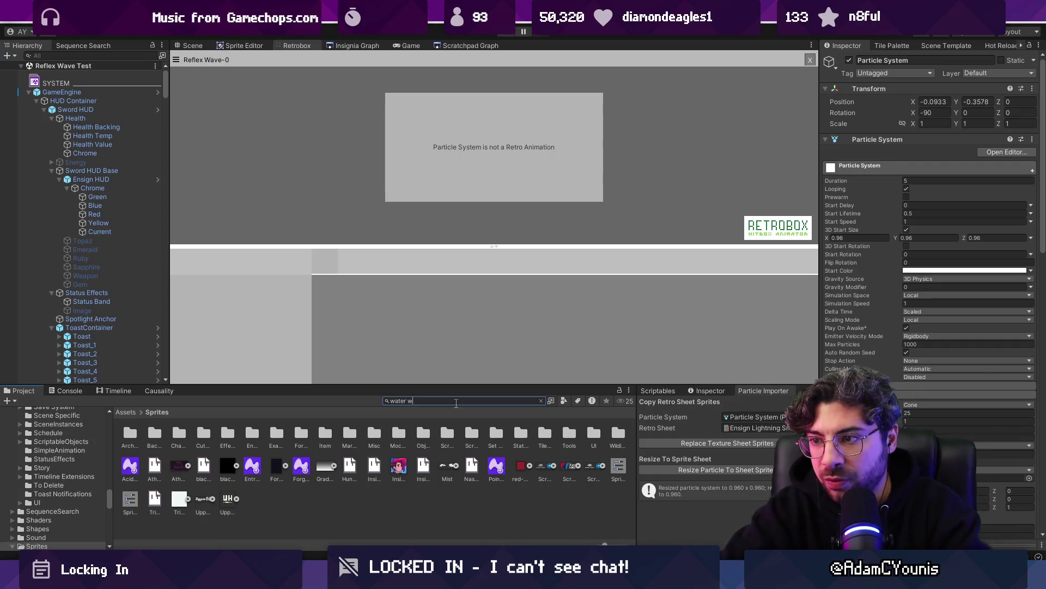
text(splash)
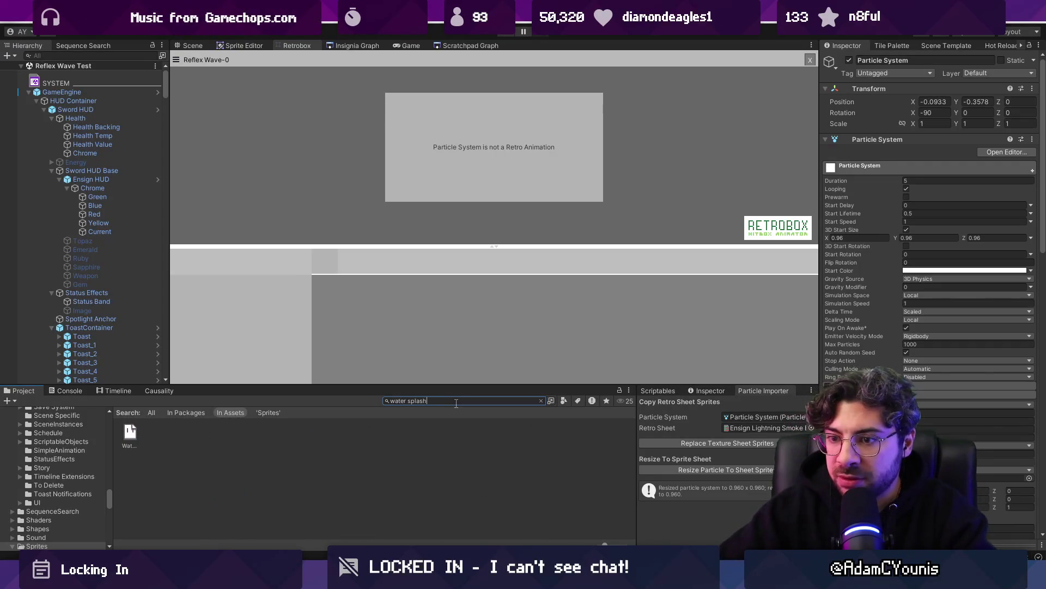
double_click(131, 433)
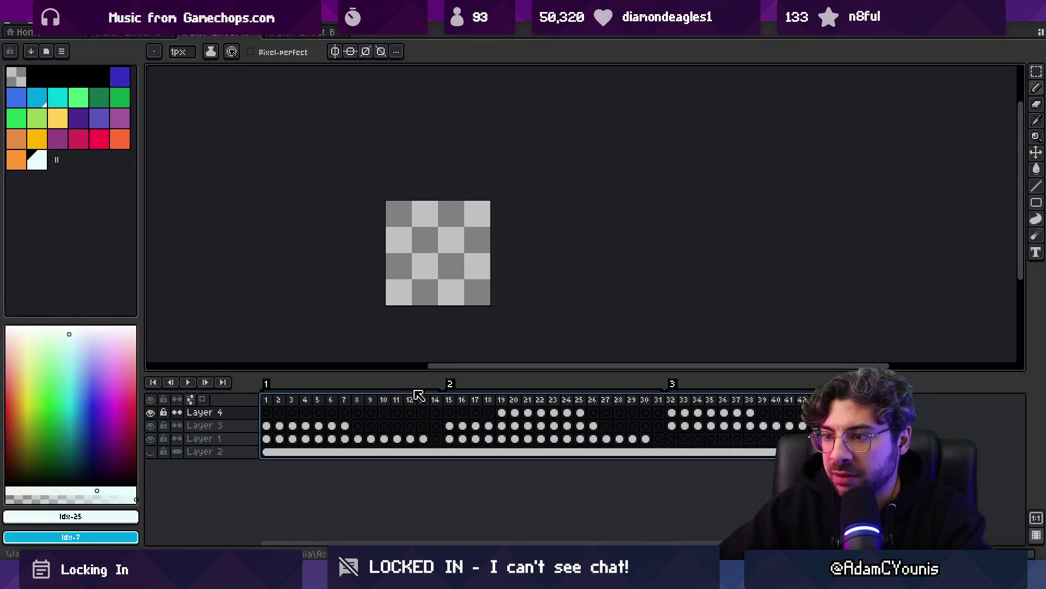
key(ctrl+e)
key(Return)
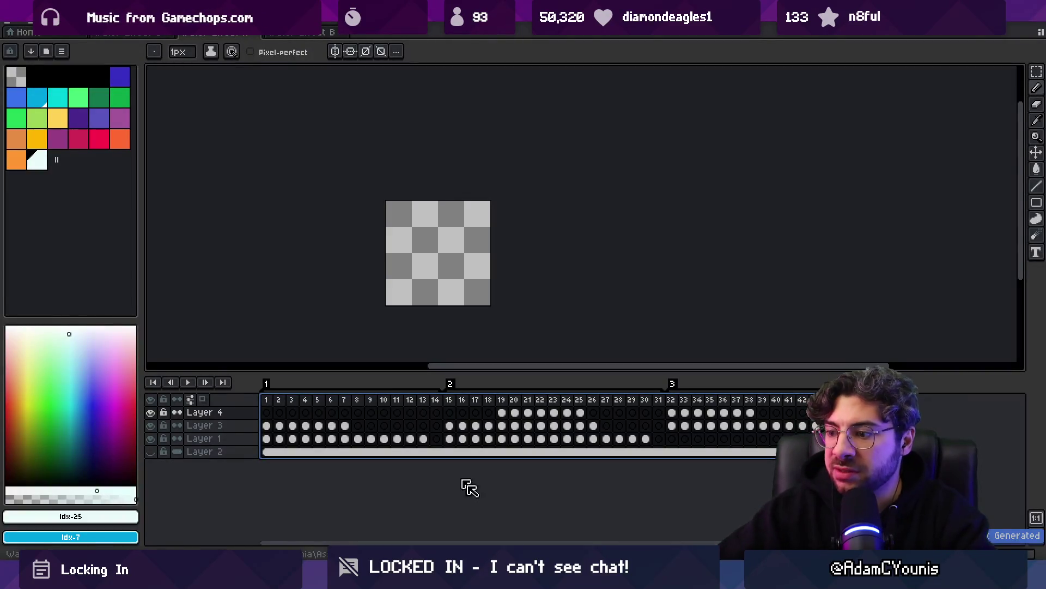
mouse_move(525, 572)
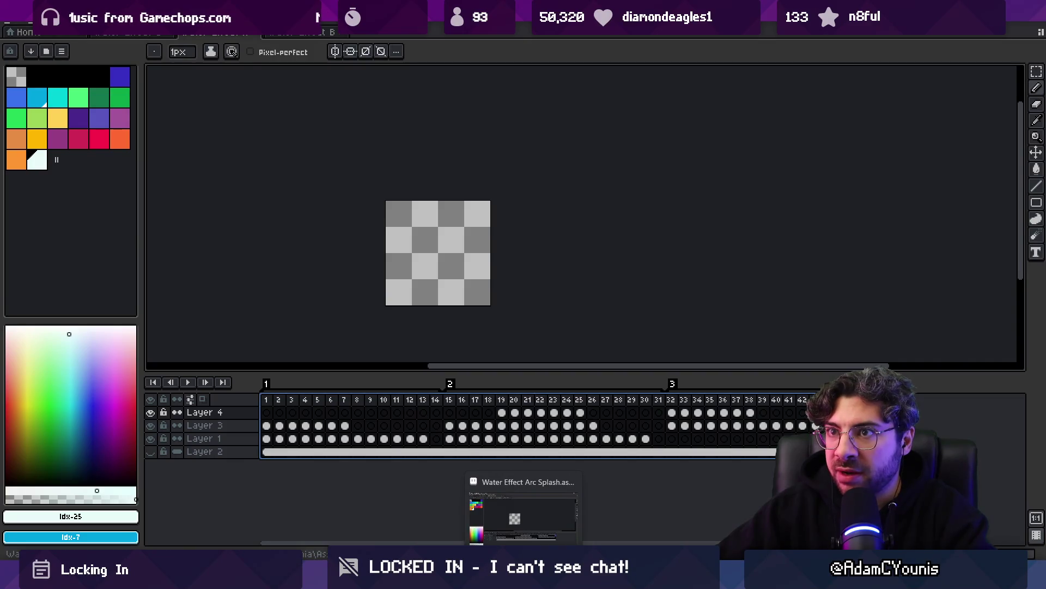
key(alt+Tab)
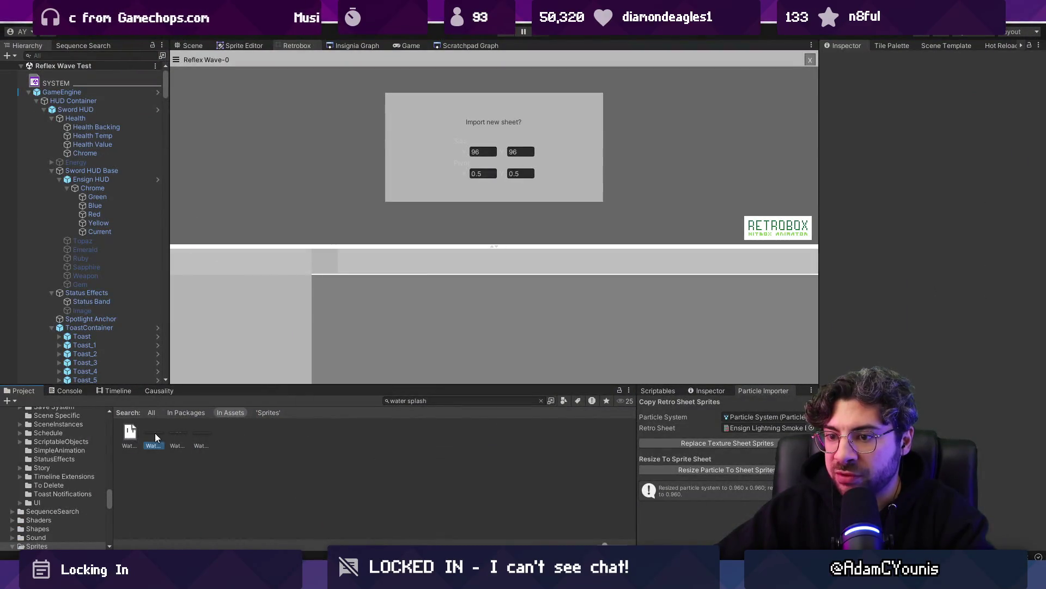
Import the three water splash images as a 64×64 sheet, Water Effect Arc Splash-3 with 13 frames
click(154, 434)
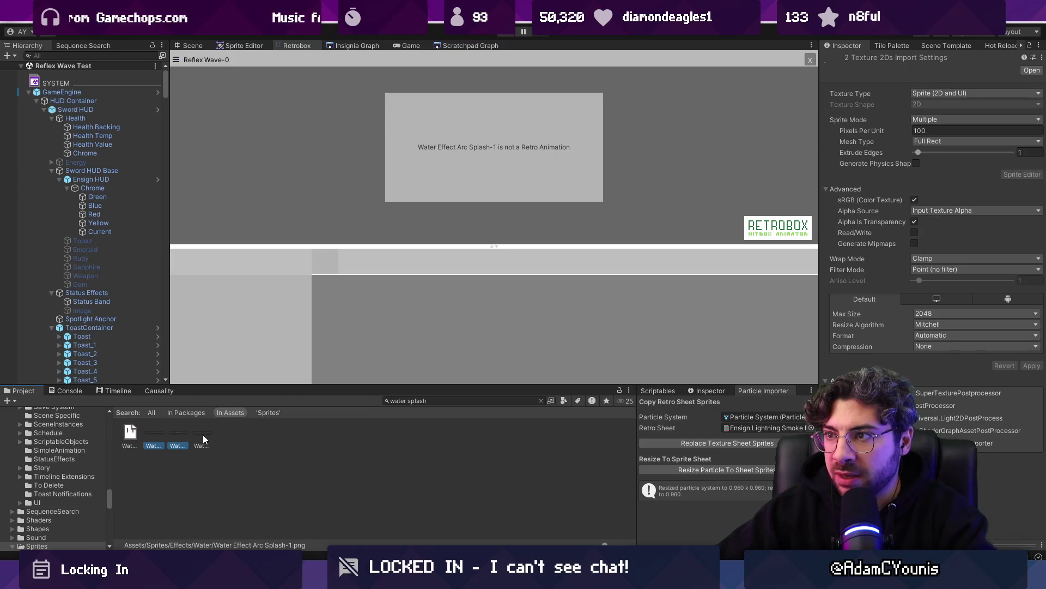
click(800, 66)
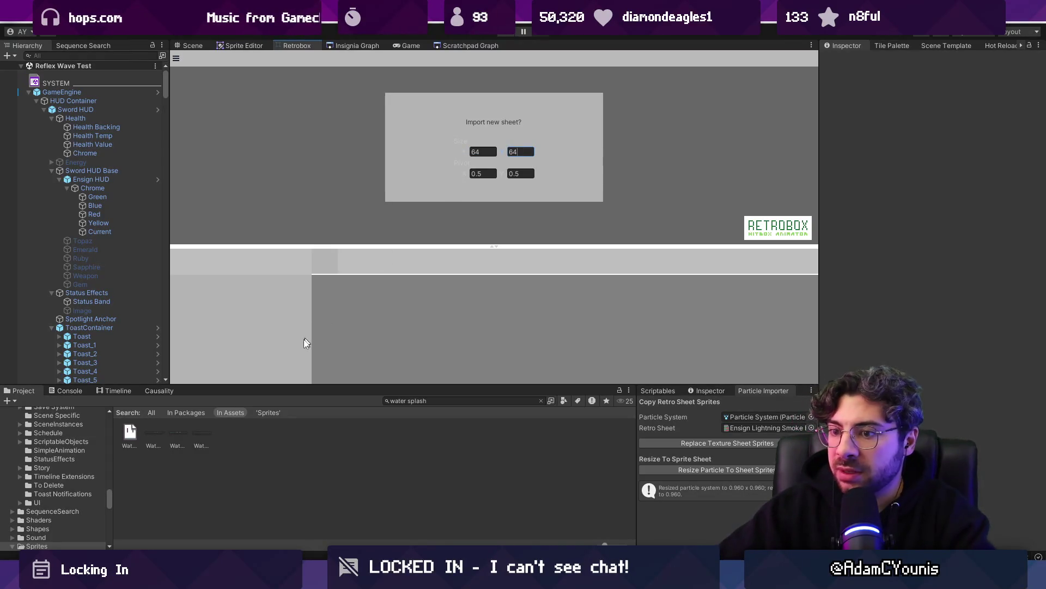
click(197, 434)
shift+click(156, 435)
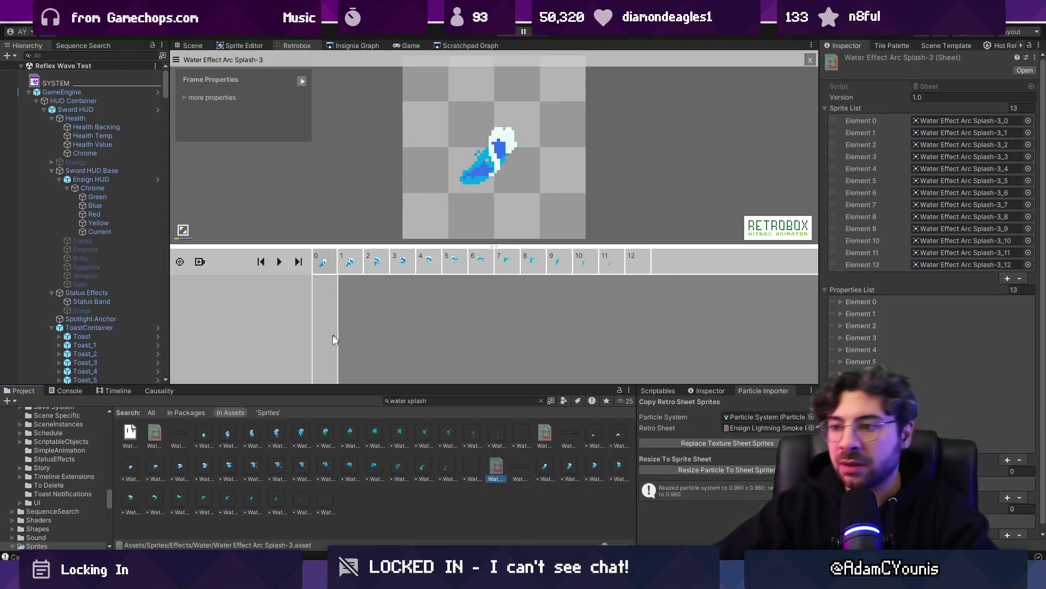
click(189, 43)
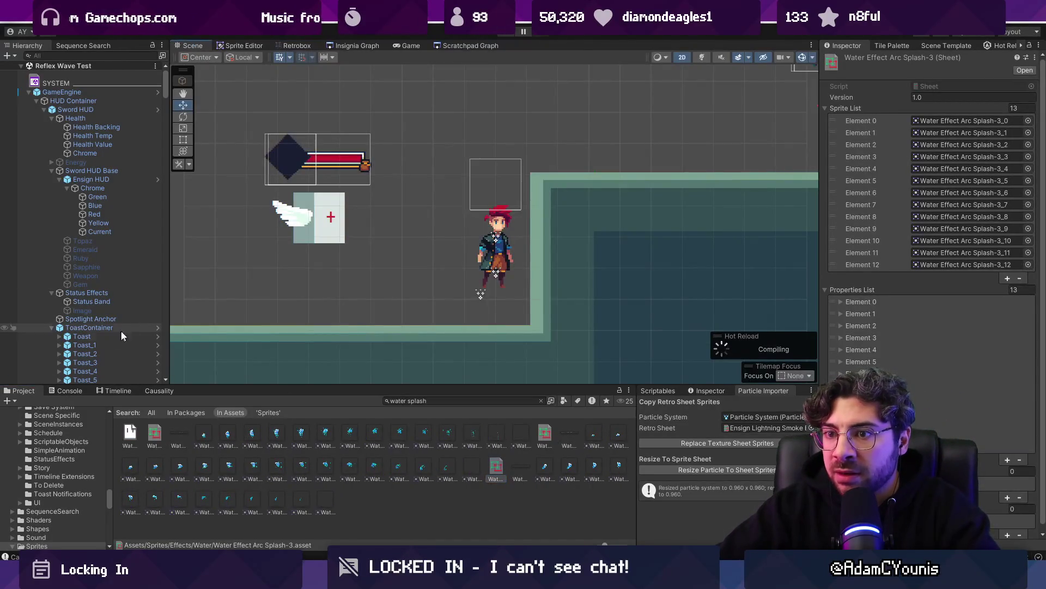
scroll(117, 355, down, 15)
scroll(120, 296, up, 10)
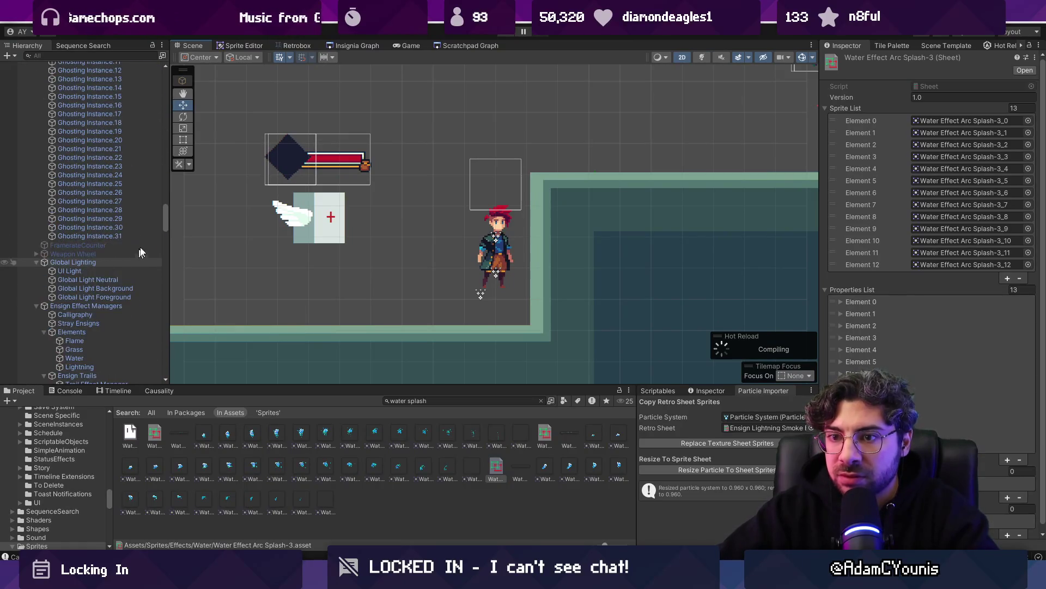
Collapse the Hierarchy and select Particle System under Reflex Wave Test
scroll(166, 185, down, 4)
click(144, 197)
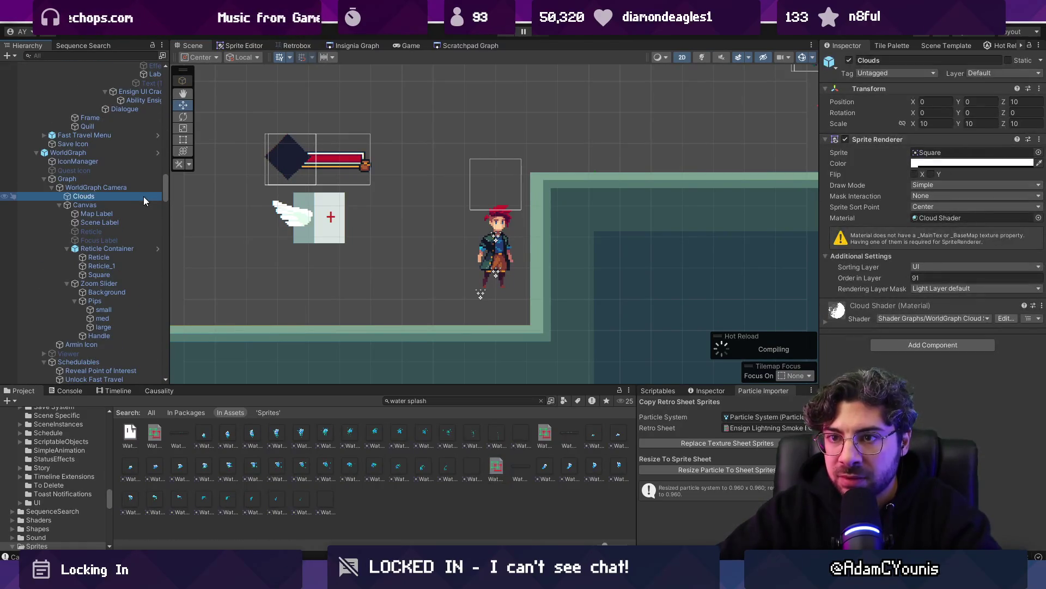
key(Up)
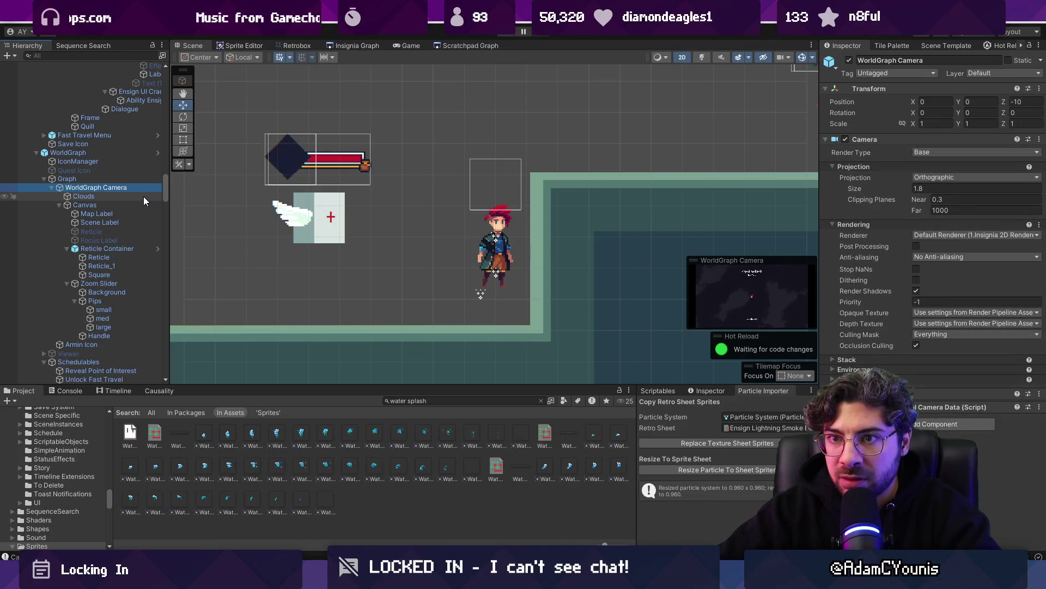
key(Left)
key(shift+Up)
key(Left)
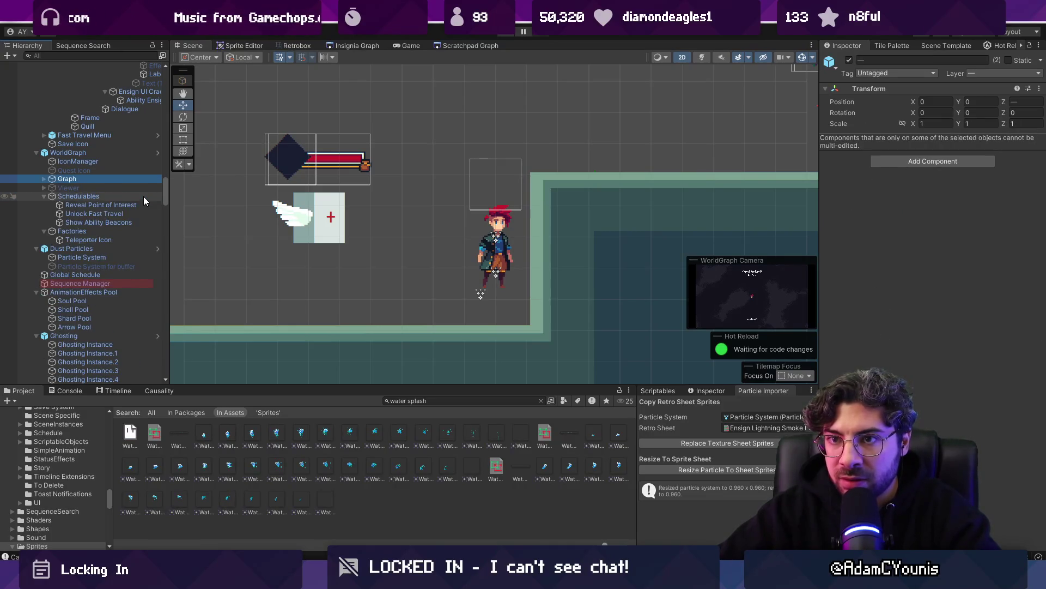
key(ctrl+a)
key(Left)
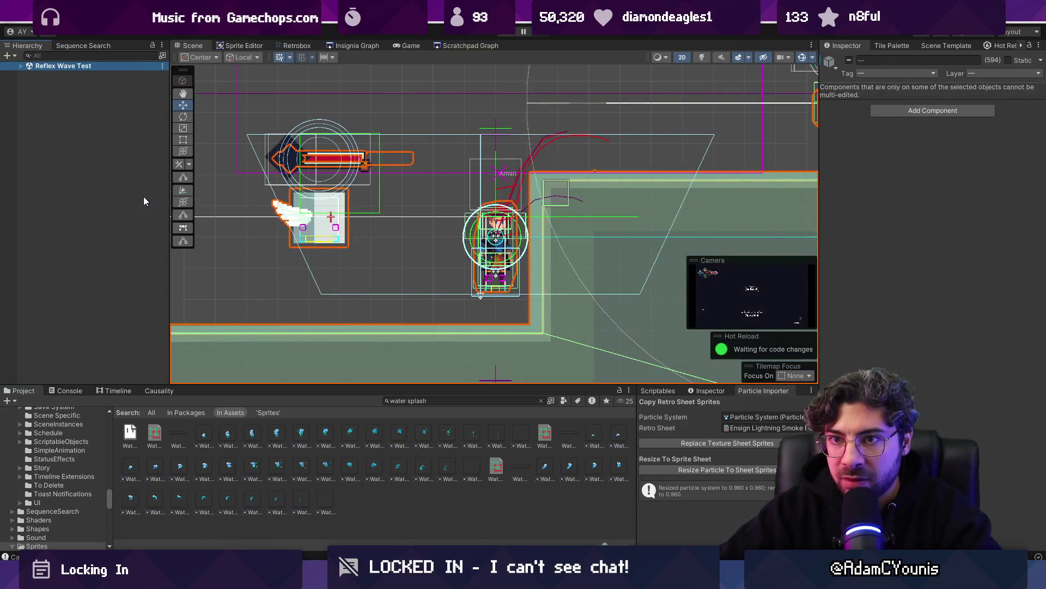
click(20, 67)
click(109, 301)
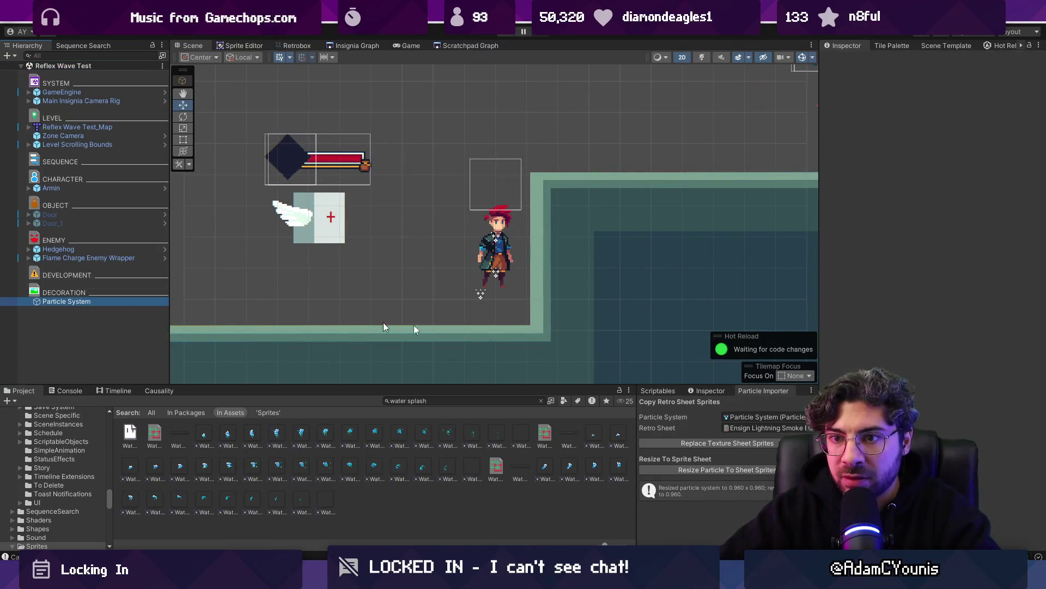
Set the Particle Importer's Retro Sheet to Water Effect Arc Splash-1 and replace the particle textures
scroll(964, 401, down, 1)
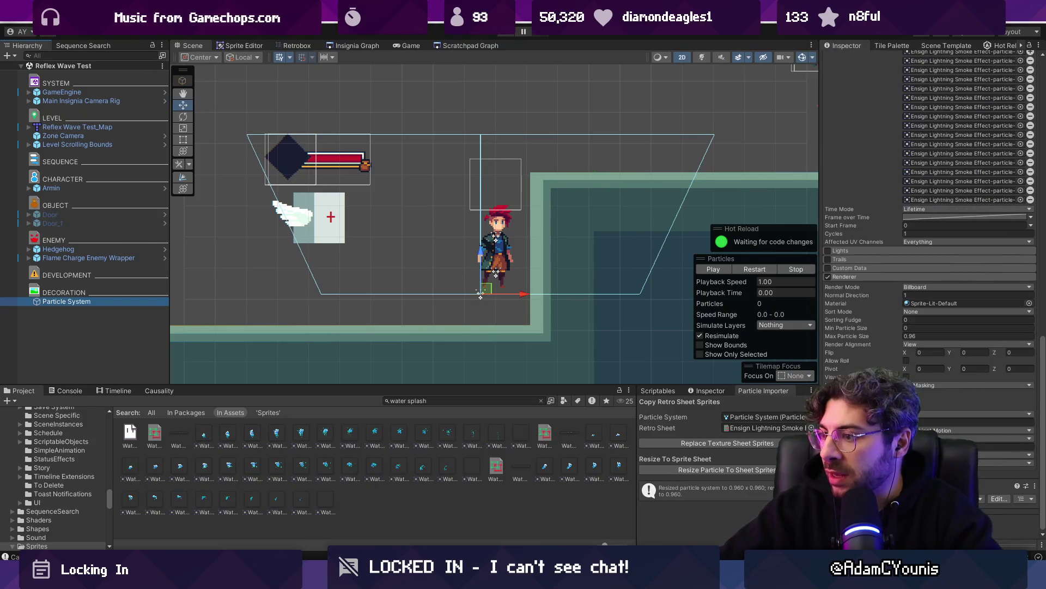
click(811, 427)
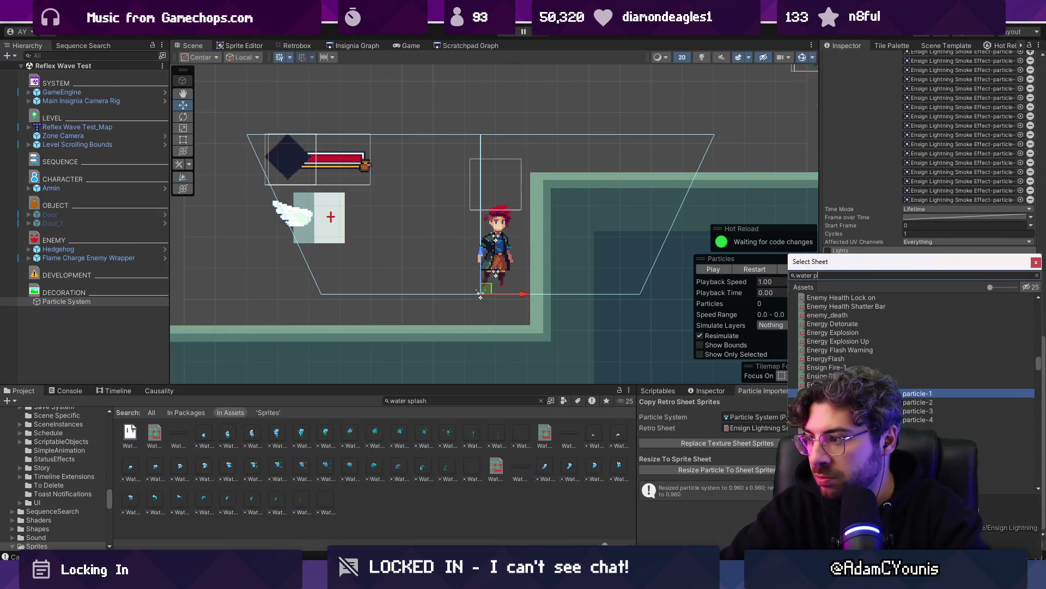
text(water spo)
key(BackSpace)
text(la)
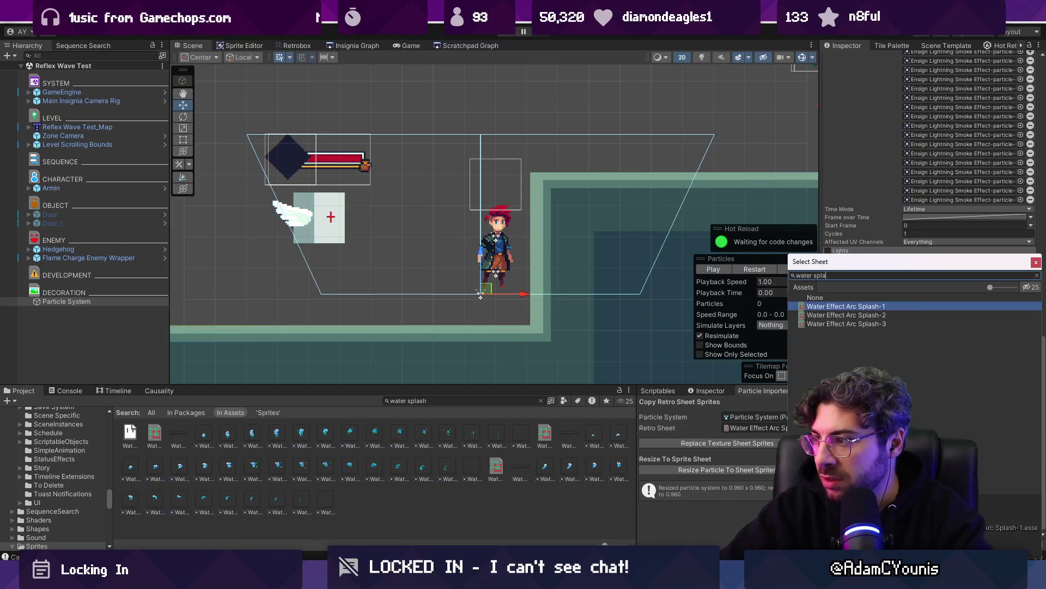
key(Down)
key(Return)
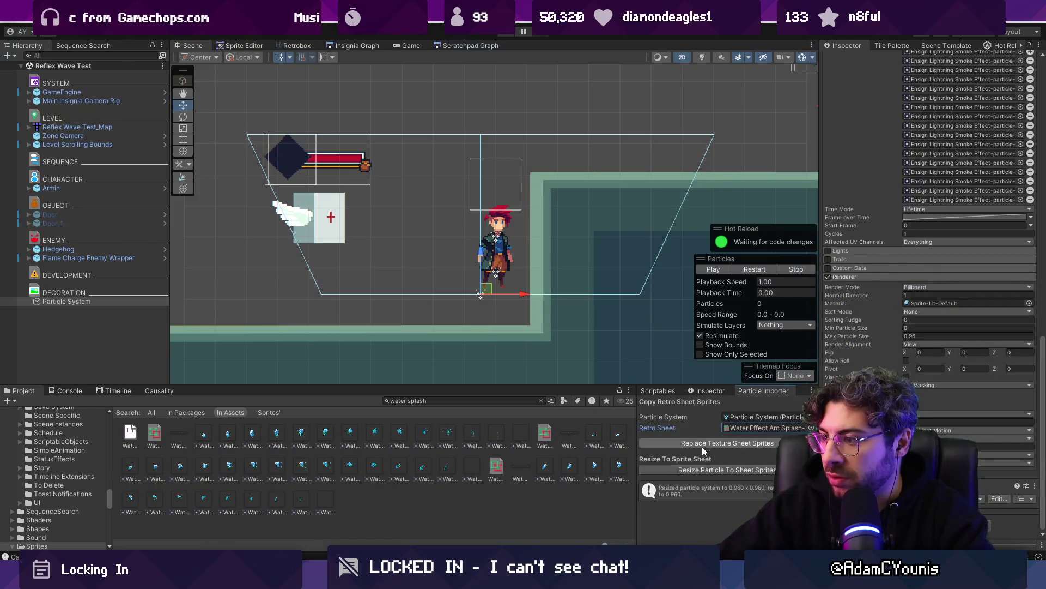
click(701, 444)
Resize the particles to the 14 splash sprites (0.64) and preview the water-splash animation
click(716, 269)
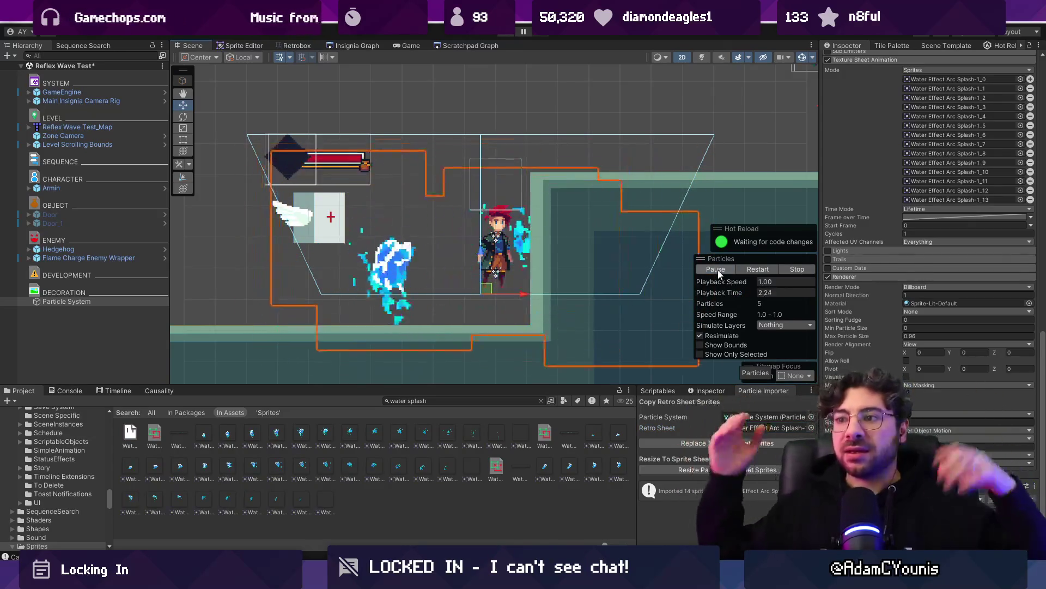
click(731, 472)
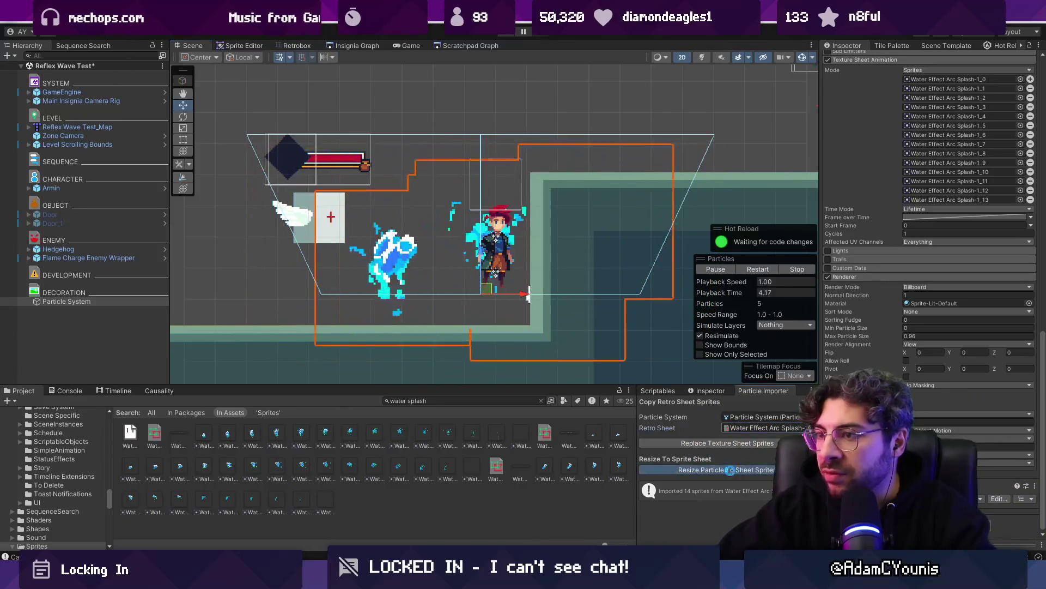
scroll(434, 246, down, 3)
scroll(433, 246, down, 2)
scroll(447, 246, up, 10)
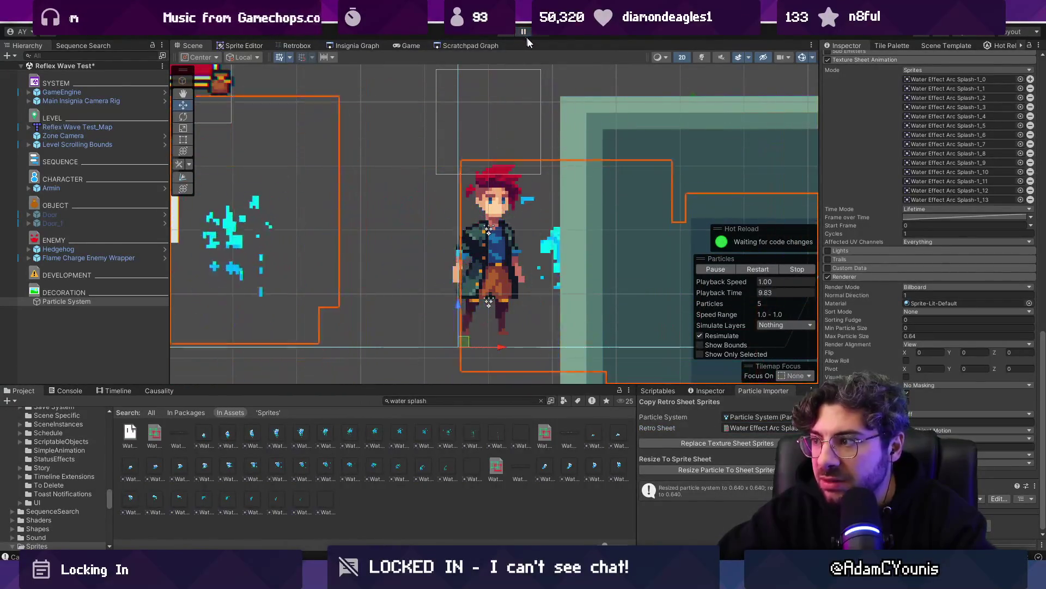
click(725, 270)
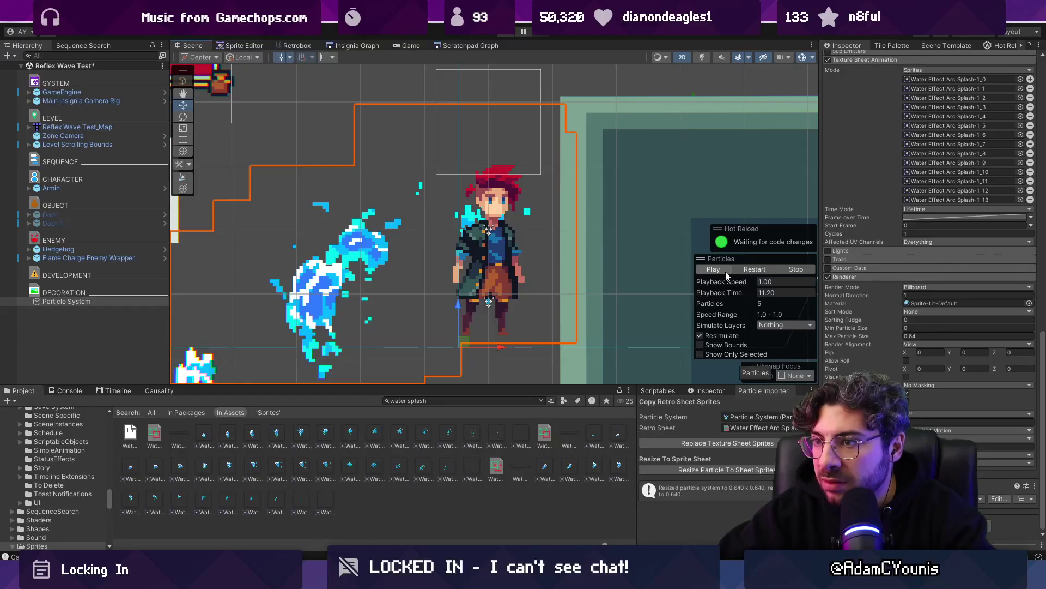
scroll(392, 240, up, 1)
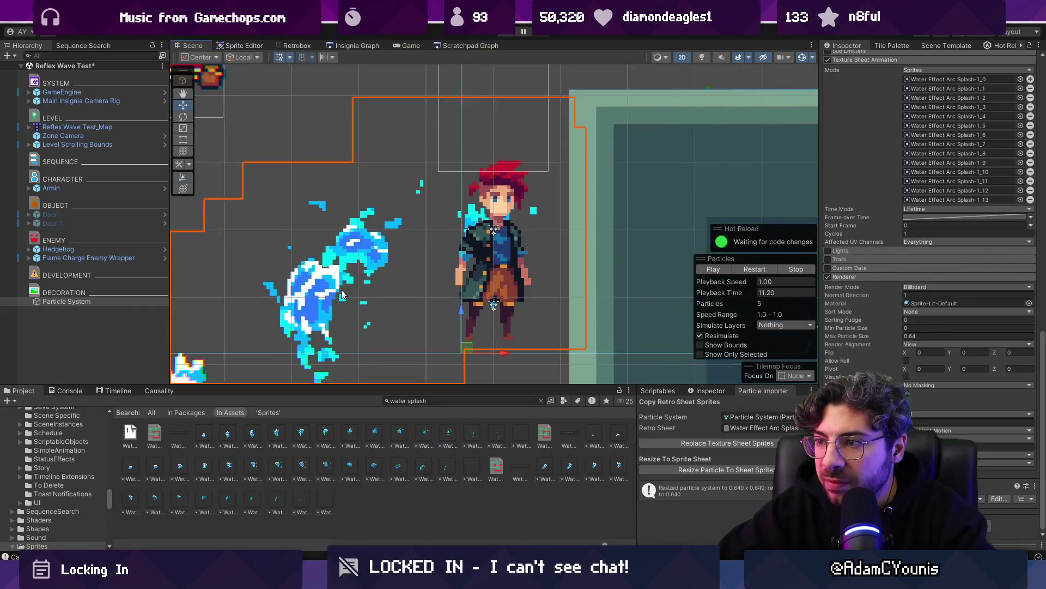
scroll(341, 290, down, 3)
click(721, 269)
scroll(436, 260, down, 5)
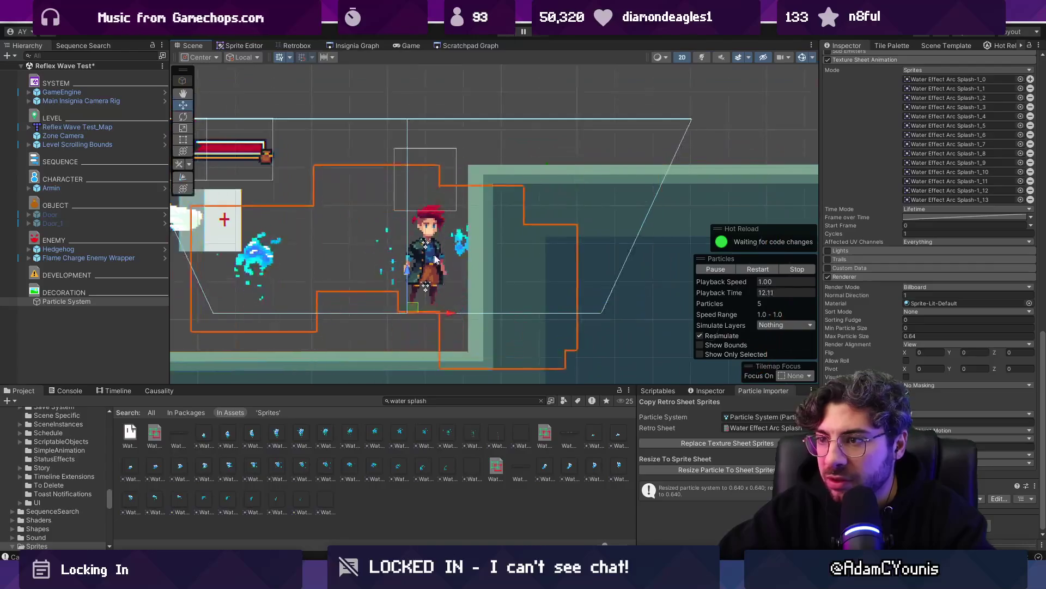
click(711, 269)
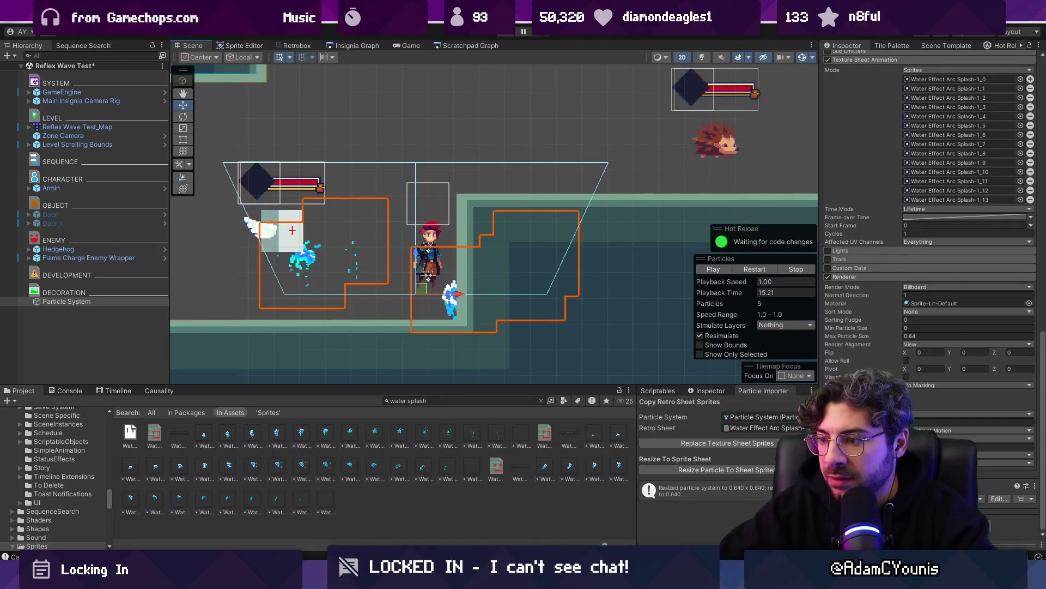
key(alt+Tab)
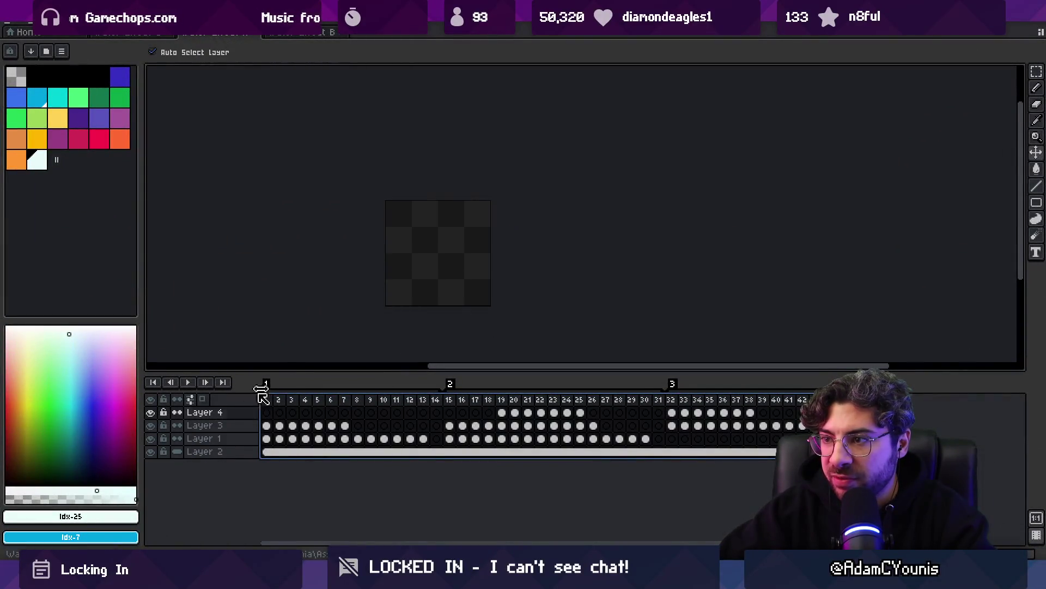
Reopen the recent effect file in Aseprite and switch to the splash document
click(26, 27)
mouse_move(38, 59)
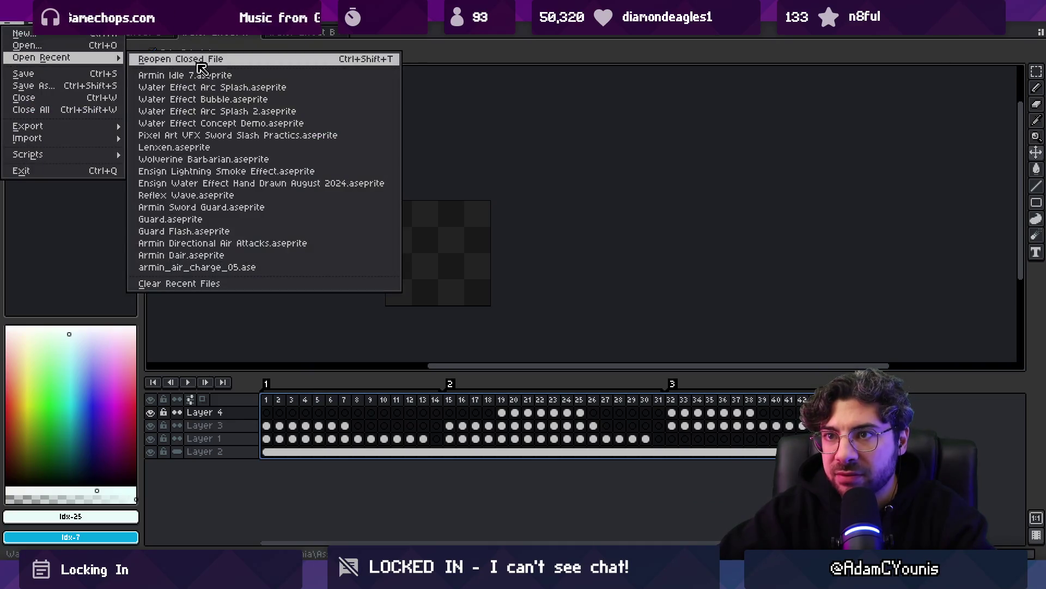
click(264, 105)
click(314, 34)
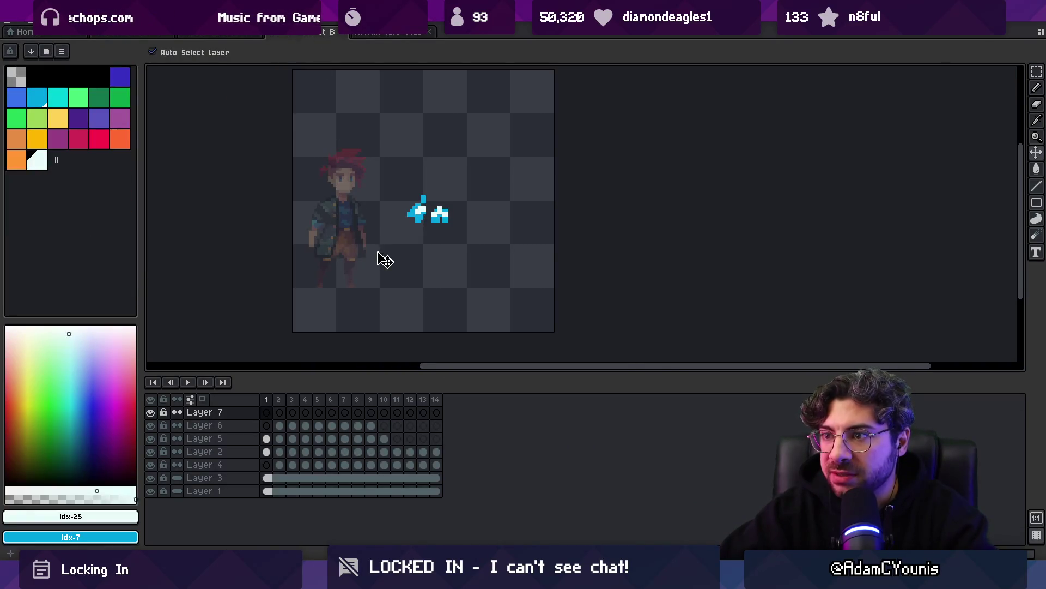
scroll(330, 261, down, 1)
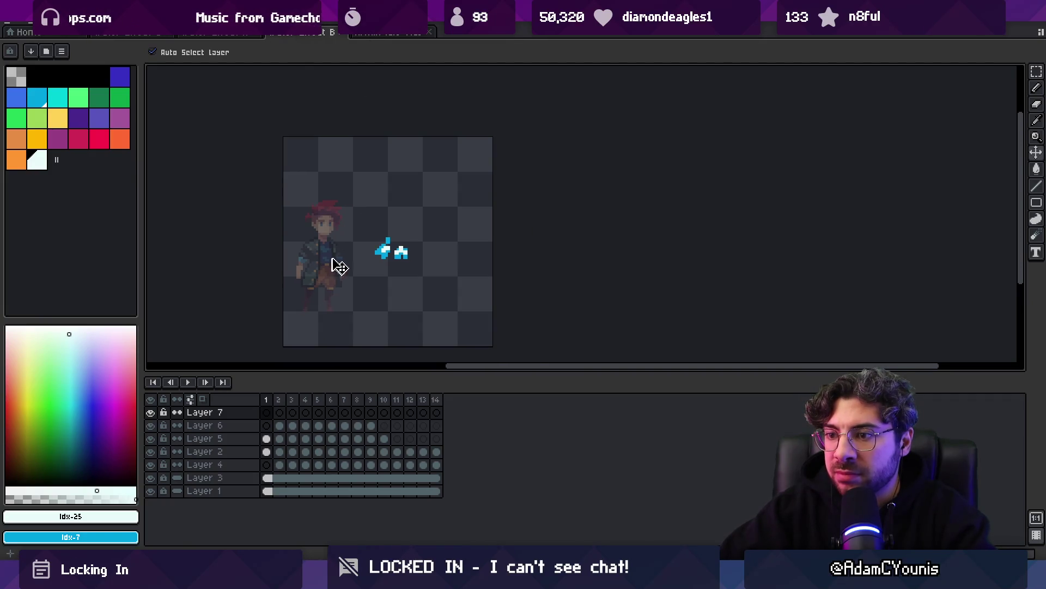
click(222, 34)
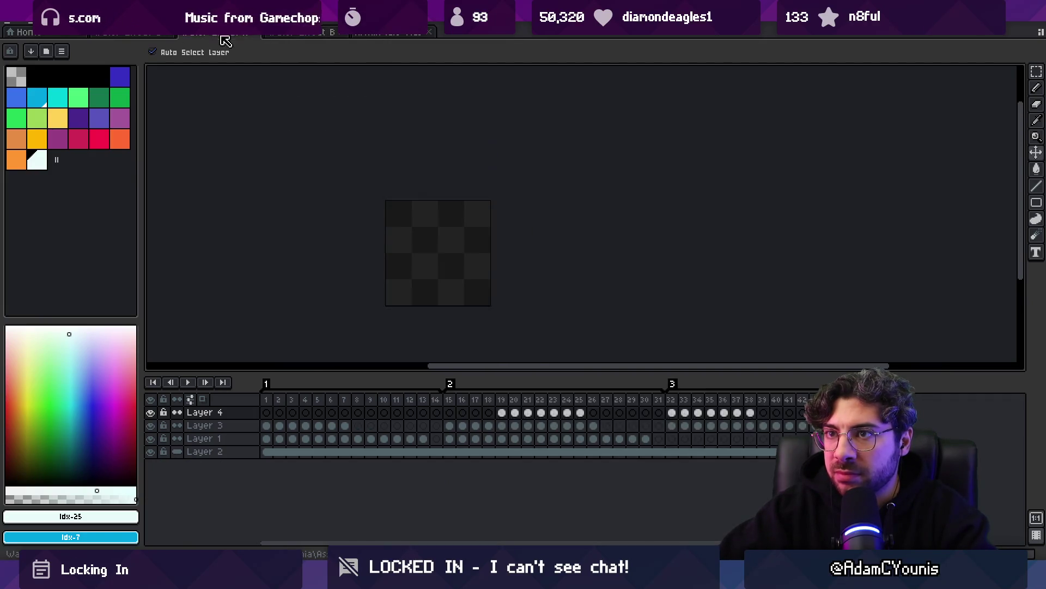
Paste the character sprite beside the splash on new Layer 5 and link its cels across frames
click(224, 453)
key(ctrl+v)
drag(455, 273, 420, 257)
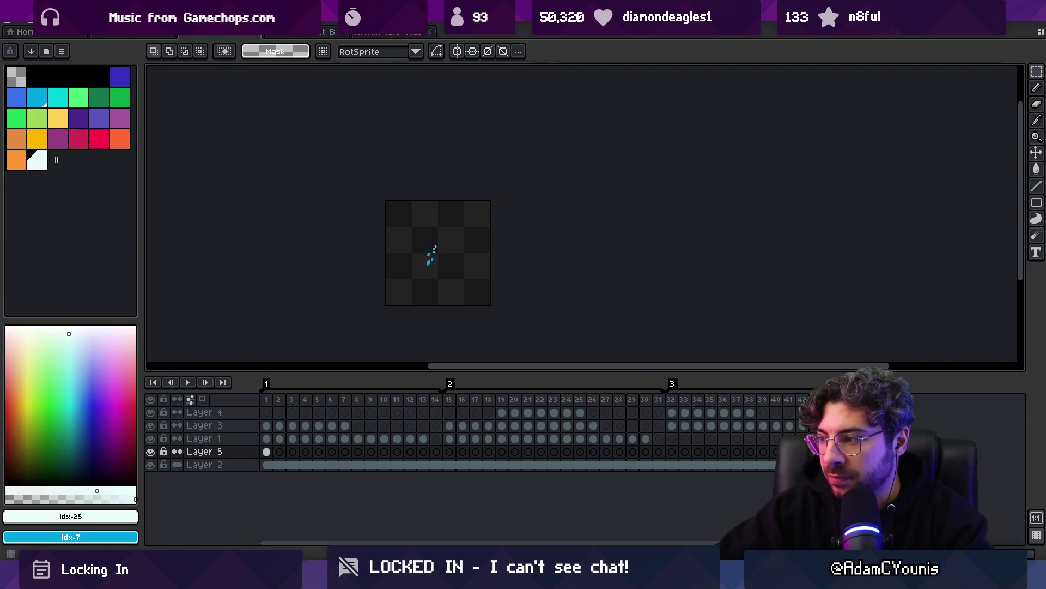
right_click(266, 453)
click(311, 490)
right_click(266, 452)
click(298, 501)
mouse_move(265, 406)
mouse_down()
mouse_move(789, 392)
mouse_move(308, 405)
mouse_up()
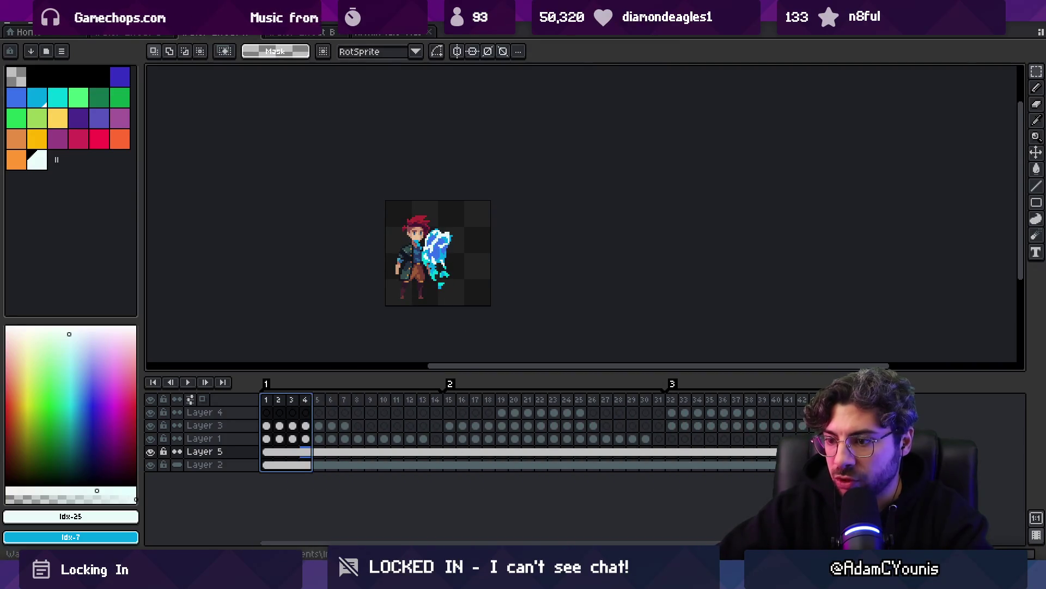
key(alt+Tab)
scroll(289, 272, up, 2)
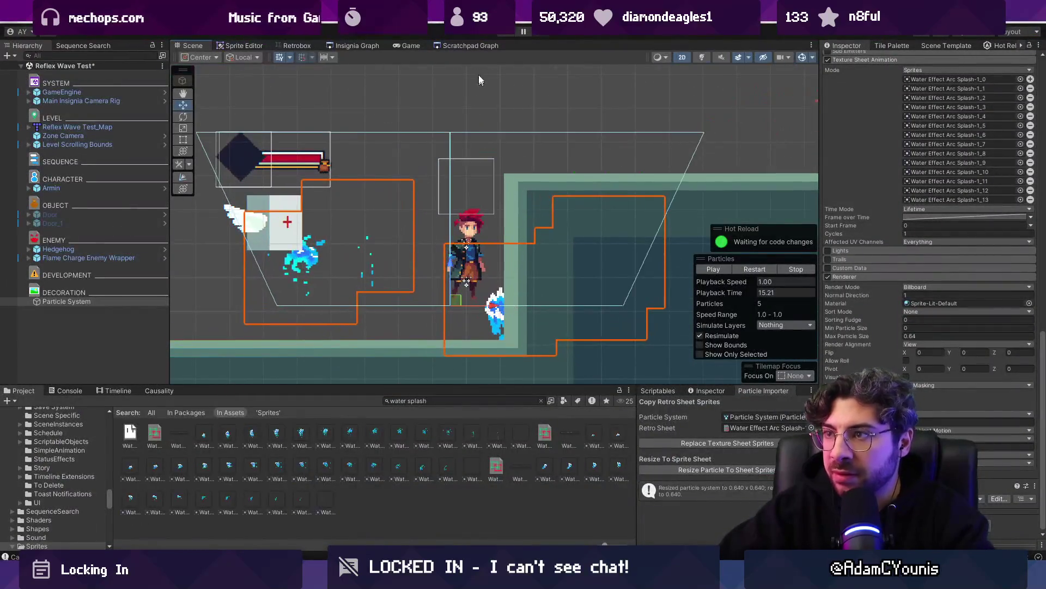
Play and pause the water-splash particle preview
click(718, 268)
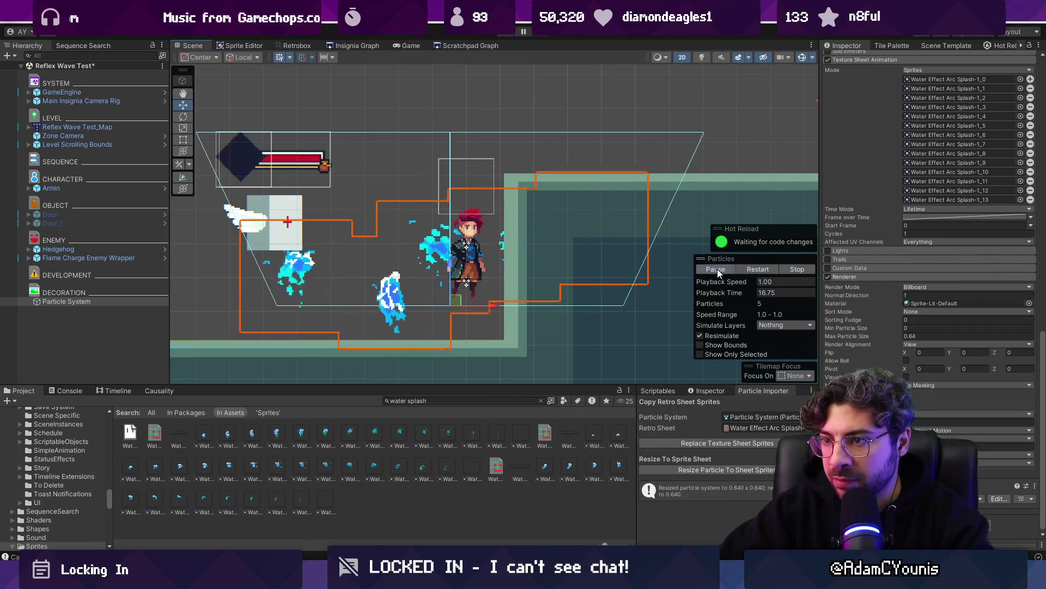
click(717, 269)
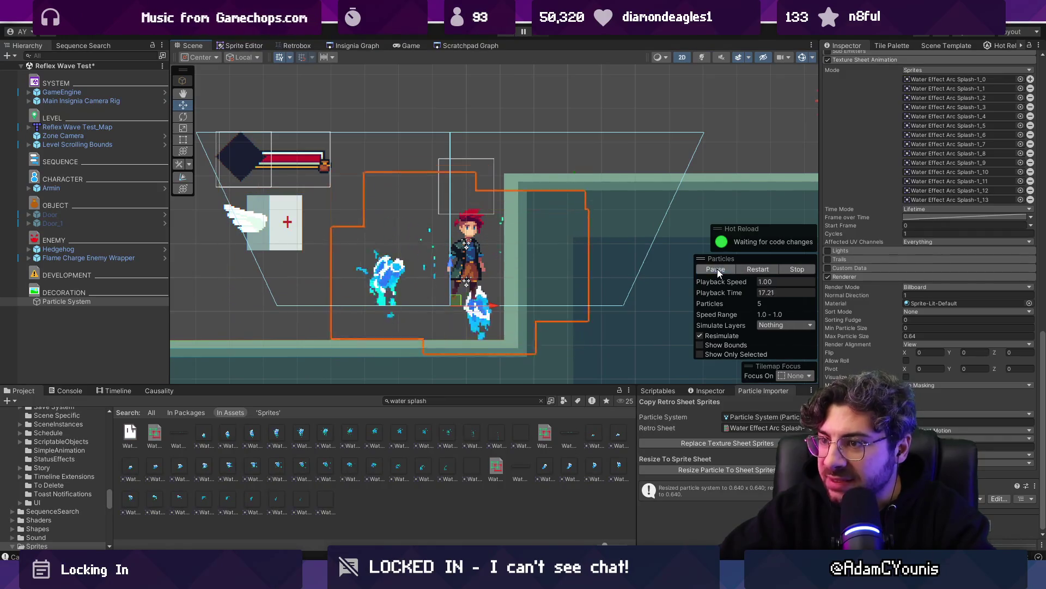
click(717, 270)
scroll(440, 261, down, 5)
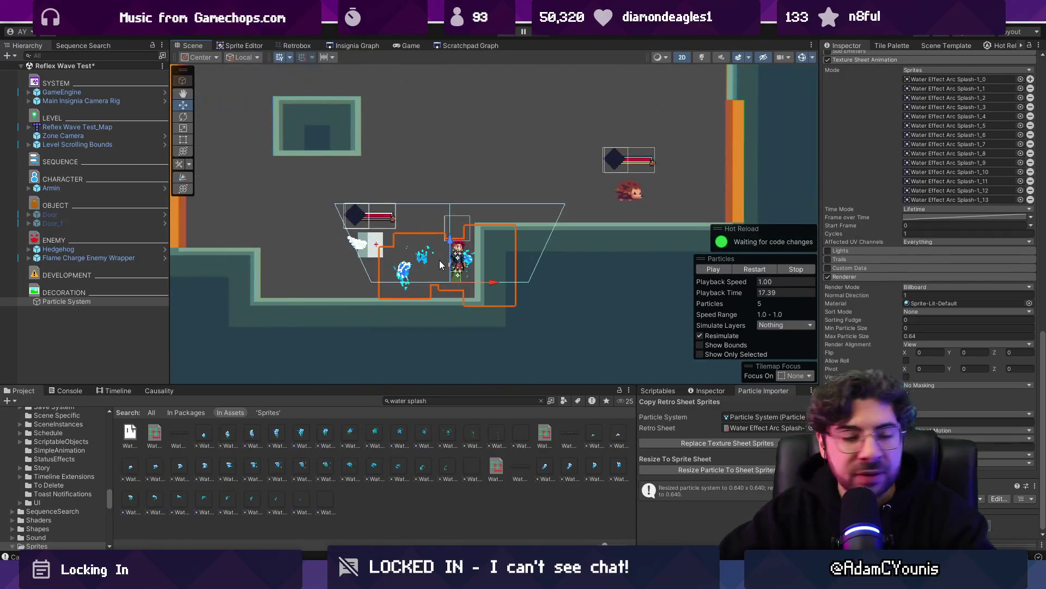
scroll(440, 265, up, 5)
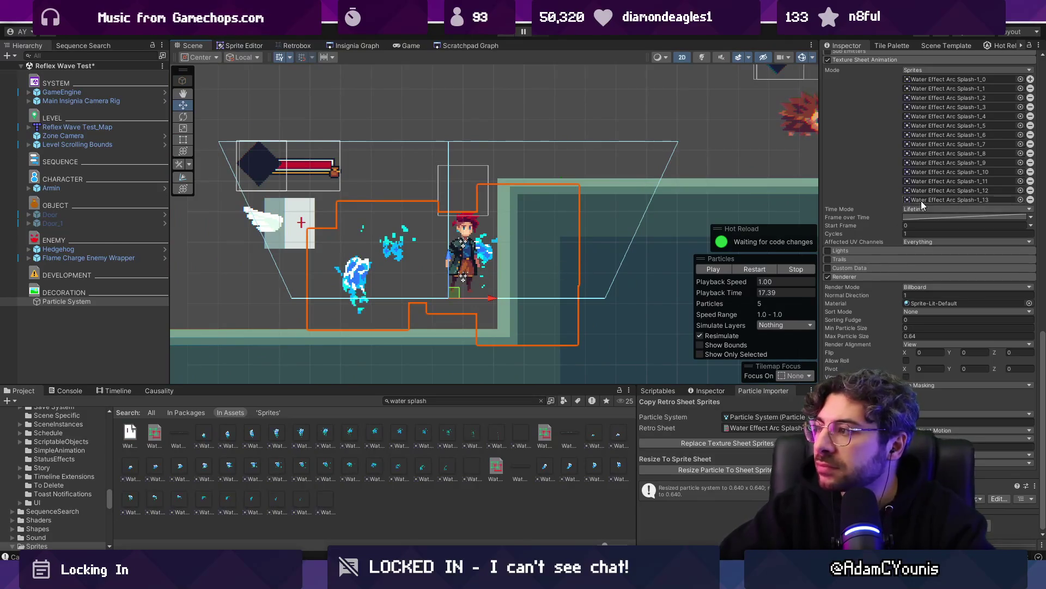
scroll(922, 207, up, 15)
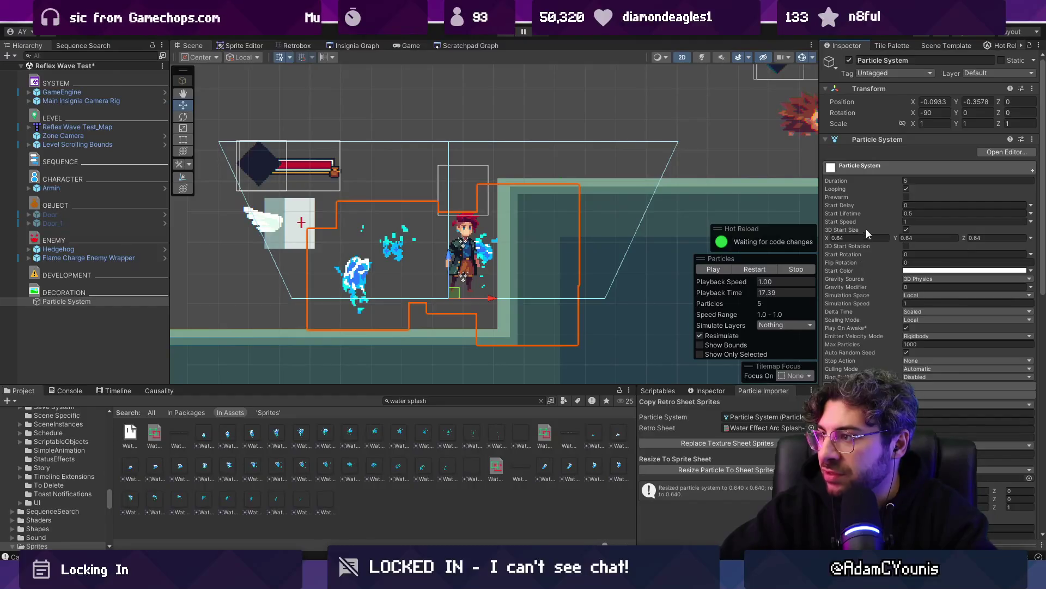
Keep separate X/Y/Z Start Size at 0.64, then collapse the Particle System settings
click(906, 230)
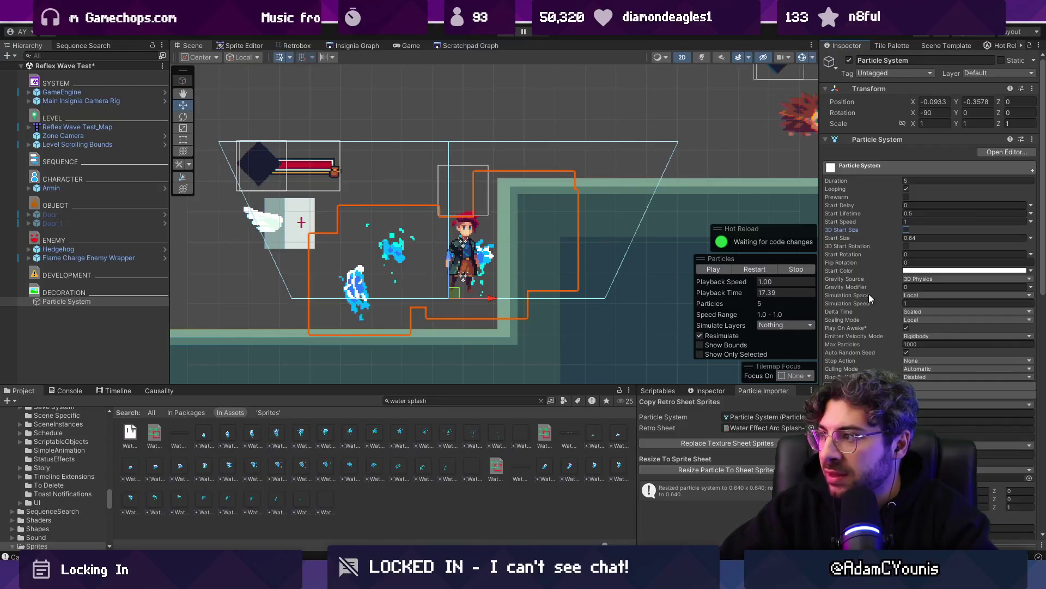
click(906, 230)
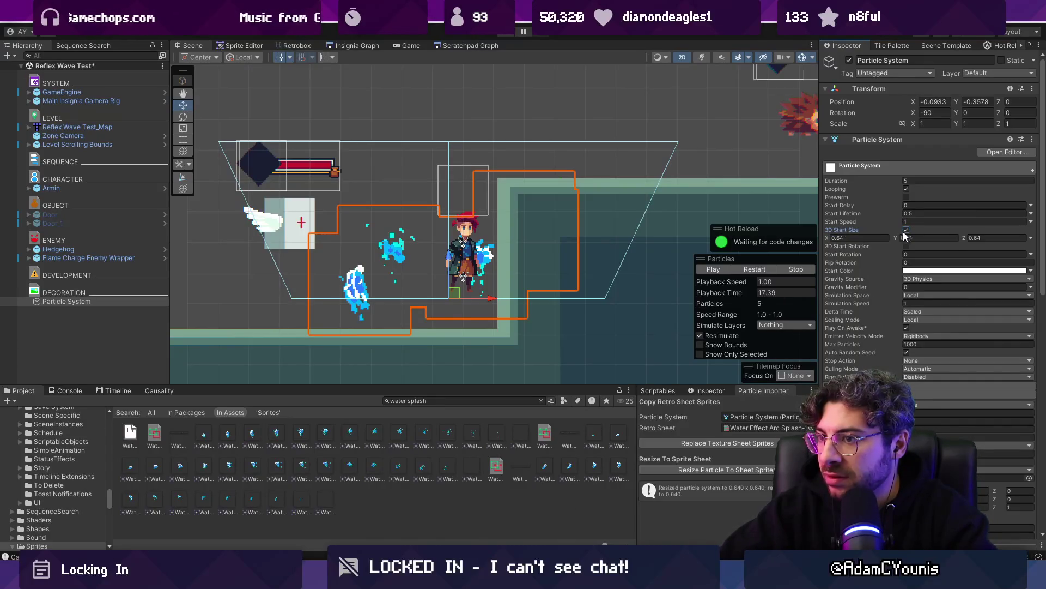
scroll(918, 325, down, 10)
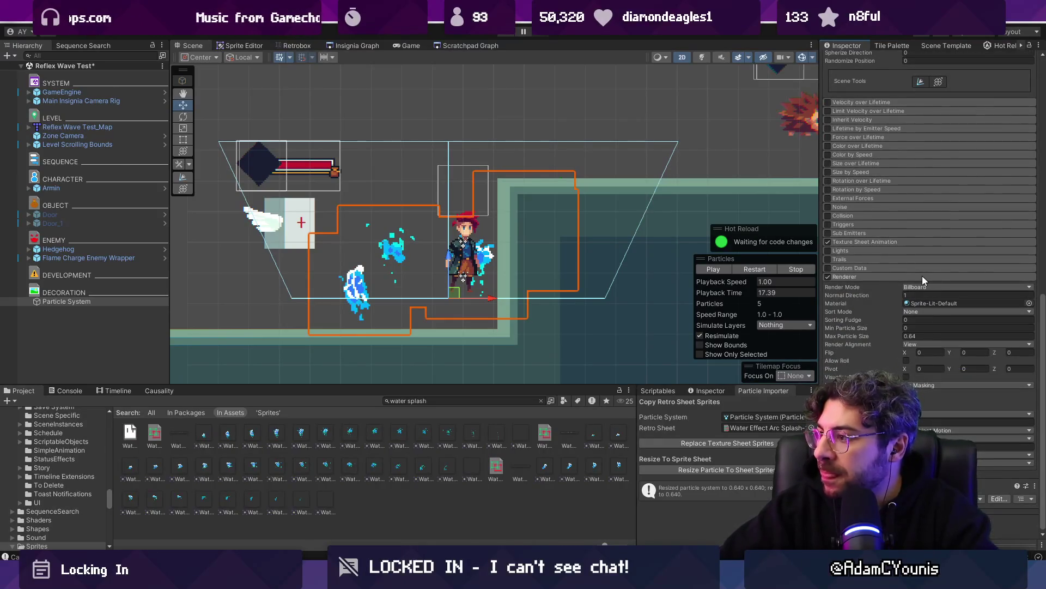
scroll(910, 279, up, 3)
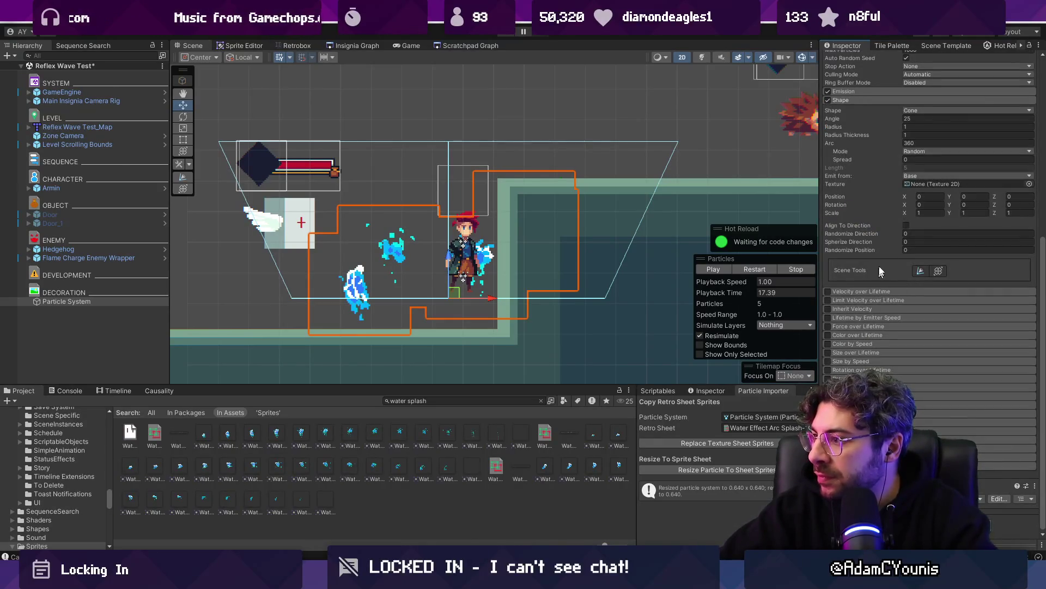
scroll(878, 279, up, 5)
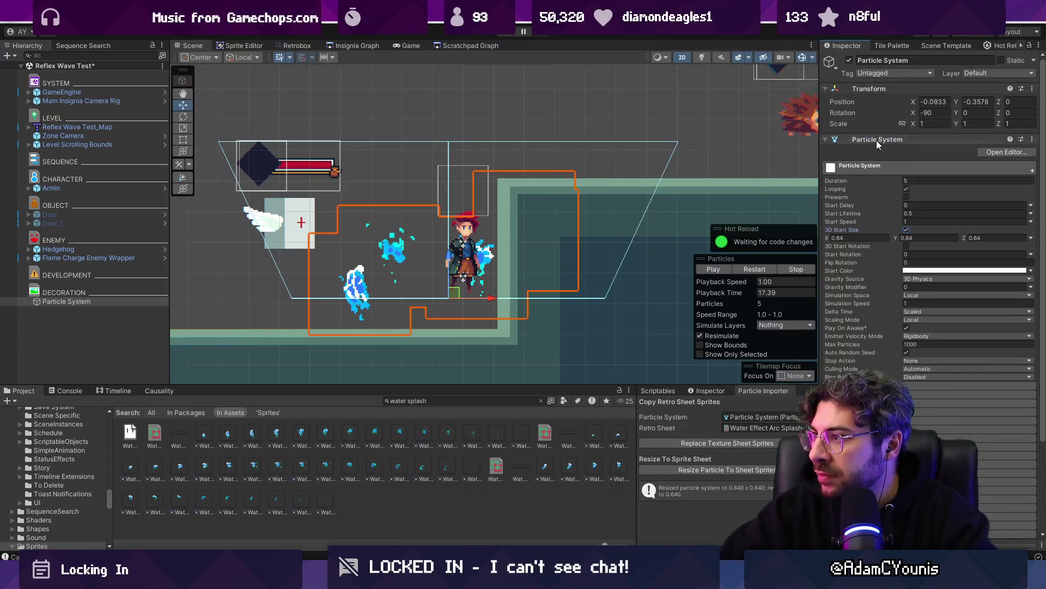
click(876, 140)
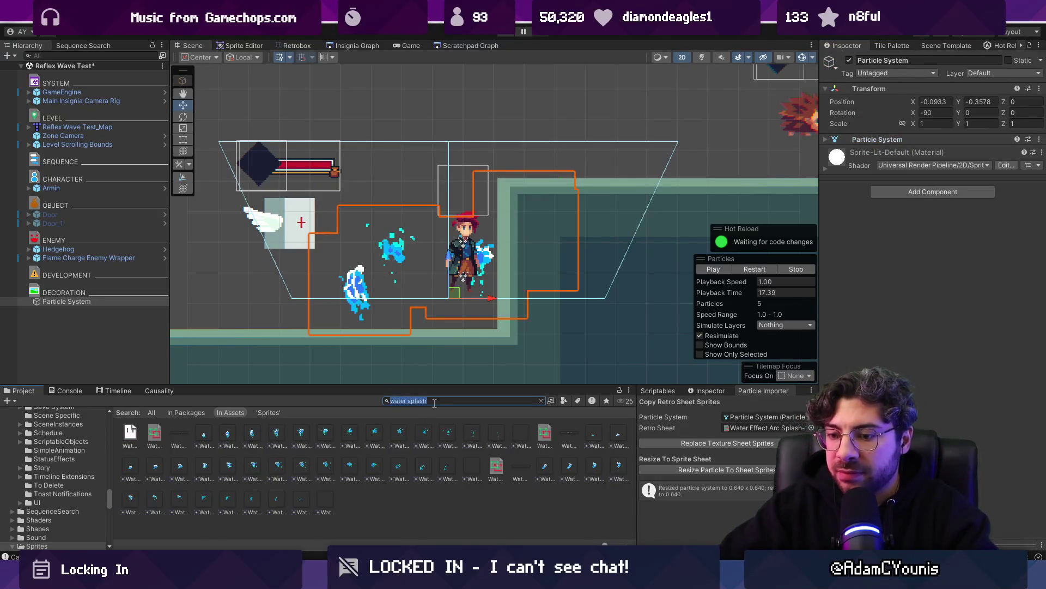
Find the Ensign Fire Effect prefab via a 'fire effect' search and inspect its Large particle system
text(fire particl)
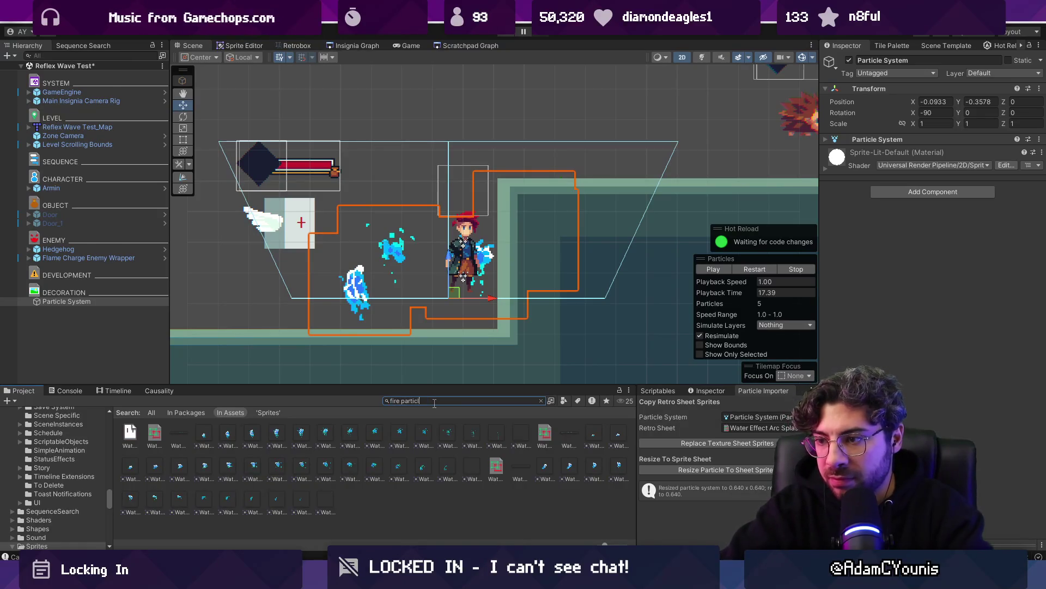
text(e)
key(BackSpace)
key(BackSpace)
key(BackSpace)
text(effect)
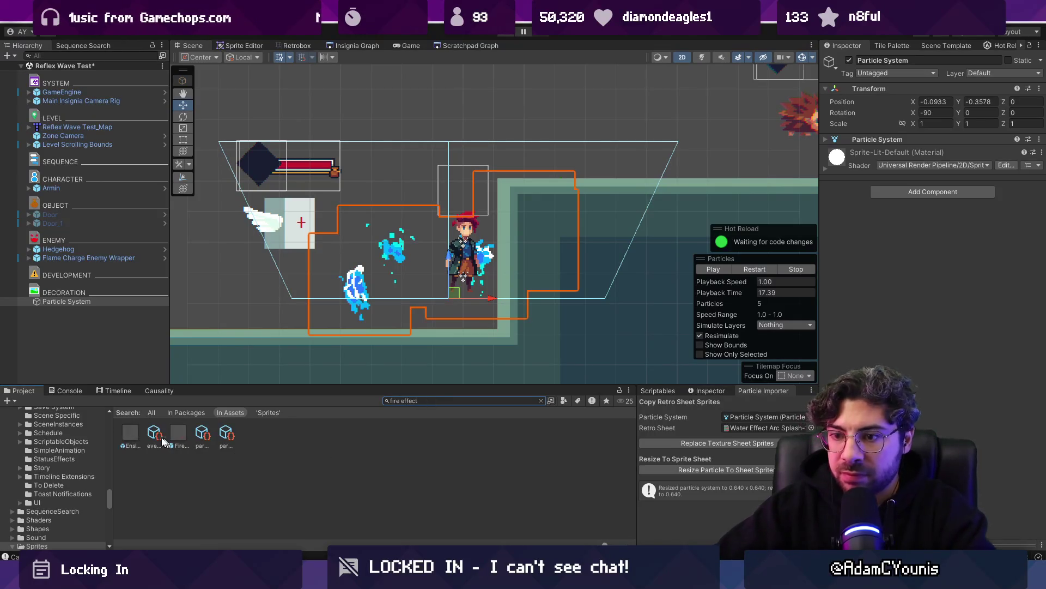
click(131, 434)
scroll(132, 433, down, 3)
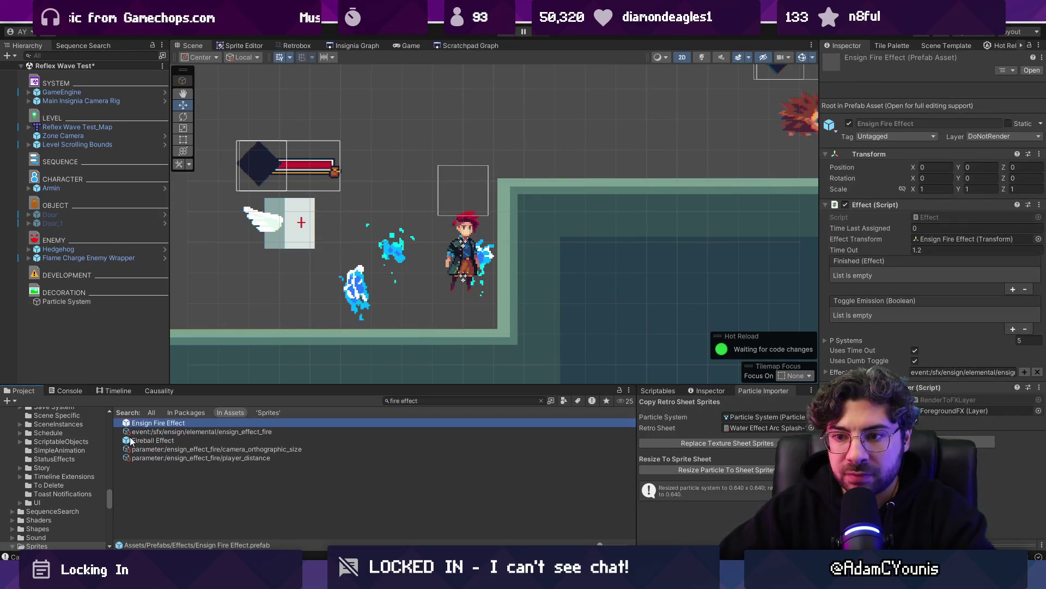
double_click(188, 423)
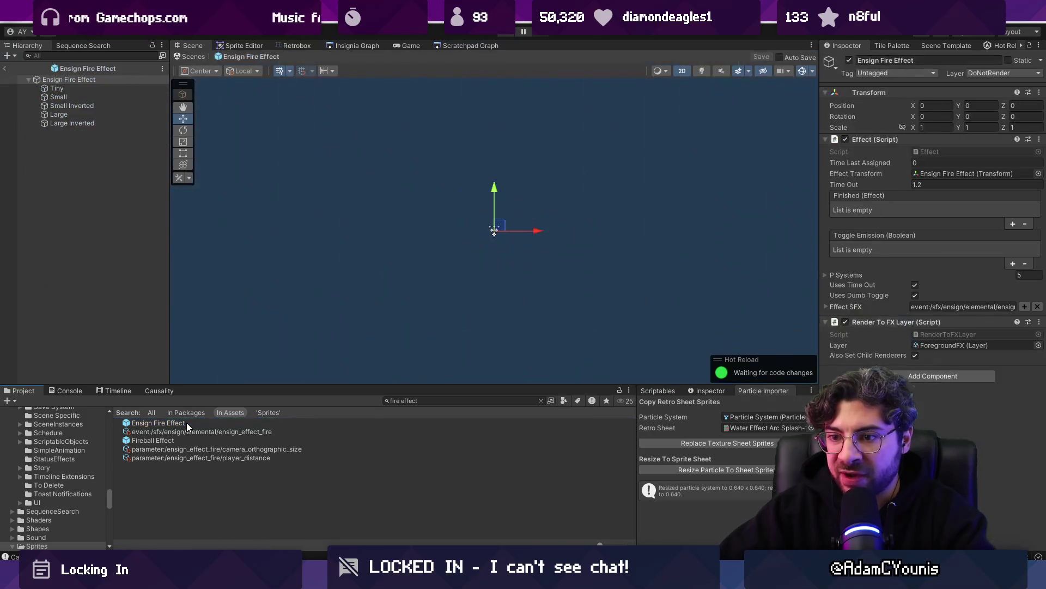
click(79, 80)
click(90, 106)
click(93, 115)
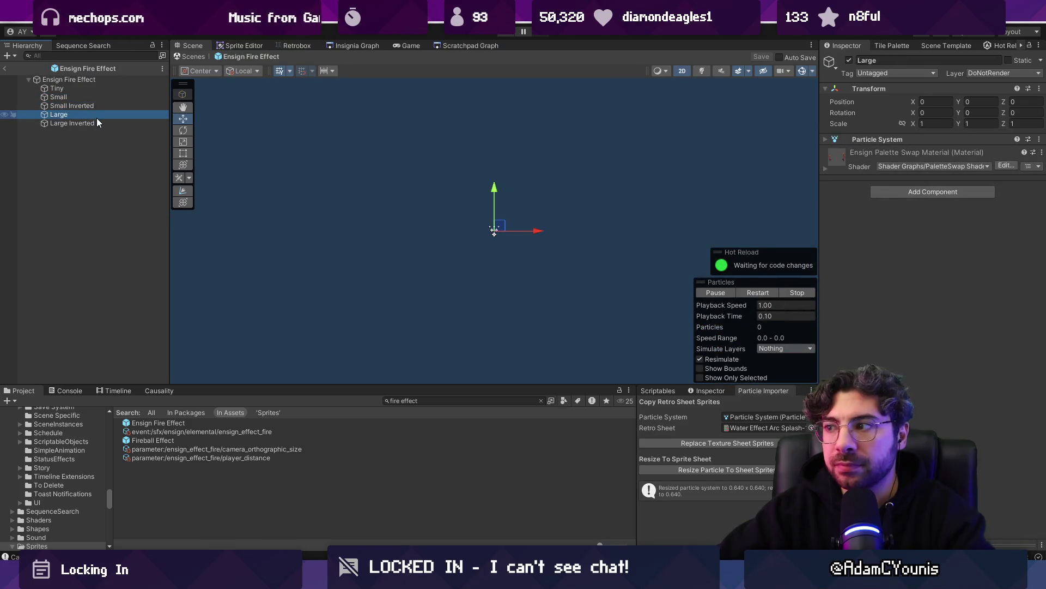
click(192, 57)
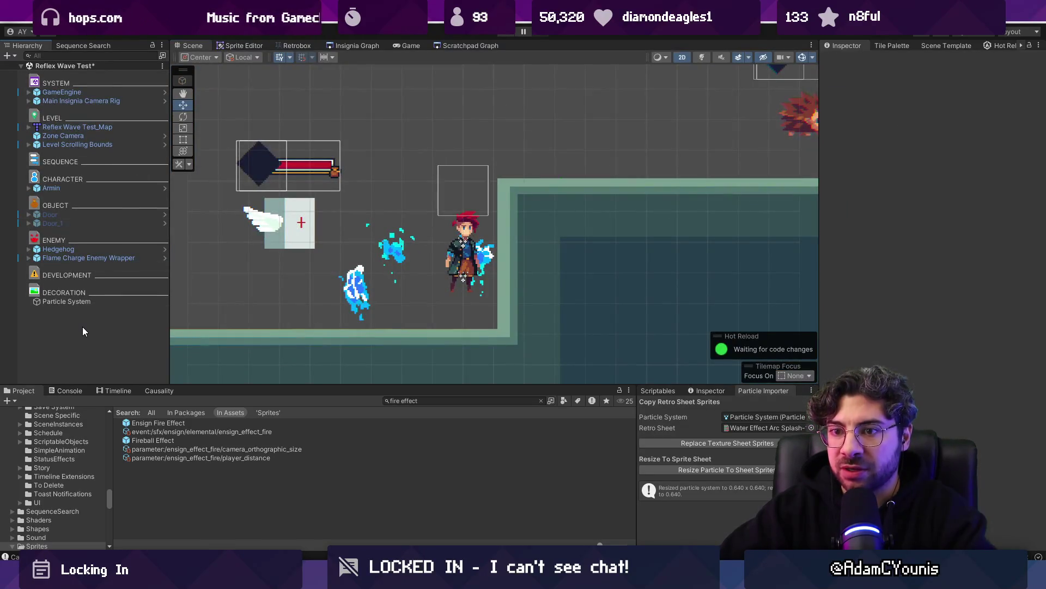
Delete the old Particle System, make Large the importer target, and retexture and resize it
click(76, 301)
key(Delete)
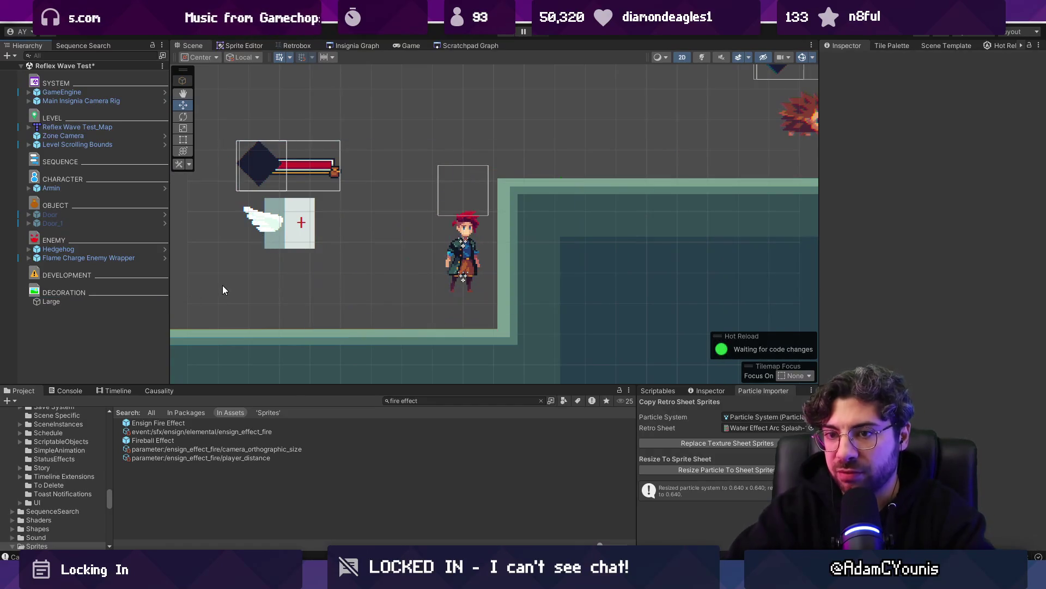
click(95, 301)
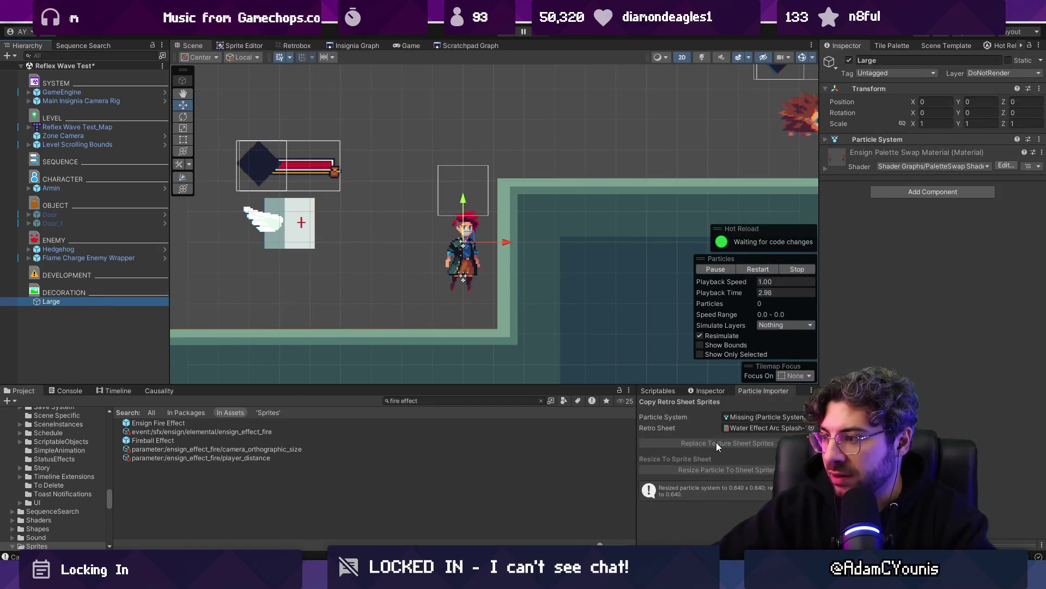
drag(119, 307, 763, 416)
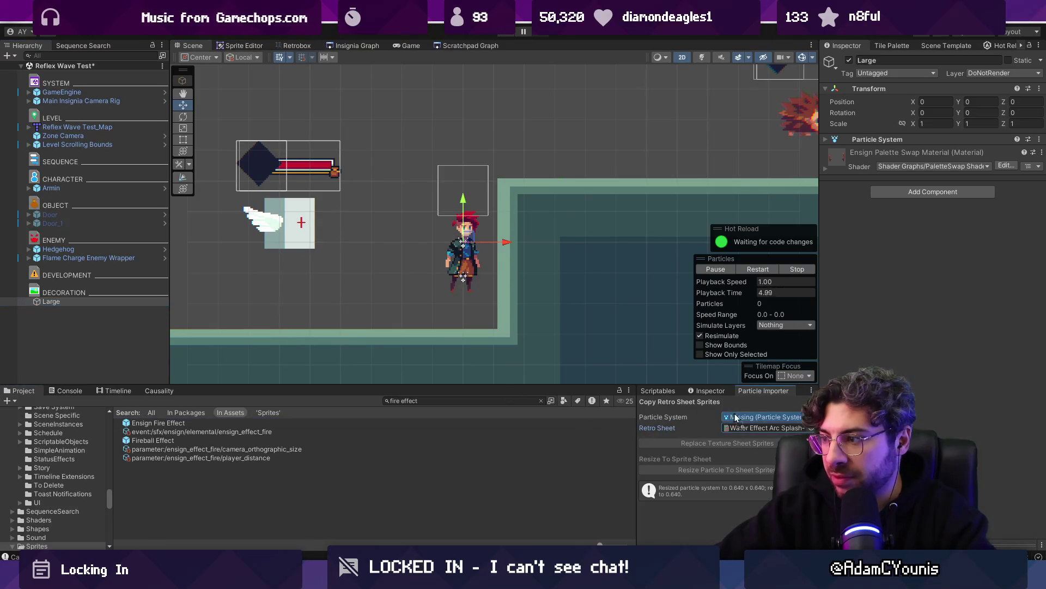
click(727, 443)
click(730, 469)
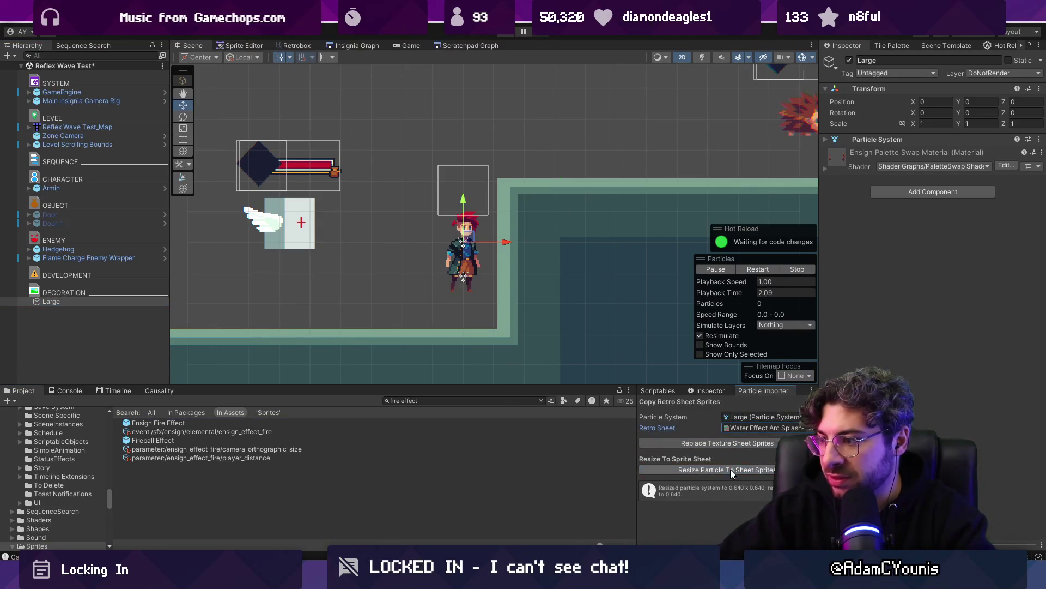
double_click(66, 298)
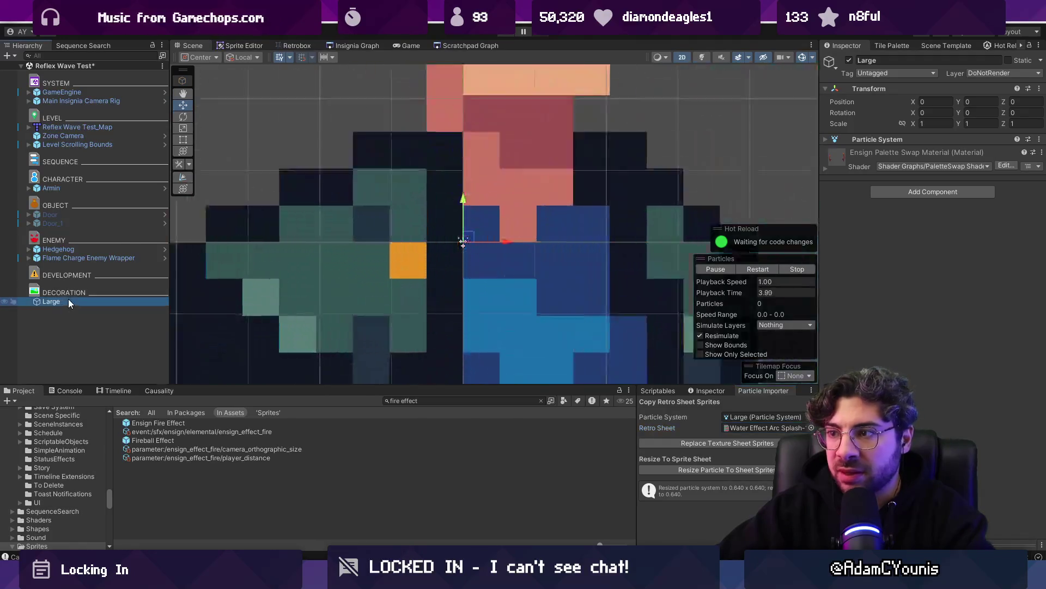
Put Large on the Default layer and expand its Renderer module
scroll(608, 288, down, 10)
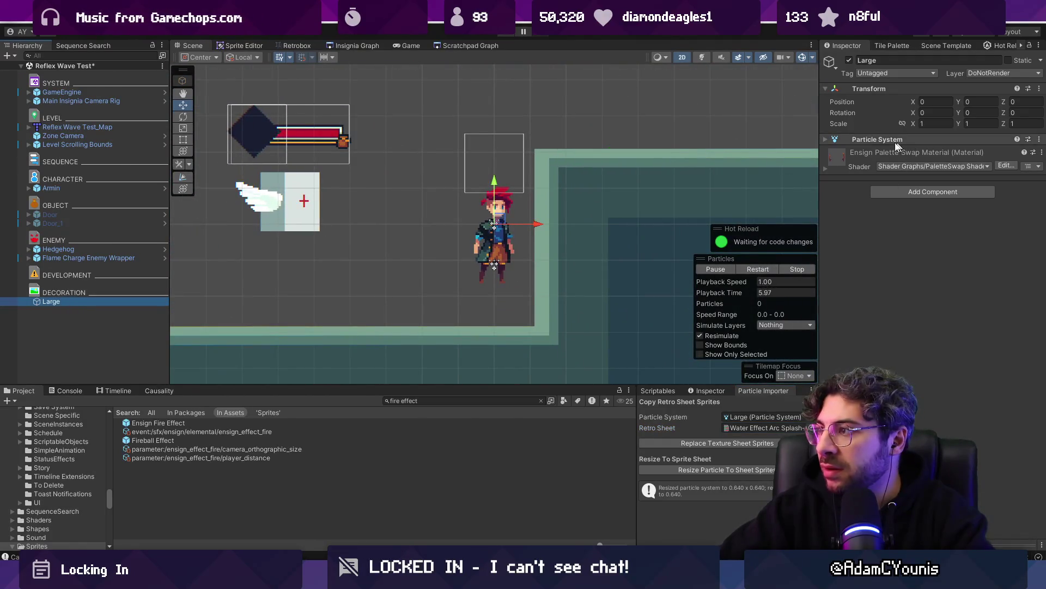
click(876, 139)
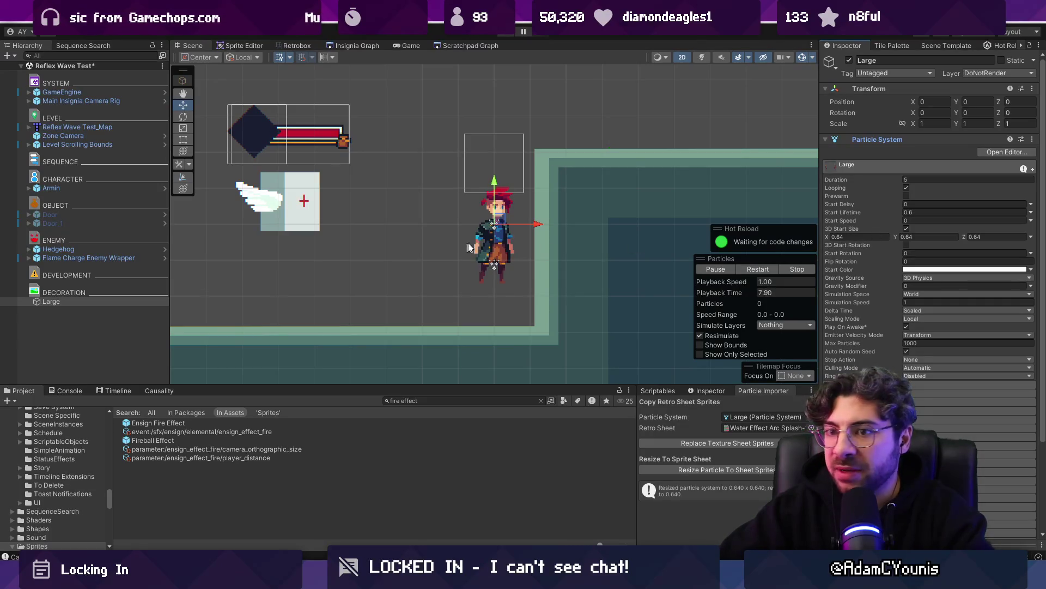
click(990, 73)
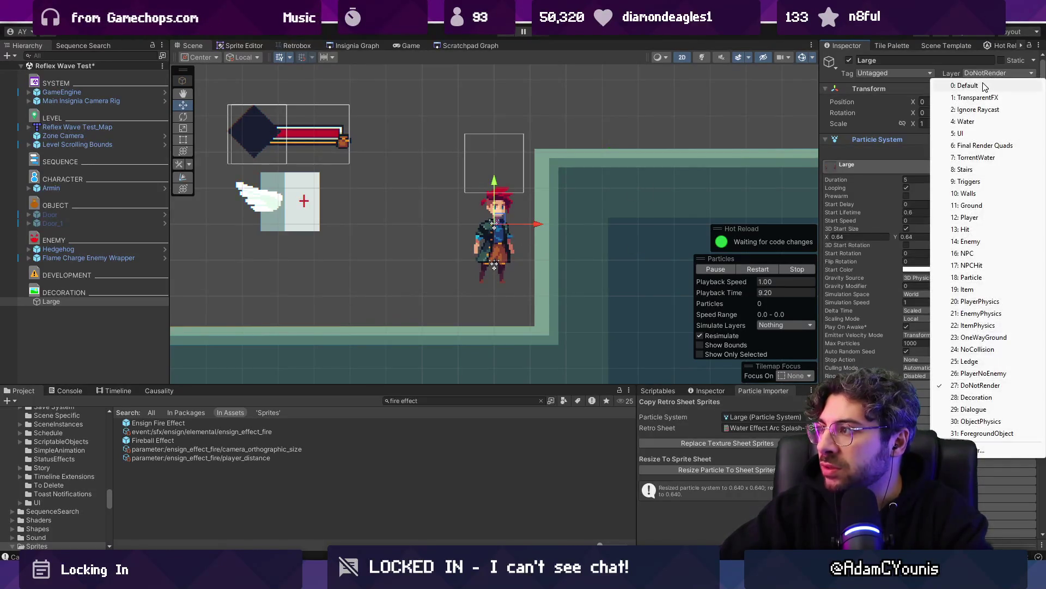
click(981, 85)
click(910, 140)
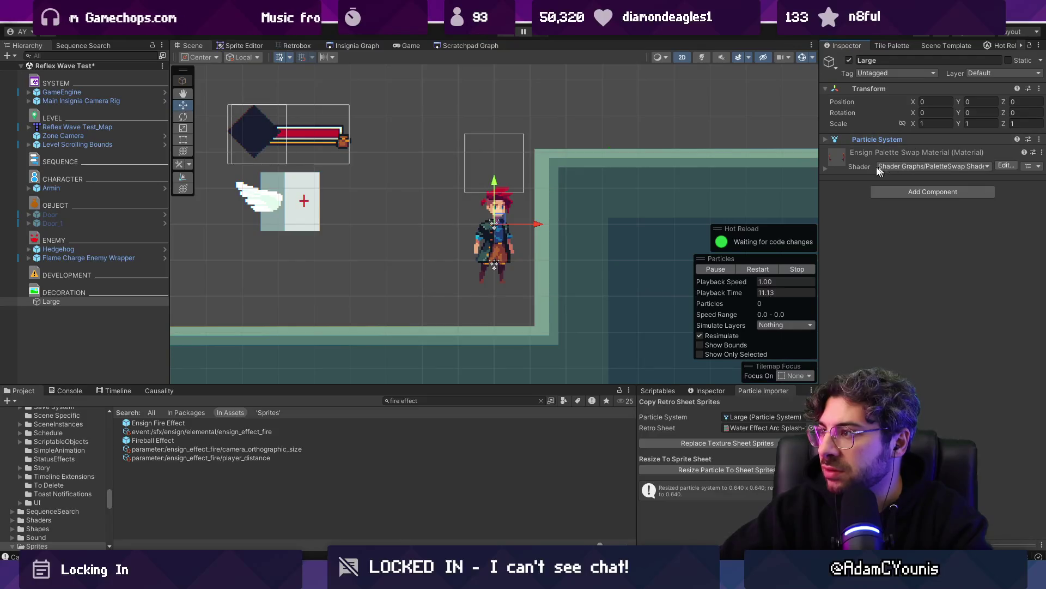
click(865, 140)
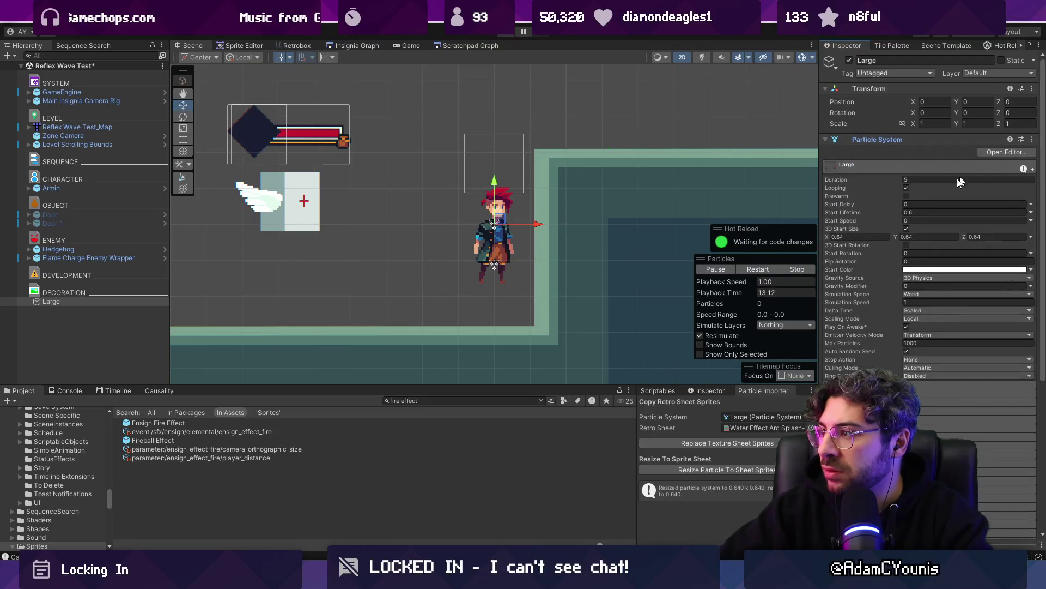
scroll(887, 342, down, 5)
click(875, 351)
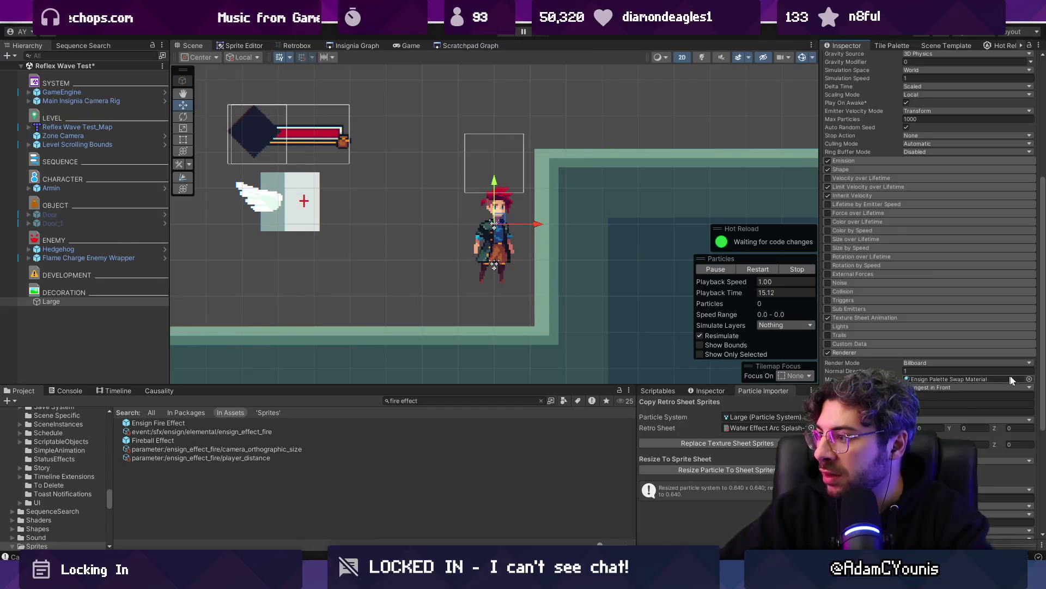
Pick Sprite-Unlit-Default as the Large renderer's material through a 'default' search
click(1029, 380)
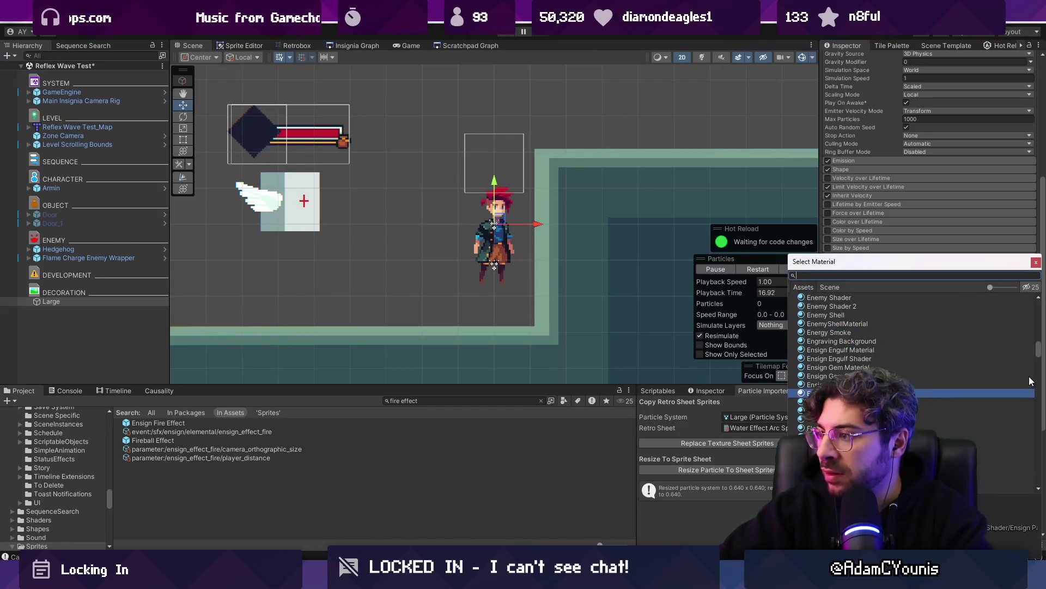
text(def)
text(ar)
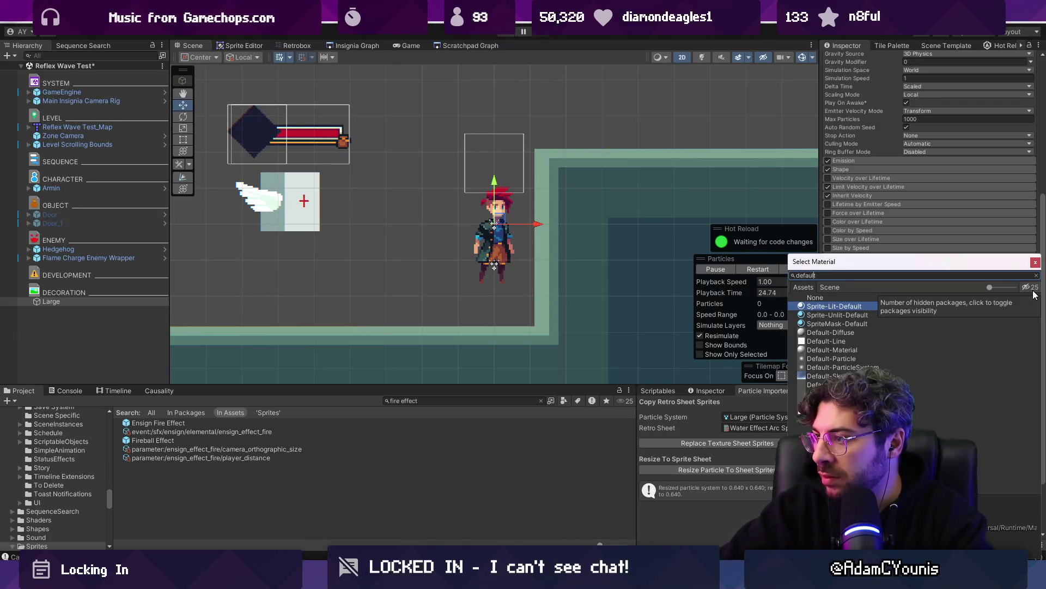
key(Escape)
click(1029, 379)
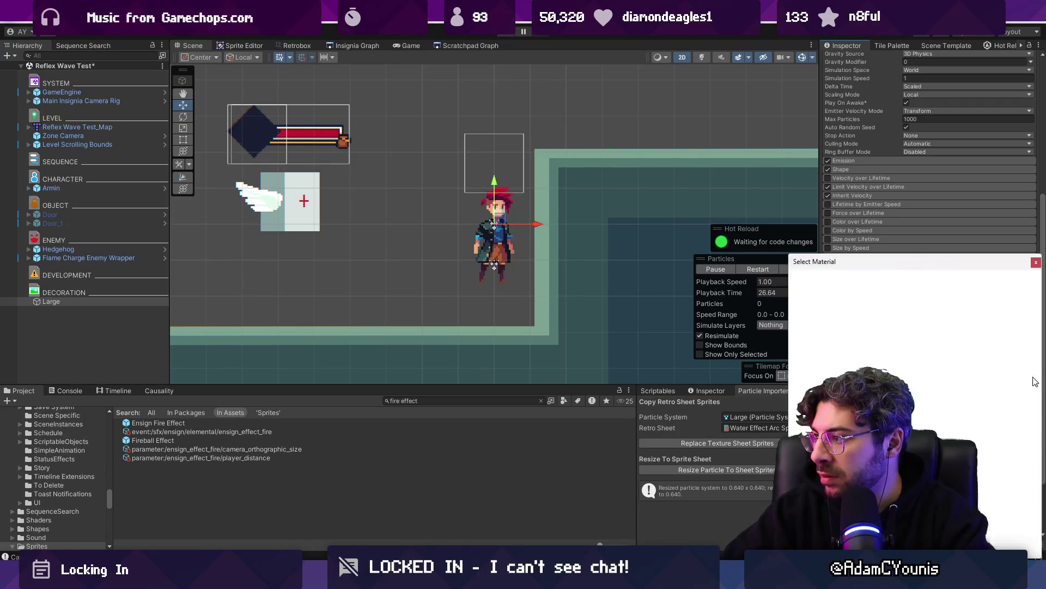
key(Return)
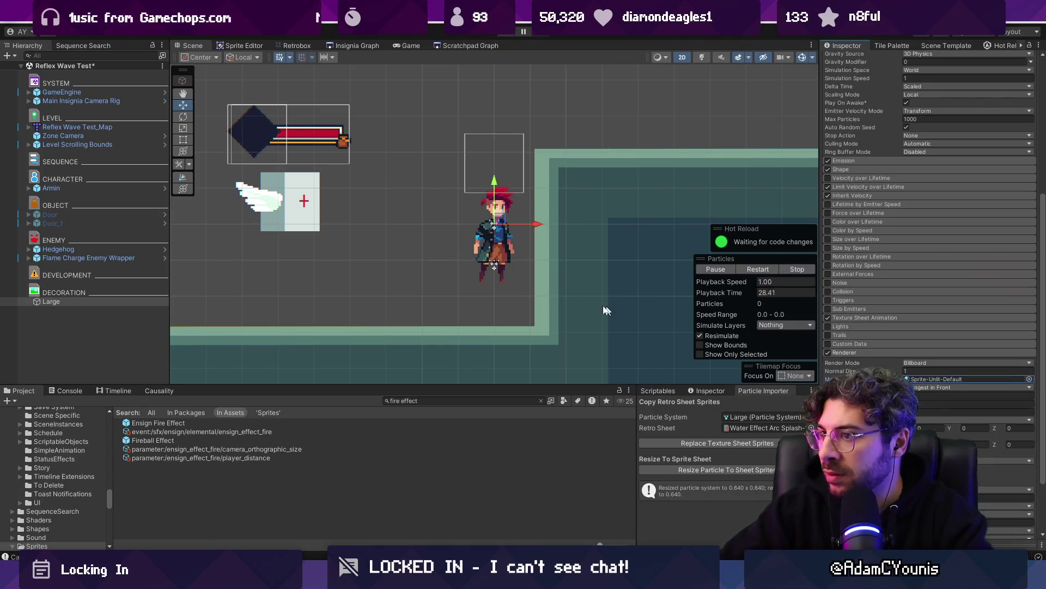
double_click(90, 303)
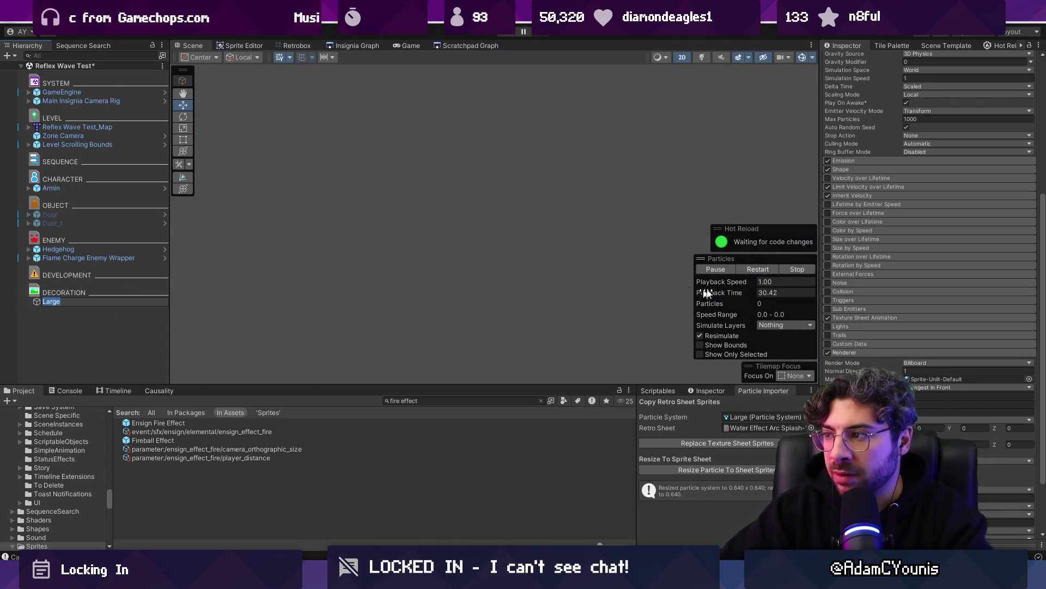
Turn off the Scene view's 2D mode, orbit, and frame the Large particle system in 3D
double_click(37, 302)
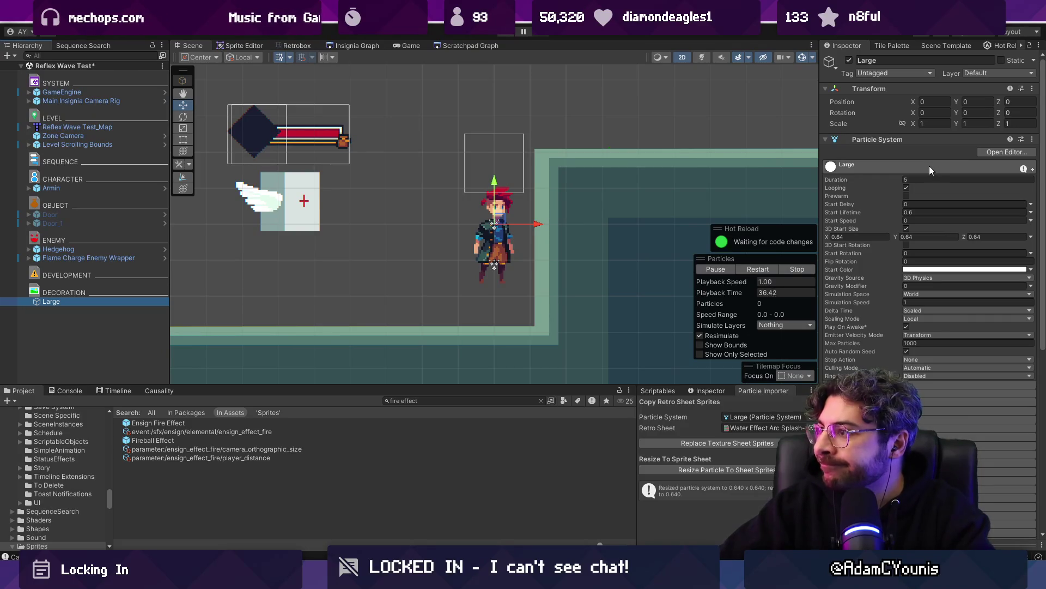
click(930, 166)
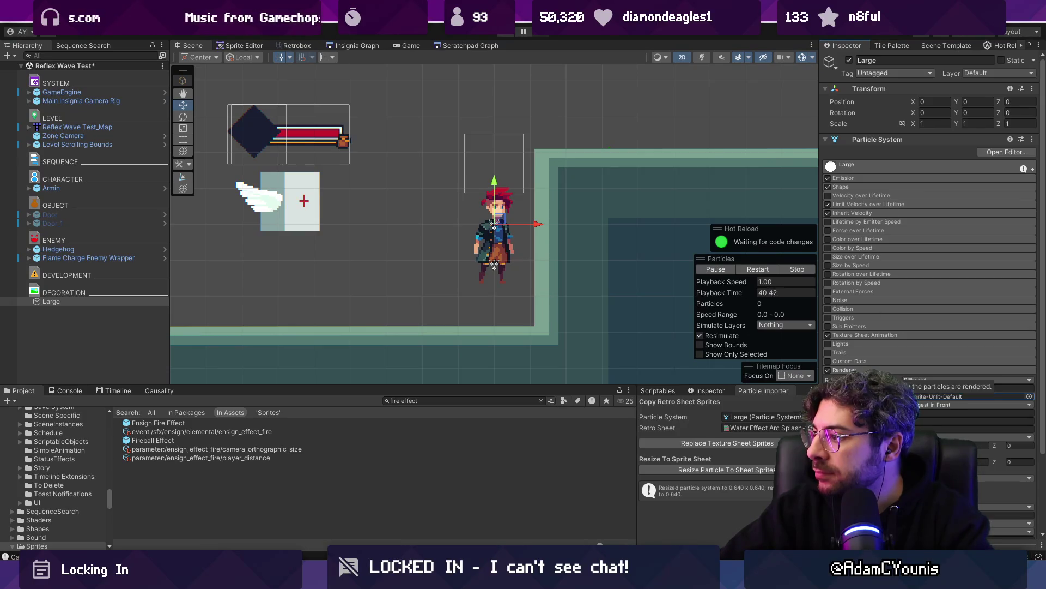
key(2)
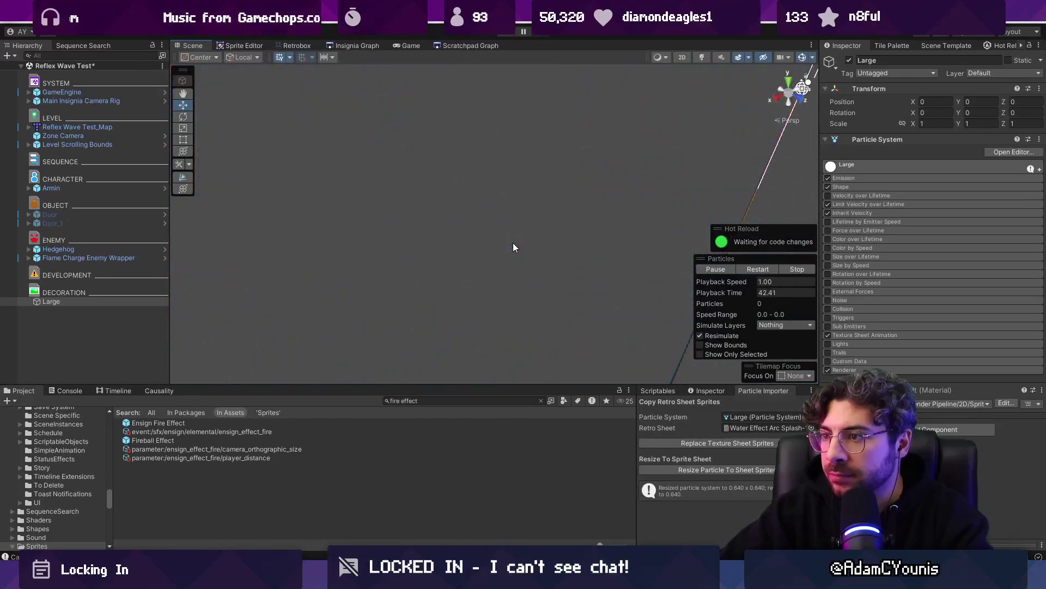
key(2)
key(2)
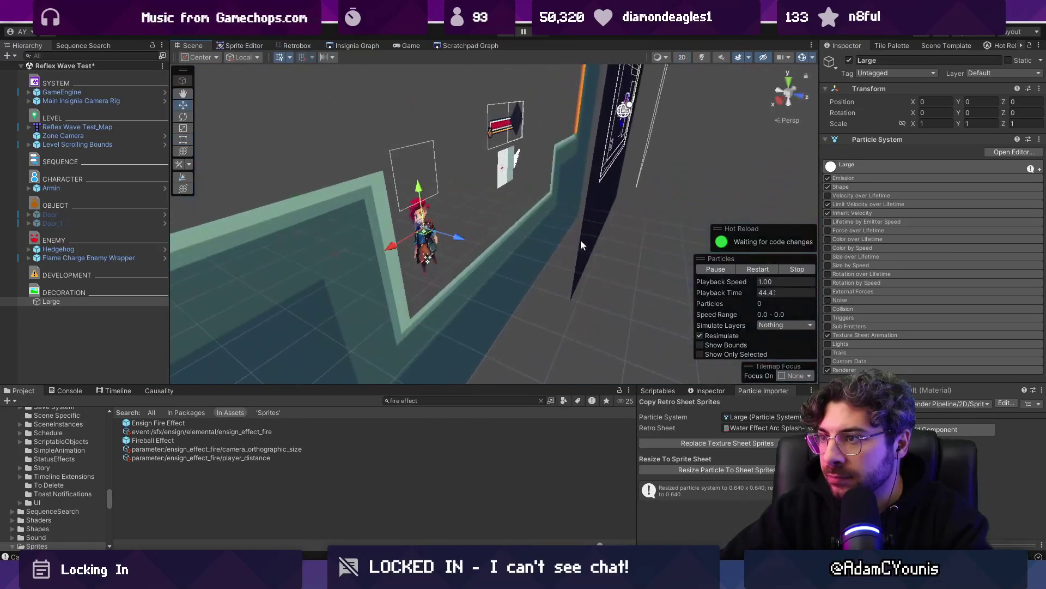
scroll(583, 247, down, 10)
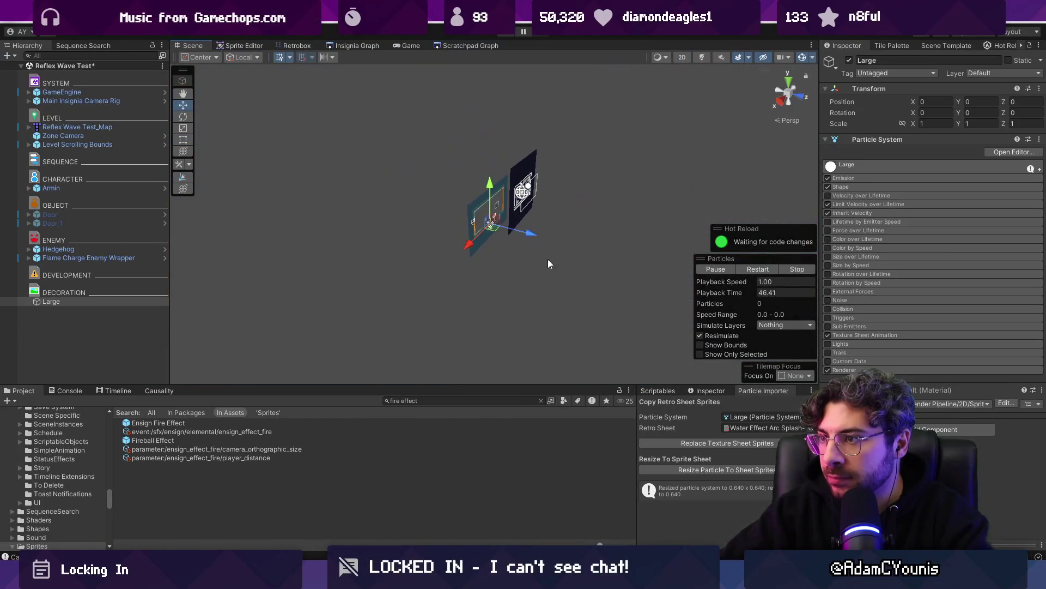
scroll(545, 260, up, 10)
drag(545, 260, 624, 237)
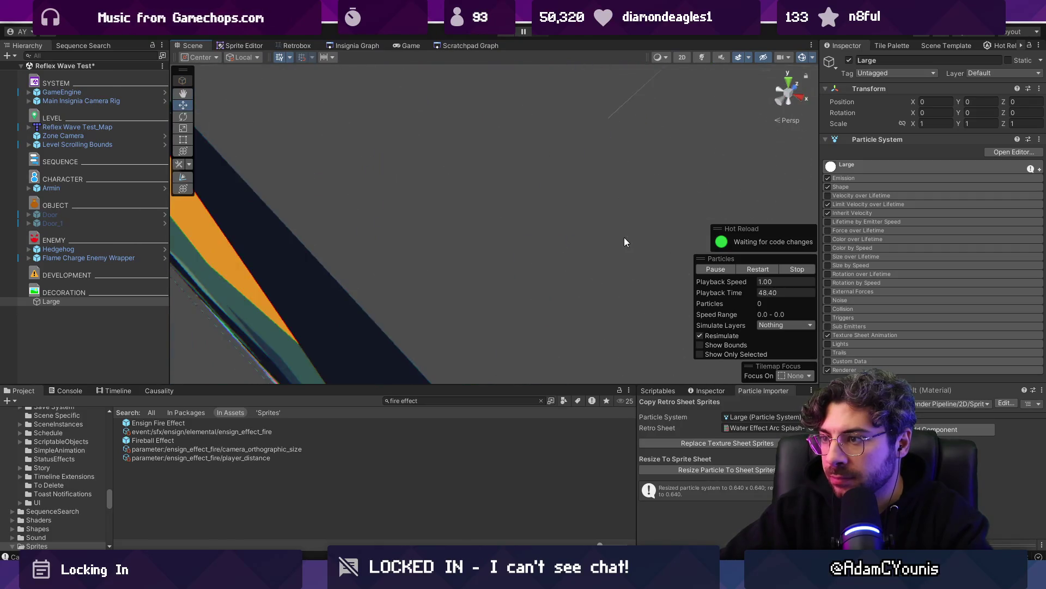
key(f)
click(855, 178)
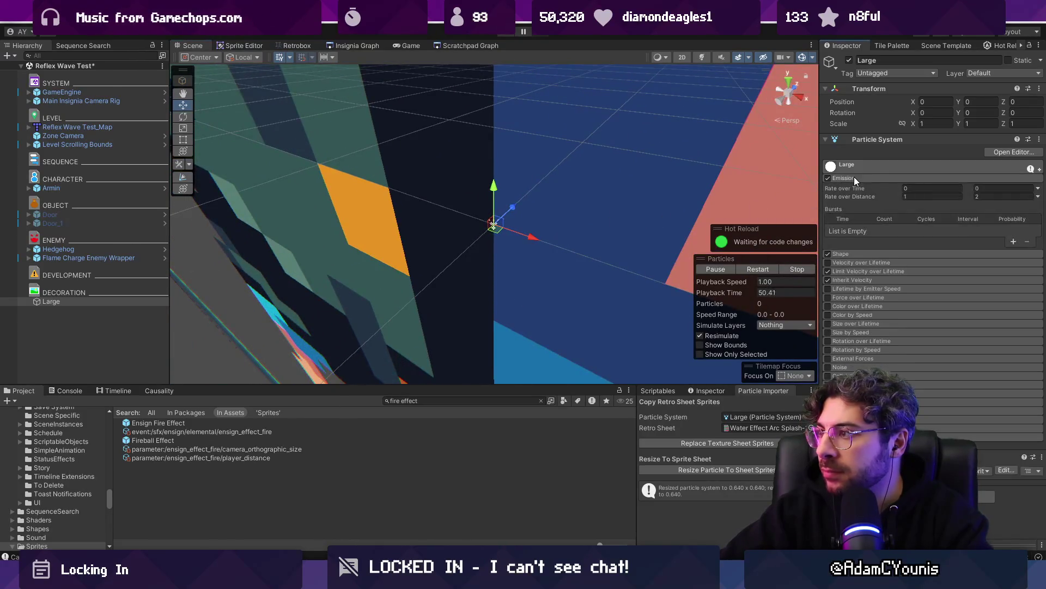
Collapse Emission and open the Shape module to set the circle Radius to 0.24
click(868, 177)
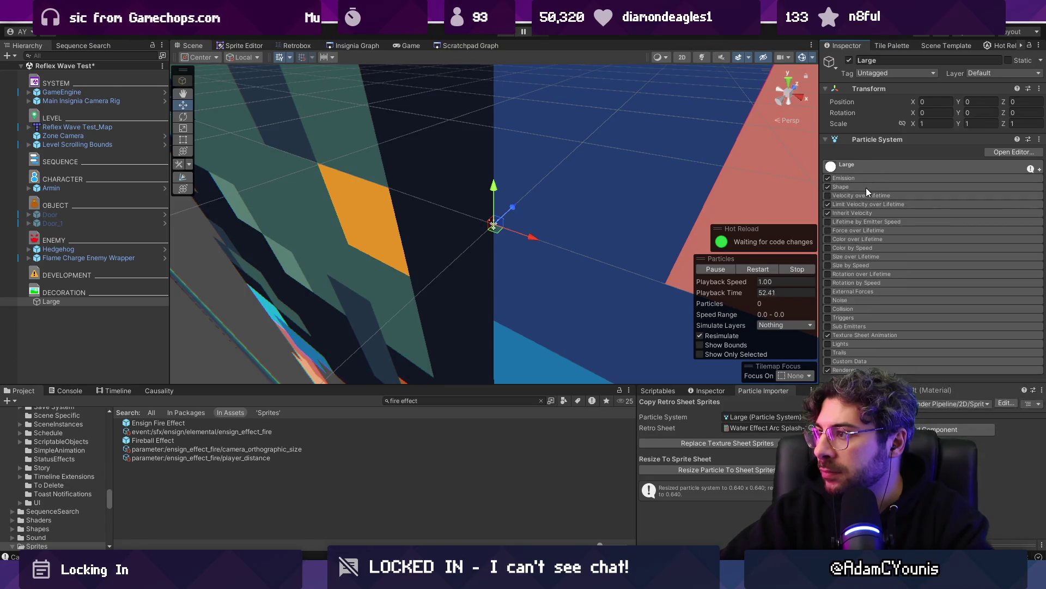
click(865, 188)
scroll(627, 259, down, 5)
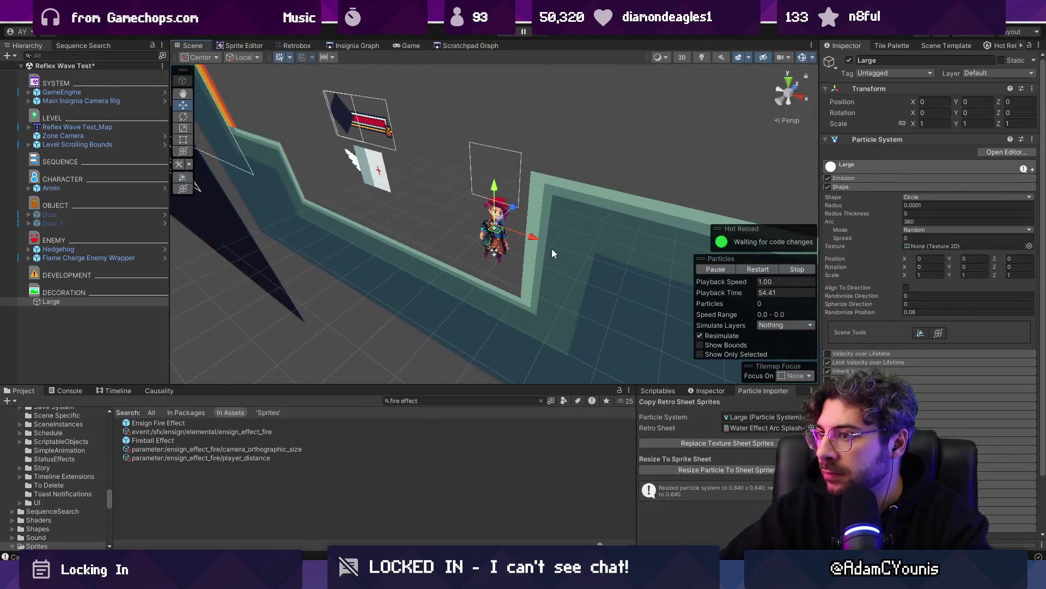
scroll(559, 253, up, 6)
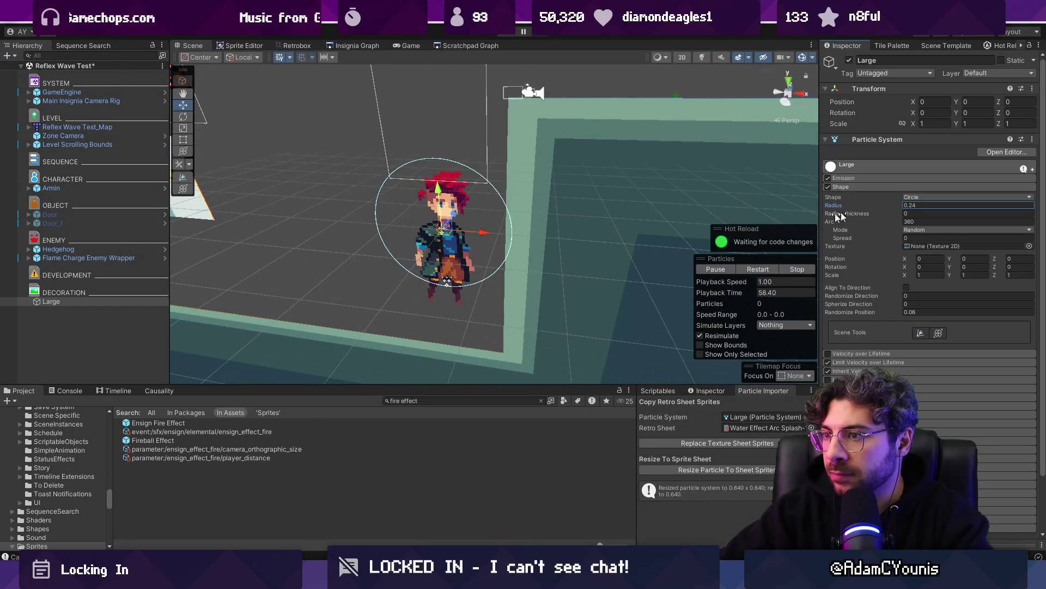
Return the Scene view to 2D with the Rect tool and frame Large
key(2)
key(t)
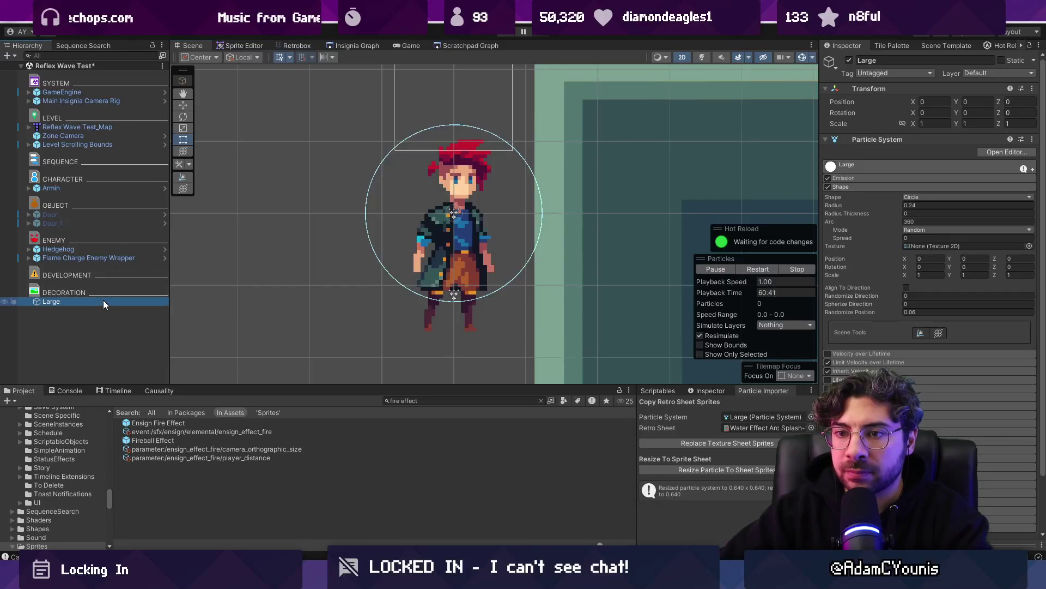
double_click(103, 301)
click(927, 169)
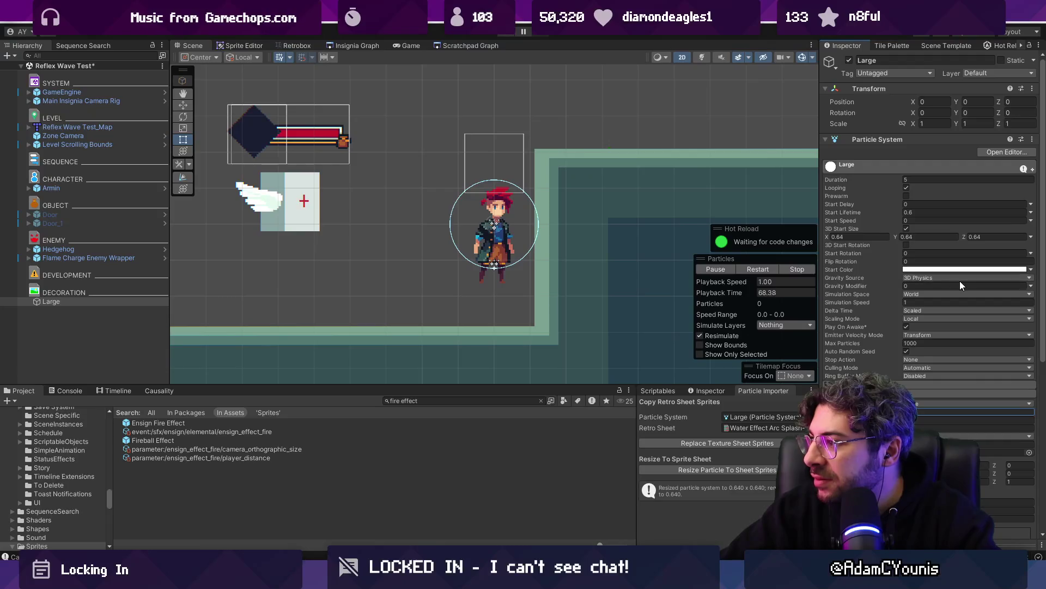
Restart the Large effect's playback, check the circle radius, and collapse the Shape module
scroll(893, 298, down, 1)
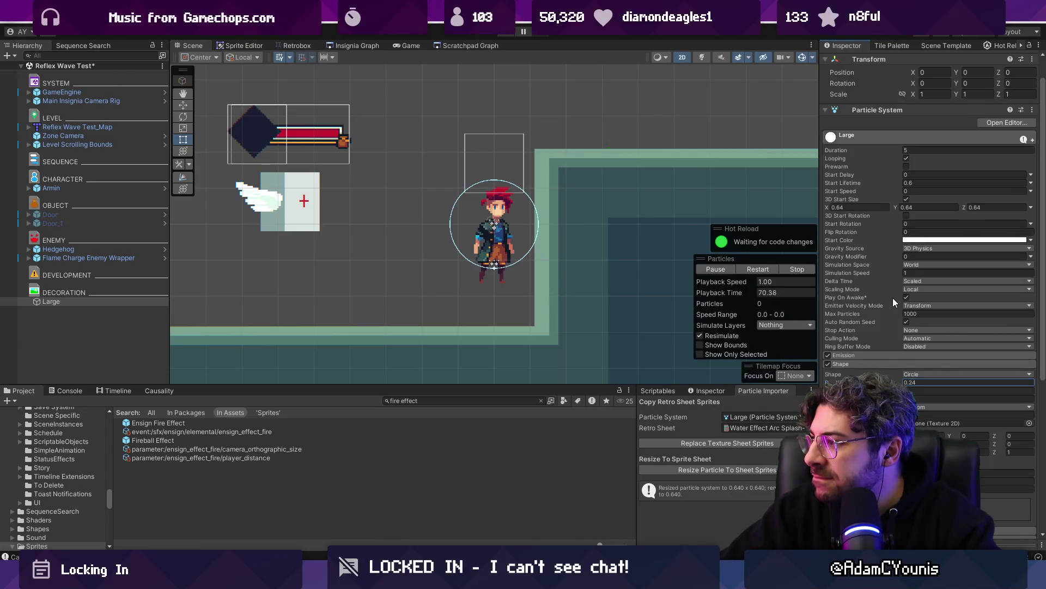
scroll(450, 243, up, 1)
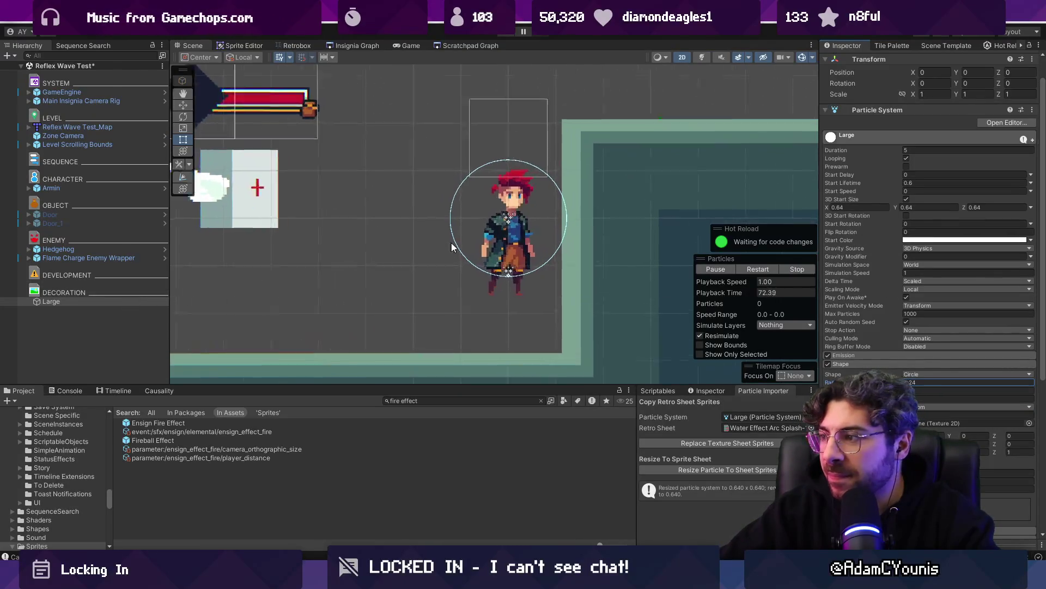
click(758, 269)
click(760, 419)
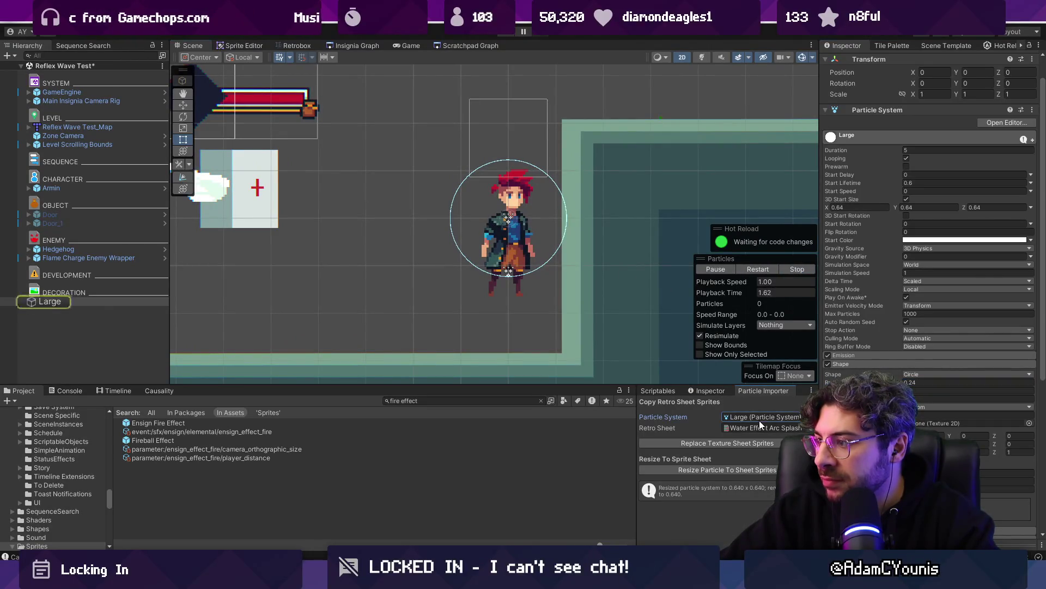
click(932, 382)
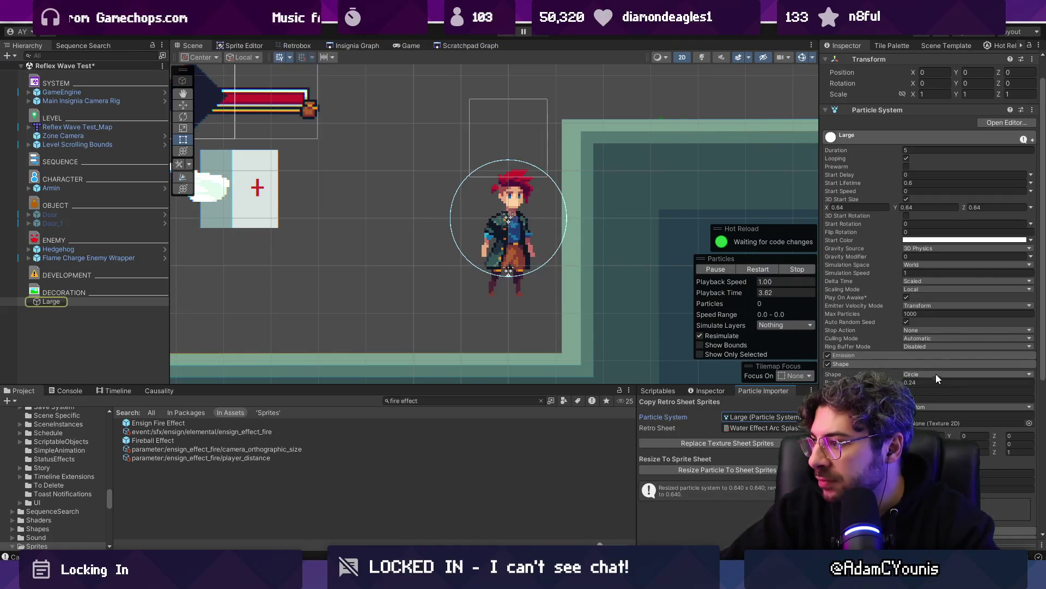
click(921, 364)
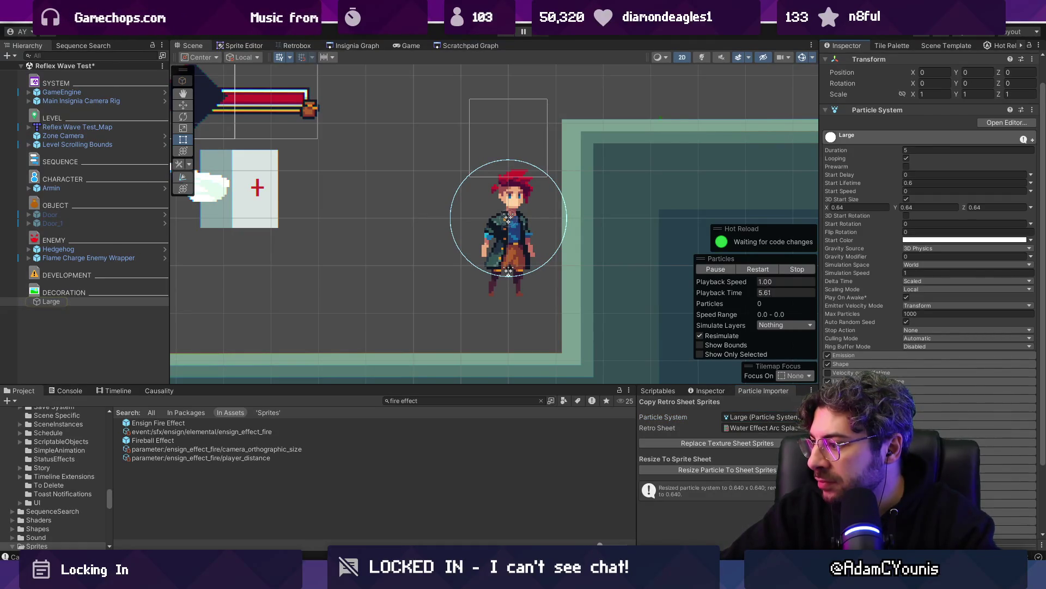
In the Renderer module, try Horizontal Billboard render mode, then keep Billboard
scroll(927, 327, down, 5)
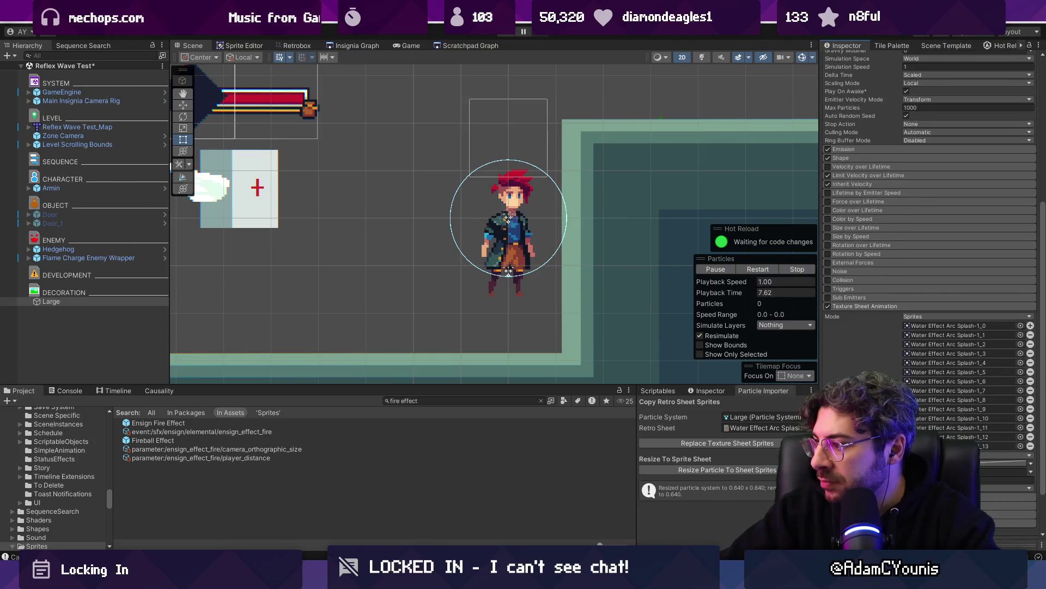
scroll(944, 348, down, 2)
scroll(968, 295, down, 5)
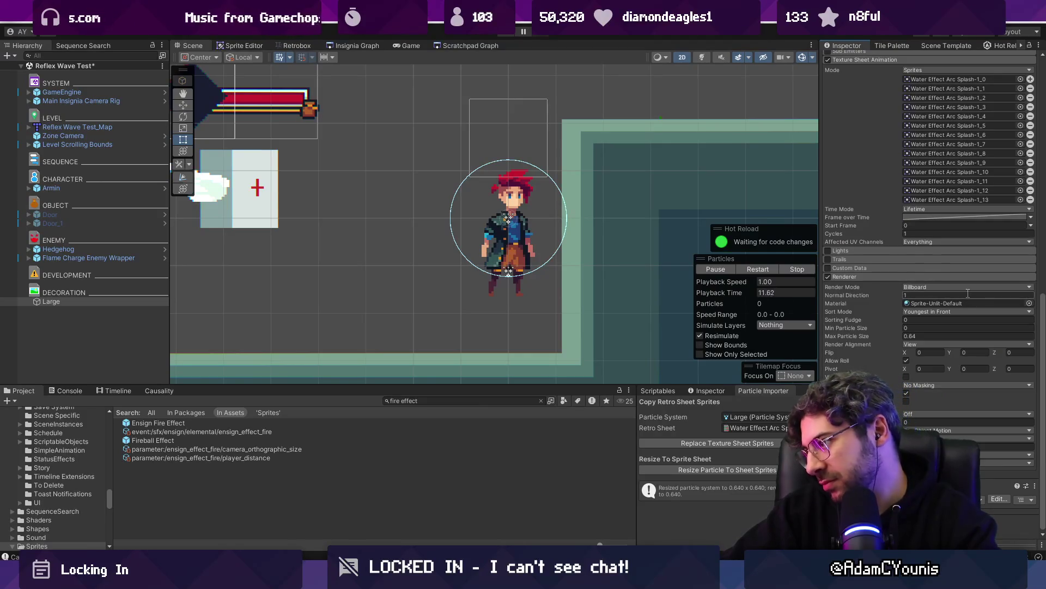
click(985, 295)
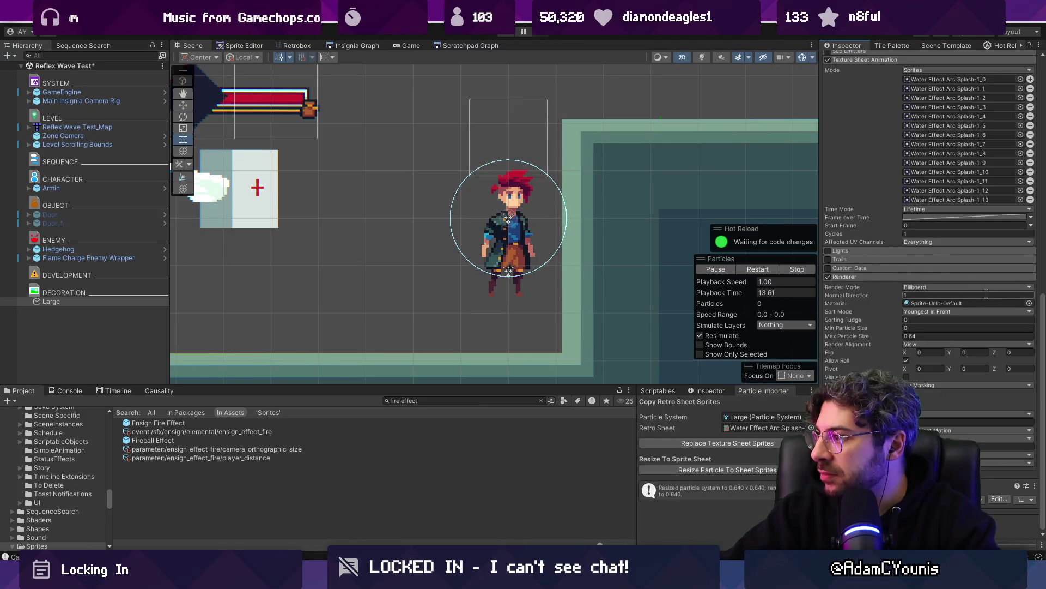
click(942, 286)
click(949, 309)
click(936, 288)
click(952, 321)
click(933, 303)
click(921, 311)
Reselect Large and bring up the Renderer's Material picker
click(123, 303)
scroll(929, 190, down, 1)
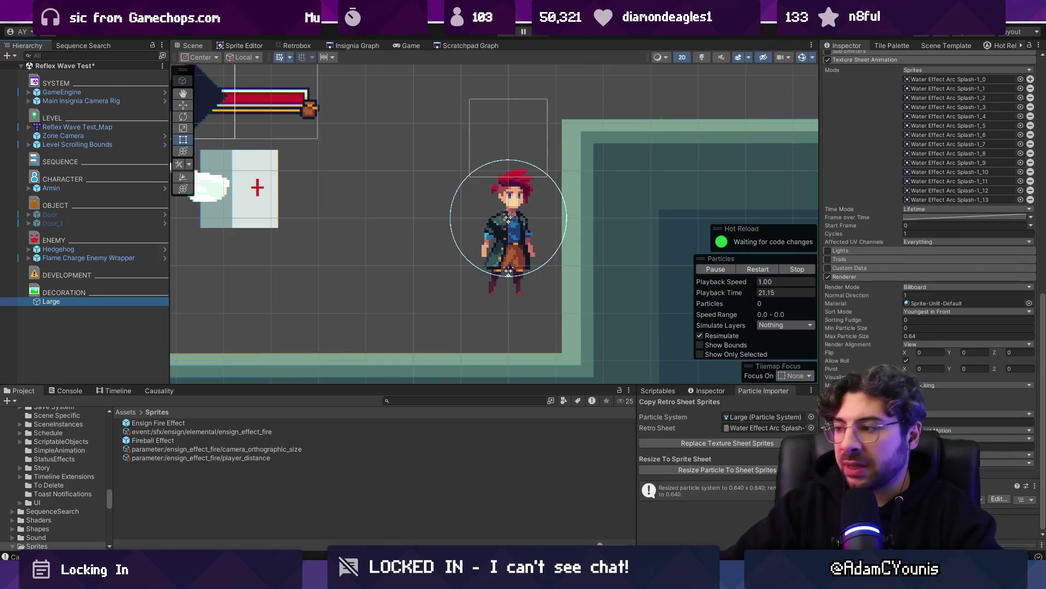
scroll(929, 191, down, 4)
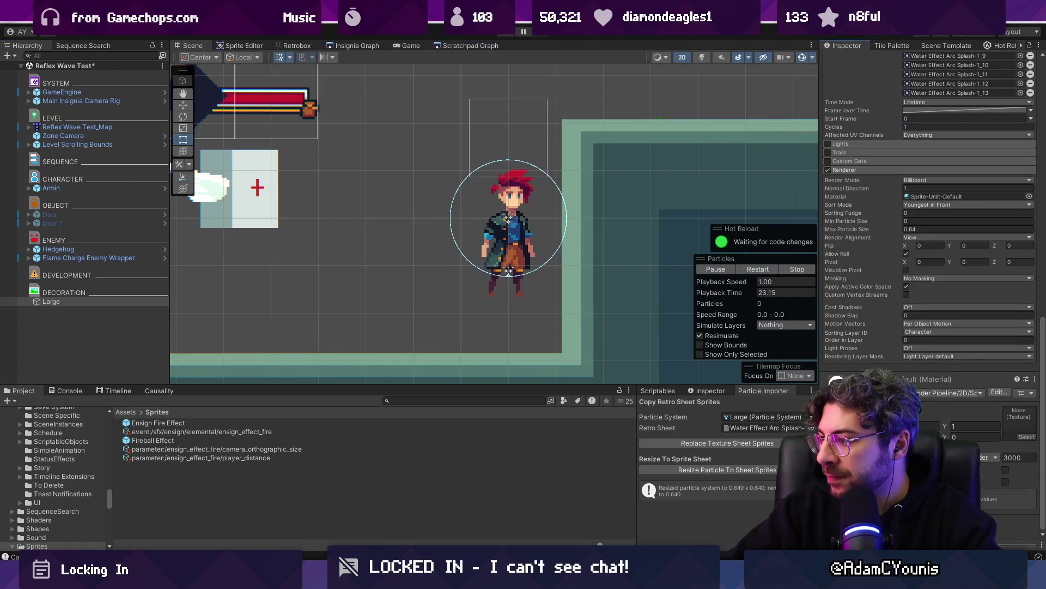
scroll(929, 163, up, 4)
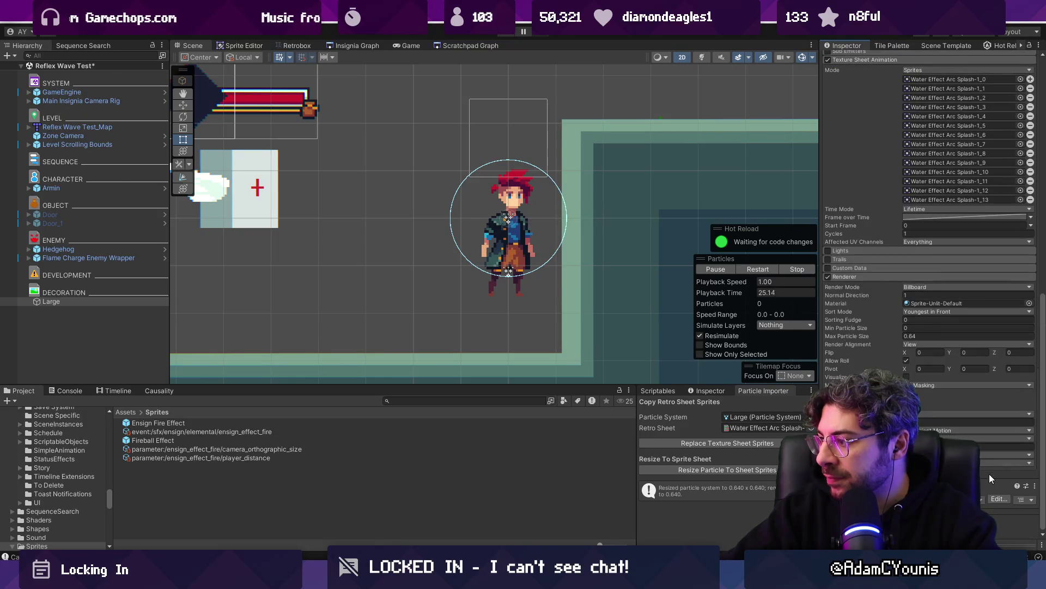
scroll(1003, 329, up, 10)
scroll(1001, 299, down, 10)
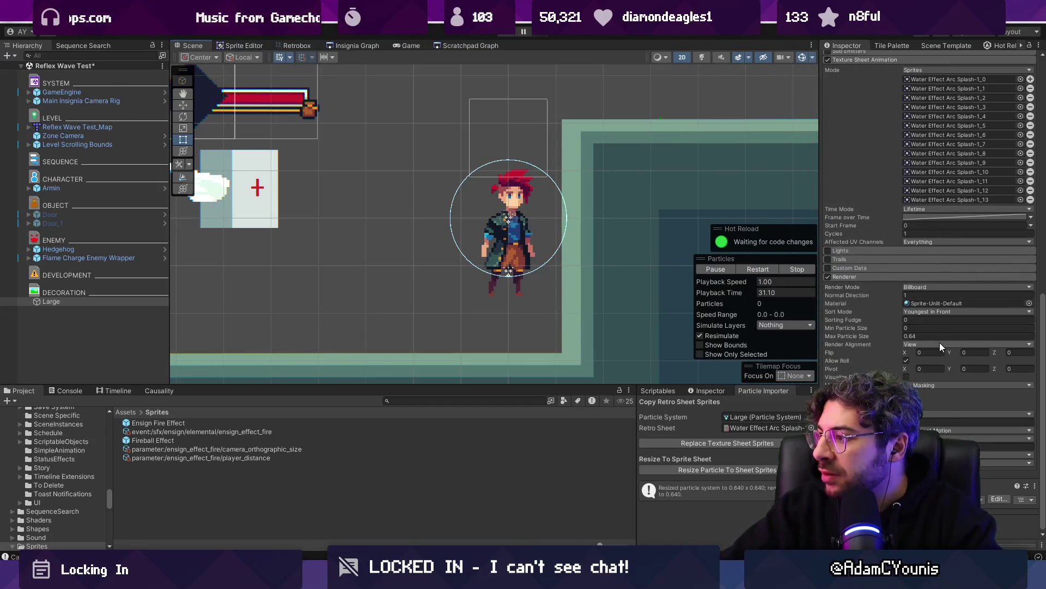
click(1030, 304)
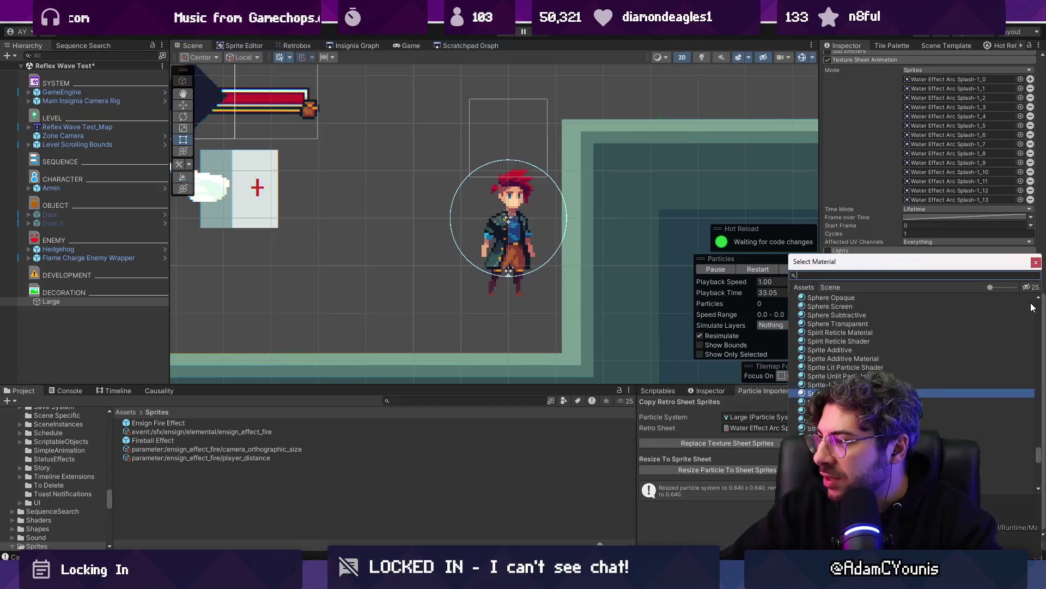
Search 'default' and assign Sprite-Unlit-Default as the Large renderer's material
text(default)
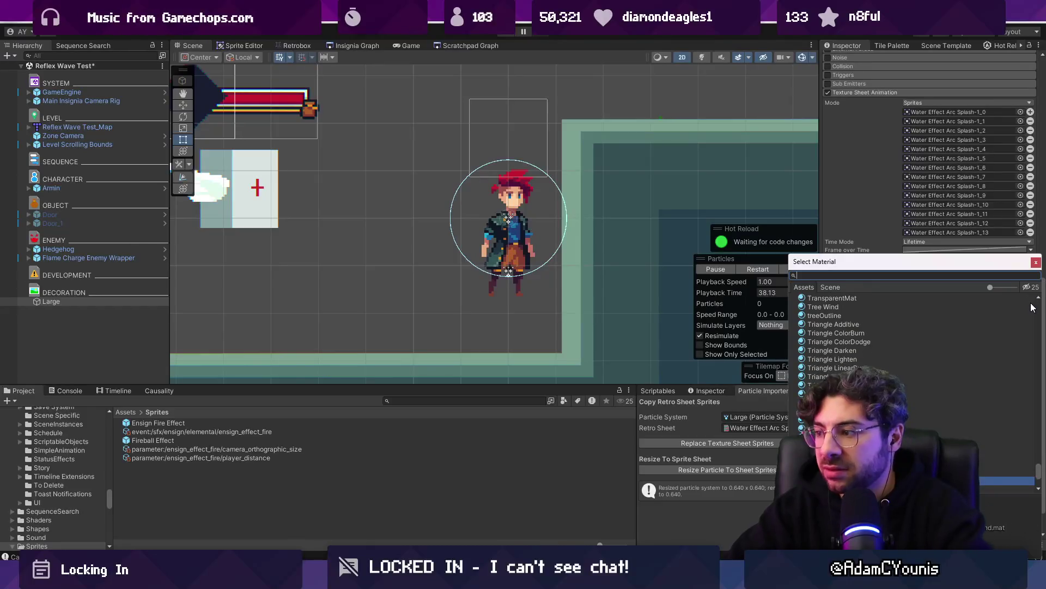
click(833, 305)
click(837, 314)
double_click(840, 314)
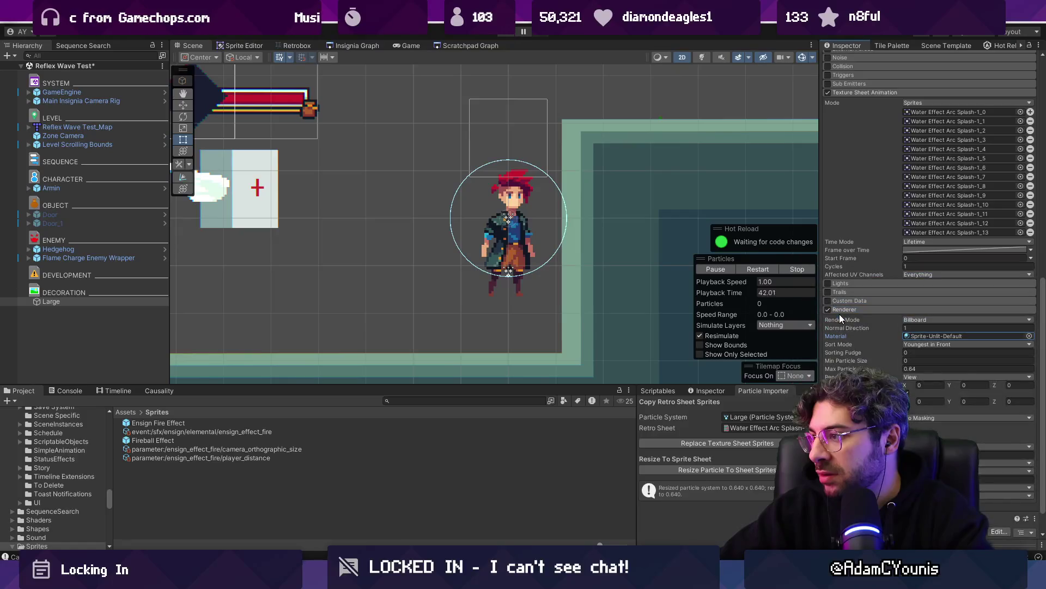
scroll(921, 333, up, 15)
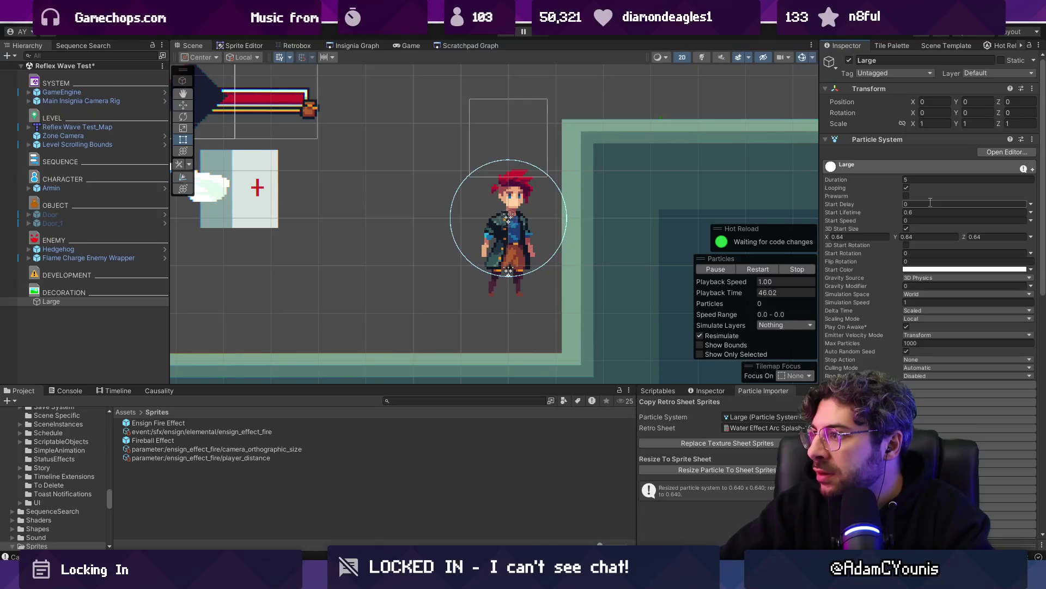
click(906, 195)
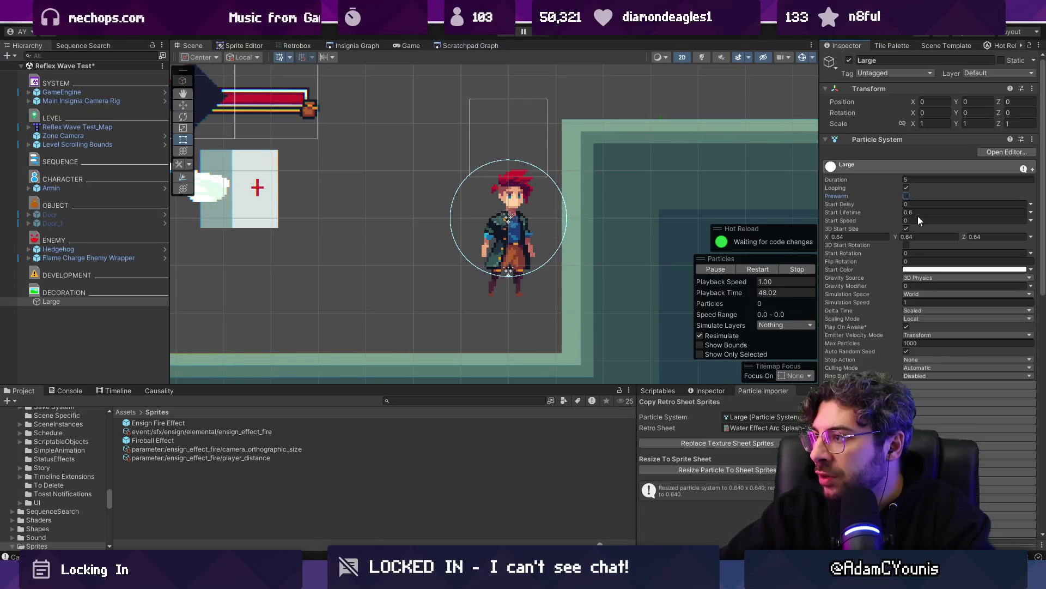
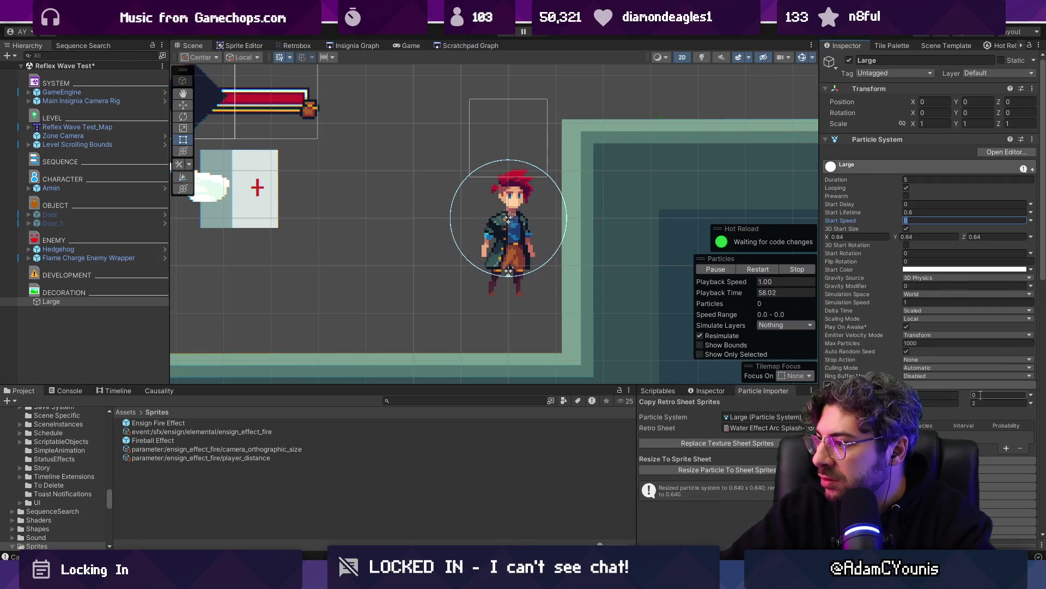
Set the Large emitter's rate over distance to 1–2 and drag it to preview the trail
text(1)
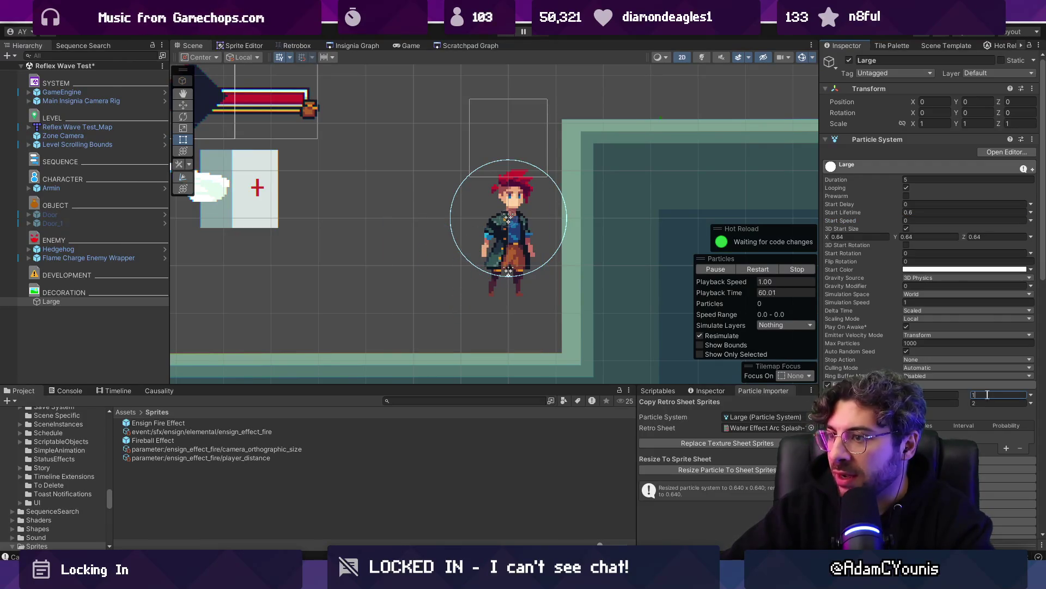
text(2)
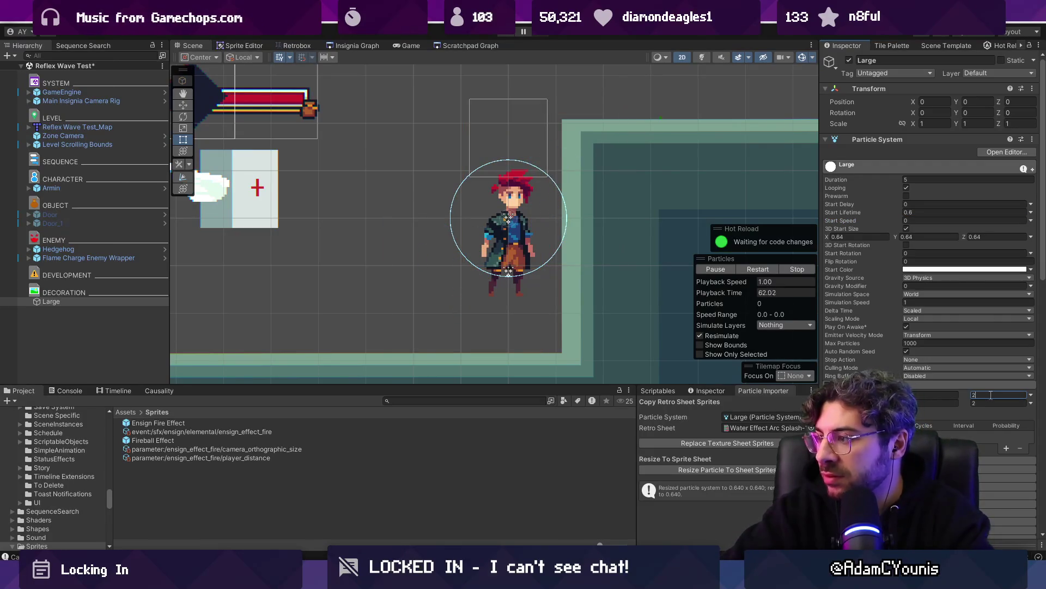
text(5)
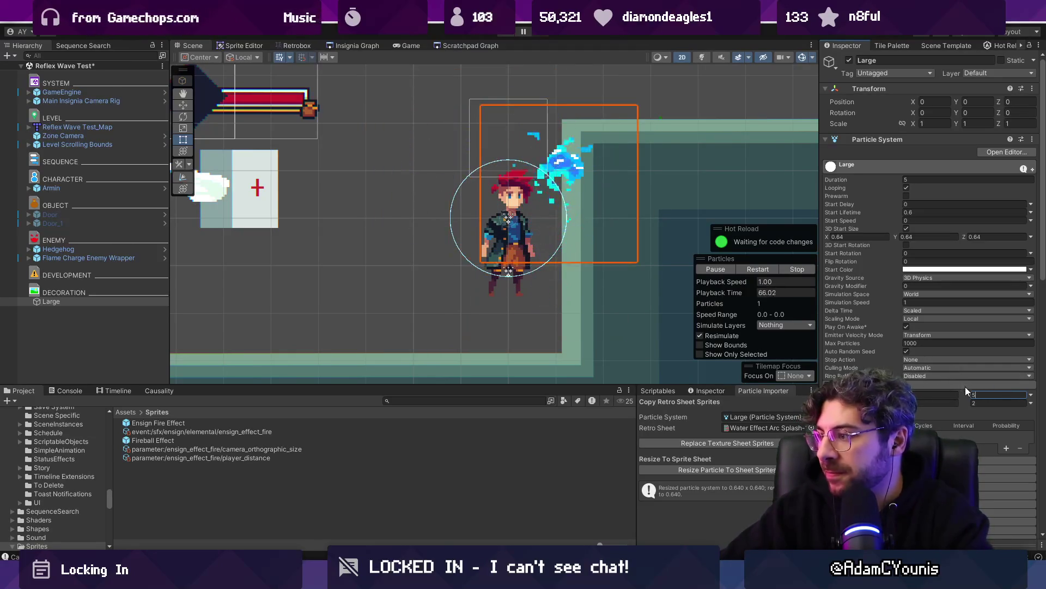
text(10)
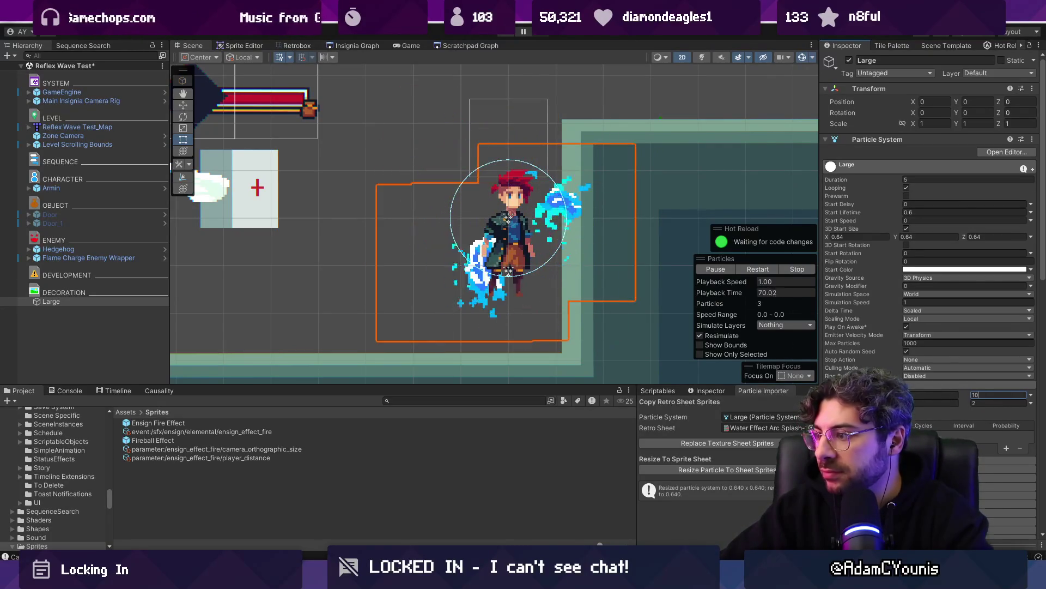
scroll(863, 365, down, 3)
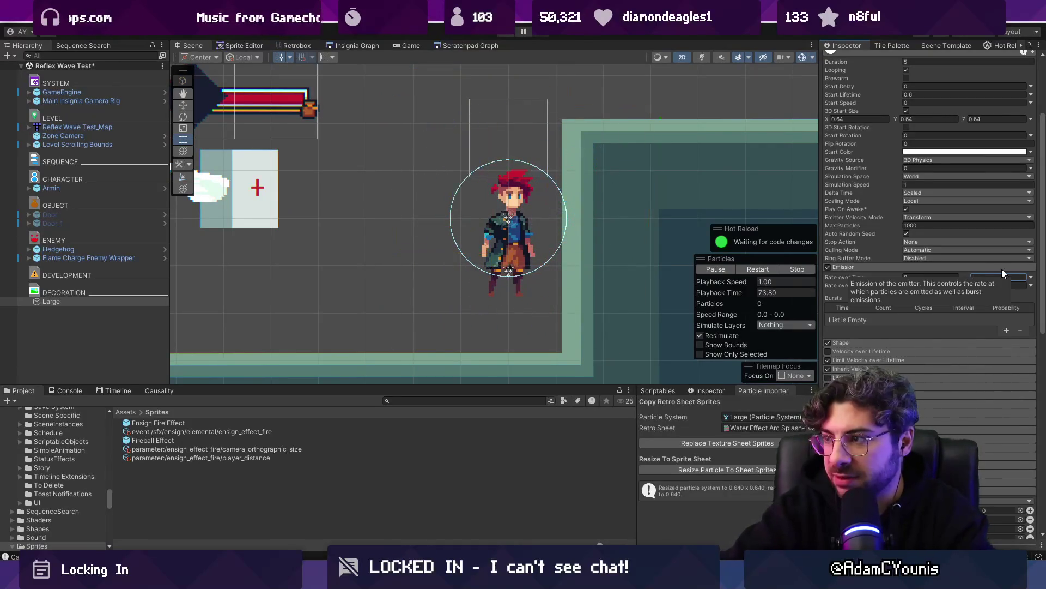
key(w)
mouse_move(515, 215)
mouse_down()
mouse_move(586, 264)
mouse_move(348, 180)
mouse_move(354, 188)
mouse_move(383, 201)
mouse_move(359, 143)
mouse_move(425, 179)
mouse_move(397, 222)
mouse_move(461, 248)
mouse_up()
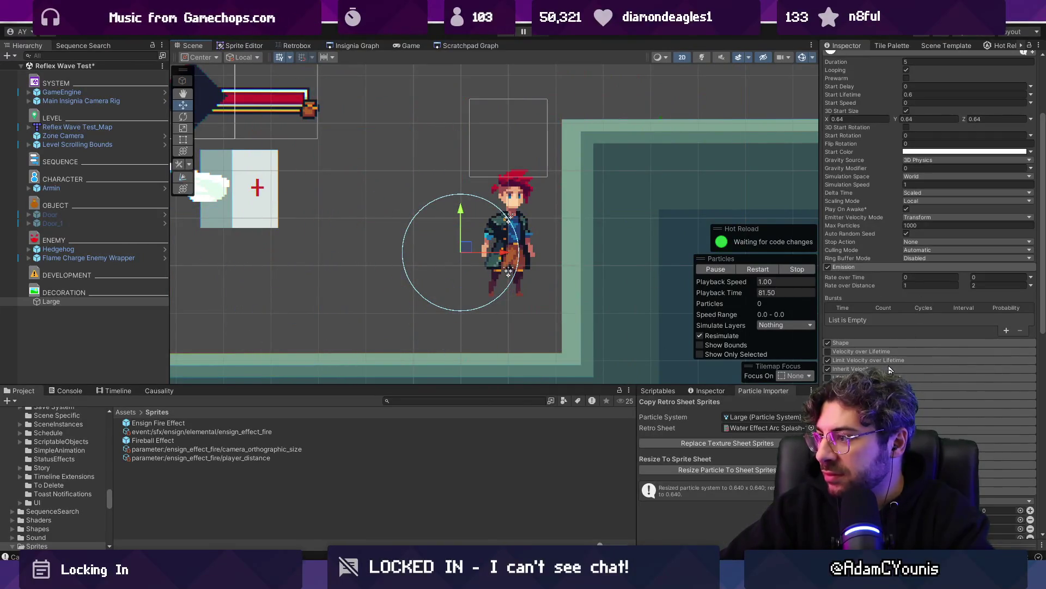
Shrink the emission shape radius to 0.001 and sweep Large across the scene to test
click(885, 344)
click(992, 361)
text(0.010)
key(BackSpace)
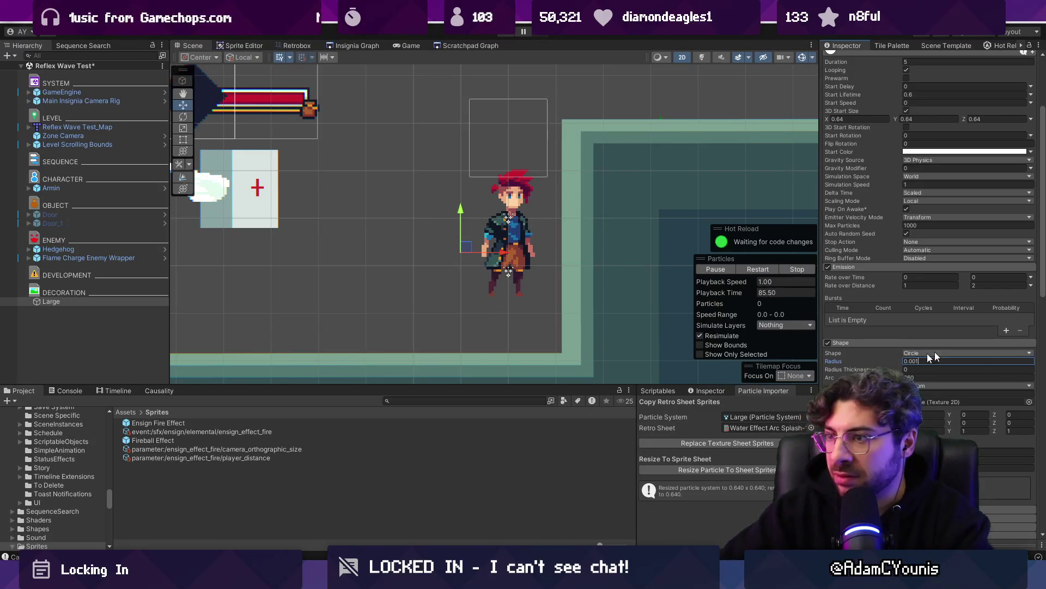
mouse_move(464, 246)
mouse_down()
mouse_move(537, 251)
mouse_move(518, 223)
mouse_move(401, 218)
mouse_up()
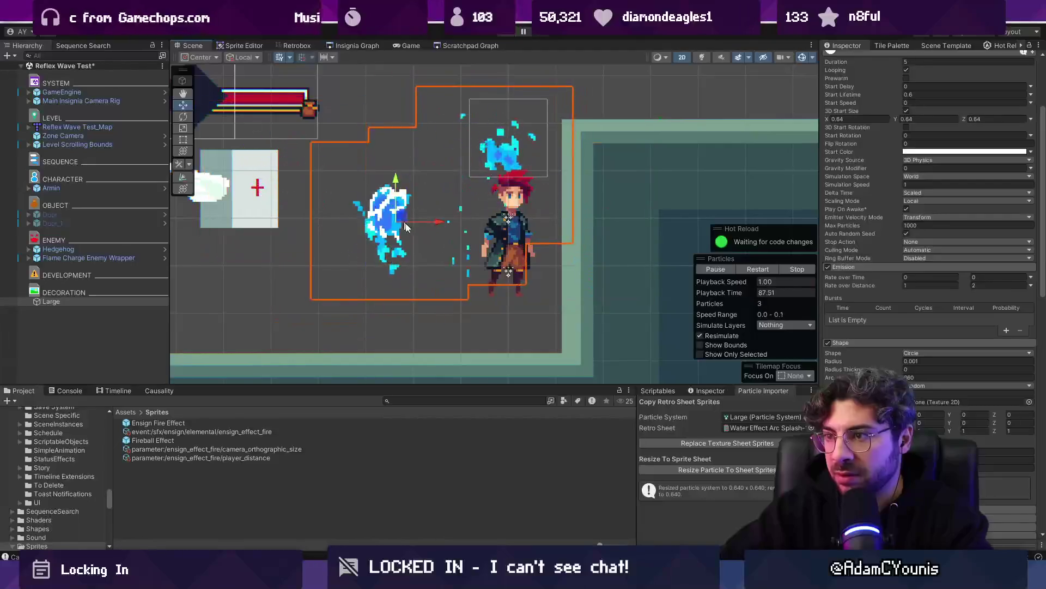
click(133, 323)
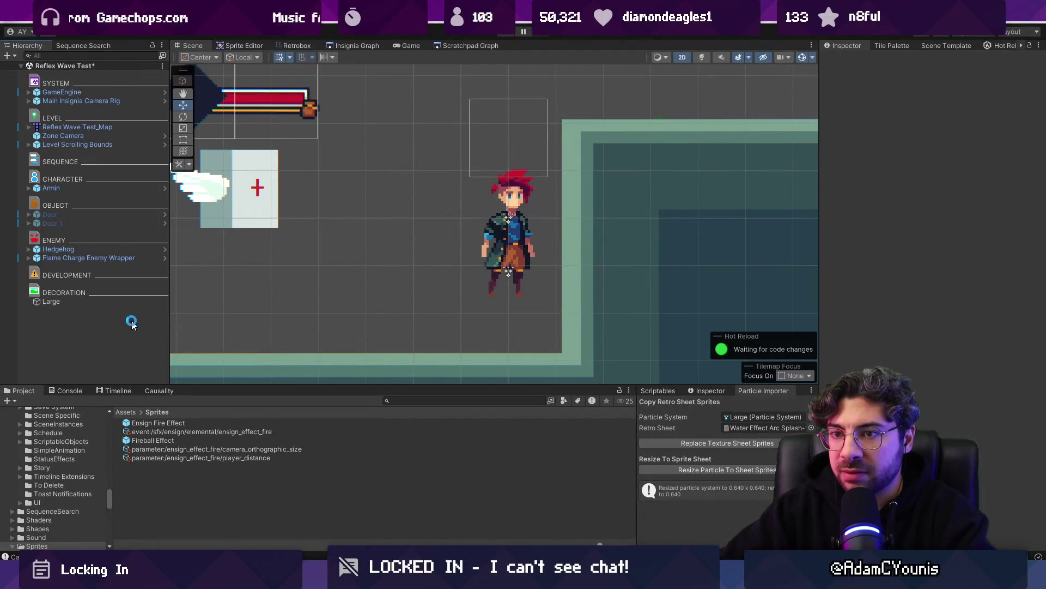
Review the Ensign Fire Effect prefab's Small particle child, then return to the Reflex Wave Test scene
double_click(146, 423)
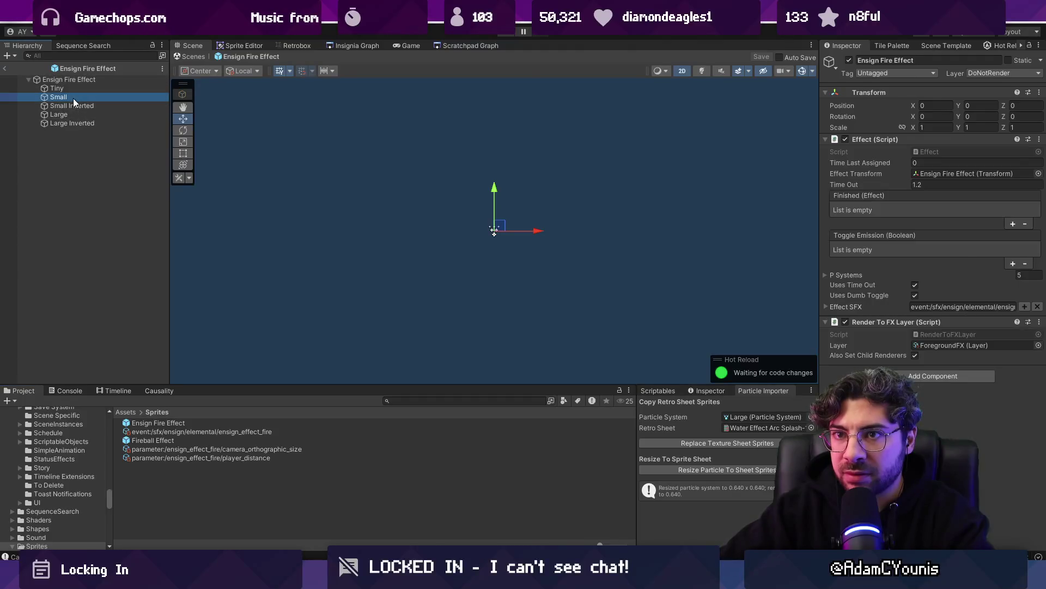
click(73, 97)
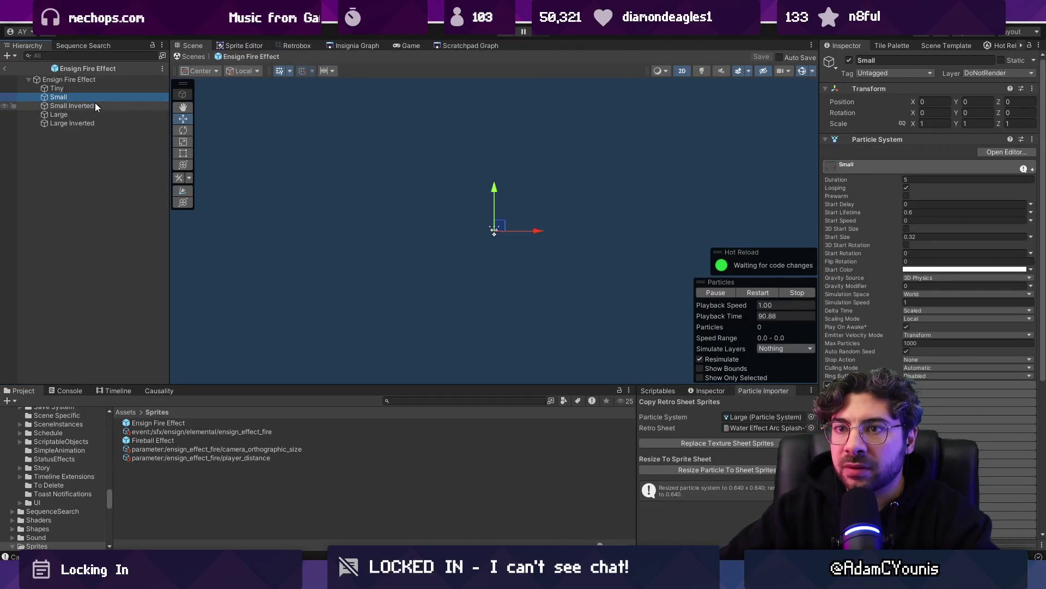
click(8, 69)
Nest the duplicated Large_1 emitter as a child of Large
click(78, 303)
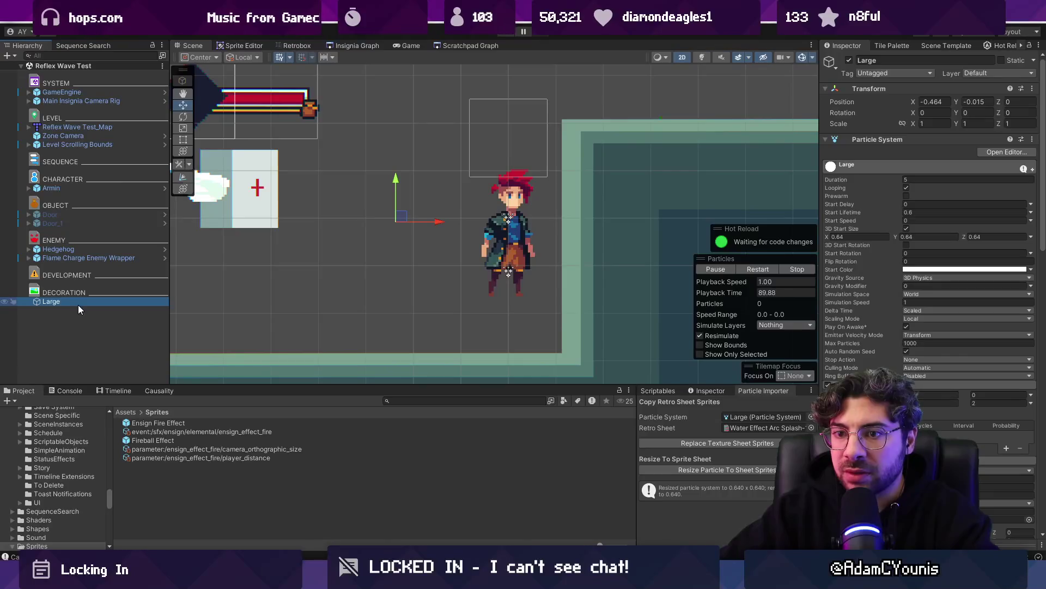
drag(75, 307, 69, 302)
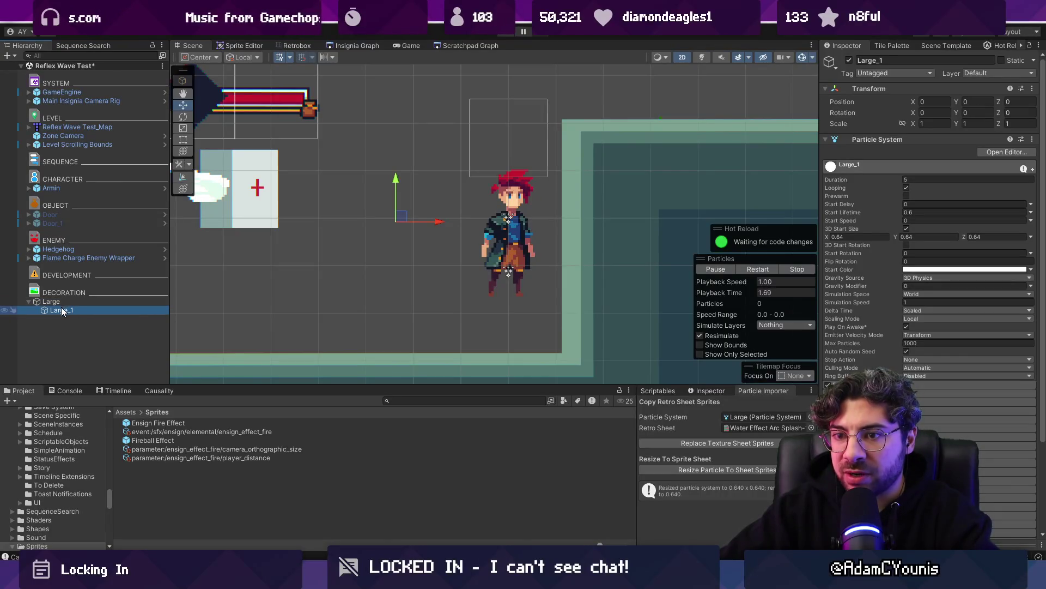
click(67, 302)
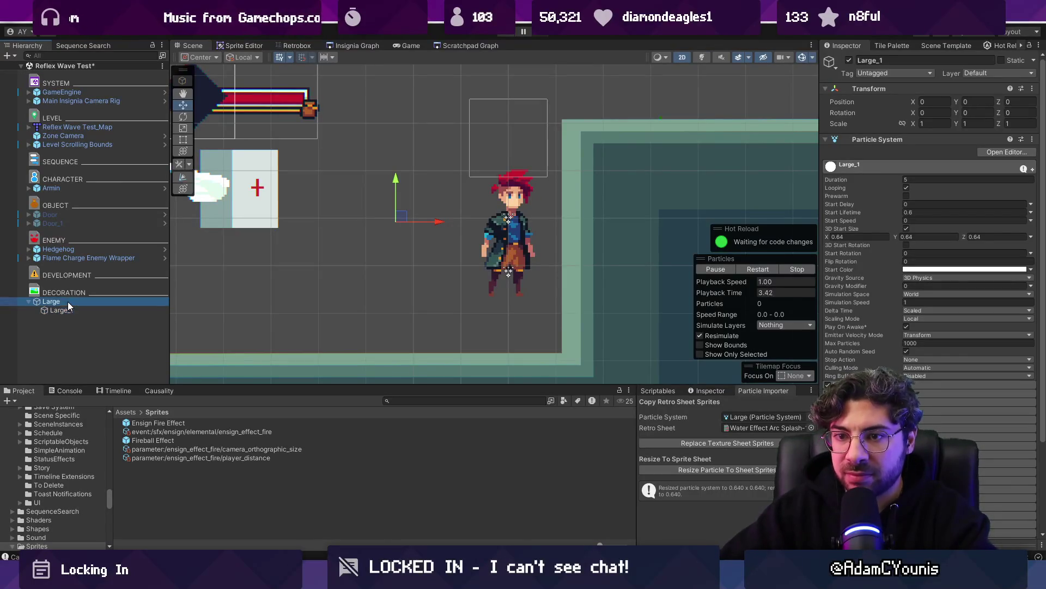
drag(63, 309, 42, 311)
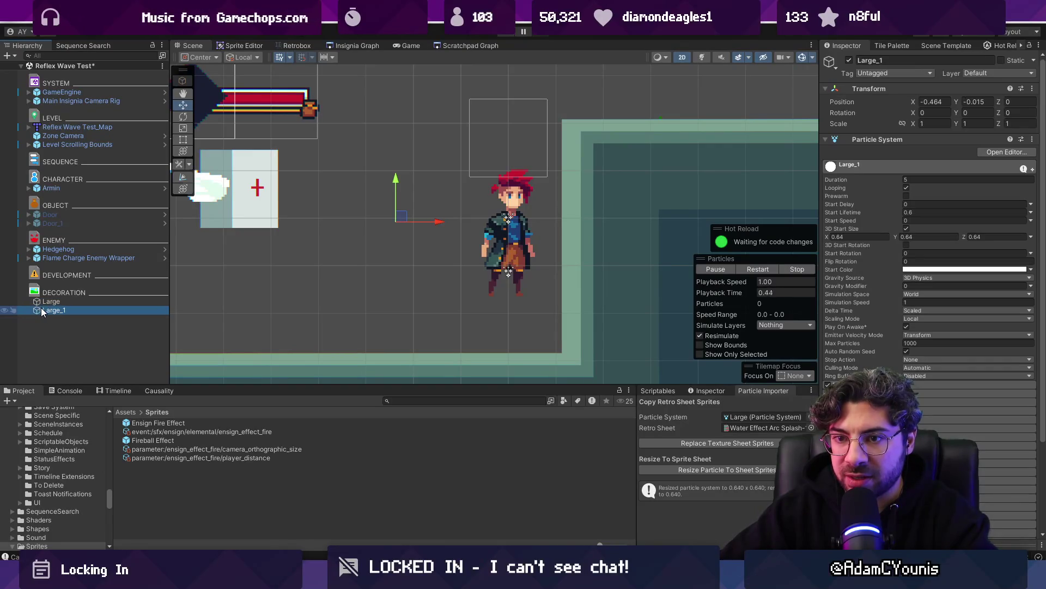
click(47, 302)
click(57, 310)
drag(63, 310, 68, 303)
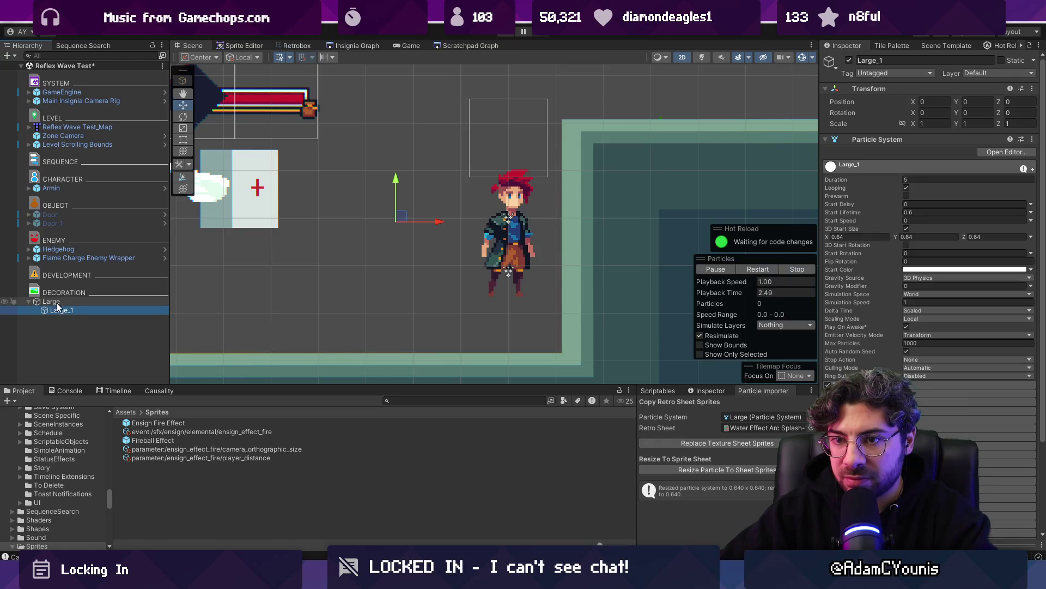
Rename Large_1 to 'Medium'
click(92, 310)
text(Medium)
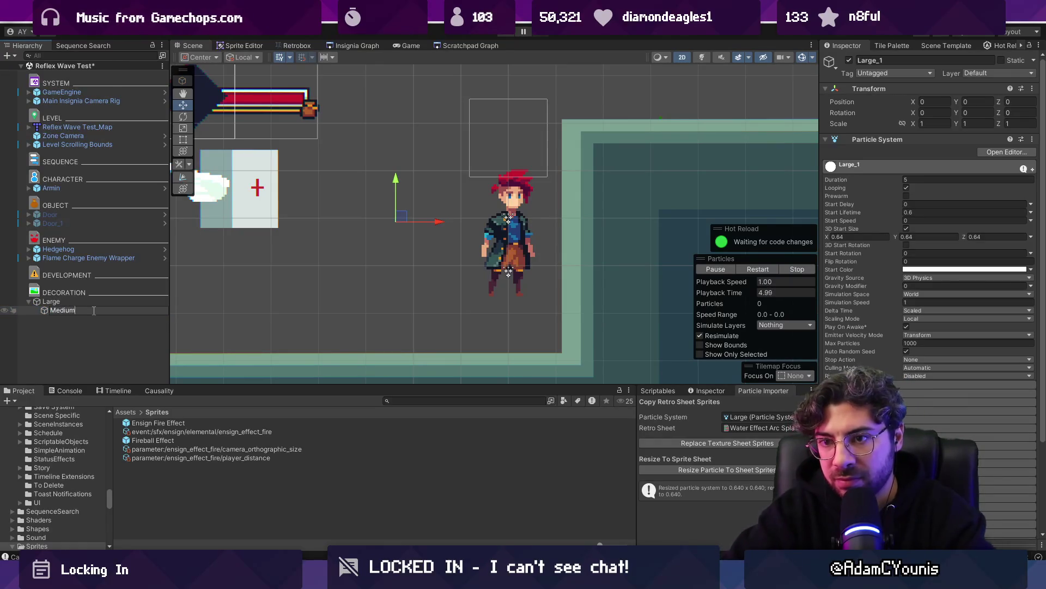
key(Return)
click(811, 427)
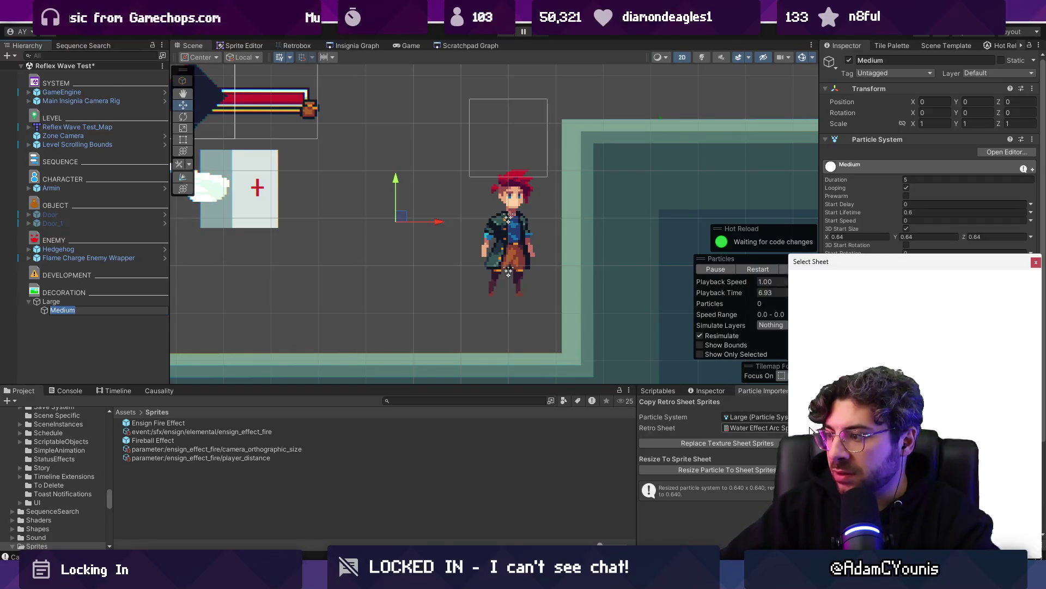
Import the water arc splash sheet's sprites into Medium and resize its particles to match
double_click(806, 425)
scroll(866, 300, down, 5)
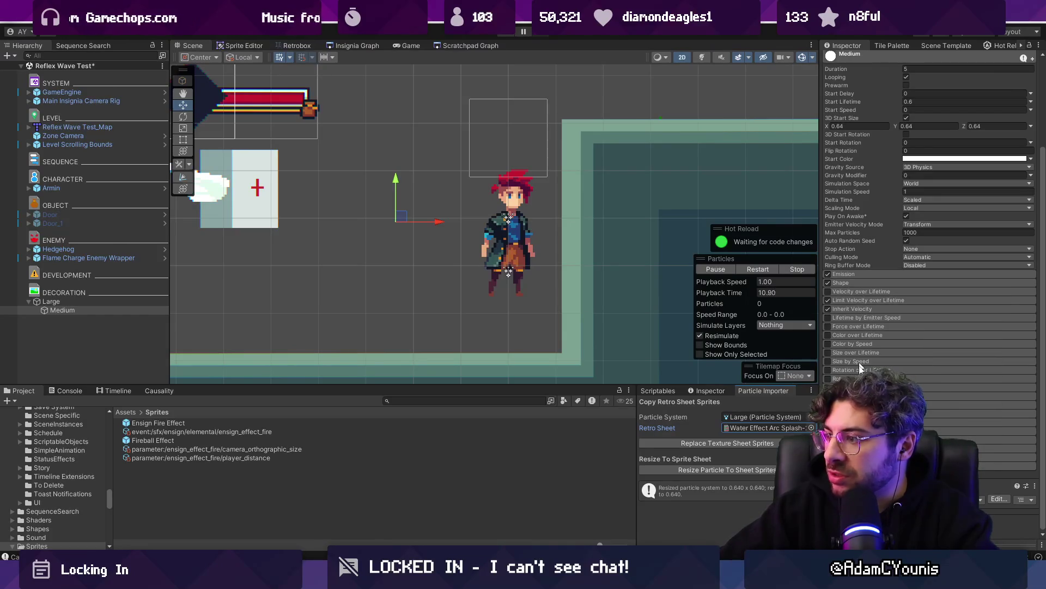
click(64, 312)
drag(63, 312, 763, 417)
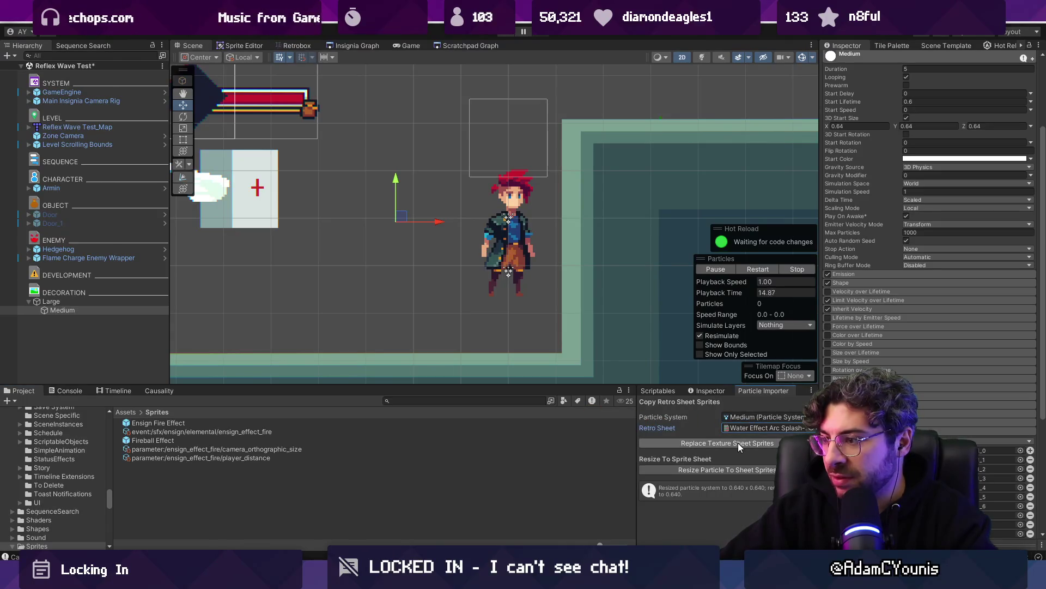
click(738, 442)
click(720, 470)
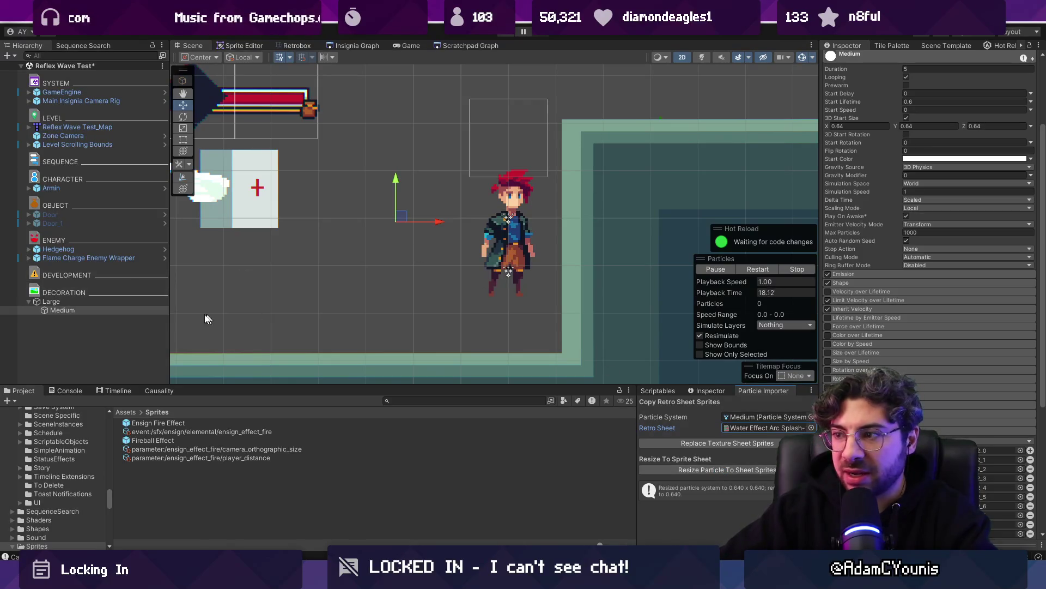
Preview Large's splashes on the character, then set Medium's rate over distance to random 1–2
click(130, 302)
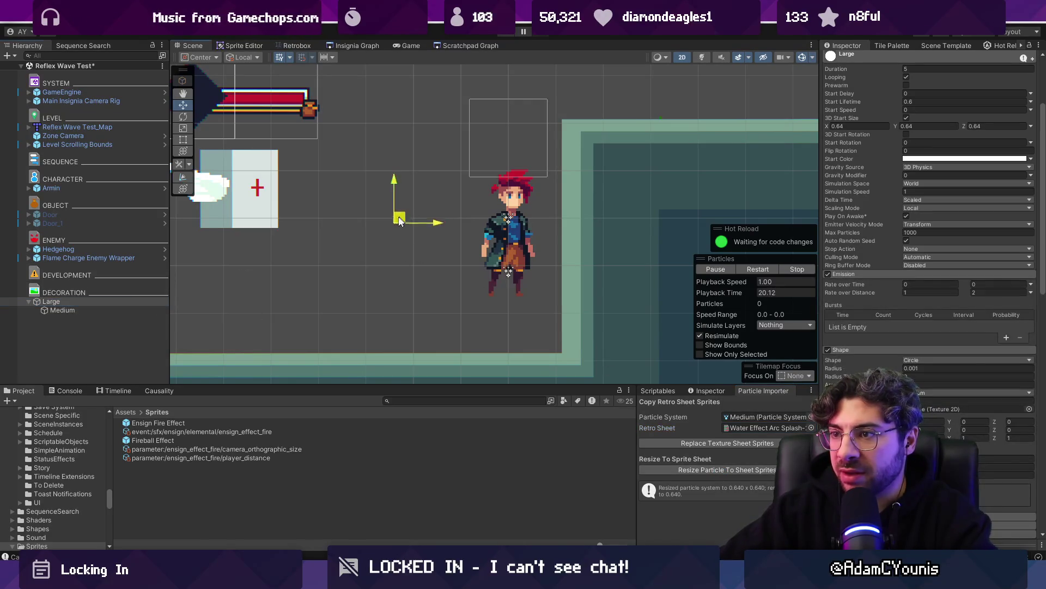
mouse_move(274, 166)
mouse_down()
mouse_move(478, 263)
mouse_move(568, 247)
mouse_move(417, 268)
mouse_up()
click(119, 310)
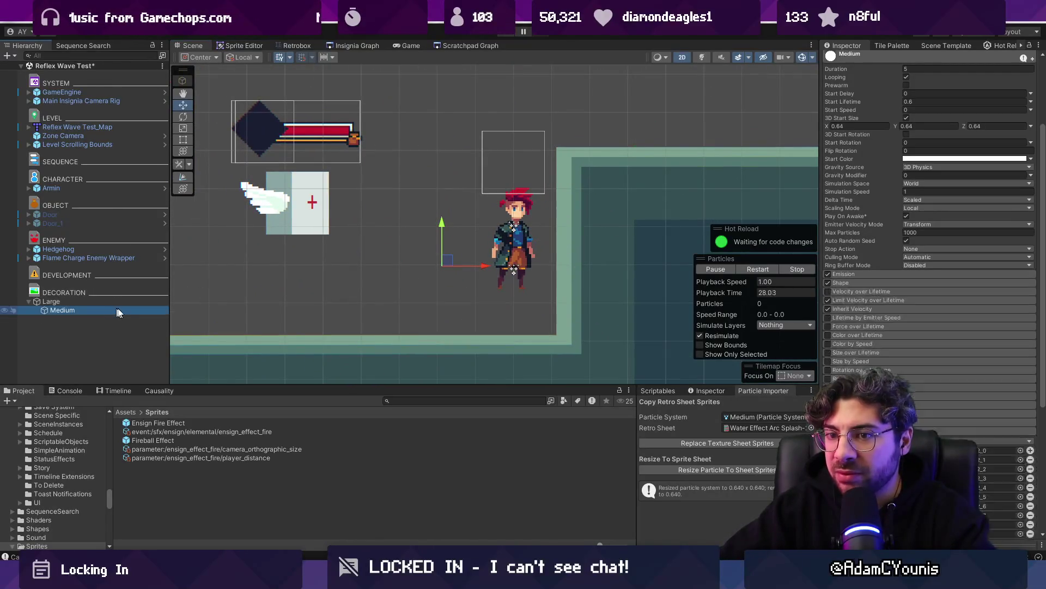
click(881, 274)
click(940, 292)
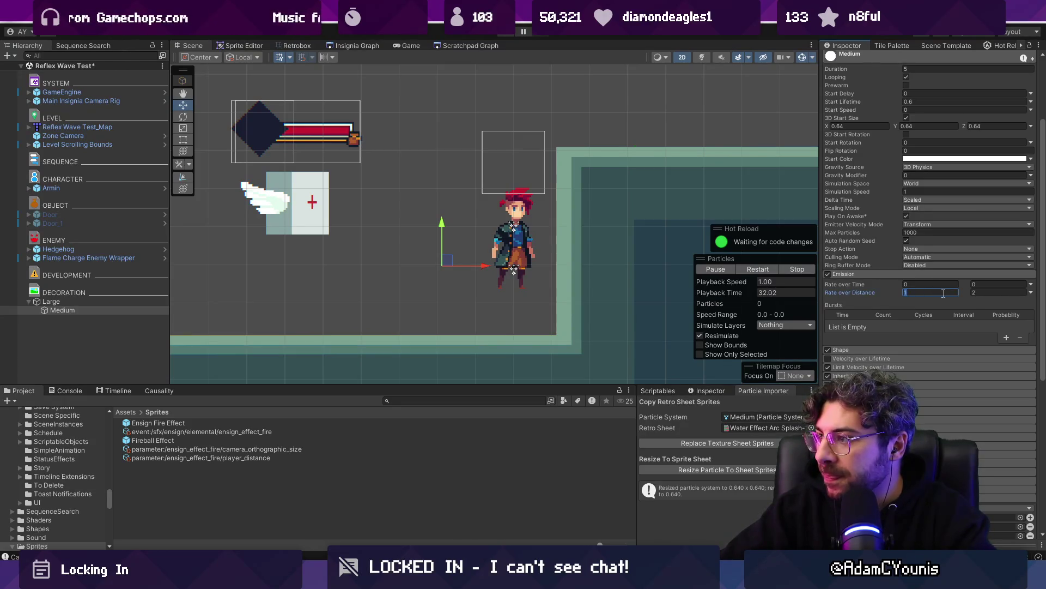
Sweep Large across the scene to test the trail, then reselect Medium
click(109, 301)
mouse_move(374, 298)
mouse_down()
mouse_move(474, 273)
mouse_move(381, 240)
mouse_move(626, 294)
mouse_move(344, 297)
mouse_move(455, 236)
mouse_up()
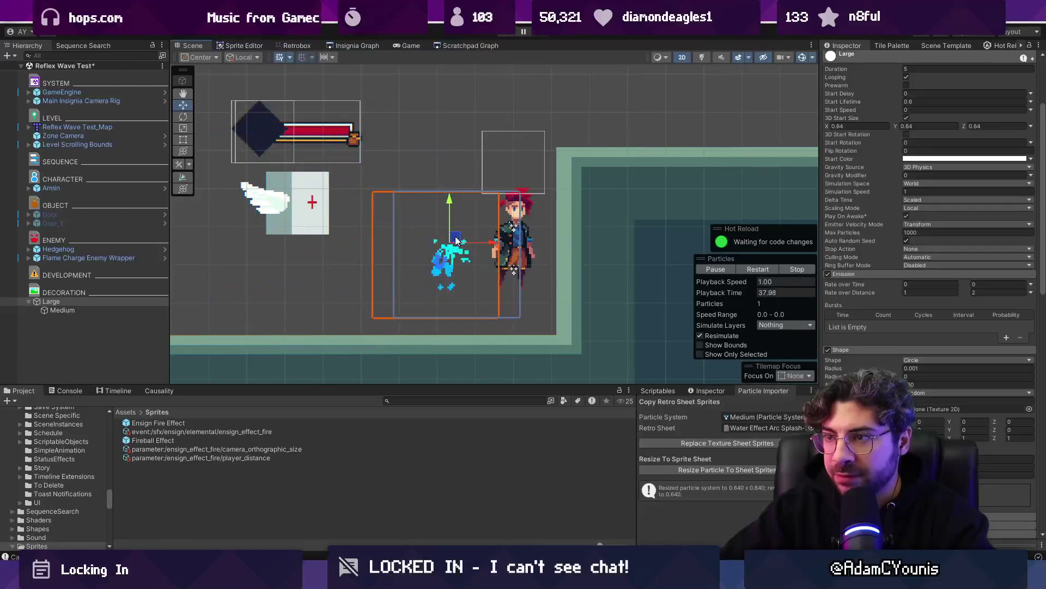
click(89, 310)
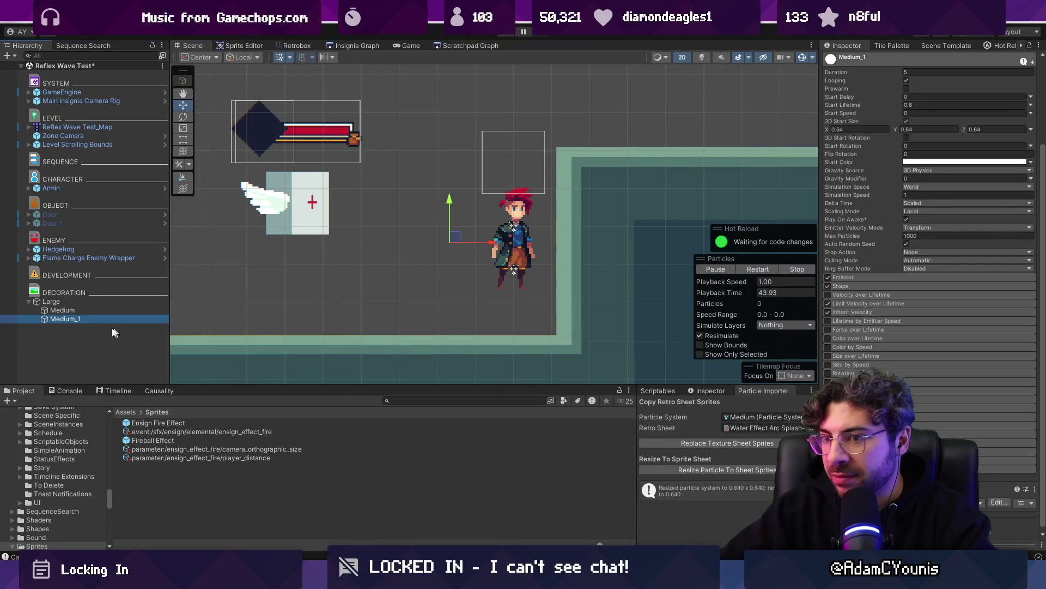
Pick the water arc splash sheet in the importer and sweep Large to preview splashes
click(804, 429)
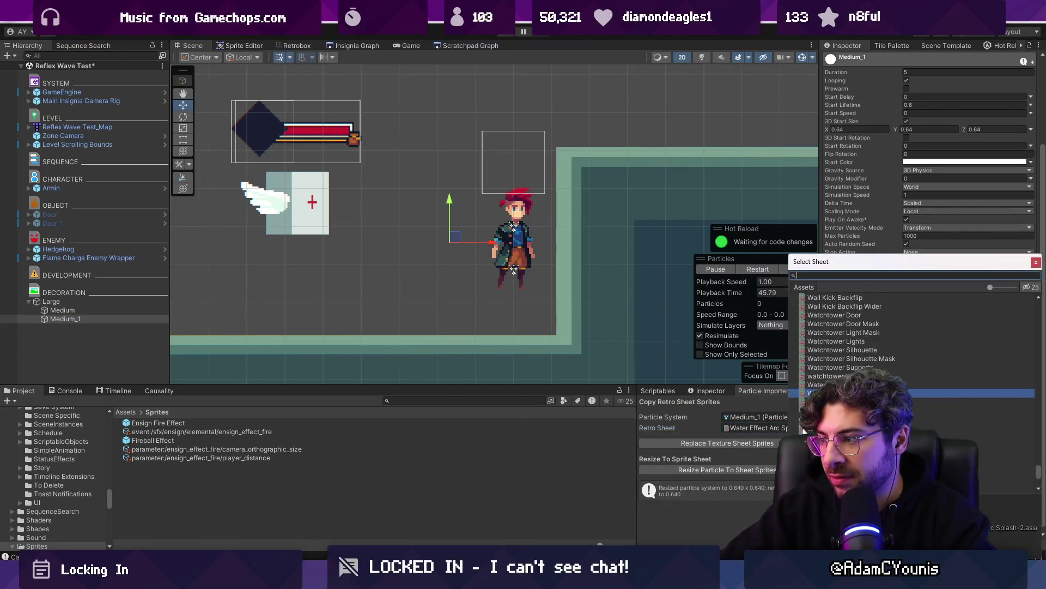
double_click(804, 429)
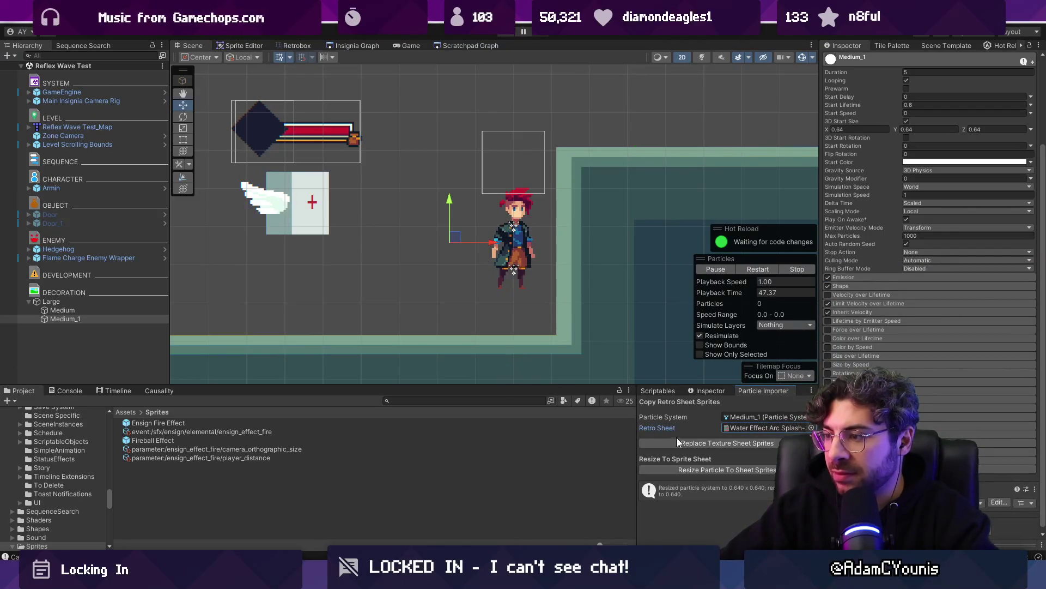
click(698, 466)
click(60, 301)
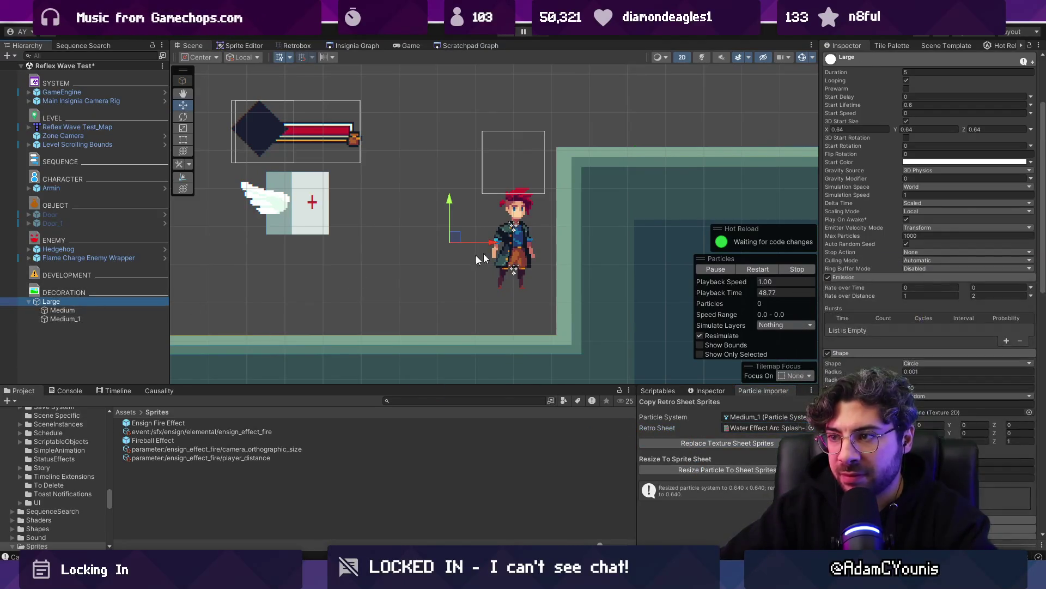
mouse_move(426, 252)
mouse_down()
mouse_move(625, 206)
mouse_move(354, 256)
mouse_move(591, 196)
mouse_move(477, 210)
mouse_up()
Narrow Medium_1's rate over distance to about 1.5–2.5, then sweep Large to preview the trail
click(54, 318)
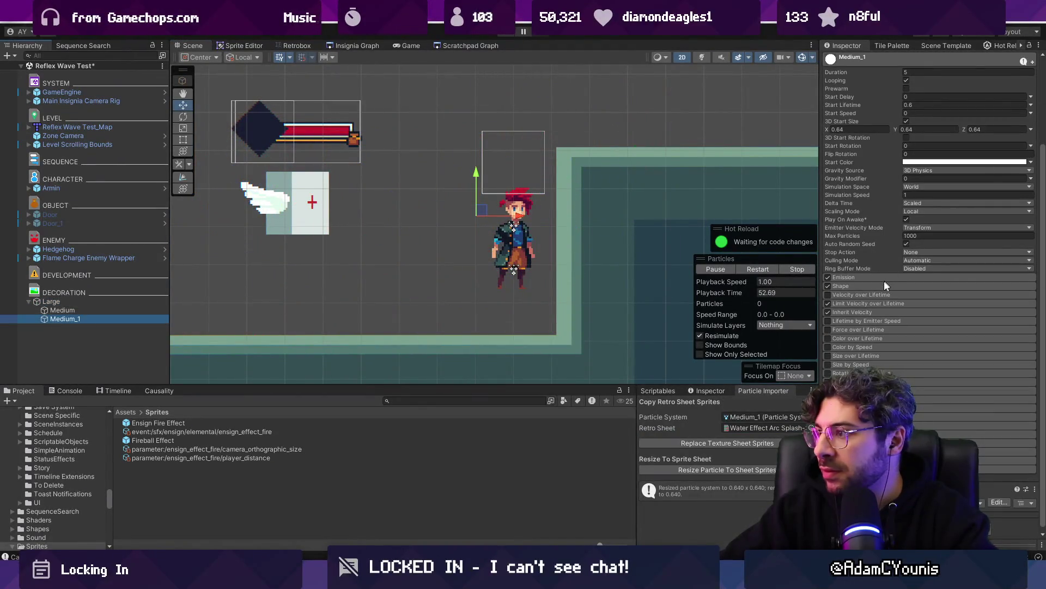
click(930, 295)
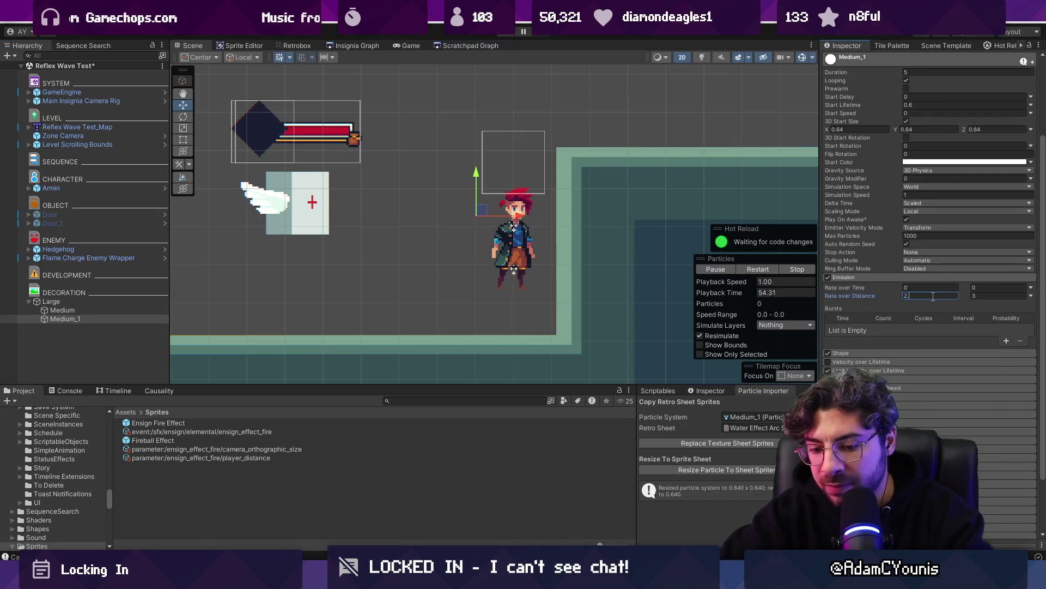
text(.5)
key(Tab)
text(3.)
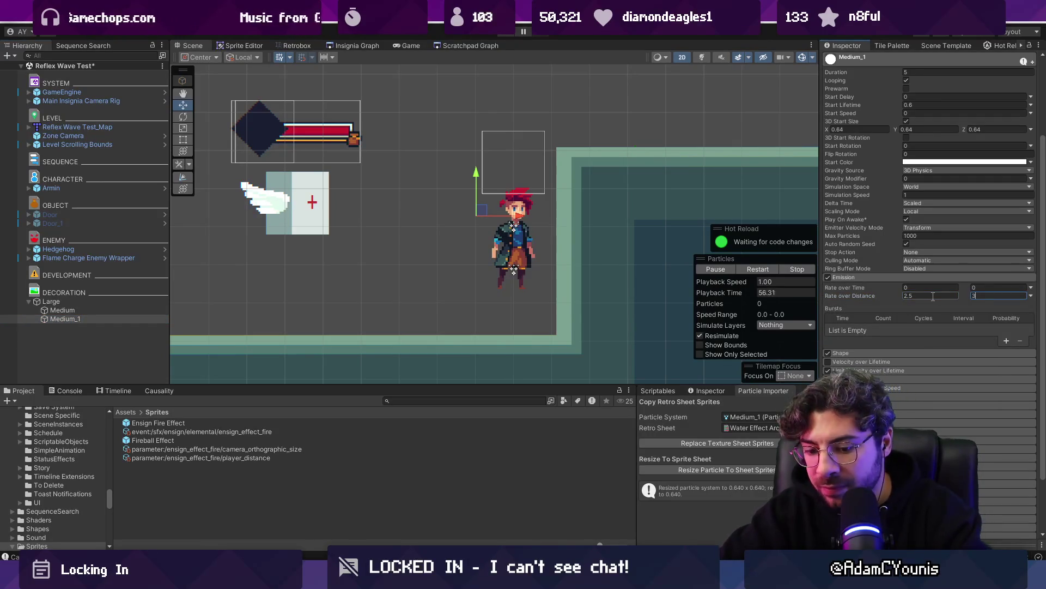
click(933, 296)
text(1)
text(.4)
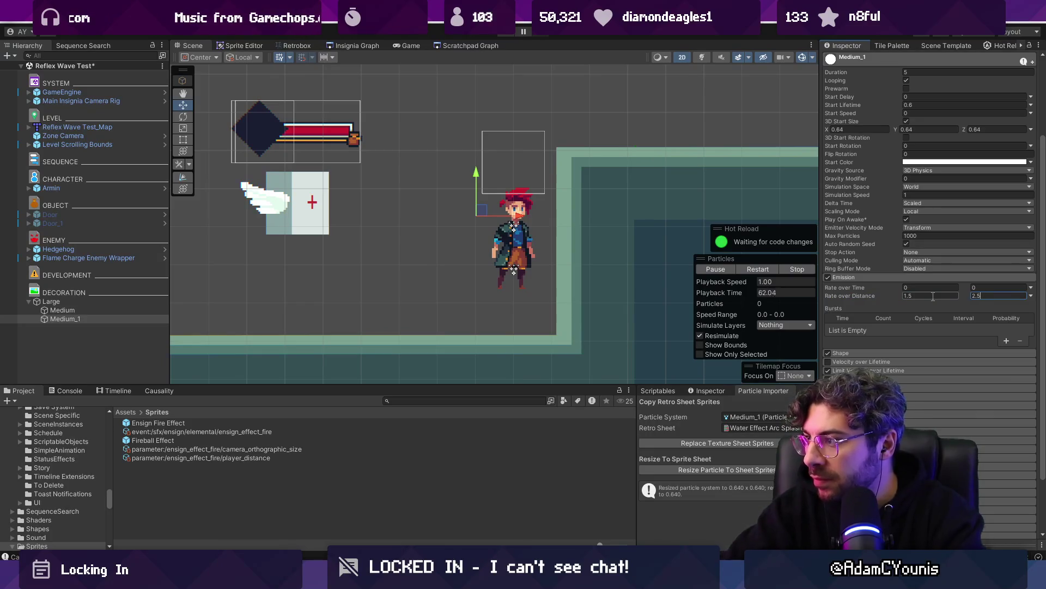
click(97, 303)
mouse_move(442, 257)
mouse_down()
mouse_move(306, 229)
mouse_move(545, 142)
mouse_move(480, 207)
mouse_move(456, 277)
mouse_move(507, 228)
mouse_move(392, 261)
mouse_move(414, 218)
mouse_move(515, 211)
mouse_move(633, 172)
mouse_move(256, 220)
mouse_move(558, 210)
mouse_move(244, 228)
mouse_move(305, 216)
mouse_move(510, 256)
mouse_move(584, 231)
mouse_move(334, 256)
mouse_move(474, 226)
mouse_move(431, 234)
mouse_move(500, 235)
mouse_move(392, 240)
mouse_move(449, 242)
mouse_up()
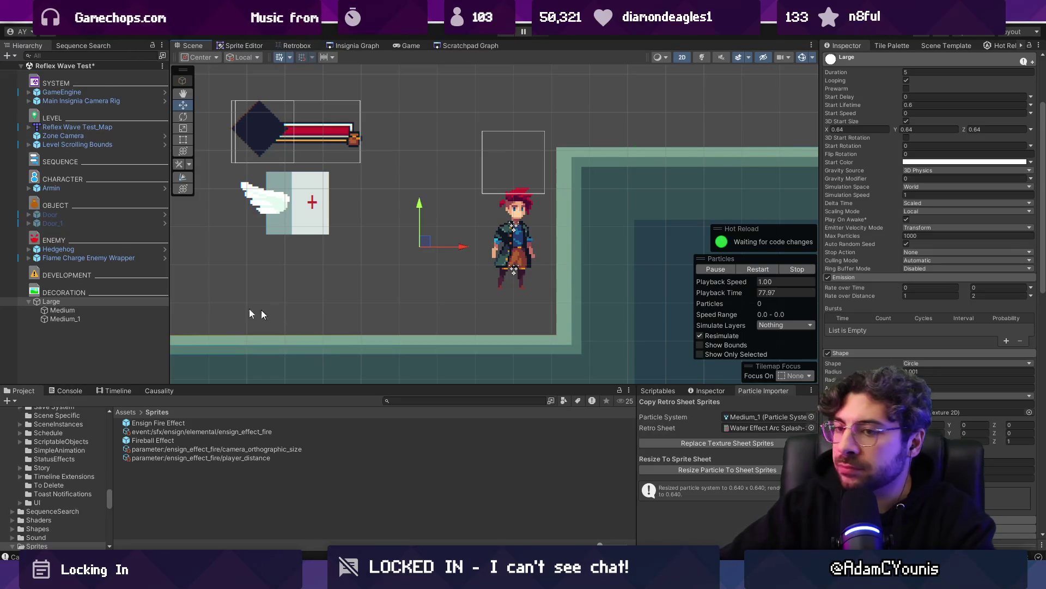
Sweep Large through the level, select both Medium systems together, then move Large left again
mouse_move(428, 247)
mouse_down()
mouse_move(390, 243)
mouse_move(414, 234)
mouse_move(355, 231)
mouse_move(364, 260)
mouse_move(545, 262)
mouse_move(223, 240)
mouse_move(503, 267)
mouse_up()
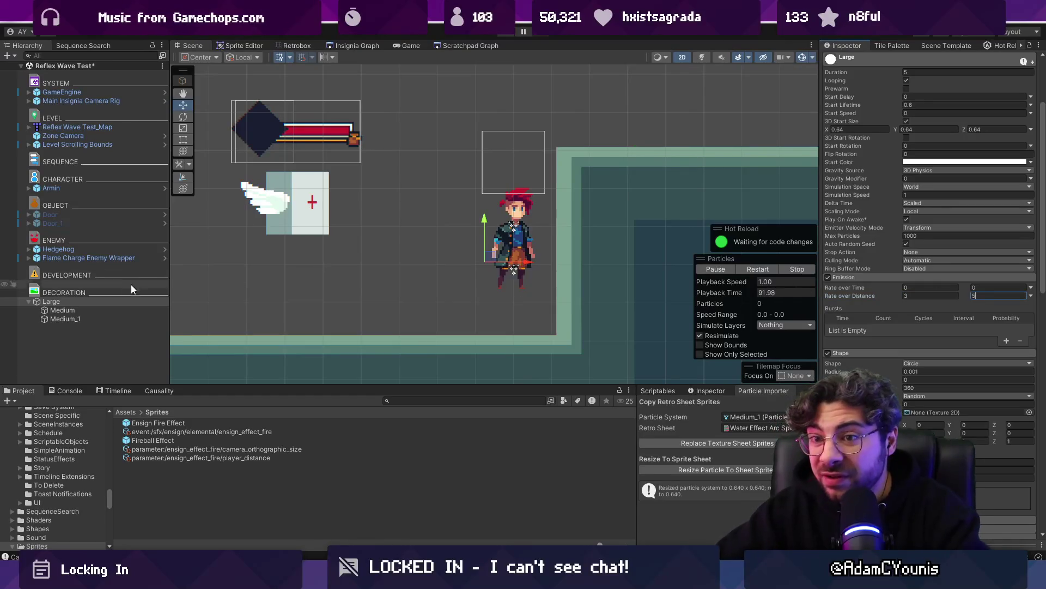
click(109, 310)
shift+click(106, 318)
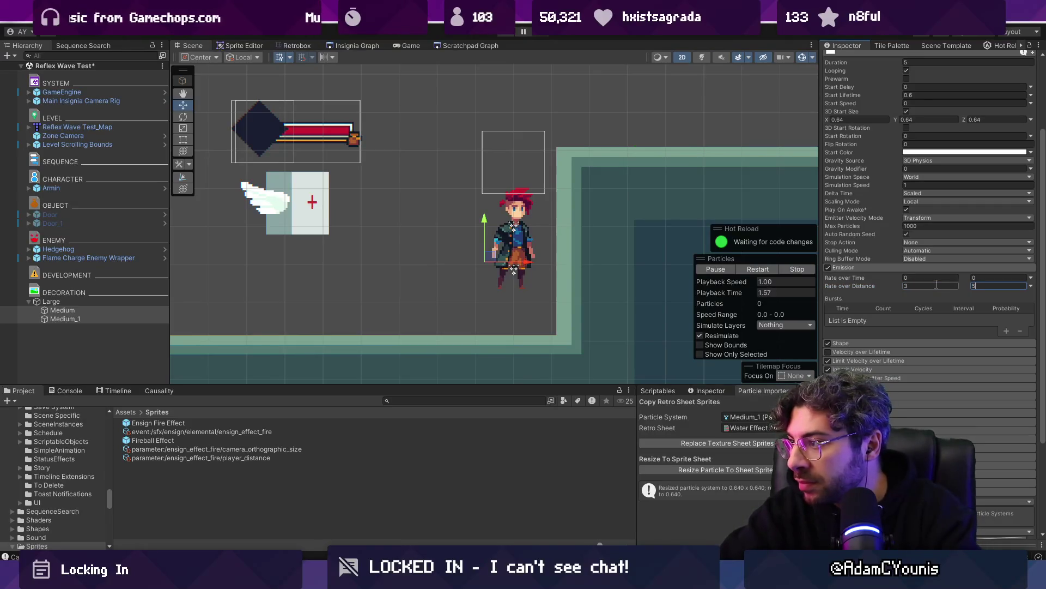
click(99, 300)
mouse_move(488, 253)
mouse_down()
mouse_move(203, 250)
mouse_move(469, 234)
mouse_move(242, 235)
mouse_move(447, 240)
mouse_up()
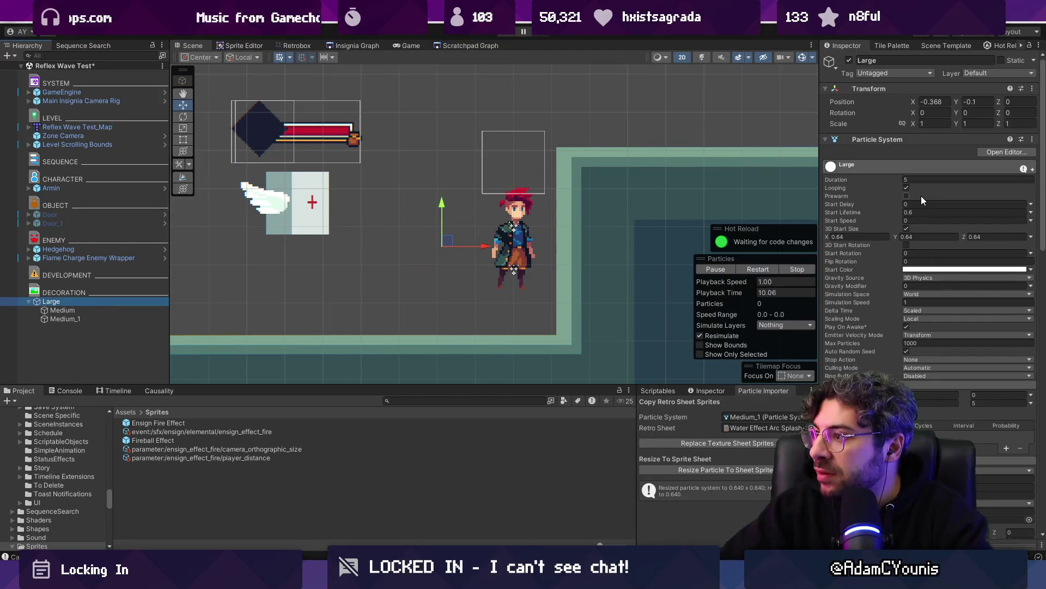
Set the Large system's start delay to 0.2 and check Medium's settings
click(919, 204)
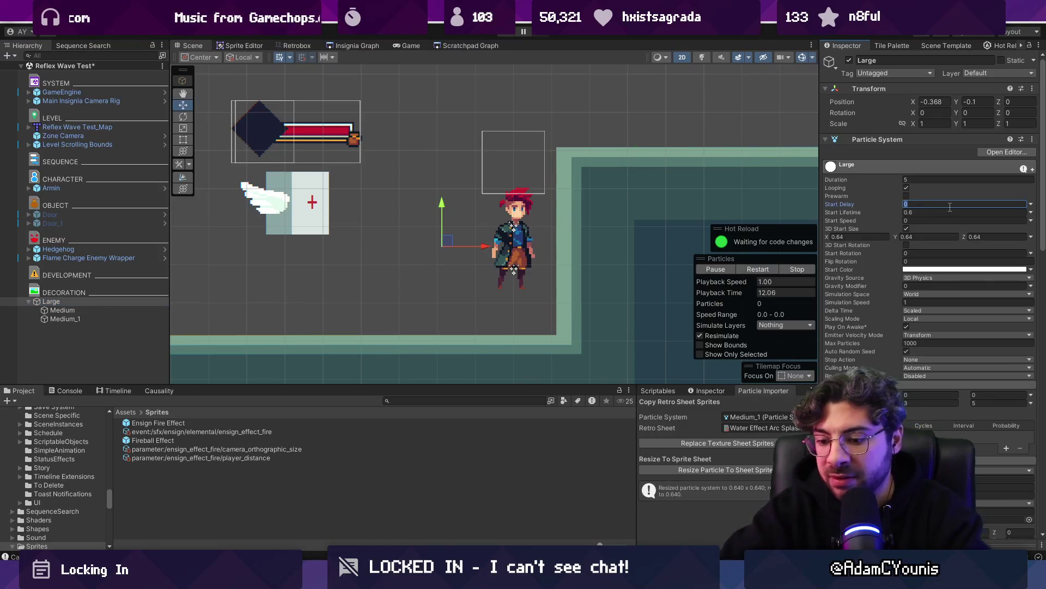
text(.1)
key(BackSpace)
text(2)
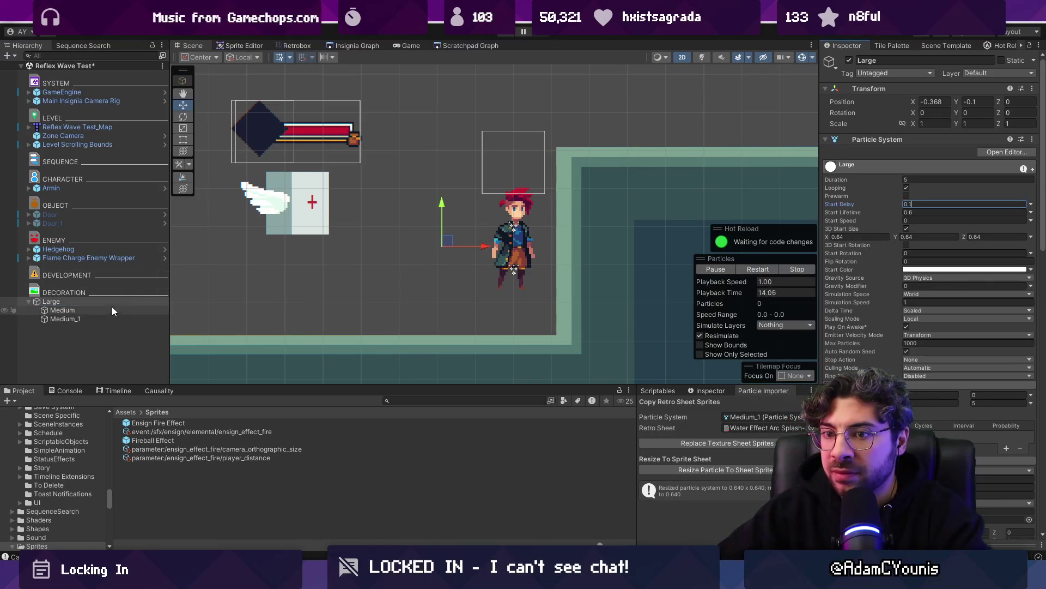
click(66, 310)
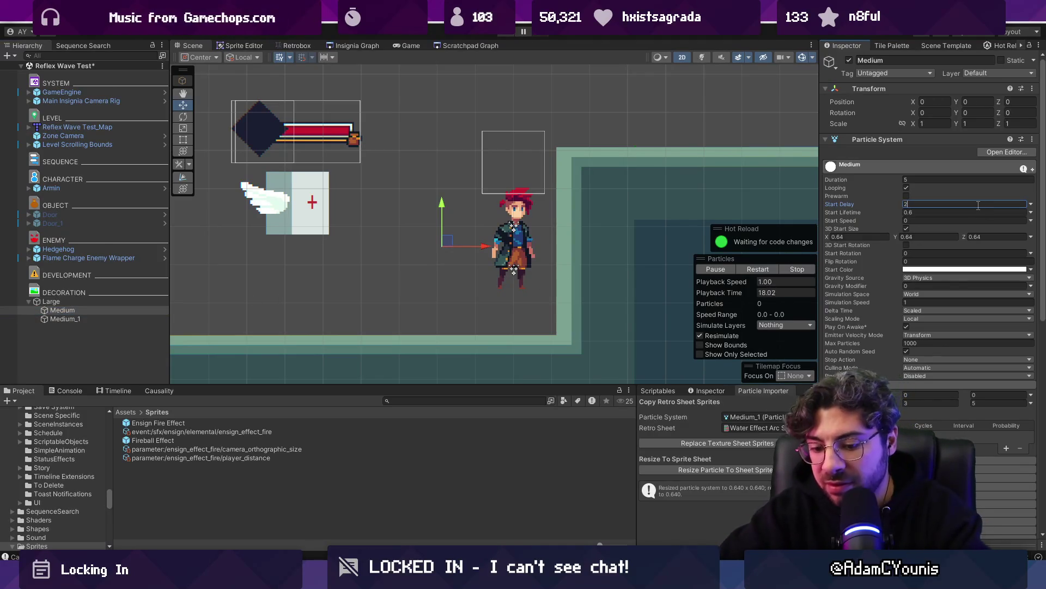
Sweep the Large emitter repeatedly around the level and past the character to watch its trail
click(111, 300)
mouse_move(492, 242)
mouse_down()
mouse_move(708, 239)
mouse_move(218, 237)
mouse_move(371, 228)
mouse_move(431, 234)
mouse_move(245, 237)
mouse_move(381, 234)
mouse_move(182, 250)
mouse_move(539, 229)
mouse_move(338, 332)
mouse_move(392, 229)
mouse_move(489, 217)
mouse_move(374, 233)
mouse_move(413, 231)
mouse_up()
scroll(436, 226, down, 3)
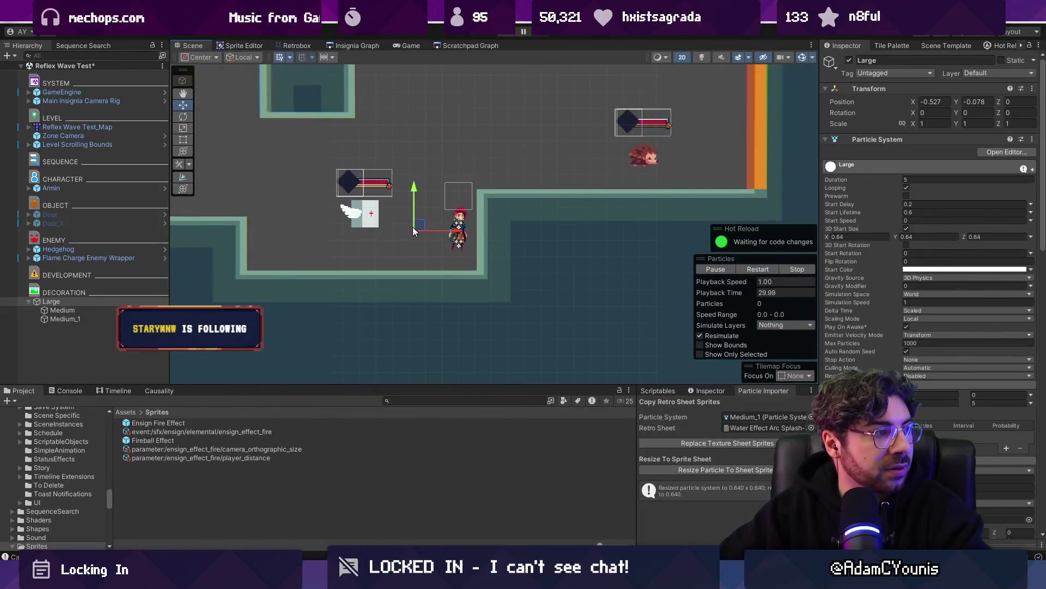
mouse_move(278, 224)
mouse_down()
mouse_move(360, 209)
mouse_move(346, 202)
mouse_up()
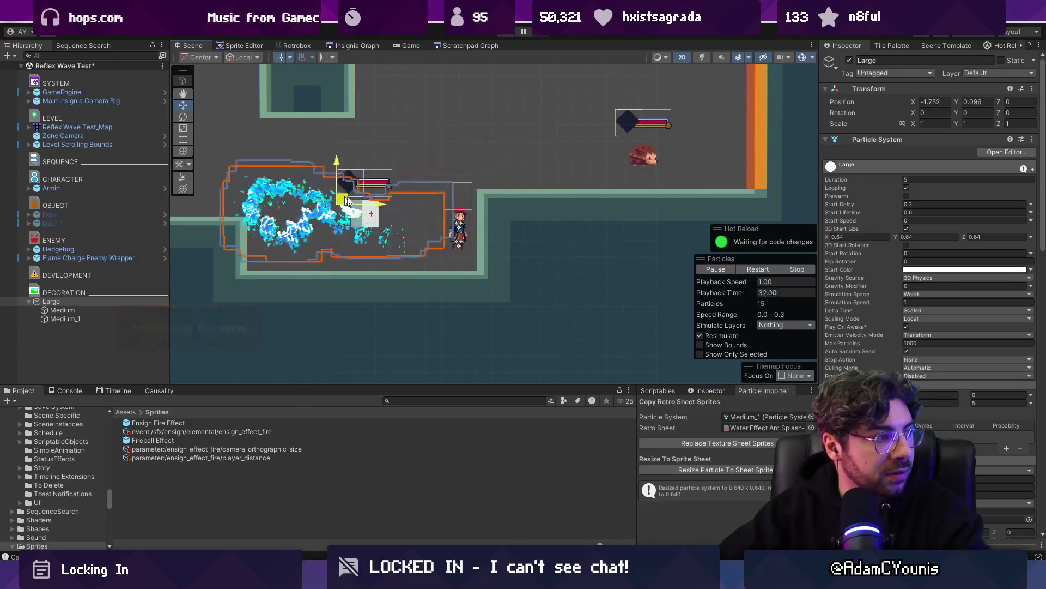
mouse_move(267, 184)
mouse_down()
mouse_move(239, 215)
mouse_move(424, 220)
mouse_up()
drag(469, 164, 416, 174)
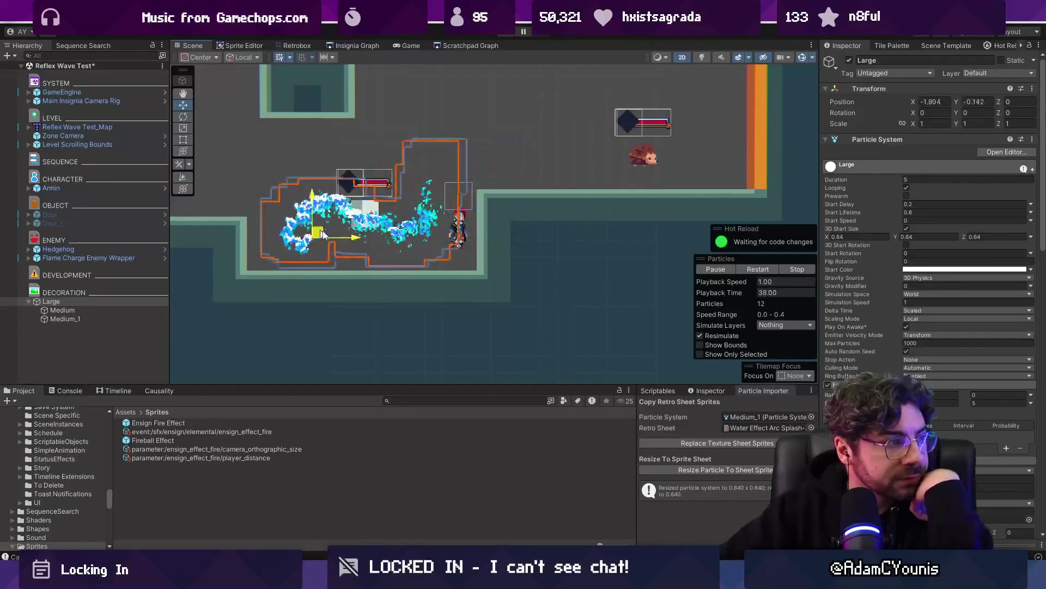
mouse_move(559, 165)
mouse_down()
mouse_move(610, 146)
mouse_move(382, 229)
mouse_move(323, 220)
mouse_up()
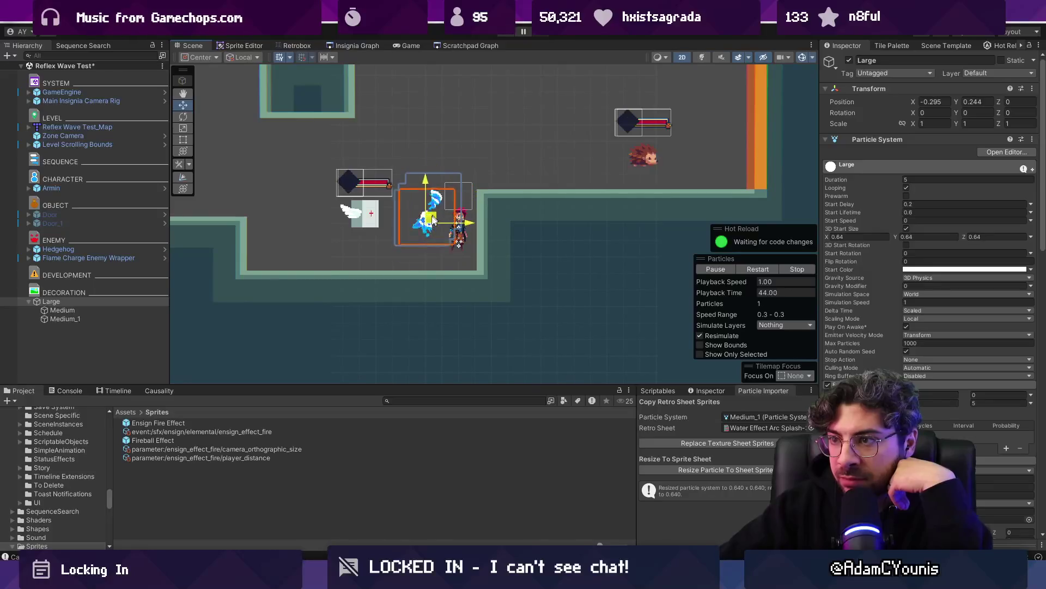
mouse_move(517, 161)
mouse_down()
mouse_move(567, 158)
mouse_move(305, 174)
mouse_move(312, 180)
mouse_up()
mouse_move(475, 113)
mouse_down()
mouse_move(469, 231)
mouse_move(451, 228)
mouse_up()
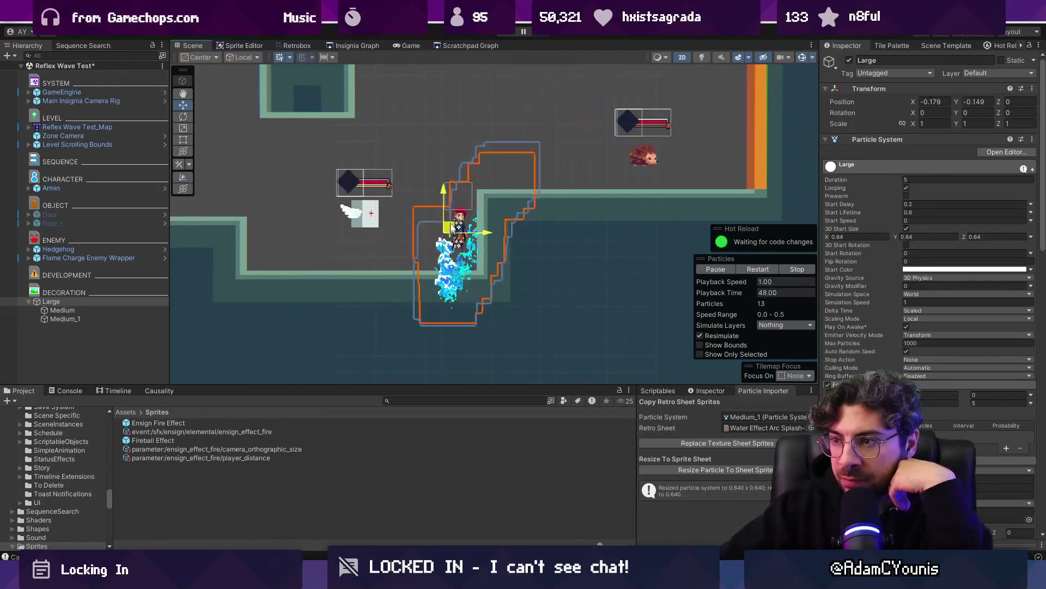
drag(432, 81, 396, 244)
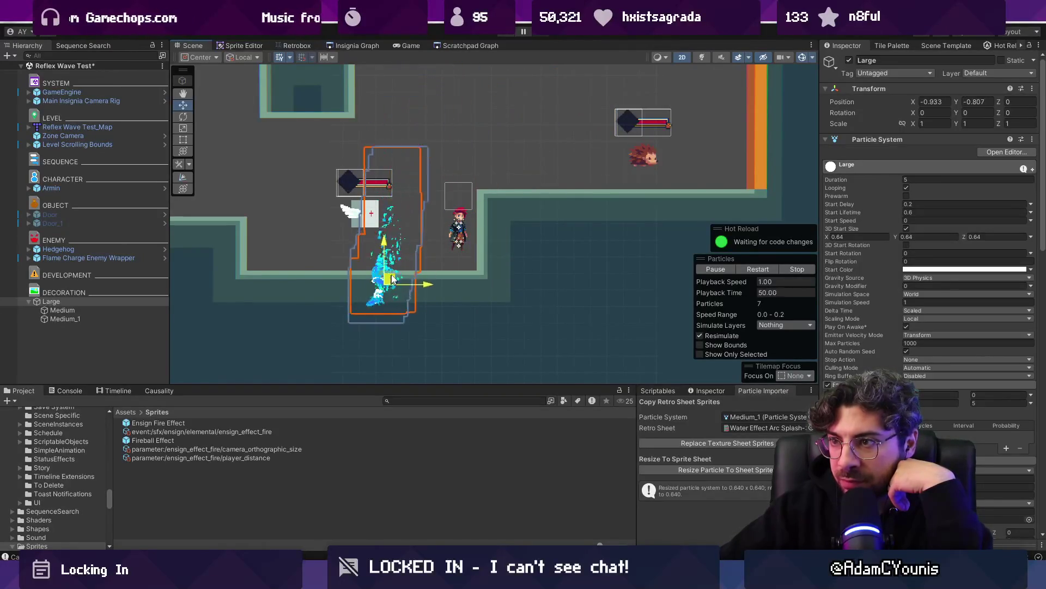
mouse_move(403, 98)
mouse_down()
mouse_move(545, 100)
mouse_move(350, 238)
mouse_move(446, 133)
mouse_up()
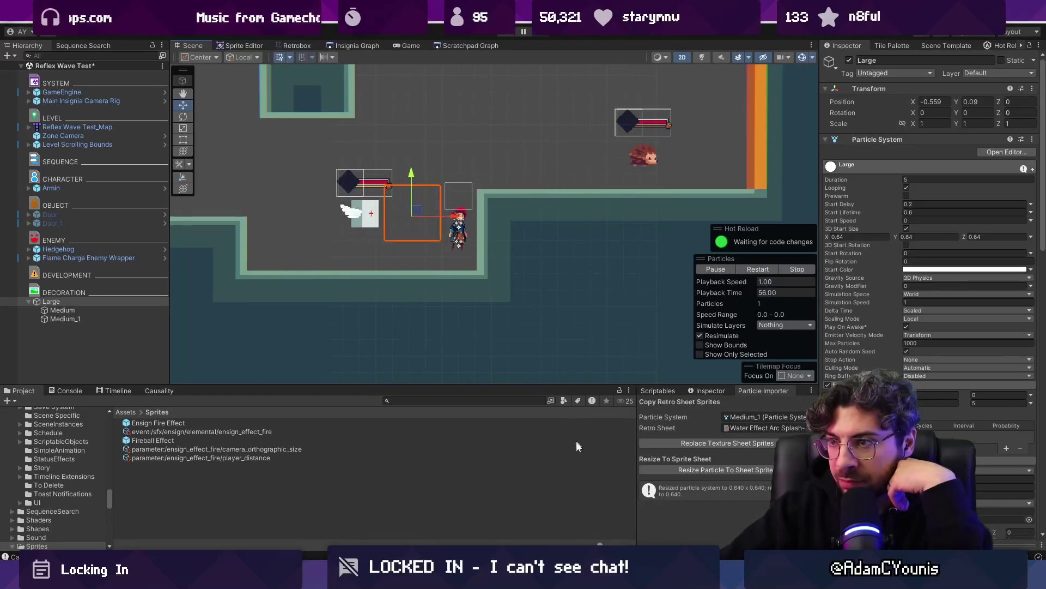
key(alt+Tab)
Browse Aseprite's sprite files and frame ranges, ending back on the water-splash effect file
drag(462, 399, 762, 399)
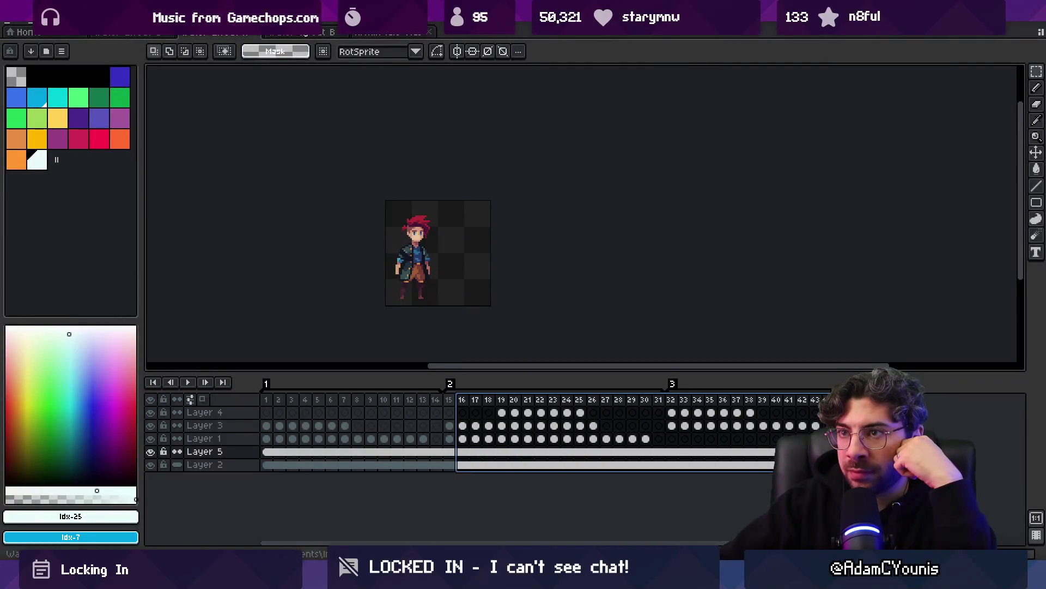
click(339, 34)
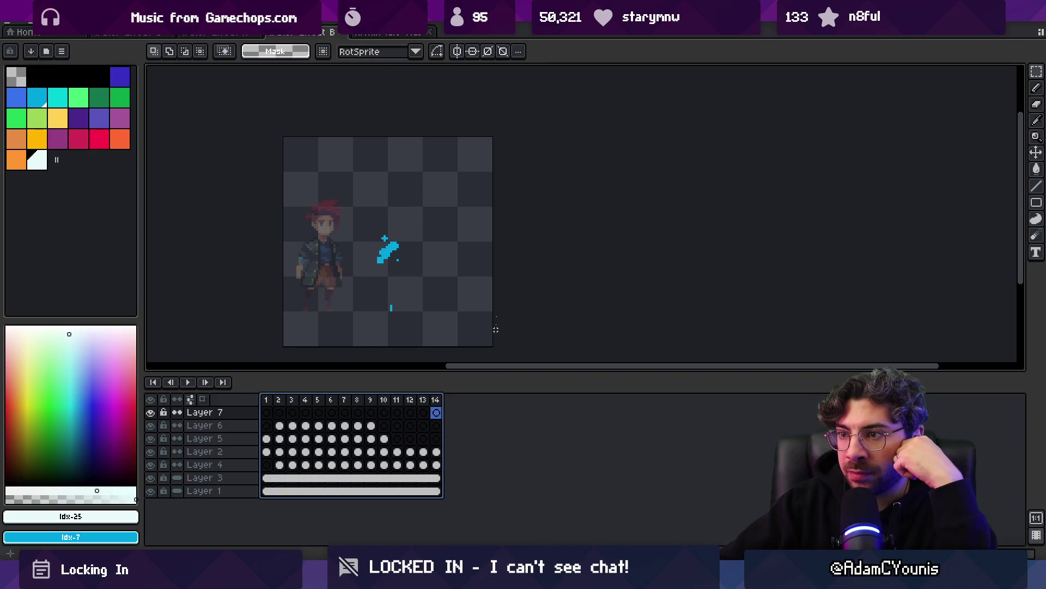
click(388, 32)
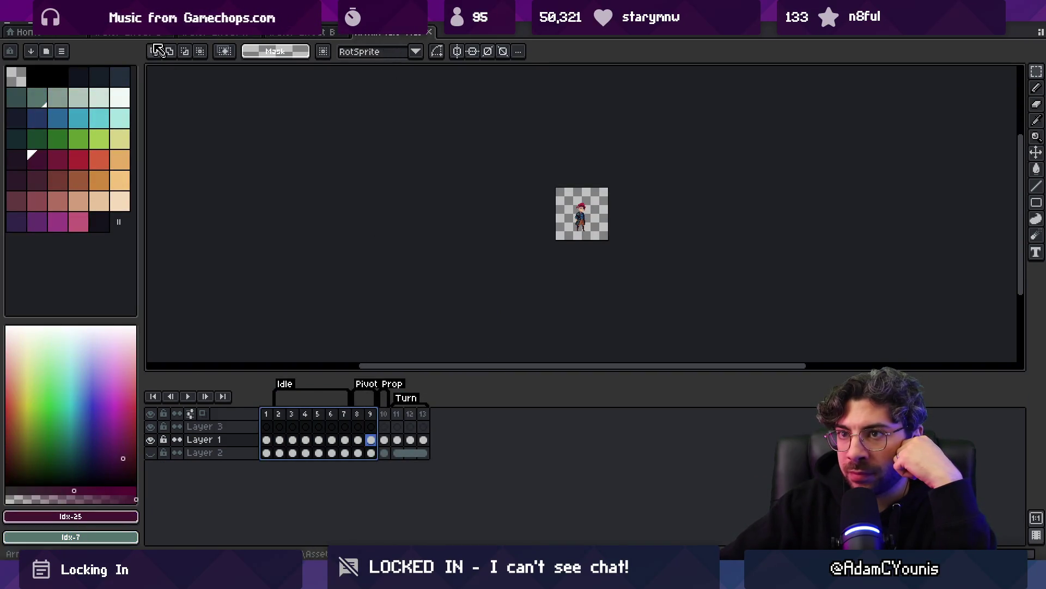
key(ctrl+Tab)
Play the splash animation from frame 22, then sweep Large in the Unity scene again
mouse_move(267, 399)
mouse_down()
mouse_move(600, 397)
mouse_move(679, 386)
mouse_move(772, 399)
mouse_move(785, 387)
mouse_move(545, 401)
mouse_up()
click(541, 399)
key(Return)
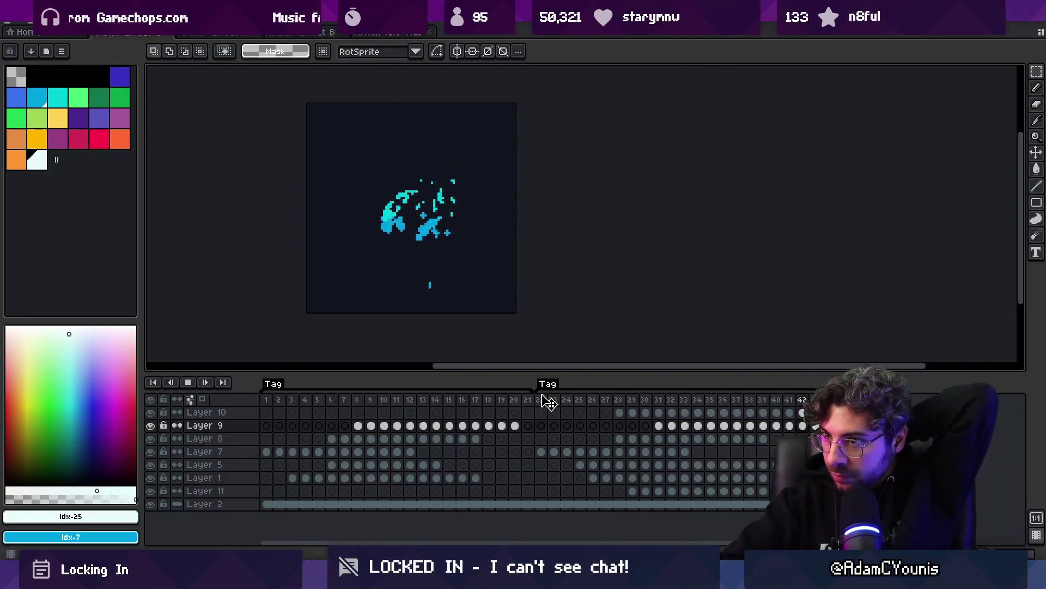
key(alt+Tab)
mouse_move(426, 218)
mouse_down()
mouse_move(605, 212)
mouse_move(246, 212)
mouse_move(396, 192)
mouse_move(610, 131)
mouse_move(364, 164)
mouse_move(371, 221)
mouse_move(406, 240)
mouse_move(410, 213)
mouse_up()
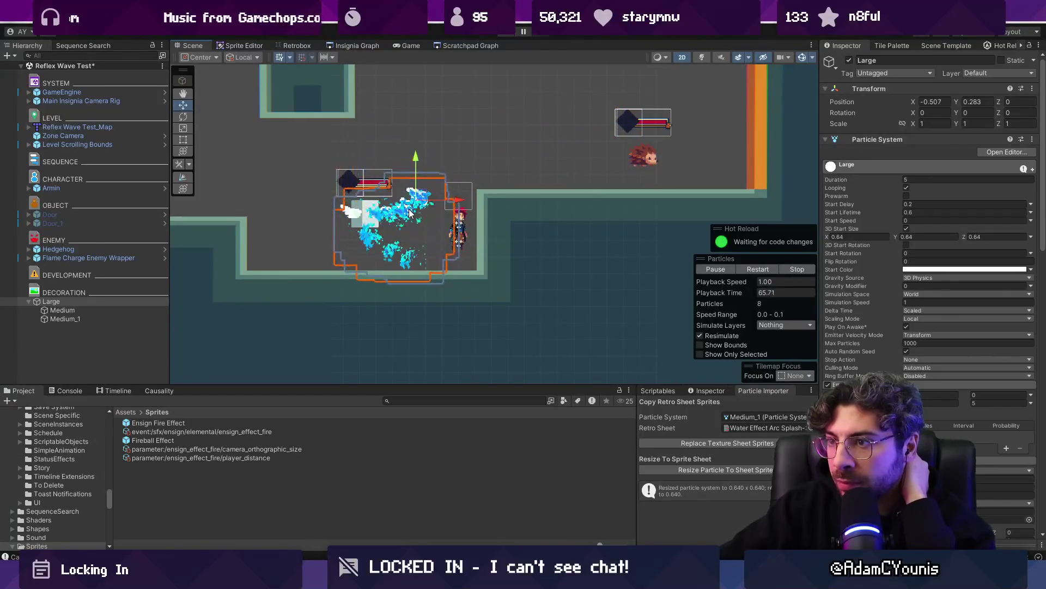
Scroll the Inspector and sweep Large back and forth across the level to preview its splash trail
scroll(410, 212, up, 3)
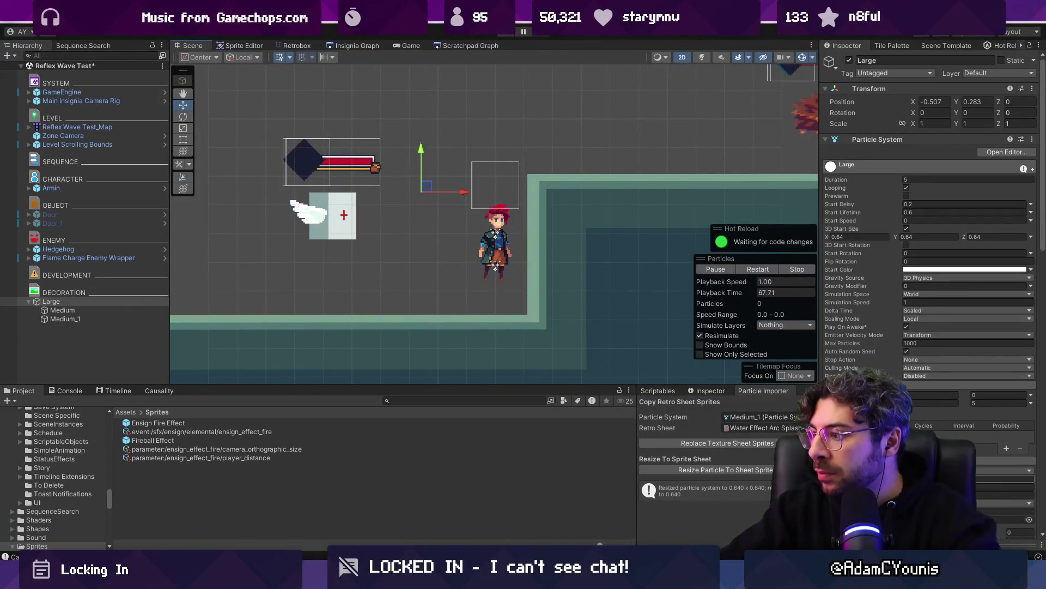
scroll(867, 356, down, 5)
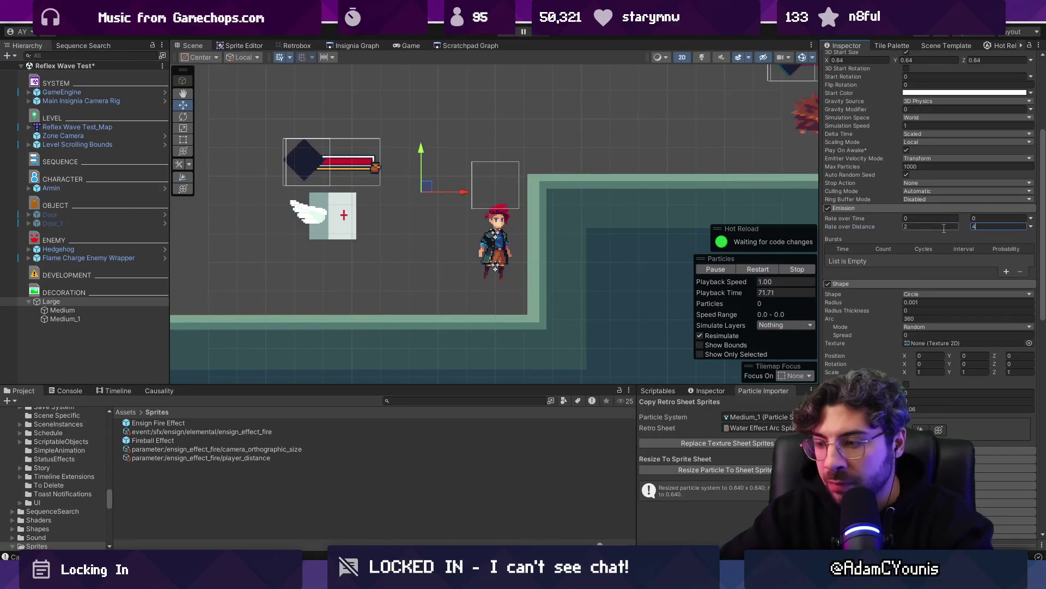
mouse_move(428, 189)
mouse_down()
mouse_move(567, 163)
mouse_move(785, 158)
mouse_move(234, 158)
mouse_move(485, 158)
mouse_up()
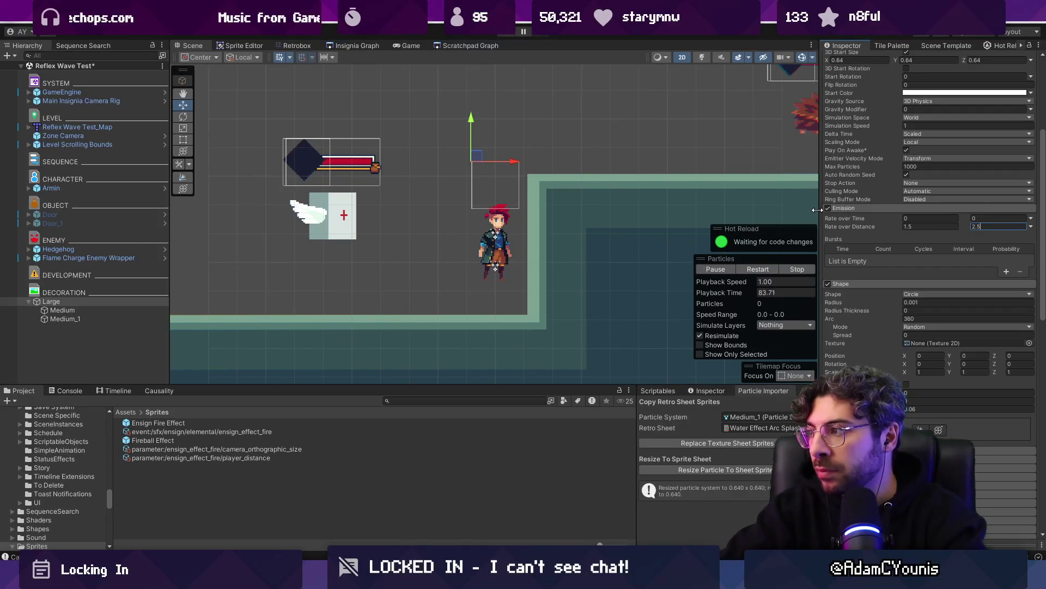
mouse_move(488, 157)
mouse_down()
mouse_move(709, 144)
mouse_move(306, 153)
mouse_move(726, 144)
mouse_move(415, 152)
mouse_move(334, 109)
mouse_move(573, 142)
mouse_move(668, 129)
mouse_move(485, 147)
mouse_move(252, 140)
mouse_move(321, 125)
mouse_move(518, 144)
mouse_move(567, 162)
mouse_move(468, 180)
mouse_move(382, 234)
mouse_move(501, 168)
mouse_move(330, 136)
mouse_move(545, 134)
mouse_move(534, 142)
mouse_move(459, 119)
mouse_move(426, 172)
mouse_move(559, 158)
mouse_move(696, 162)
mouse_move(584, 141)
mouse_move(504, 109)
mouse_move(431, 208)
mouse_move(248, 179)
mouse_move(485, 153)
mouse_move(507, 104)
mouse_move(351, 181)
mouse_move(327, 140)
mouse_move(479, 122)
mouse_move(522, 132)
mouse_move(467, 145)
mouse_move(351, 145)
mouse_move(234, 116)
mouse_move(396, 131)
mouse_move(595, 117)
mouse_move(584, 116)
mouse_move(602, 105)
mouse_move(463, 111)
mouse_move(389, 140)
mouse_move(465, 225)
mouse_up()
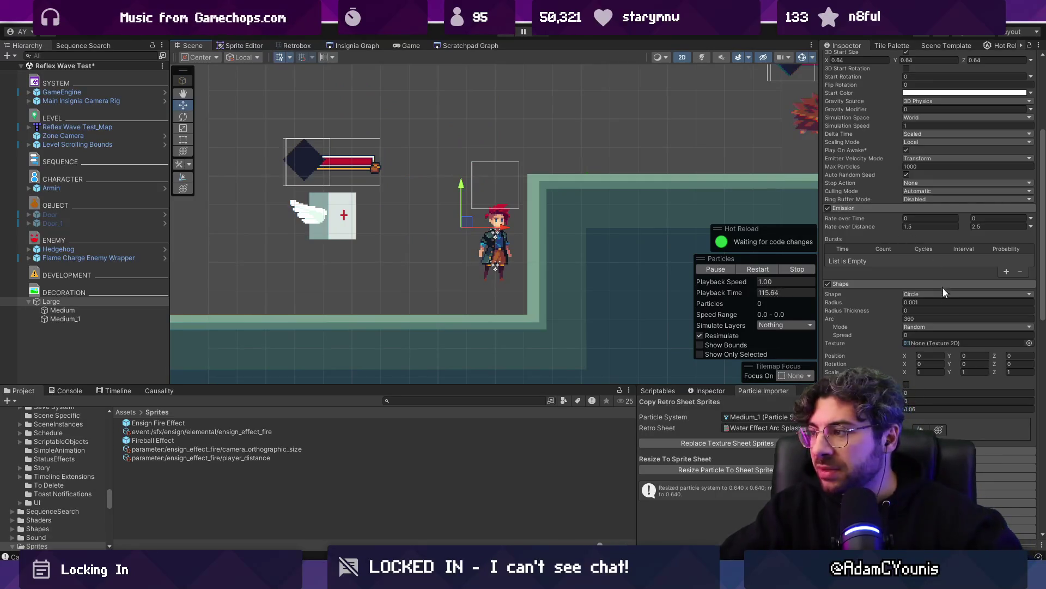
scroll(948, 261, down, 3)
scroll(938, 218, up, 10)
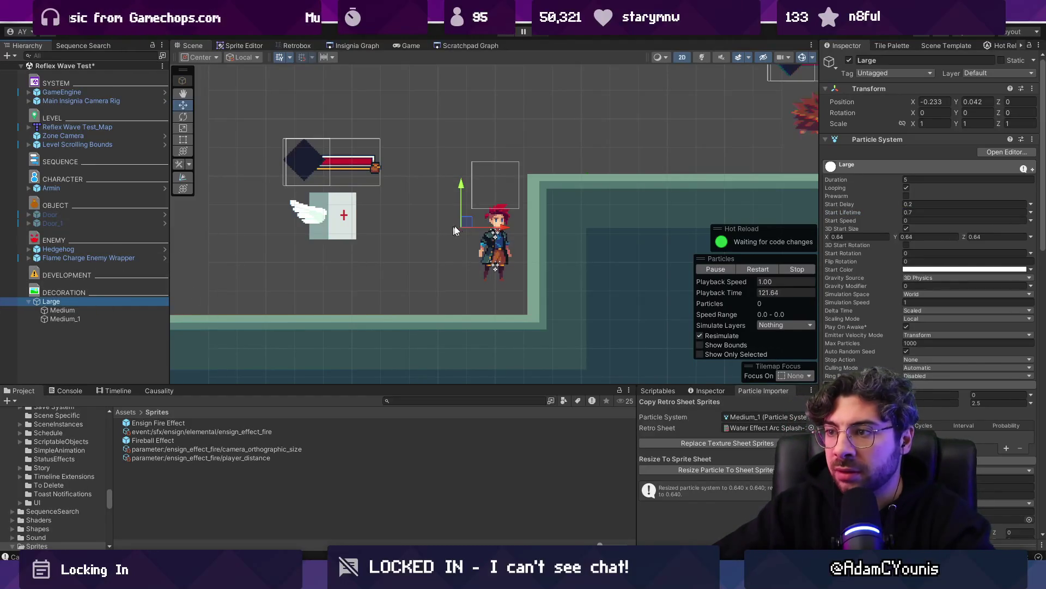
Set Large, Medium and Medium_1 start lifetime to 0.7, then move Large left beside the character
shift+click(97, 318)
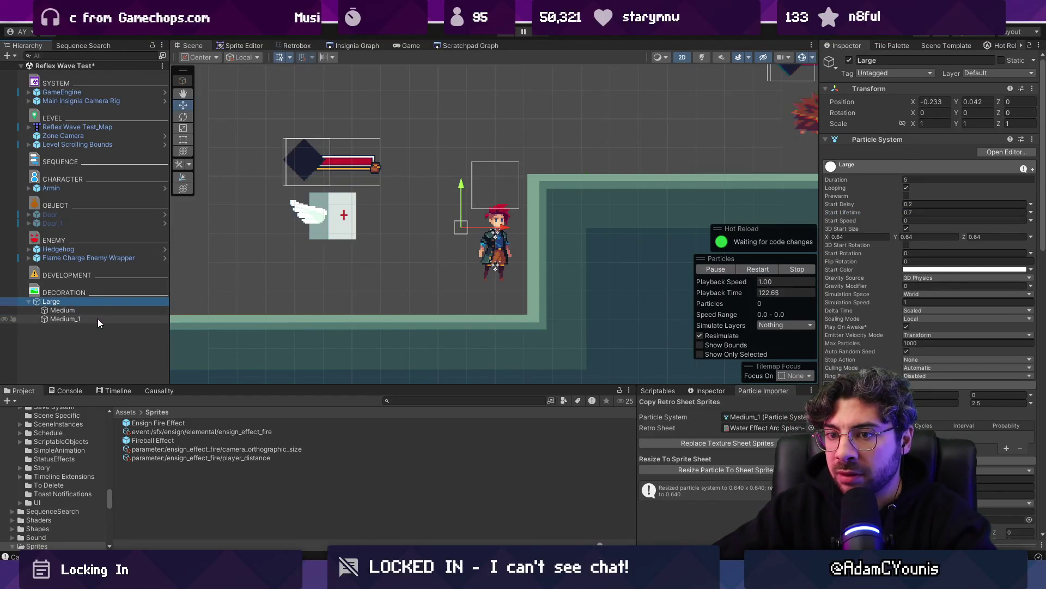
click(928, 203)
text(0.7)
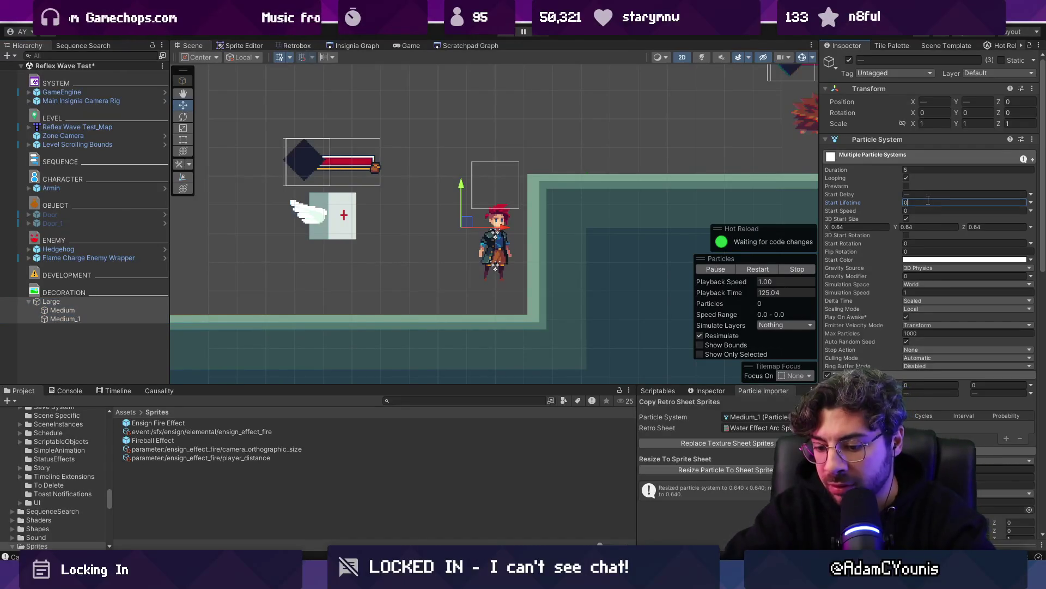
click(109, 303)
mouse_move(666, 140)
mouse_down()
mouse_move(413, 143)
mouse_move(532, 141)
mouse_move(463, 180)
mouse_move(430, 164)
mouse_move(458, 144)
mouse_move(436, 136)
mouse_move(425, 223)
mouse_move(427, 84)
mouse_move(423, 352)
mouse_move(427, 33)
mouse_move(425, 152)
mouse_move(754, 144)
mouse_move(357, 155)
mouse_move(330, 146)
mouse_move(479, 155)
mouse_move(416, 157)
mouse_move(436, 201)
mouse_move(428, 98)
mouse_move(461, 103)
mouse_move(453, 87)
mouse_move(600, 150)
mouse_move(692, 106)
mouse_move(327, 224)
mouse_move(305, 164)
mouse_move(499, 122)
mouse_move(468, 152)
mouse_move(654, 141)
mouse_move(401, 174)
mouse_move(403, 234)
mouse_move(414, 155)
mouse_move(457, 150)
mouse_up()
Sweep the Large emitter around the level, leaving it just left of the character
mouse_move(613, 142)
mouse_down()
mouse_move(725, 120)
mouse_move(441, 126)
mouse_move(453, 150)
mouse_move(549, 146)
mouse_up()
mouse_move(671, 141)
mouse_down()
mouse_move(763, 117)
mouse_move(550, 268)
mouse_move(572, 245)
mouse_move(556, 235)
mouse_move(586, 273)
mouse_move(551, 191)
mouse_up()
mouse_move(452, 230)
mouse_down()
mouse_move(521, 185)
mouse_move(593, 219)
mouse_up()
mouse_move(506, 180)
mouse_down()
mouse_move(541, 264)
mouse_move(503, 258)
mouse_up()
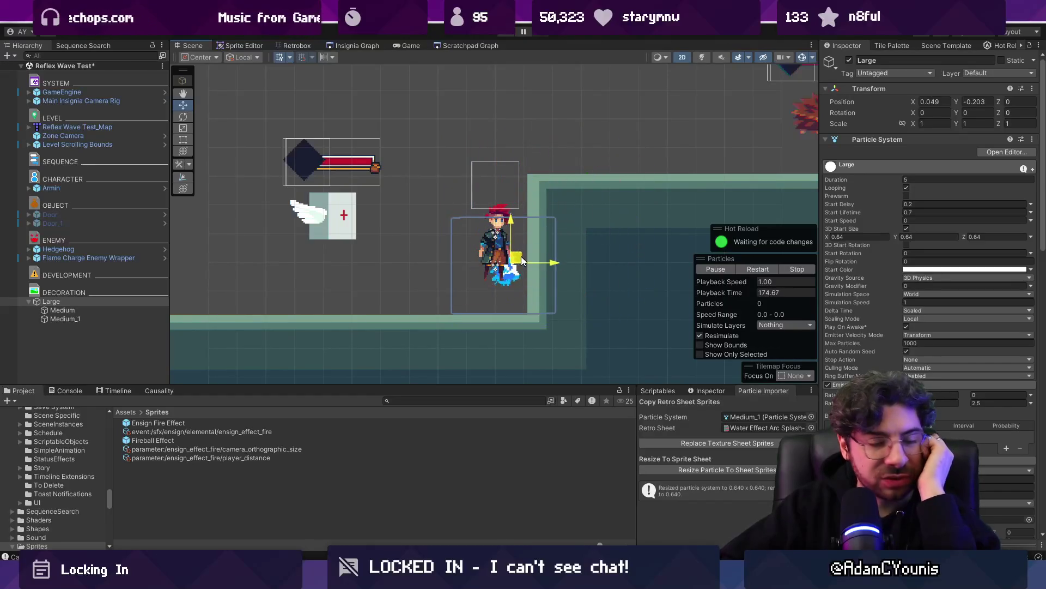
drag(570, 187, 523, 169)
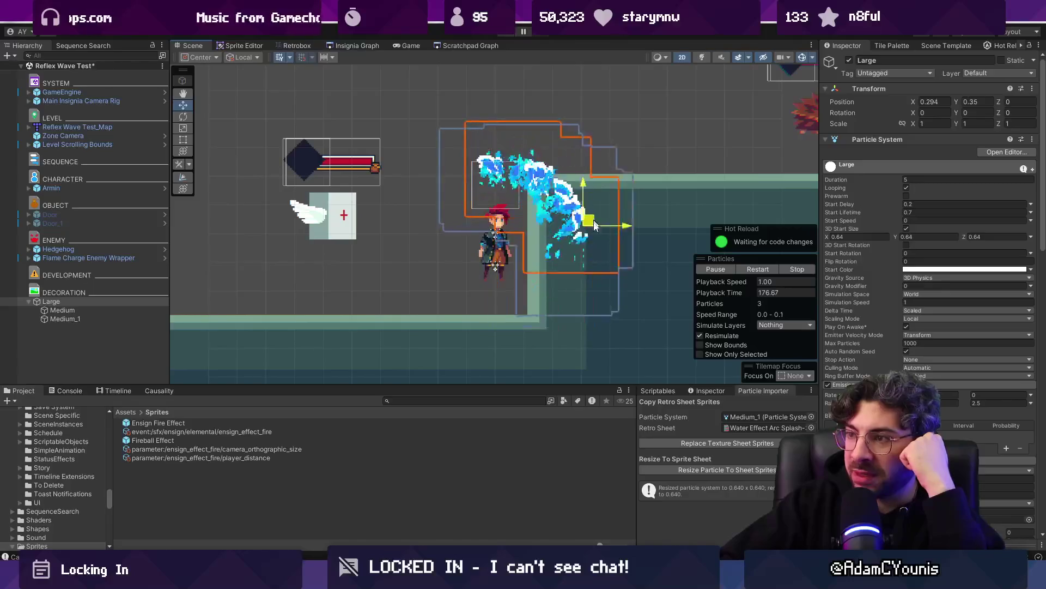
mouse_move(504, 270)
mouse_down()
mouse_move(445, 255)
mouse_move(416, 217)
mouse_move(422, 180)
mouse_move(512, 131)
mouse_move(614, 133)
mouse_move(279, 126)
mouse_move(526, 137)
mouse_move(440, 141)
mouse_move(491, 186)
mouse_move(479, 136)
mouse_move(495, 173)
mouse_move(524, 109)
mouse_move(376, 141)
mouse_move(492, 178)
mouse_move(504, 131)
mouse_move(480, 164)
mouse_move(414, 136)
mouse_move(448, 138)
mouse_up()
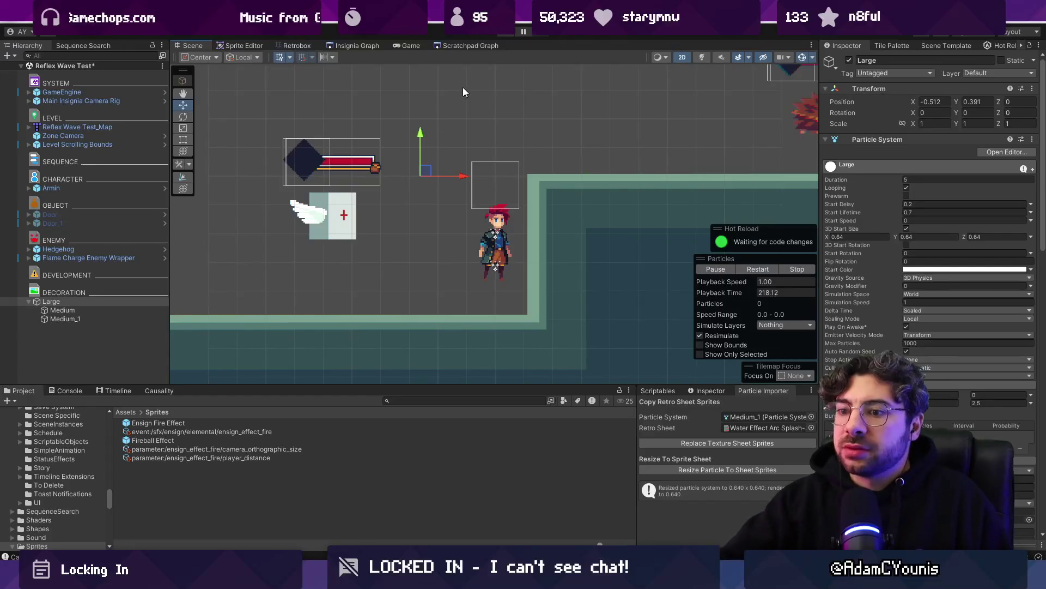
mouse_move(425, 173)
mouse_down()
mouse_move(479, 141)
mouse_move(382, 240)
mouse_move(403, 207)
mouse_move(355, 196)
mouse_move(322, 158)
mouse_move(432, 187)
mouse_move(500, 154)
mouse_move(269, 164)
mouse_move(501, 174)
mouse_move(403, 212)
mouse_move(436, 212)
mouse_move(453, 204)
mouse_move(425, 169)
mouse_move(528, 175)
mouse_move(603, 135)
mouse_move(693, 141)
mouse_move(340, 137)
mouse_move(275, 164)
mouse_move(422, 177)
mouse_move(447, 164)
mouse_move(431, 175)
mouse_move(477, 118)
mouse_move(455, 131)
mouse_move(416, 213)
mouse_up()
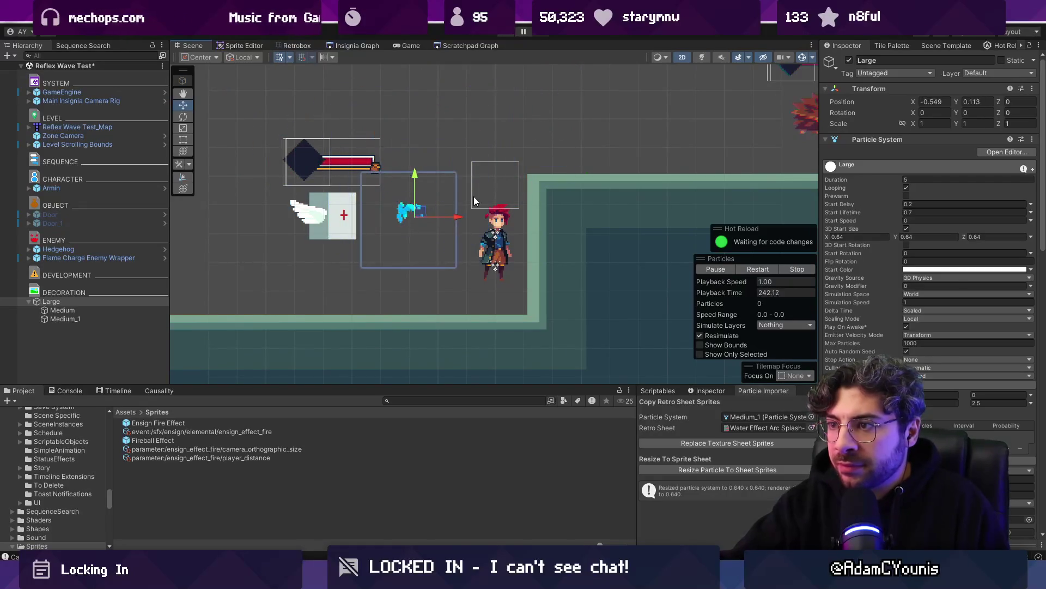
key(alt+Tab)
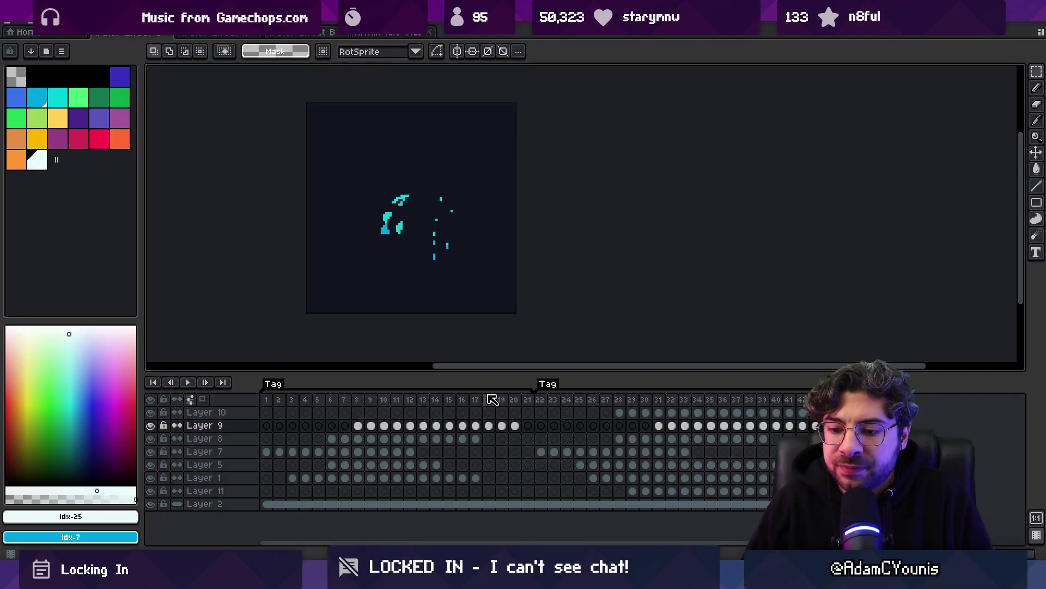
Launch the Everything file search over Aseprite to look for another effect file
key(ctrl+space)
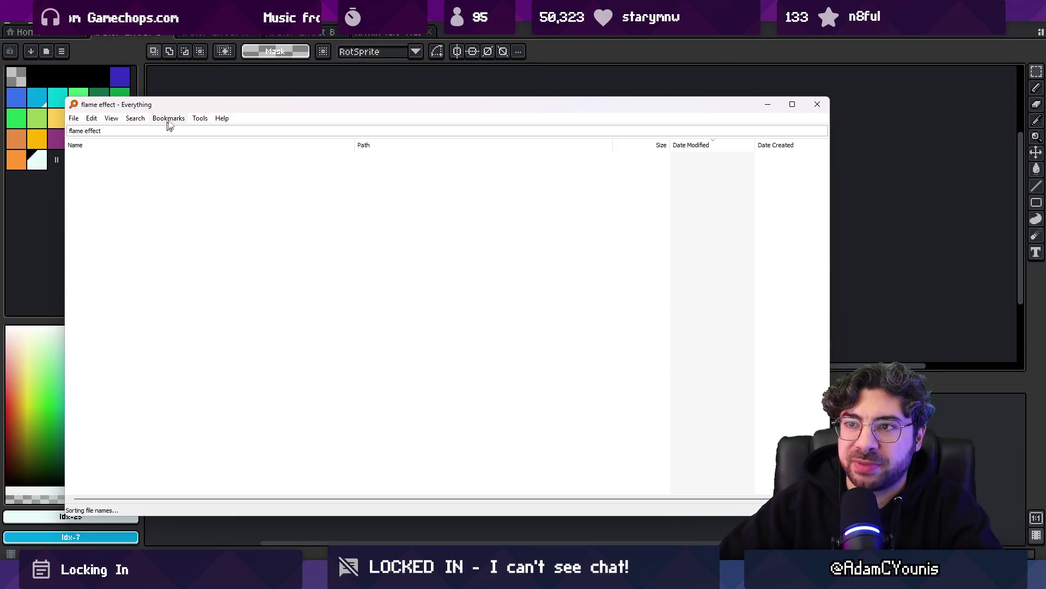
Search Everything for 'fireball .ase' and open the first Fireball.aseprite result in Aseprite
drag(194, 109, 278, 114)
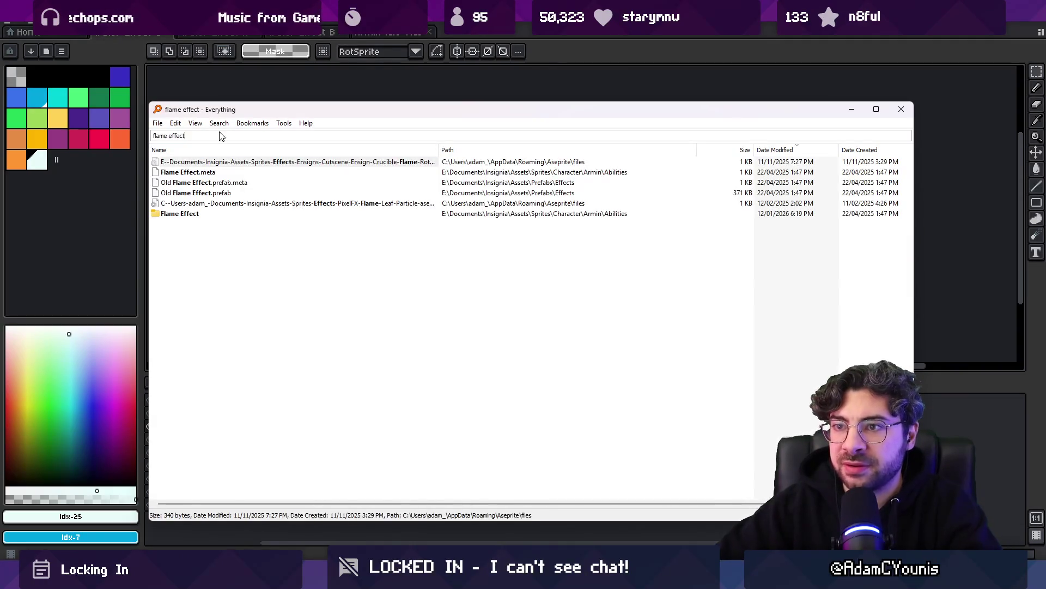
text(fireba)
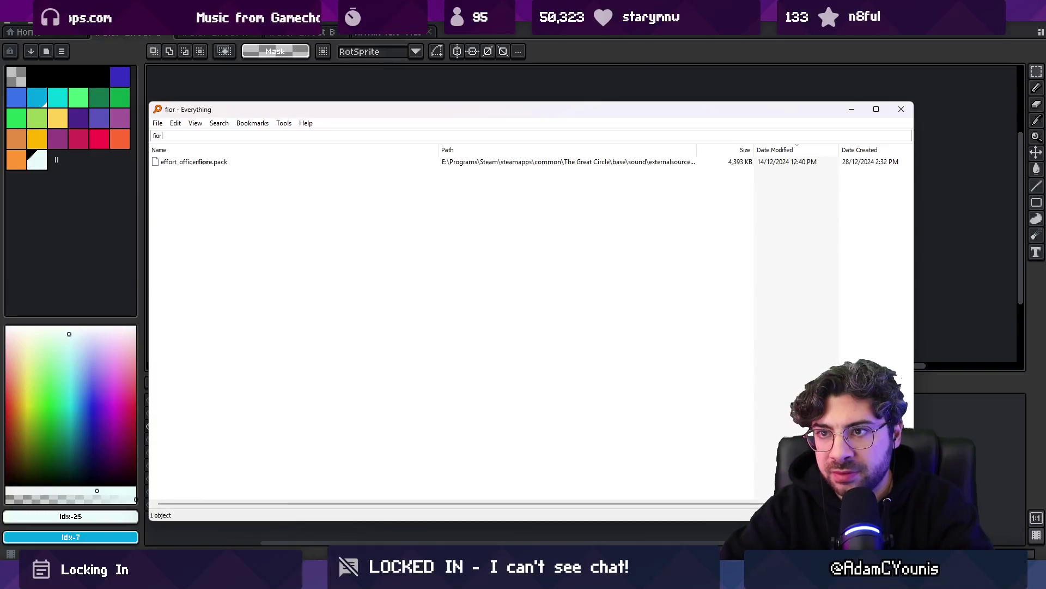
text(ll .ase)
click(184, 162)
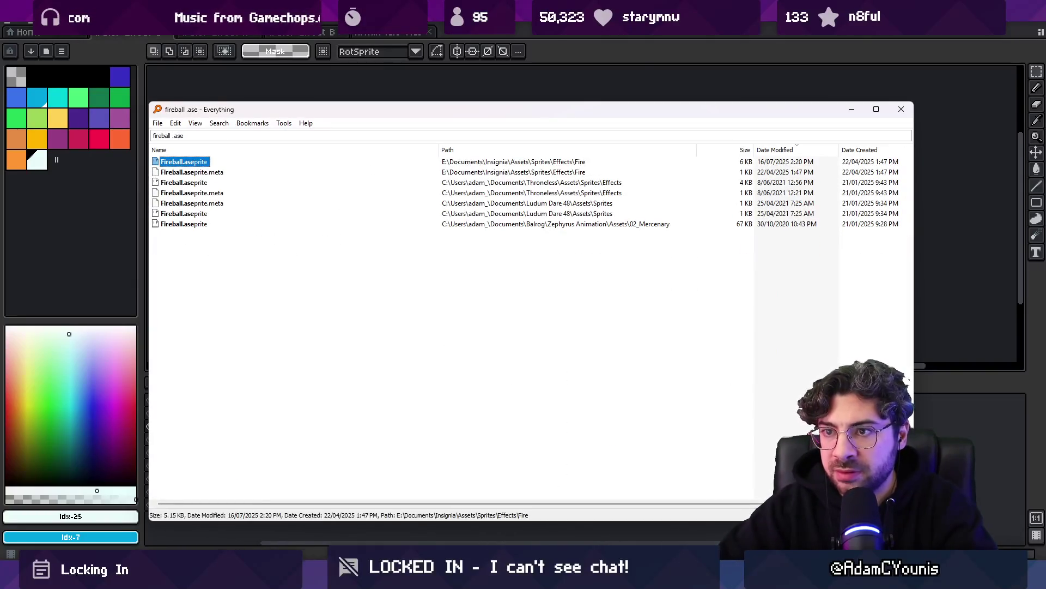
key(Return)
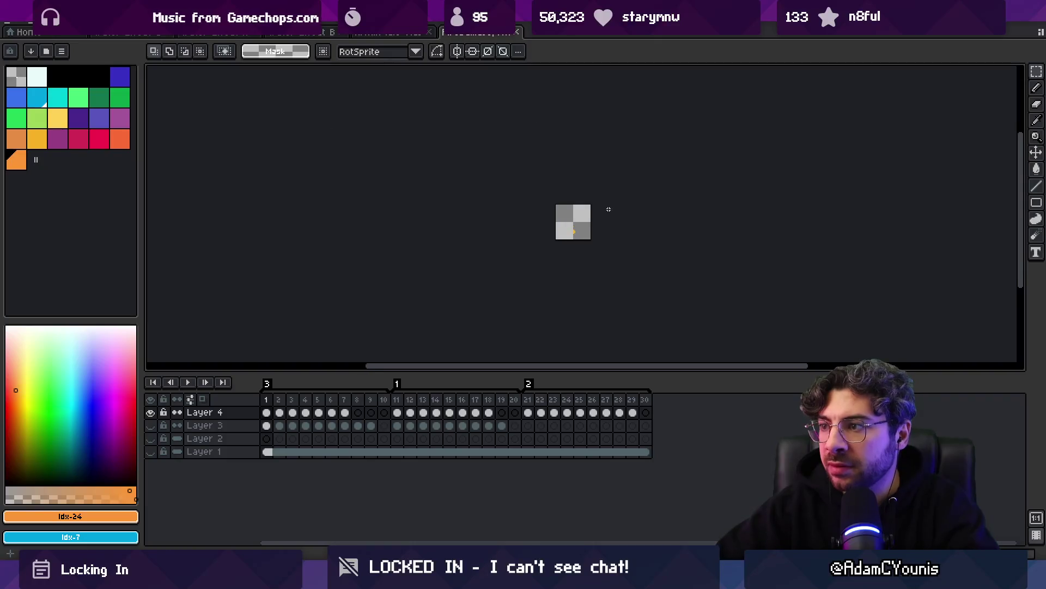
Play the Fireball animation and select frames 2–21 for timing reference, then return to Unity
scroll(609, 209, up, 2)
key(Return)
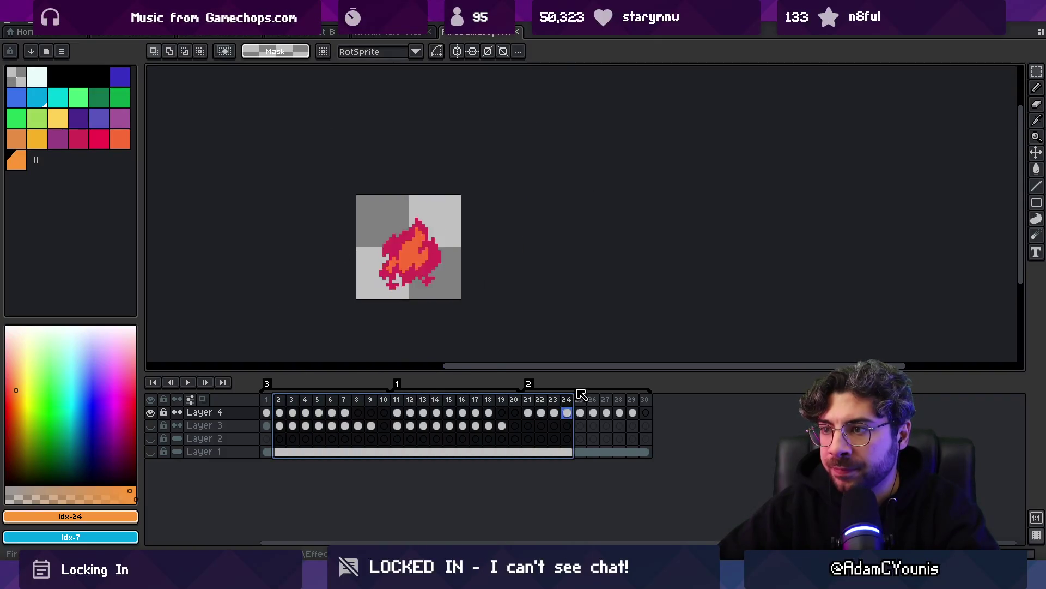
mouse_move(279, 399)
mouse_down()
mouse_move(346, 388)
mouse_move(642, 406)
mouse_move(339, 403)
mouse_up()
drag(348, 438, 534, 425)
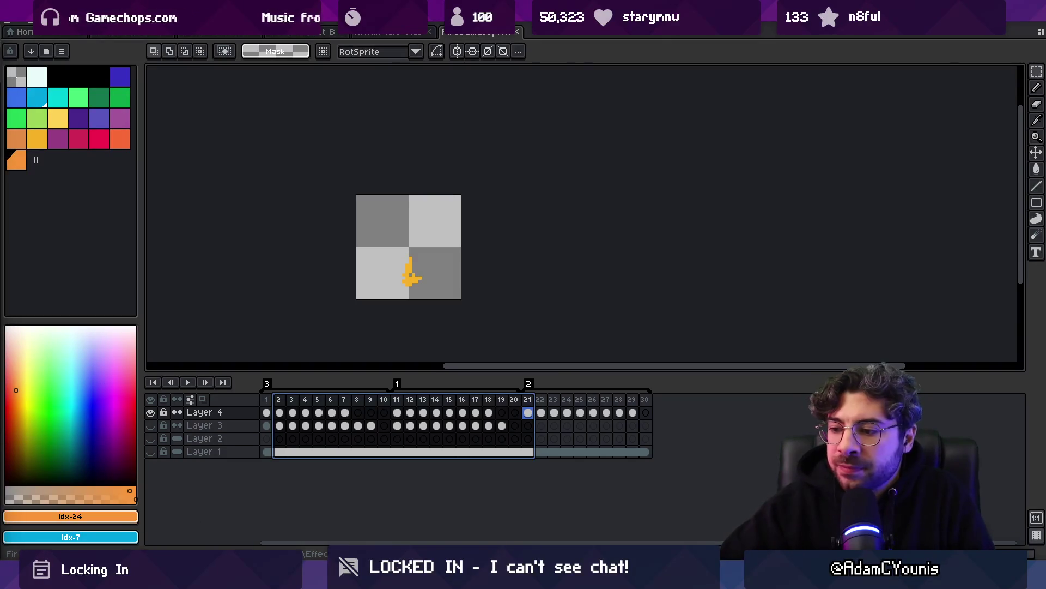
key(alt+Tab)
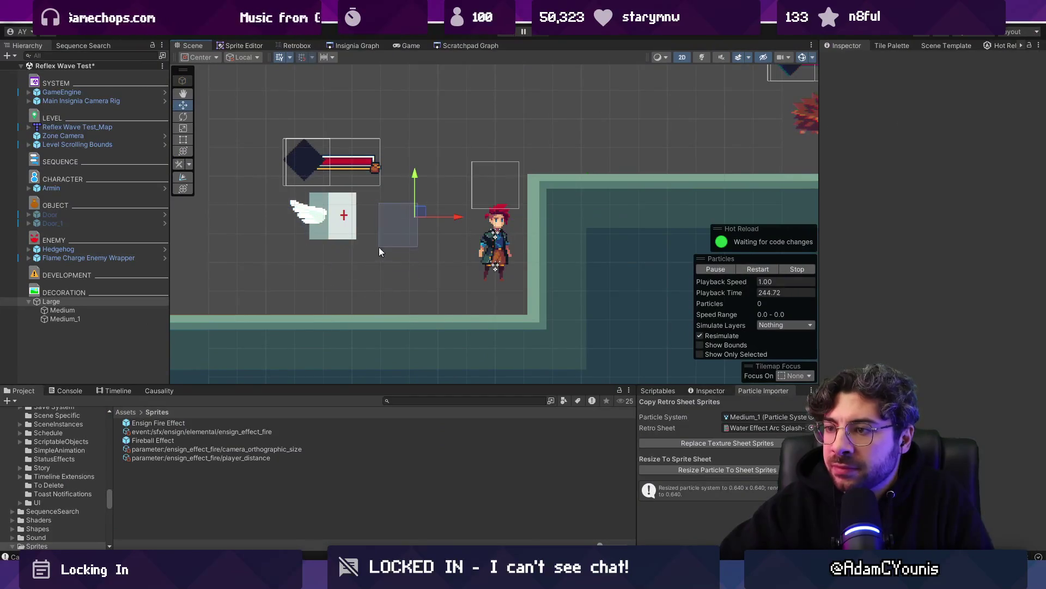
Sweep the Large emitter left and back, then search assets for 'water effect' and open its prefab
mouse_move(420, 217)
mouse_down()
mouse_move(441, 239)
mouse_move(452, 125)
mouse_move(171, 259)
mouse_move(567, 129)
mouse_move(222, 140)
mouse_move(612, 145)
mouse_move(283, 123)
mouse_move(414, 143)
mouse_move(632, 142)
mouse_move(275, 145)
mouse_move(351, 175)
mouse_move(409, 116)
mouse_move(506, 164)
mouse_move(467, 140)
mouse_move(245, 152)
mouse_move(440, 187)
mouse_move(327, 180)
mouse_move(283, 141)
mouse_move(534, 109)
mouse_move(354, 155)
mouse_move(476, 101)
mouse_up()
drag(352, 116, 393, 194)
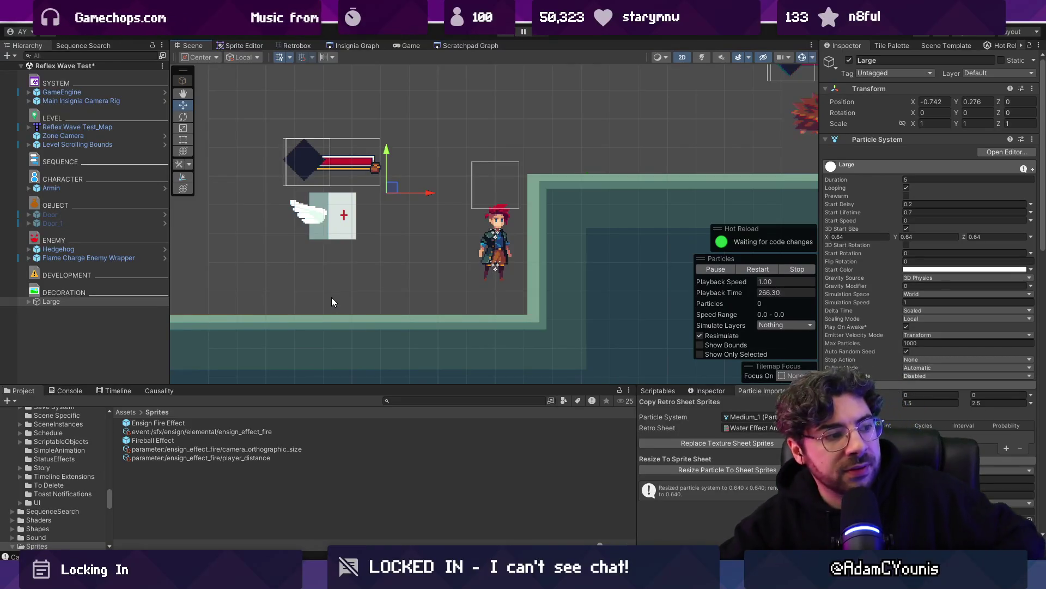
click(408, 399)
text(water effect)
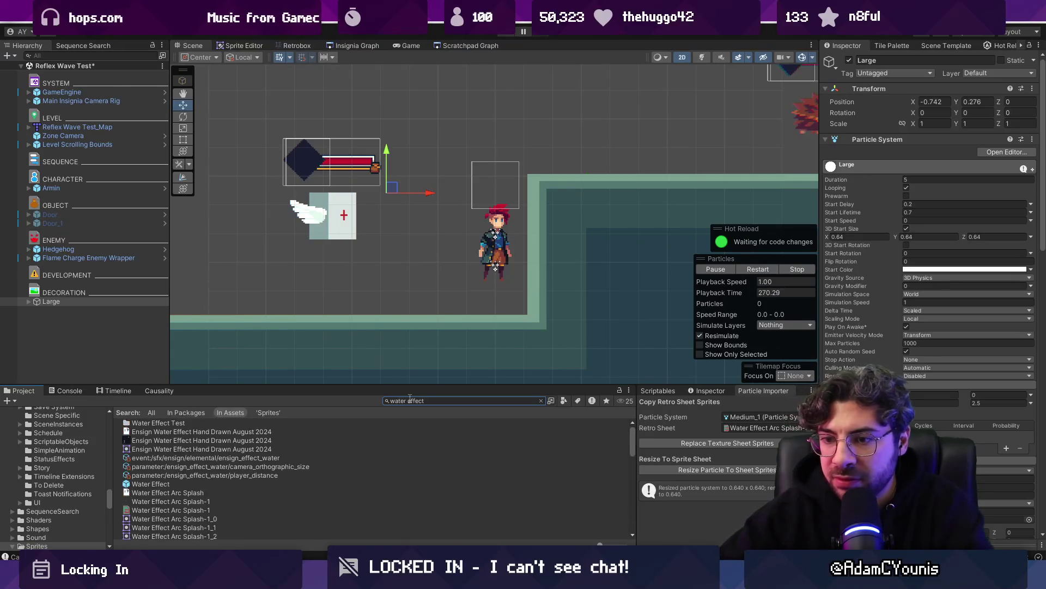
double_click(133, 484)
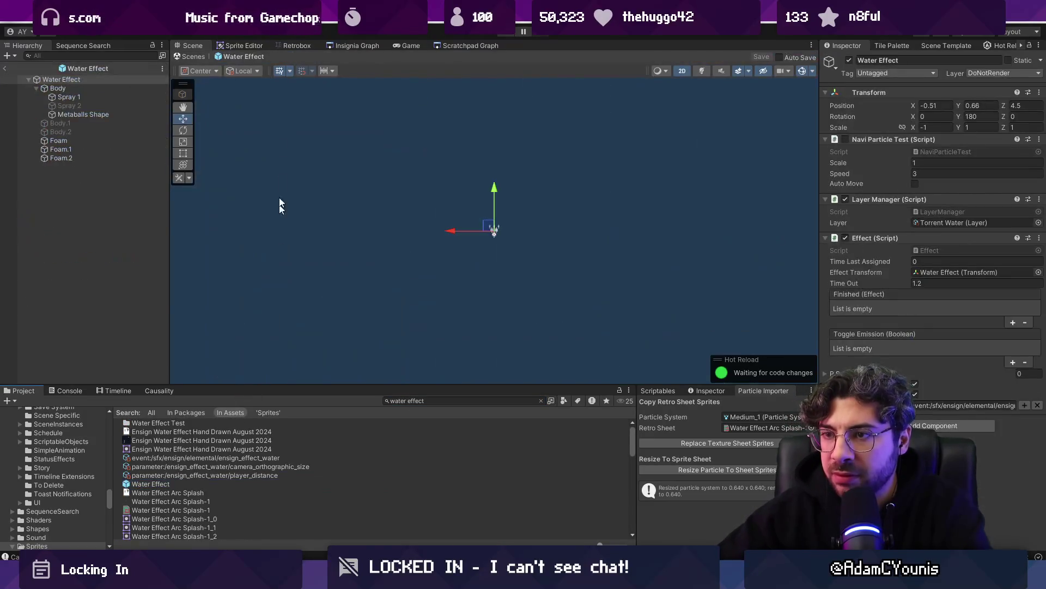
Inspect the prefab's Metaballs Shape, Spray 1 and Foam systems, expanding Spray 1's Emission settings
click(107, 114)
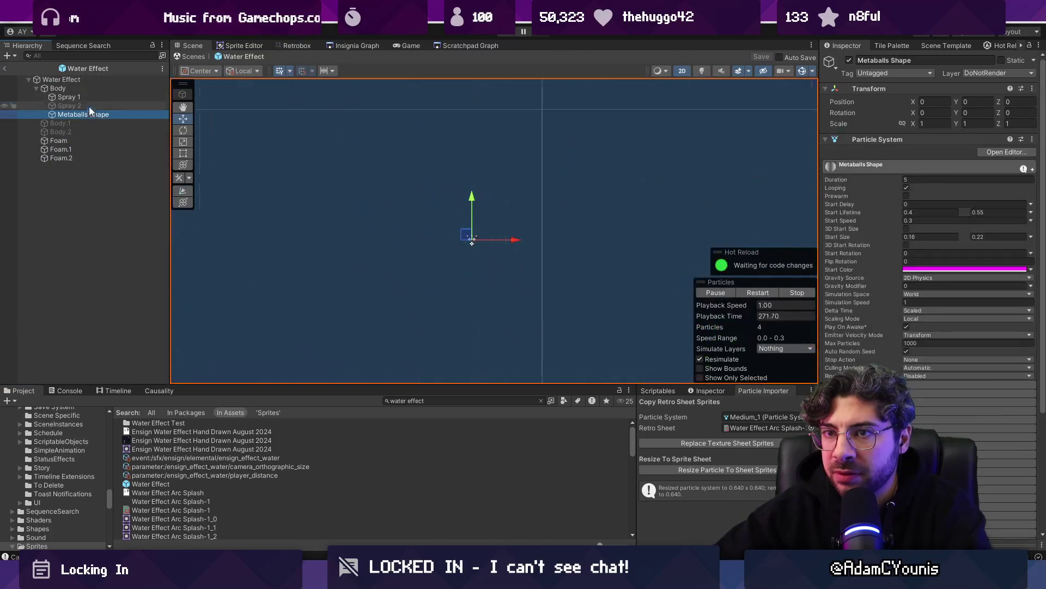
click(91, 96)
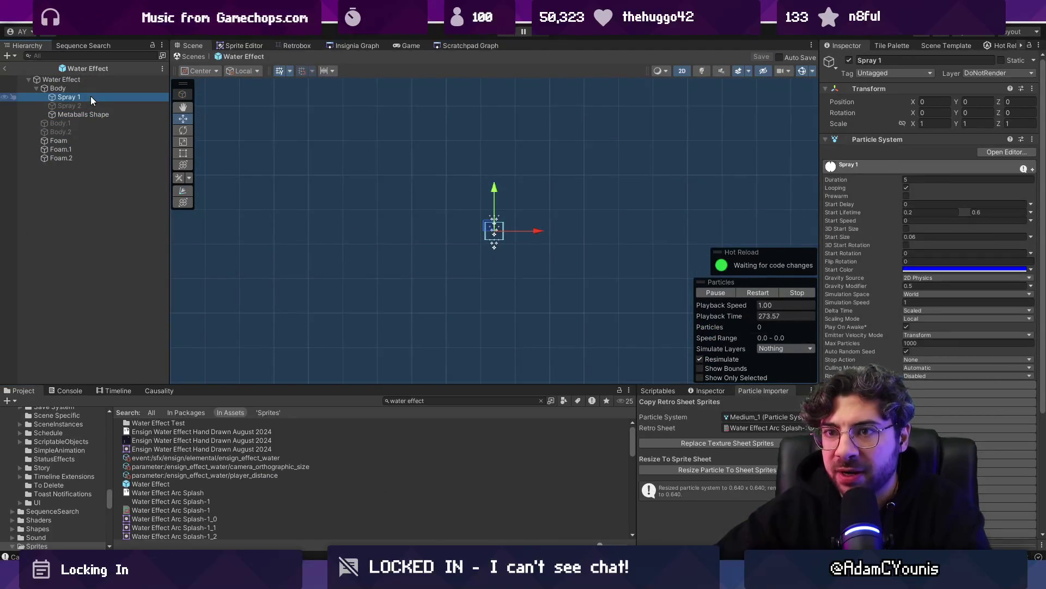
click(71, 142)
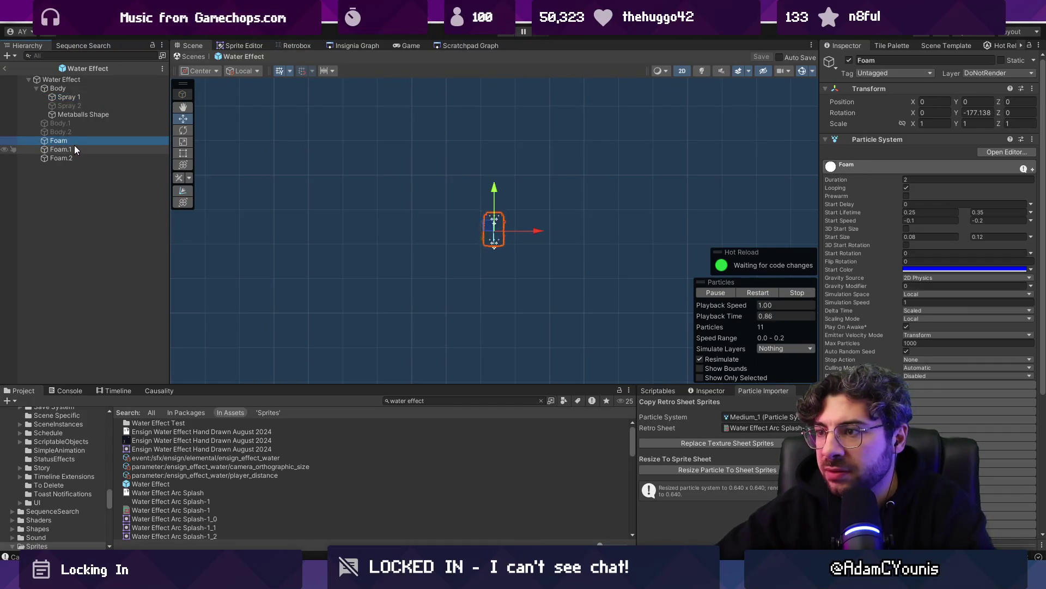
click(83, 94)
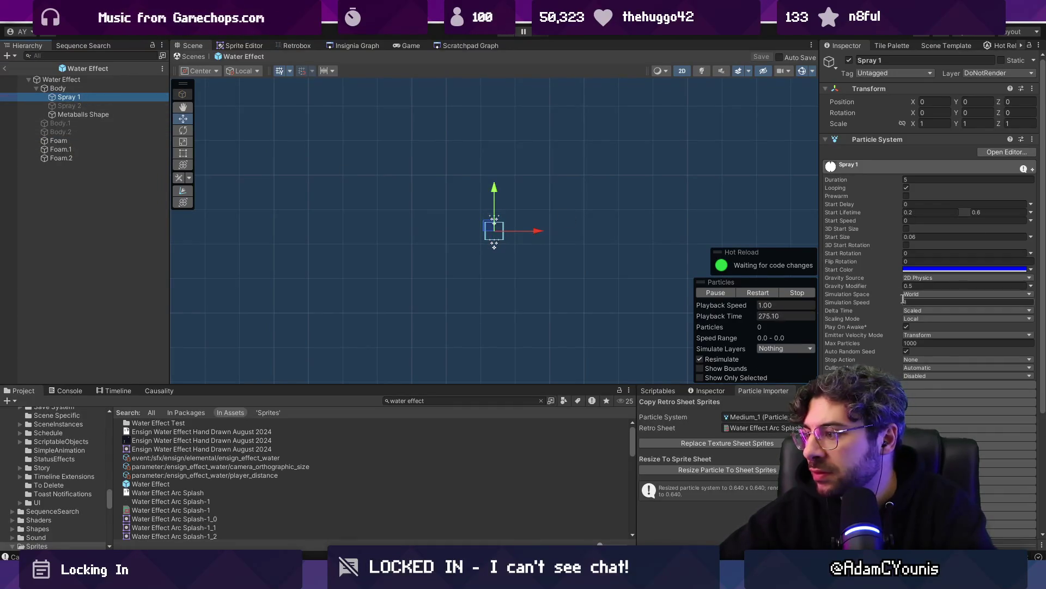
scroll(905, 306, down, 5)
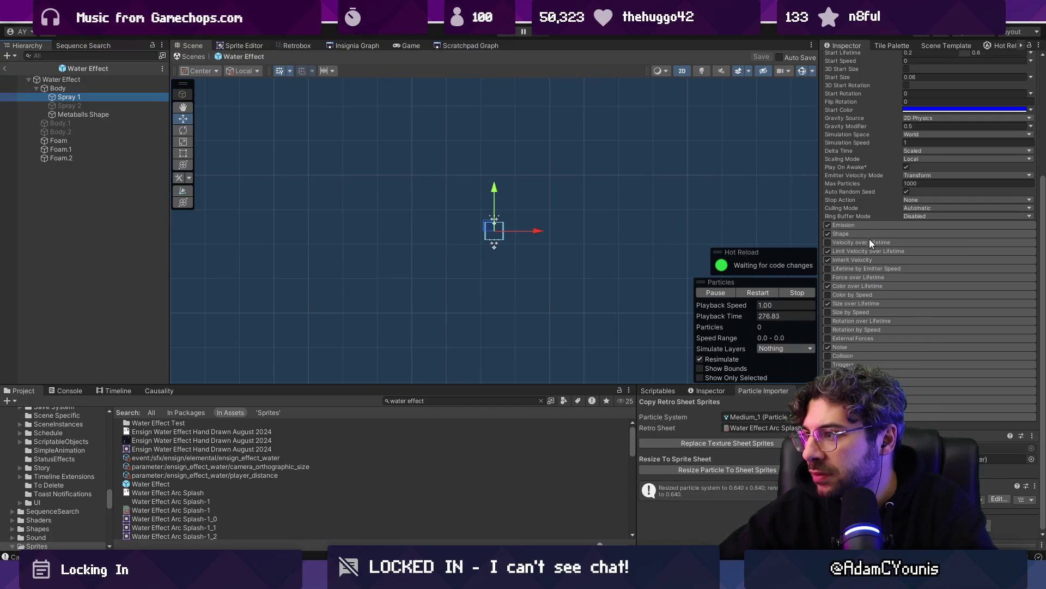
click(866, 224)
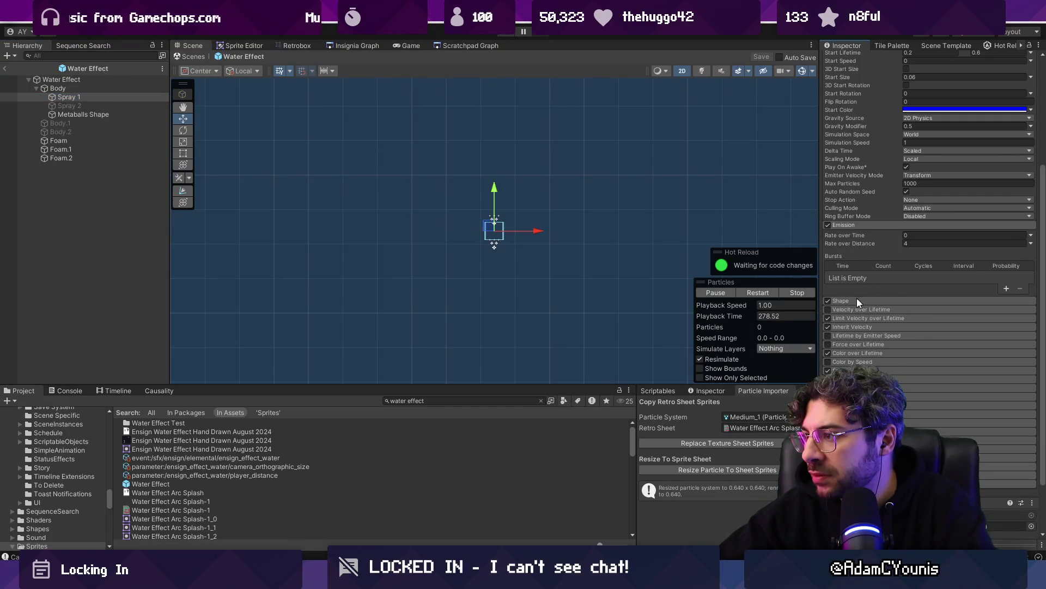
Preview Foam.1 alongside Spray 1, test-move Spray 1 and undo it, then return to the scene
click(496, 229)
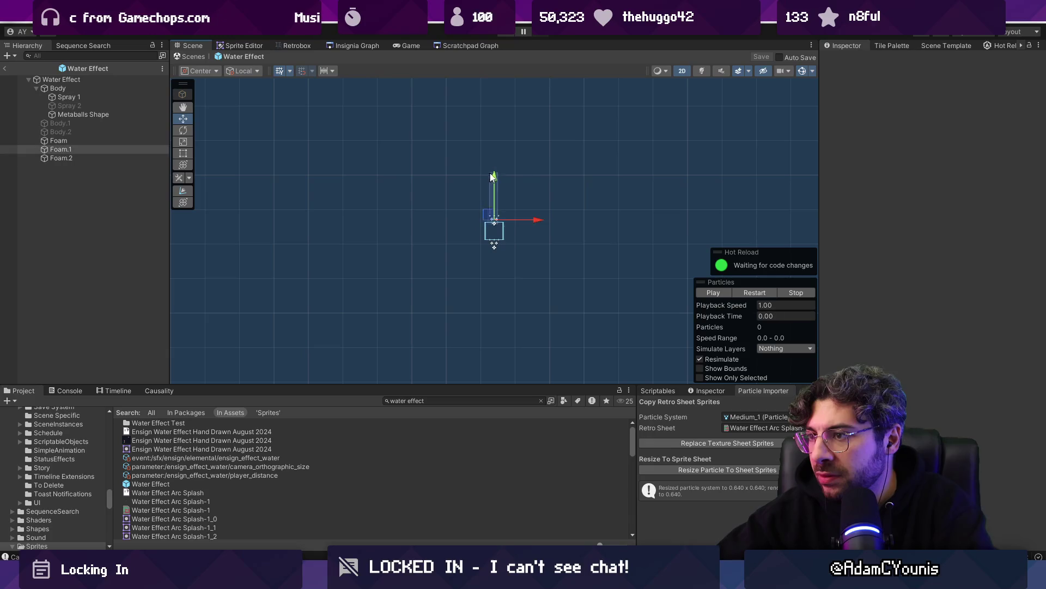
click(68, 97)
click(501, 231)
click(501, 231)
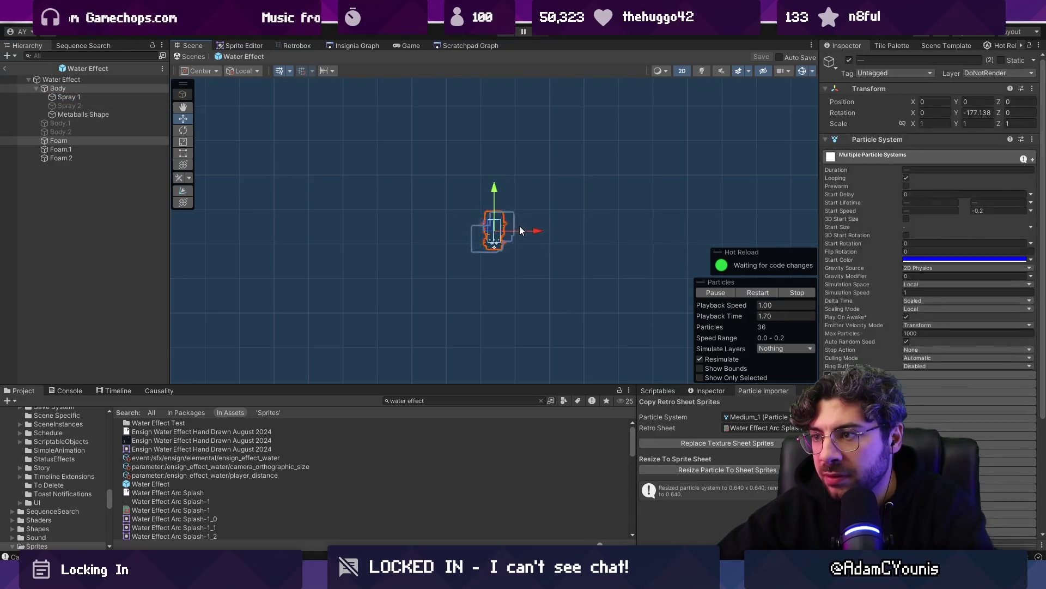
click(101, 98)
mouse_move(454, 233)
mouse_down()
mouse_move(423, 237)
mouse_move(477, 239)
mouse_move(341, 285)
mouse_move(507, 296)
mouse_move(306, 147)
mouse_move(402, 243)
mouse_up()
key(ctrl+z)
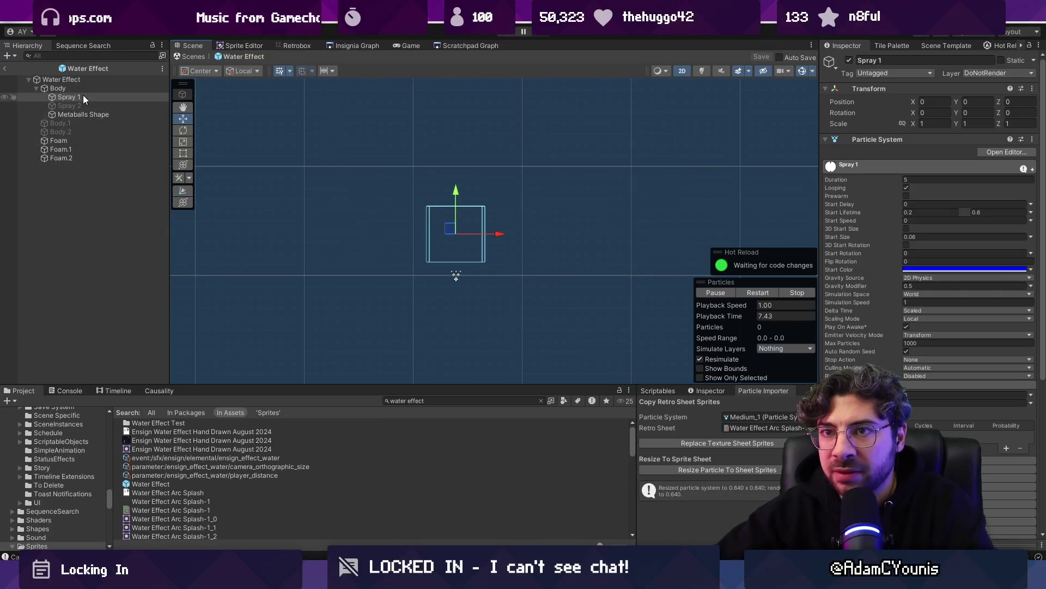
click(5, 68)
Select Spray 1 under Large, put it on the Default layer, and check its start colour
click(29, 301)
click(62, 319)
click(989, 73)
click(989, 86)
click(947, 269)
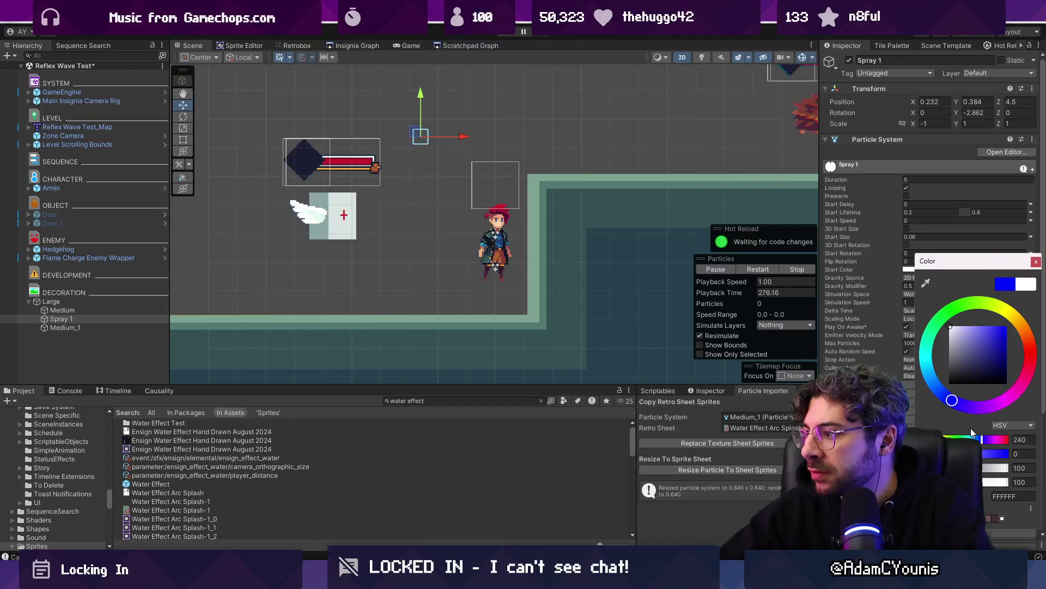
click(1036, 263)
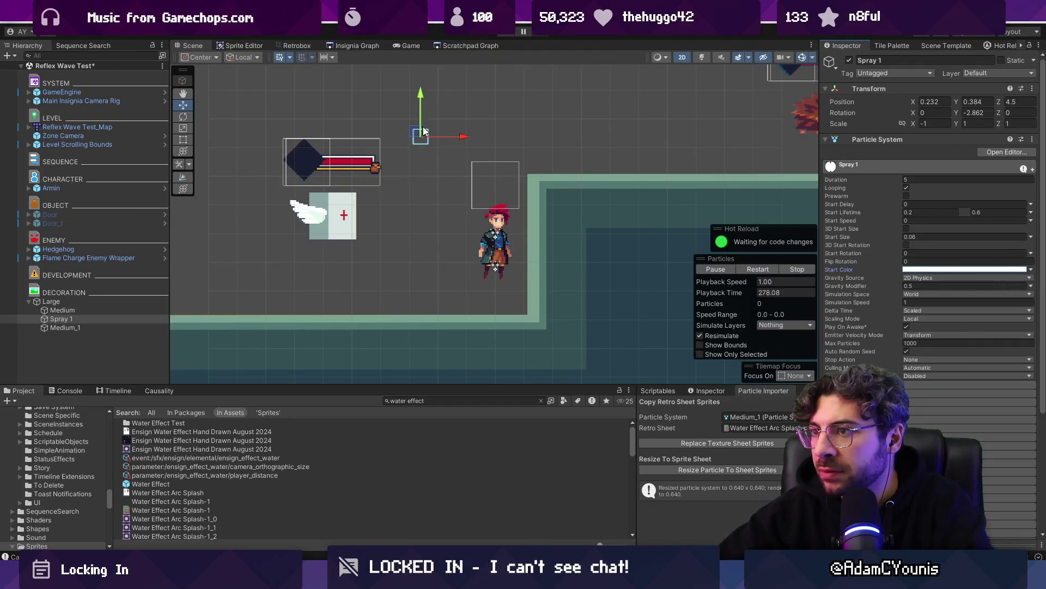
Reposition Spray 1, moving it lower and then up and to the left
click(424, 131)
click(107, 320)
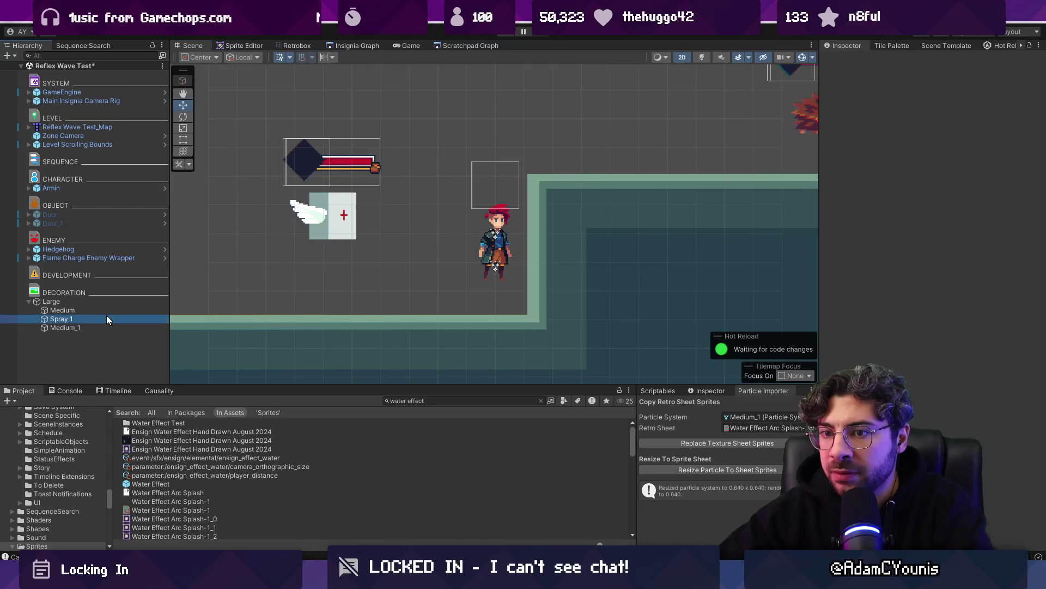
click(935, 124)
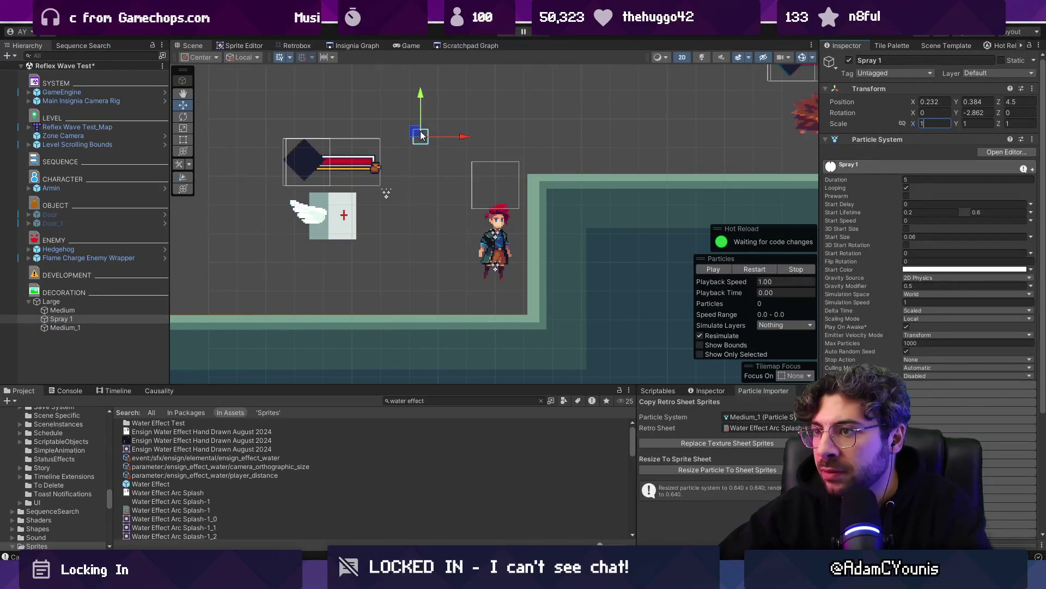
mouse_move(409, 166)
mouse_down()
mouse_move(536, 152)
mouse_move(418, 156)
mouse_move(354, 197)
mouse_move(410, 195)
mouse_up()
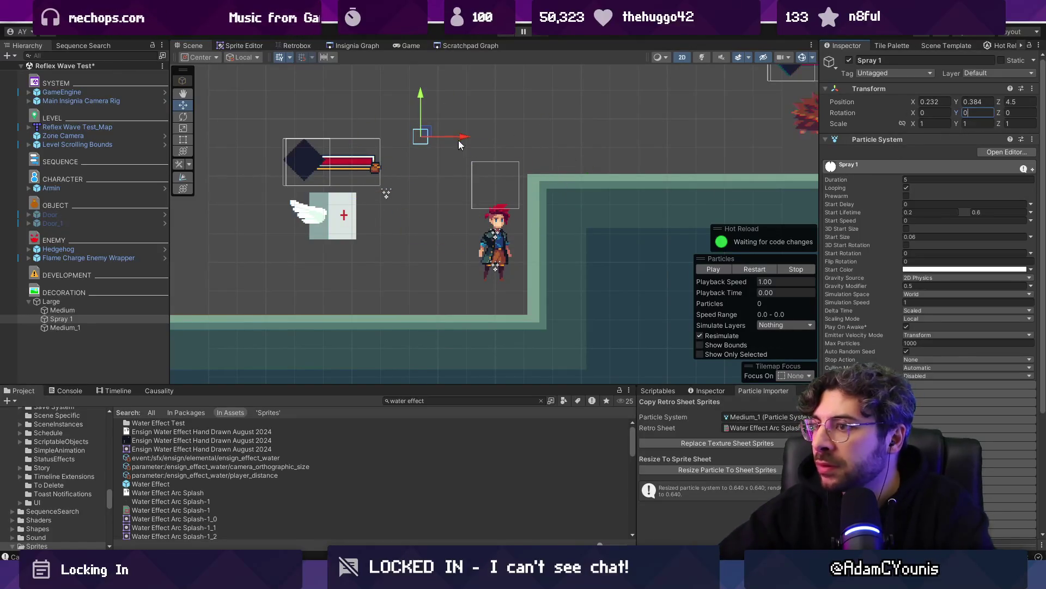
drag(509, 212, 452, 201)
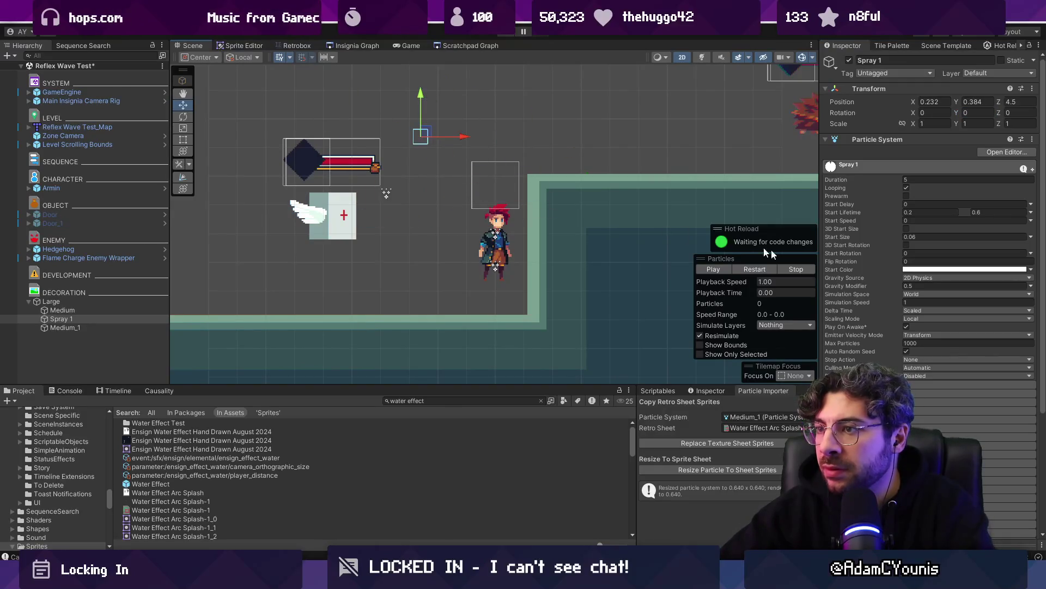
scroll(878, 270, down, 5)
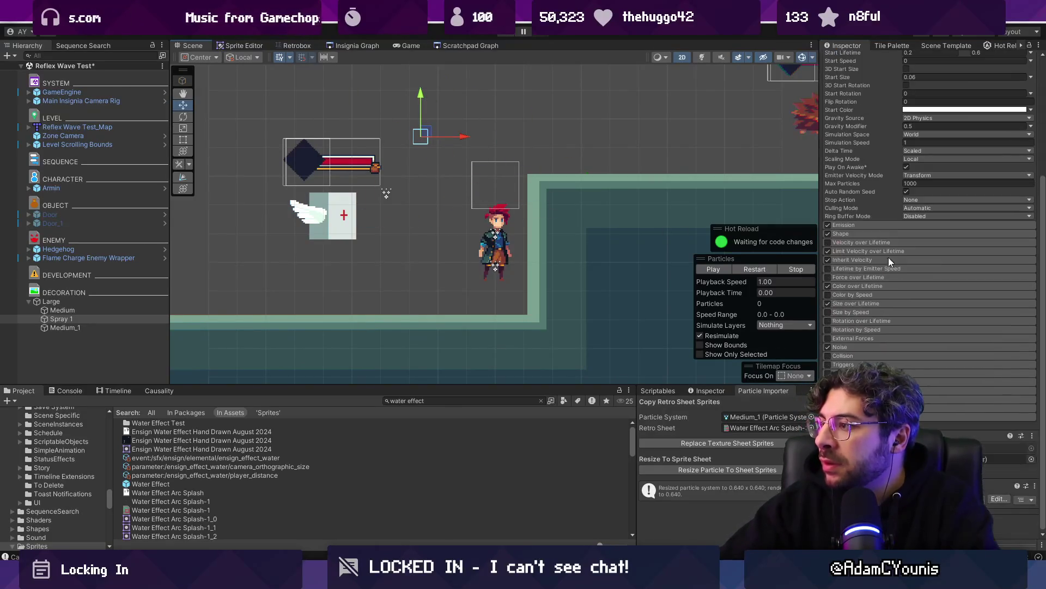
scroll(955, 418, down, 1)
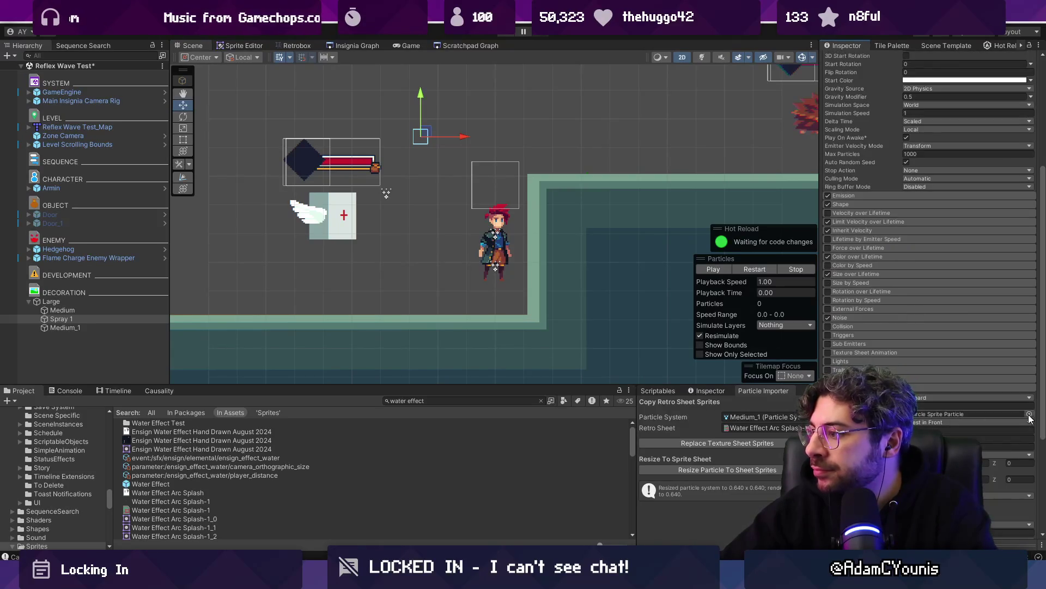
Ping Spray 1's Circle Sprite Particle material in the Project and start the particle preview
click(1004, 413)
click(98, 319)
click(713, 269)
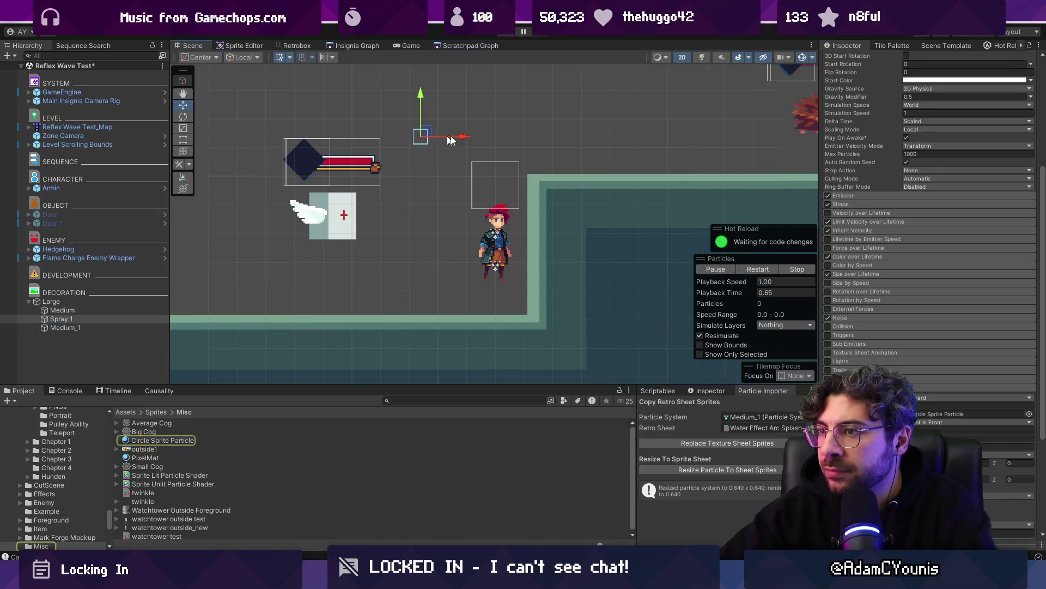
scroll(451, 140, up, 1)
scroll(887, 192, up, 1)
click(894, 225)
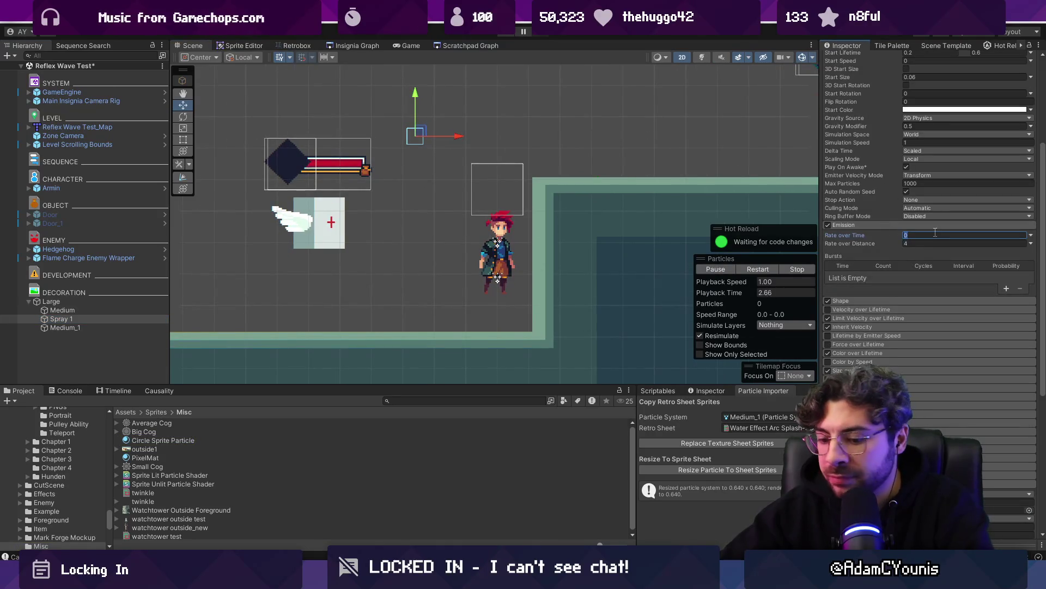
Test Spray 1's Rate over Time at 10, then set it back to 0
scroll(398, 119, up, 5)
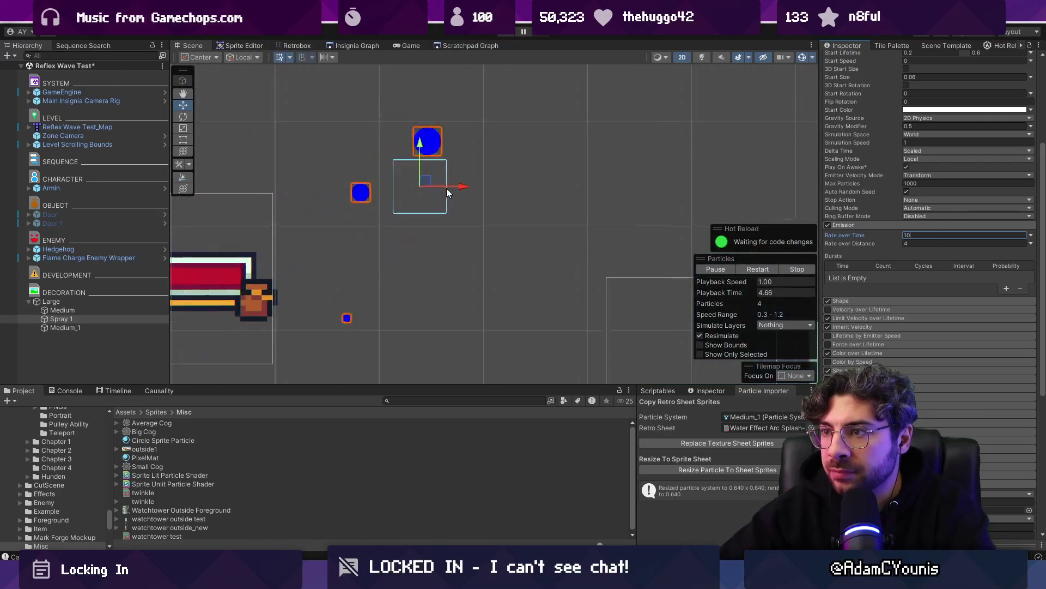
scroll(917, 230, up, 3)
scroll(917, 230, down, 2)
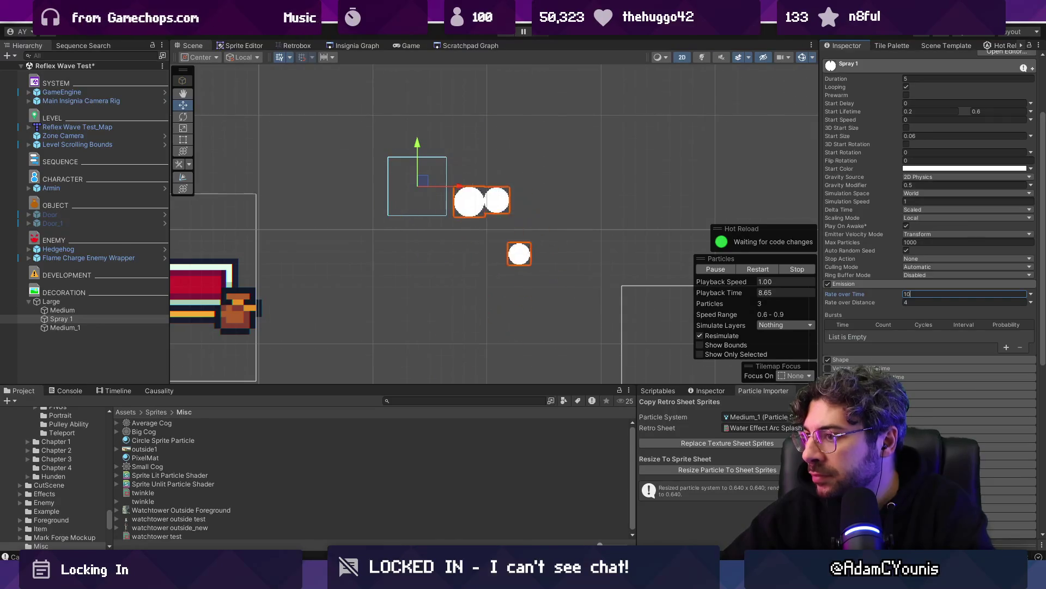
scroll(380, 180, down, 2)
scroll(379, 180, down, 1)
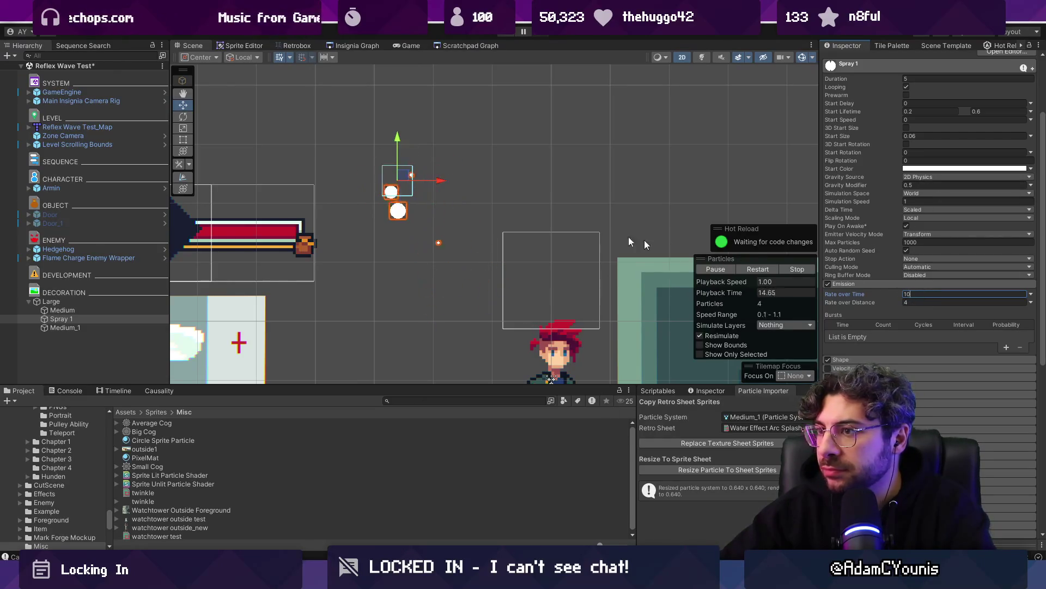
scroll(431, 164, down, 2)
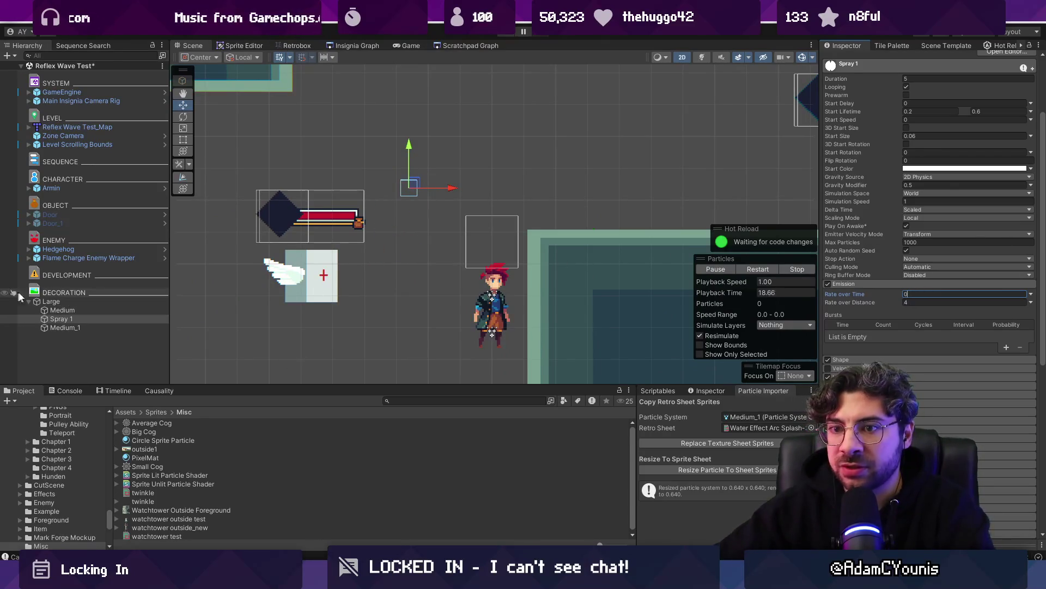
Sweep the Large emitter around the Scene to preview its trailing splashes
click(98, 302)
mouse_move(399, 213)
mouse_down()
mouse_move(480, 234)
mouse_move(355, 169)
mouse_move(351, 213)
mouse_move(370, 241)
mouse_move(446, 164)
mouse_move(412, 220)
mouse_up()
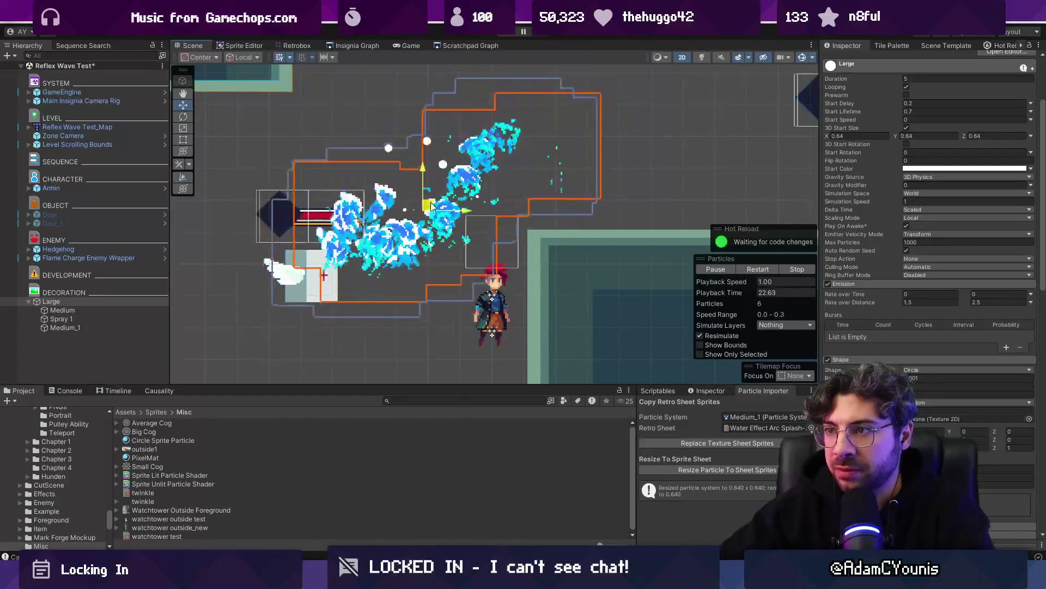
scroll(414, 220, down, 2)
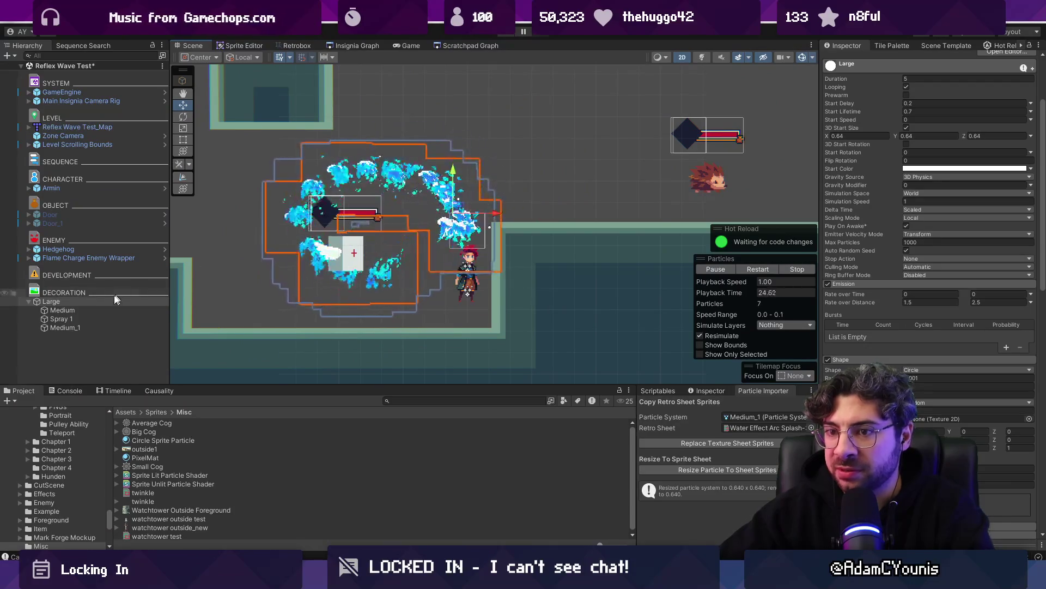
Shift the Large emitter left and duplicate Spray 1 as Spray 1_1
click(59, 319)
click(933, 102)
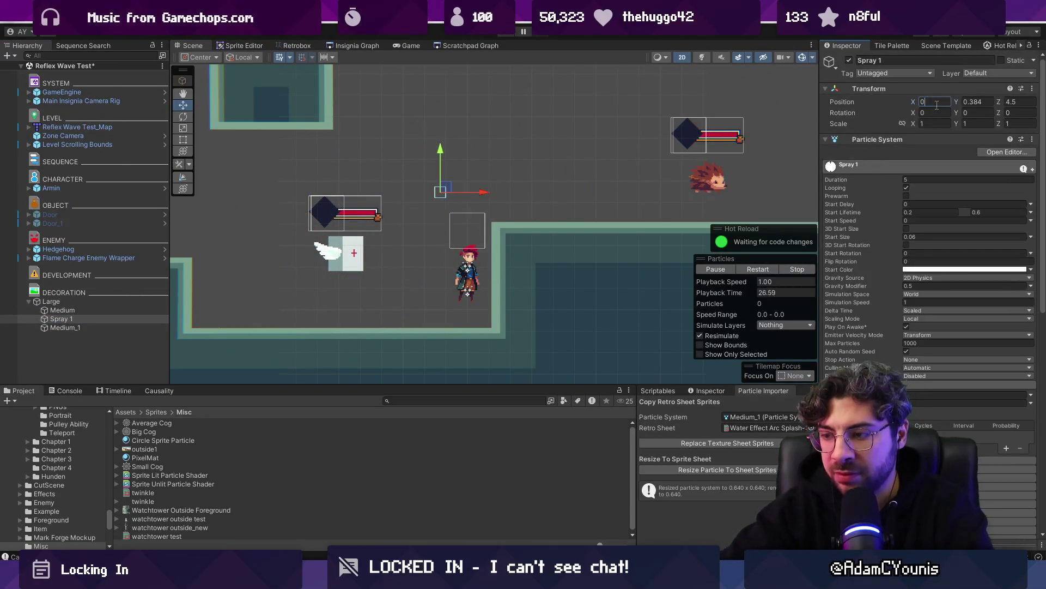
click(70, 301)
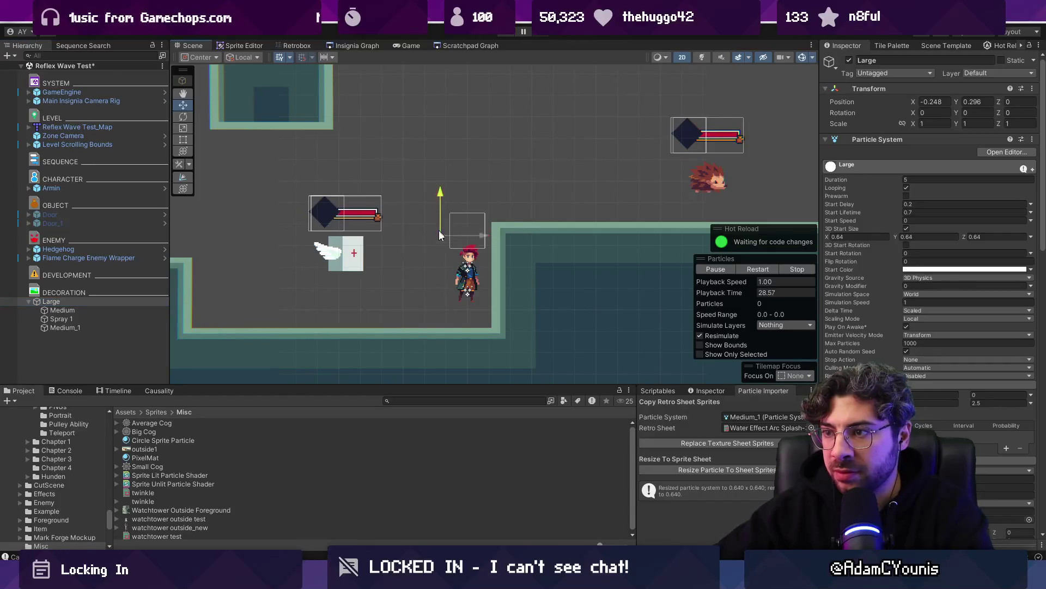
mouse_move(426, 169)
mouse_down()
mouse_move(308, 225)
mouse_move(475, 183)
mouse_move(435, 211)
mouse_move(427, 164)
mouse_move(386, 218)
mouse_move(338, 207)
mouse_move(542, 106)
mouse_move(350, 214)
mouse_move(339, 159)
mouse_move(549, 77)
mouse_move(325, 111)
mouse_move(402, 110)
mouse_move(455, 218)
mouse_move(381, 234)
mouse_move(410, 151)
mouse_move(480, 109)
mouse_move(496, 207)
mouse_move(392, 134)
mouse_move(414, 227)
mouse_move(599, 126)
mouse_move(338, 180)
mouse_move(627, 204)
mouse_move(460, 166)
mouse_move(437, 211)
mouse_up()
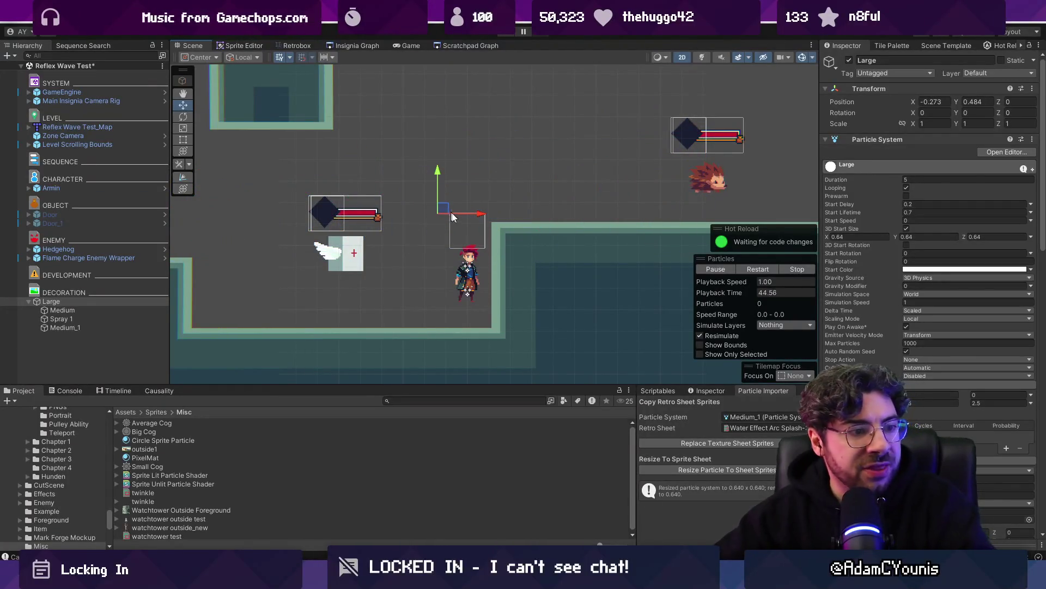
click(84, 320)
key(ctrl+d)
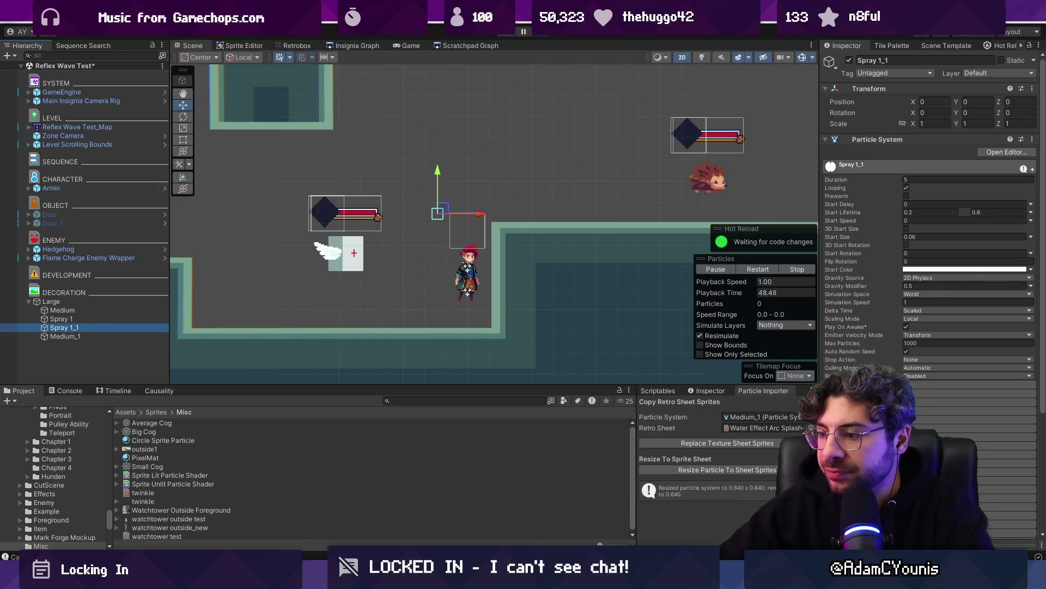
Check the exact hex value of Aseprite's cyan palette colour, then return to Unity
key(alt+Tab)
click(62, 103)
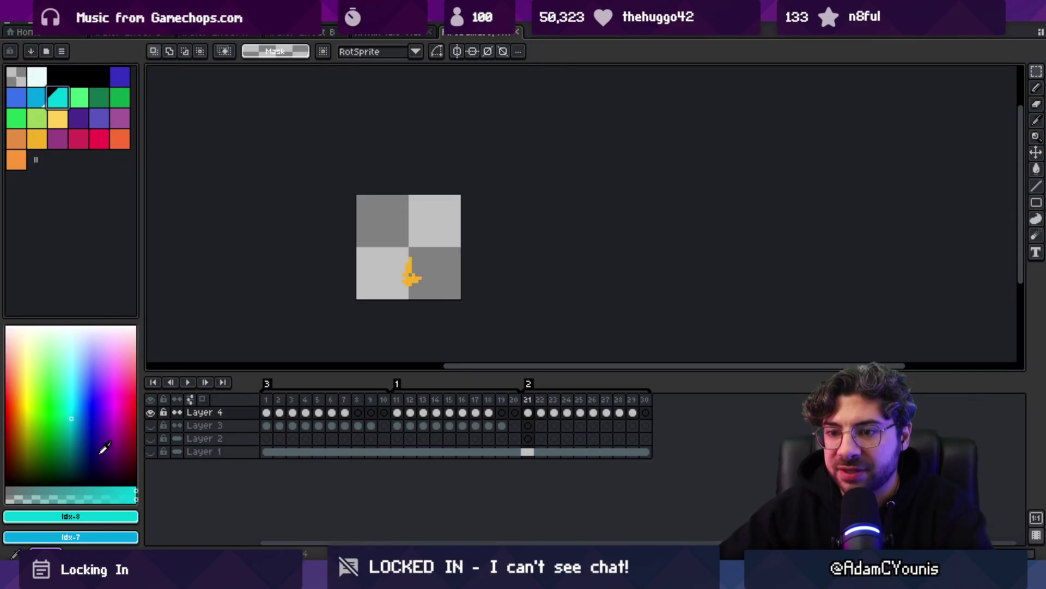
click(100, 522)
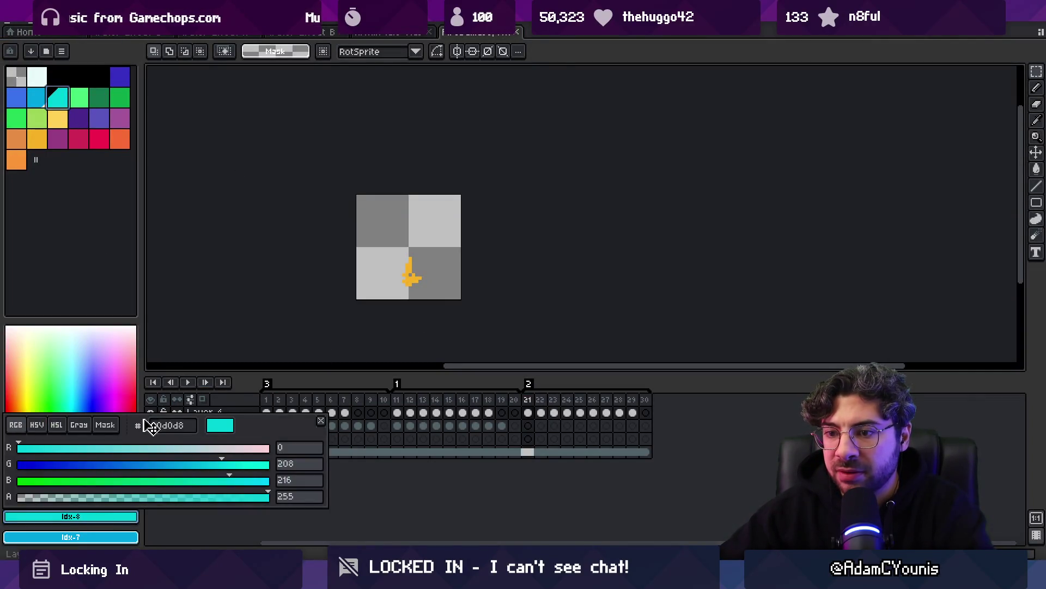
key(Escape)
key(alt+Tab)
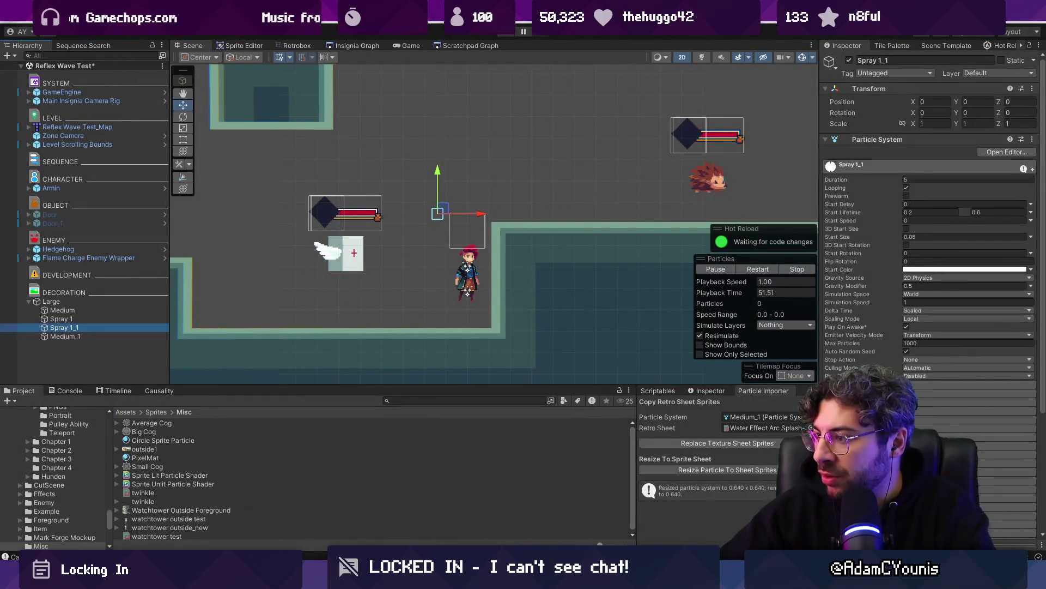
Switch Spray 1_1's Start Color to a gradient using the blue-green preset
click(1006, 455)
click(1031, 456)
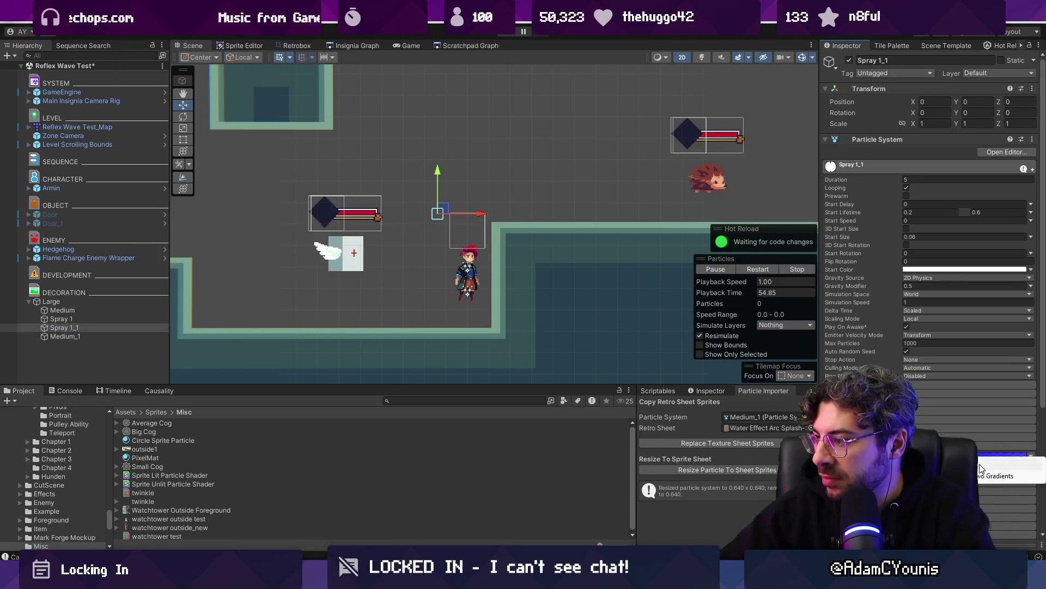
click(1003, 466)
click(1006, 456)
click(466, 294)
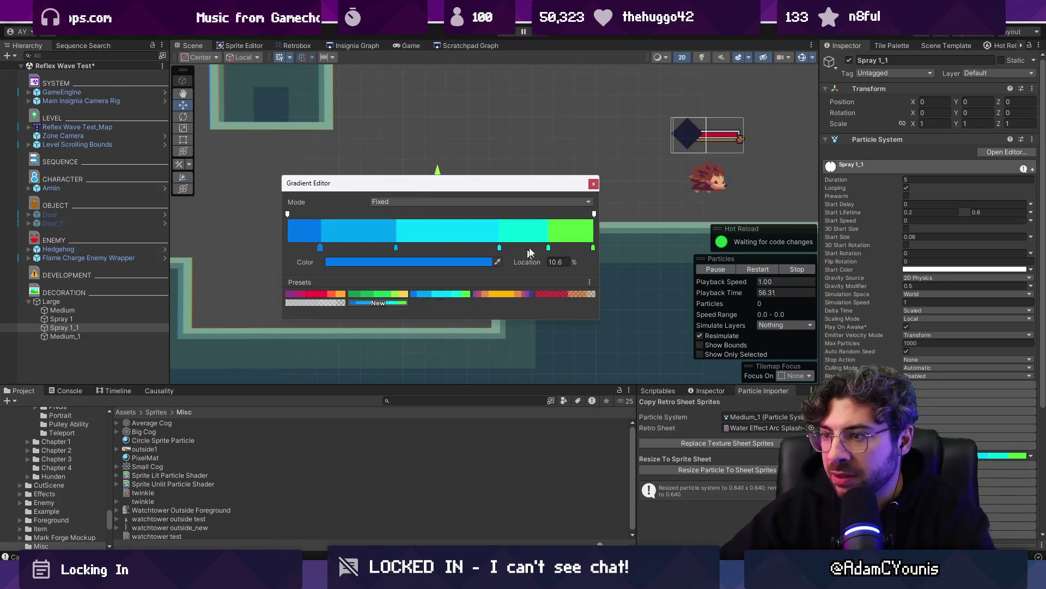
click(594, 184)
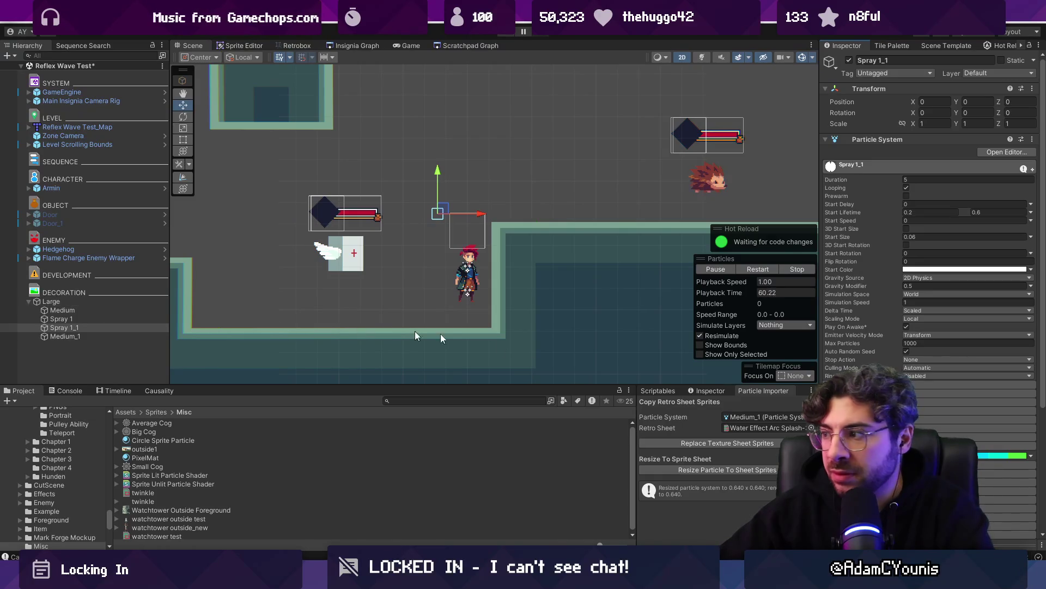
Expand Spray 1_1's Emission, then sweep Large around the Scene to preview its trail
click(861, 385)
click(923, 403)
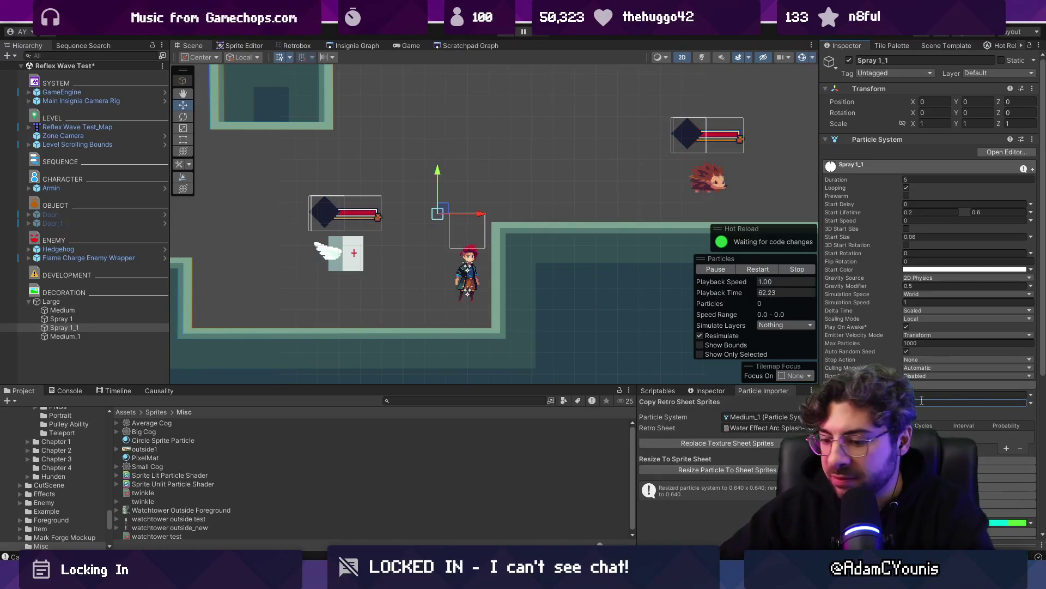
click(66, 302)
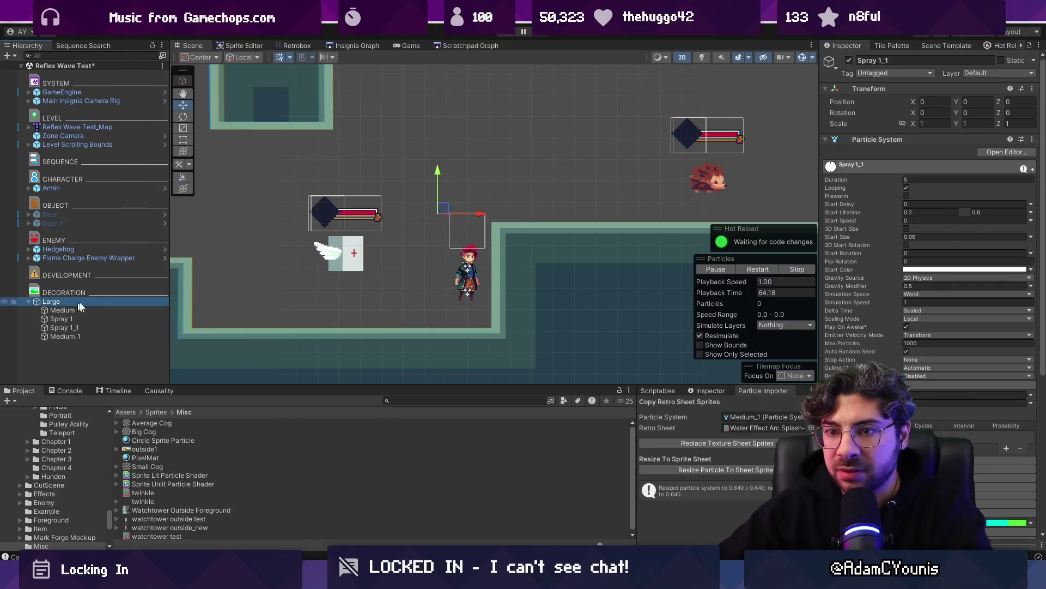
mouse_move(467, 176)
mouse_down()
mouse_move(321, 248)
mouse_move(273, 235)
mouse_move(246, 168)
mouse_move(497, 235)
mouse_move(349, 229)
mouse_move(311, 250)
mouse_move(376, 174)
mouse_move(338, 229)
mouse_move(425, 158)
mouse_up()
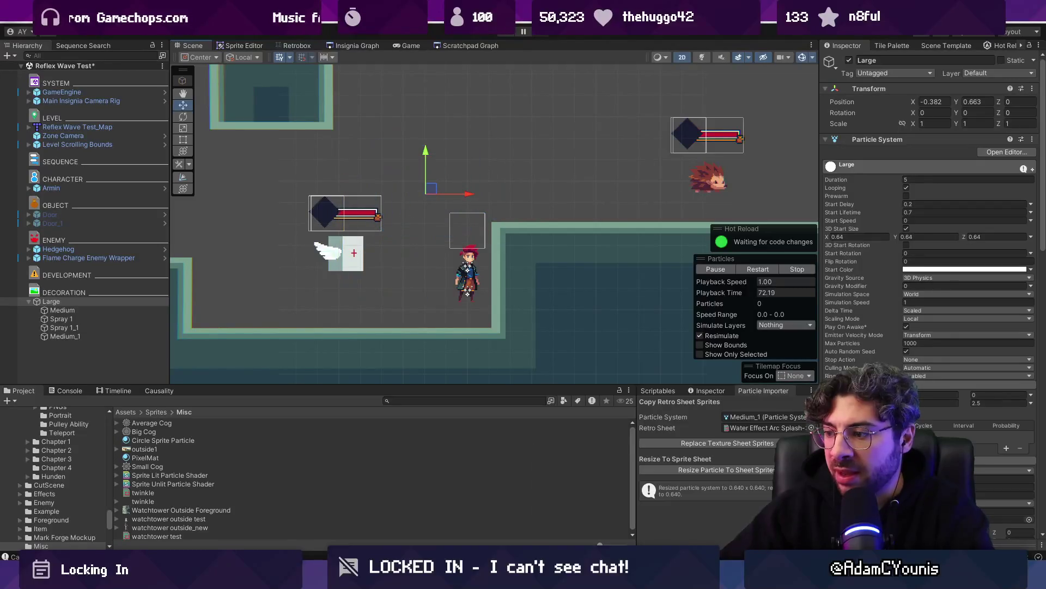
key(alt+Tab)
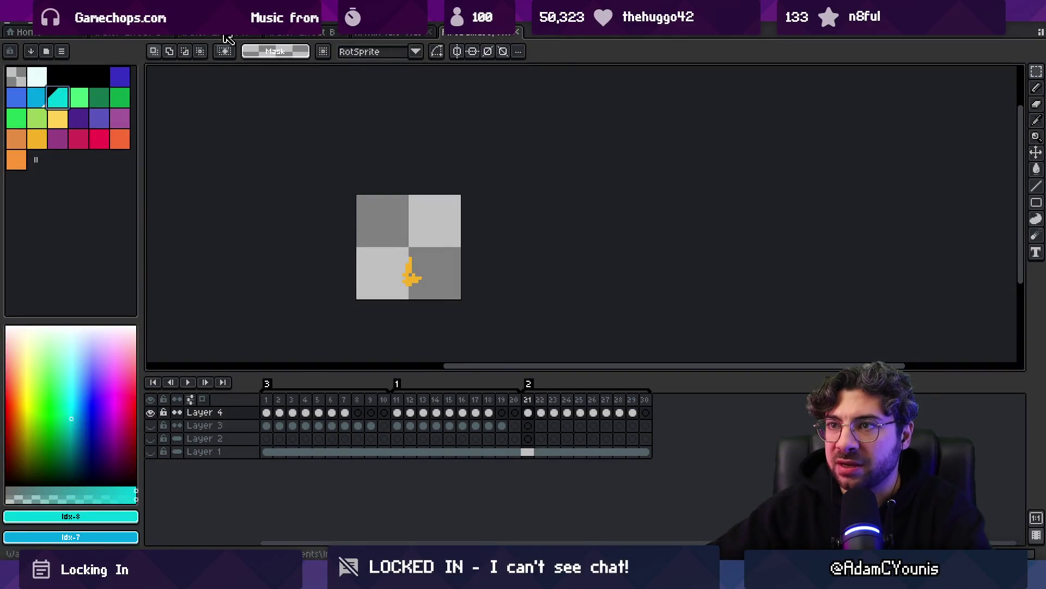
Open the character sprite document and select frames 2–7 across all layers
click(228, 33)
key(ctrl+Tab)
key(ctrl+shift+Tab)
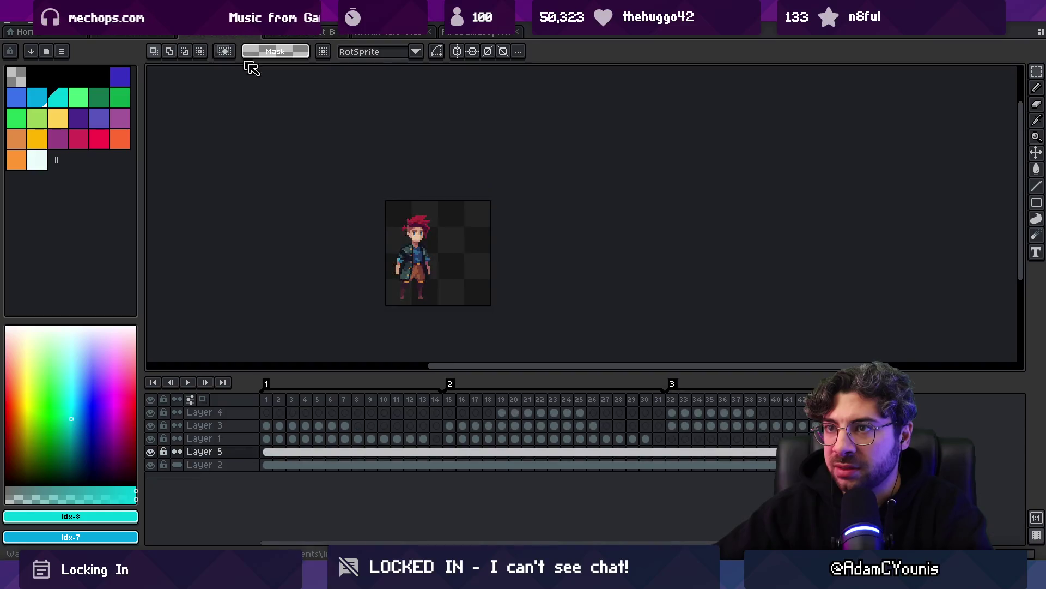
mouse_move(285, 406)
mouse_down()
mouse_move(769, 407)
mouse_move(351, 396)
mouse_move(371, 397)
mouse_up()
scroll(392, 213, up, 5)
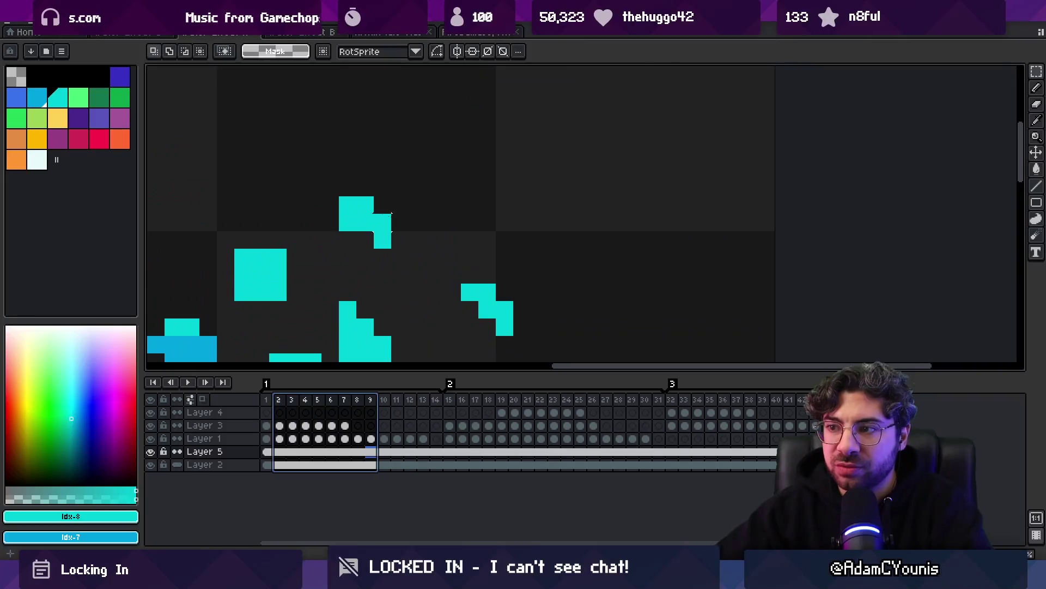
scroll(356, 214, down, 5)
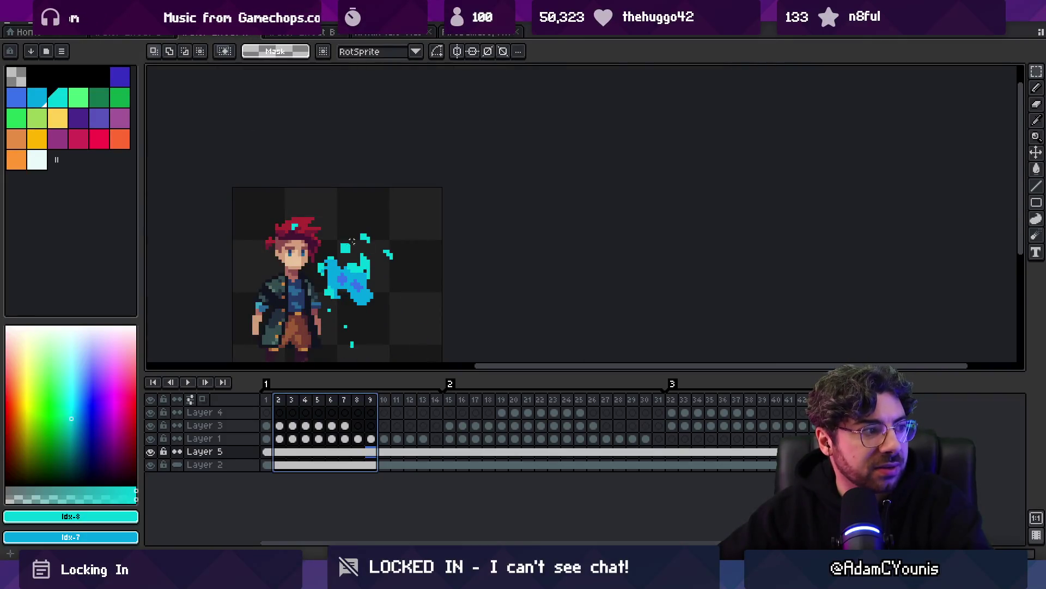
key(Escape)
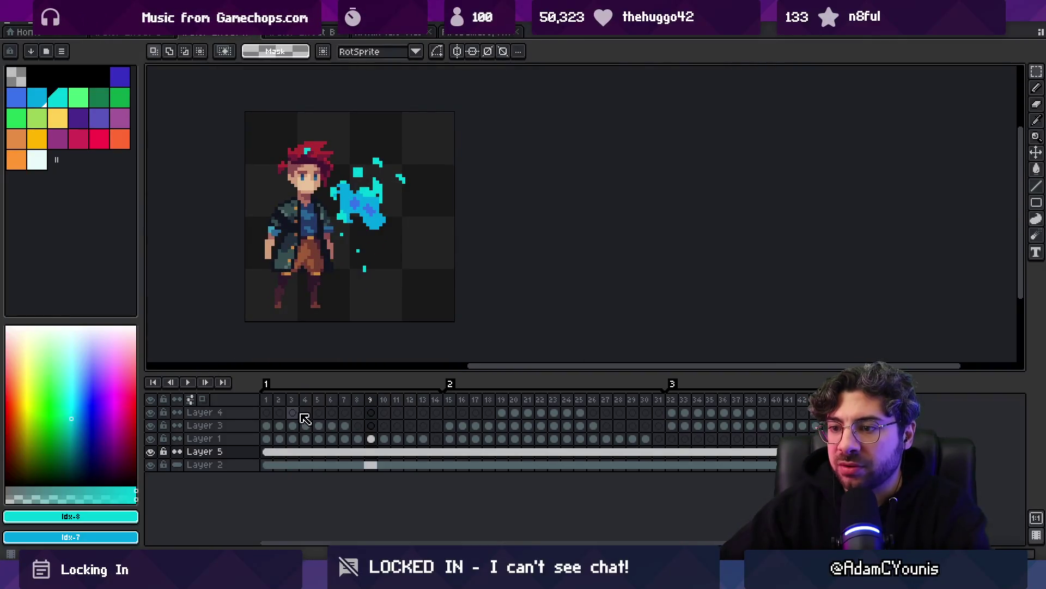
Browse frames 3–12 and 1–4, hiding the character layer so only the splash shows
mouse_move(409, 401)
mouse_down()
mouse_move(269, 402)
mouse_move(374, 402)
mouse_move(300, 402)
mouse_move(314, 401)
mouse_up()
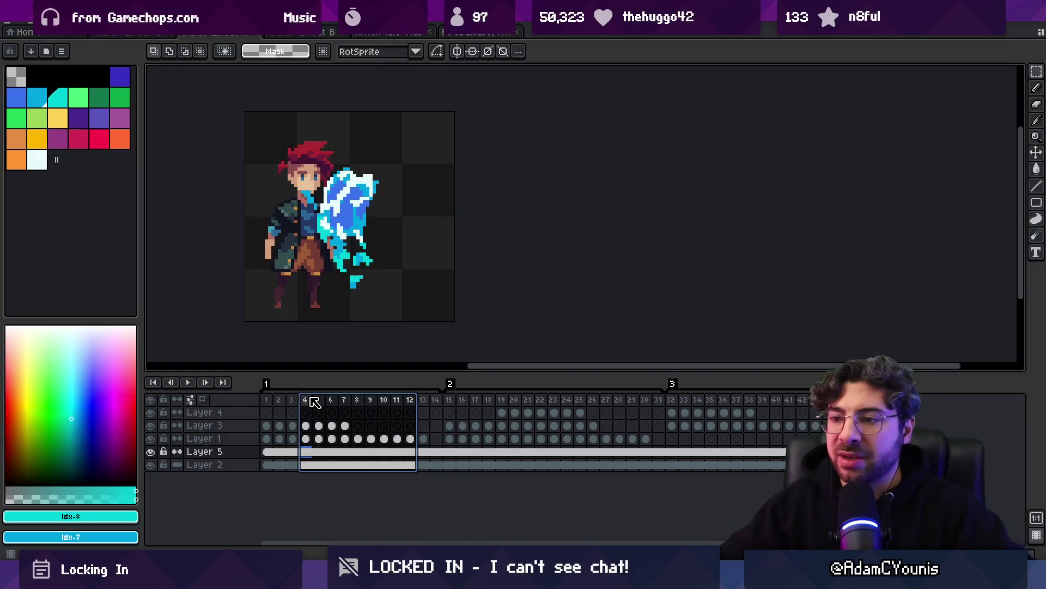
click(270, 401)
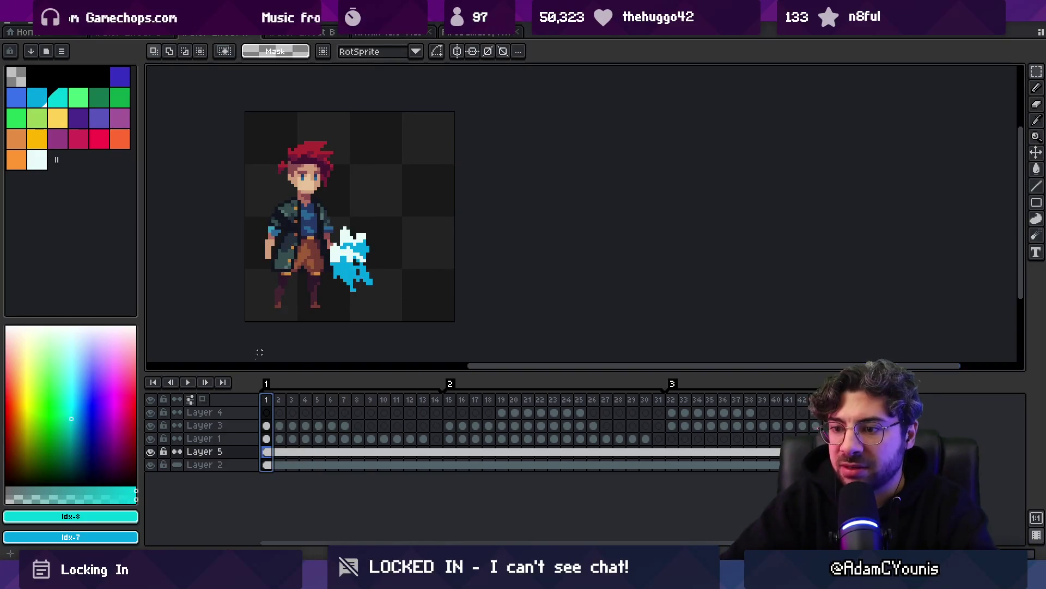
click(152, 452)
drag(273, 402, 305, 402)
Select Layer 1 from its splash sprite on the canvas, then return to the pencil
key(v)
click(317, 205)
key(b)
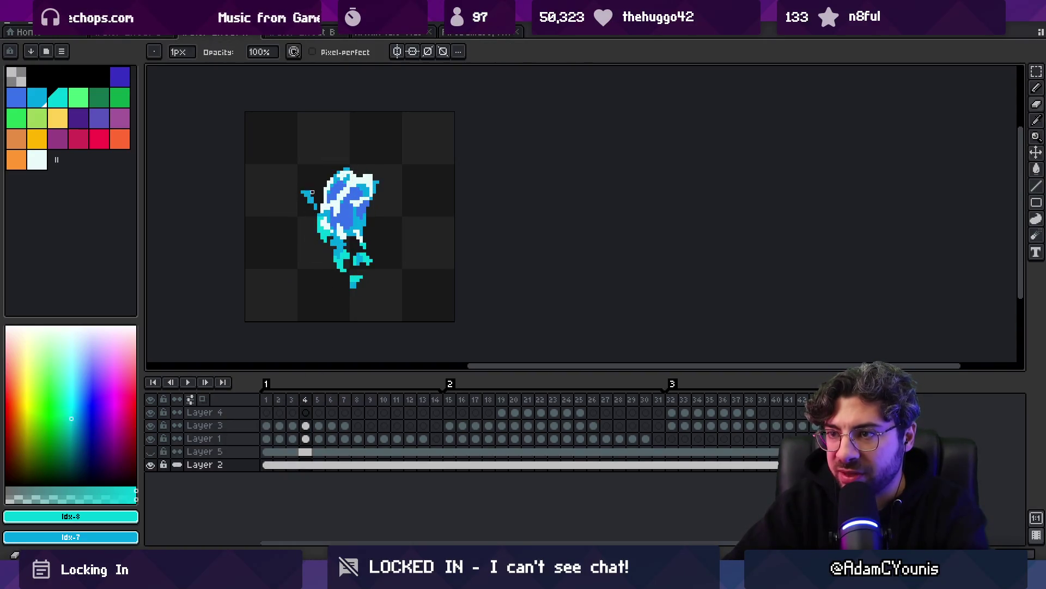
key(v)
click(317, 206)
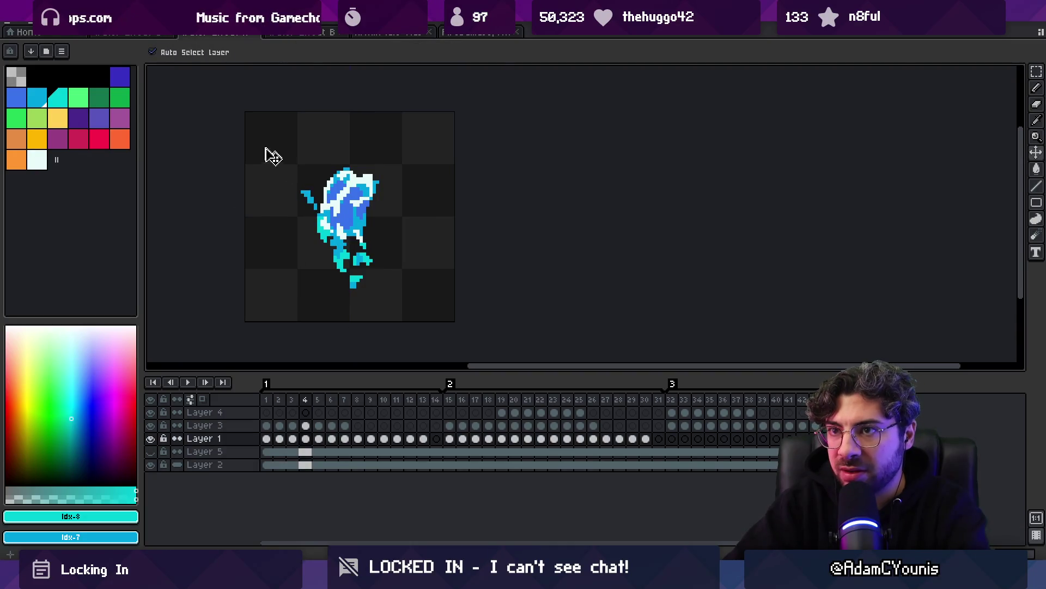
key(b)
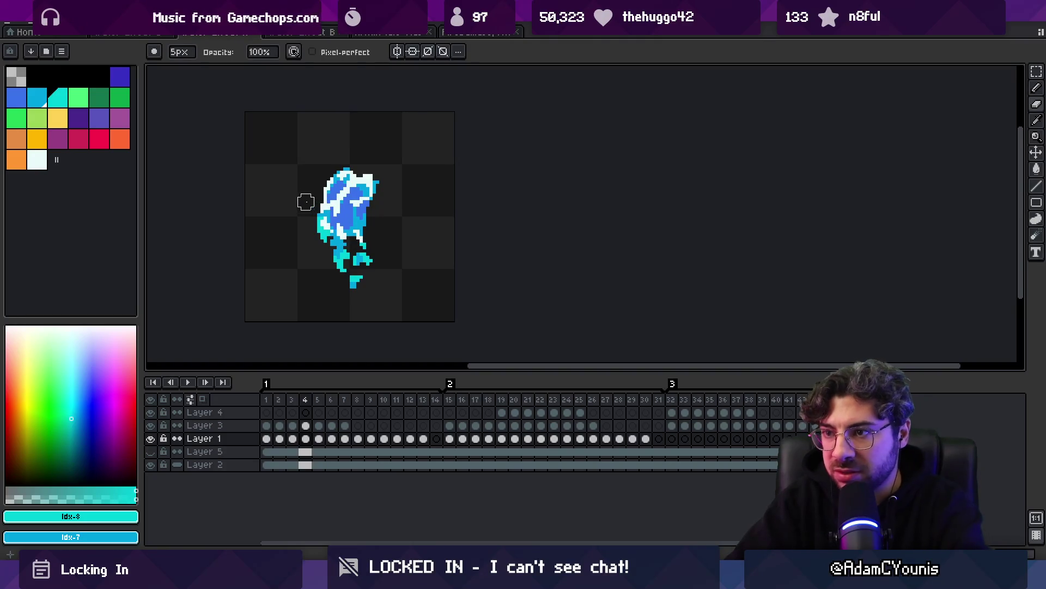
Step back and forth through splash frames 5 to 13 to check each pose
key(period)
key(period)
key(period)
key(period)
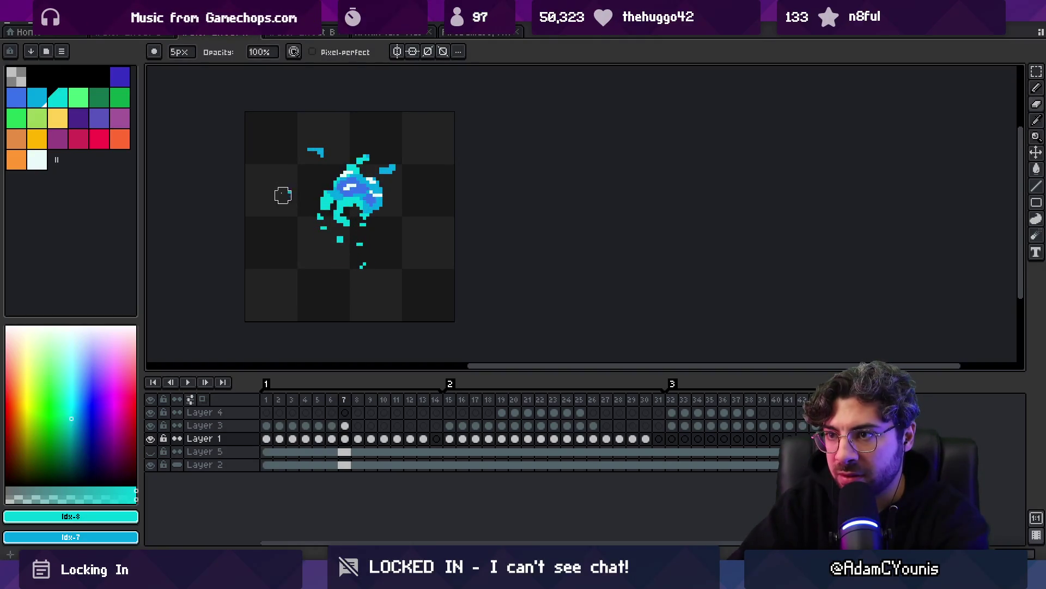
key(period)
key(comma)
key(comma)
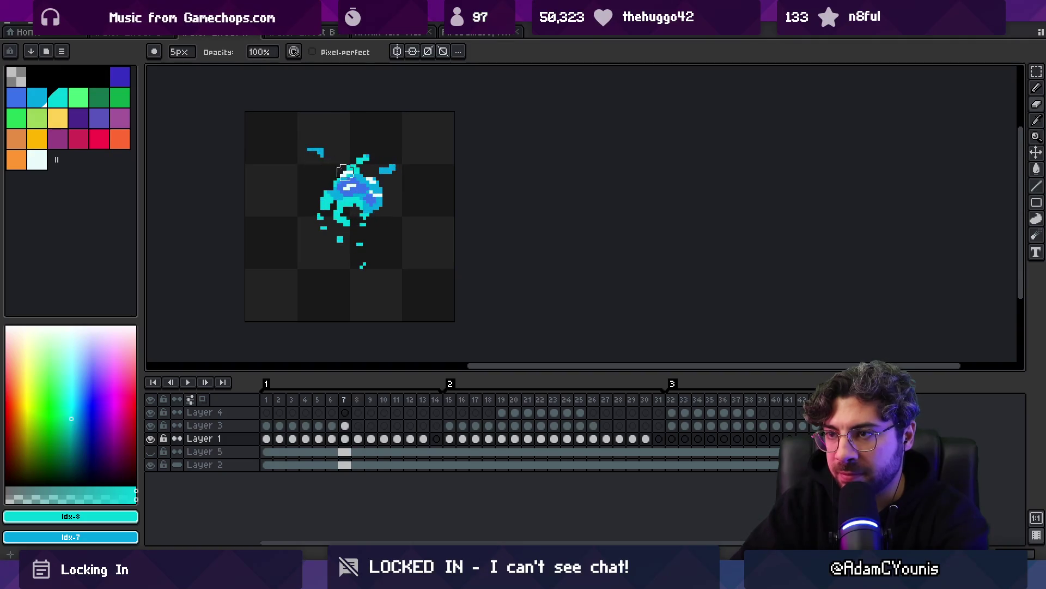
key(comma)
key(comma)
key(comma)
key(comma)
key(period)
key(comma)
key(comma)
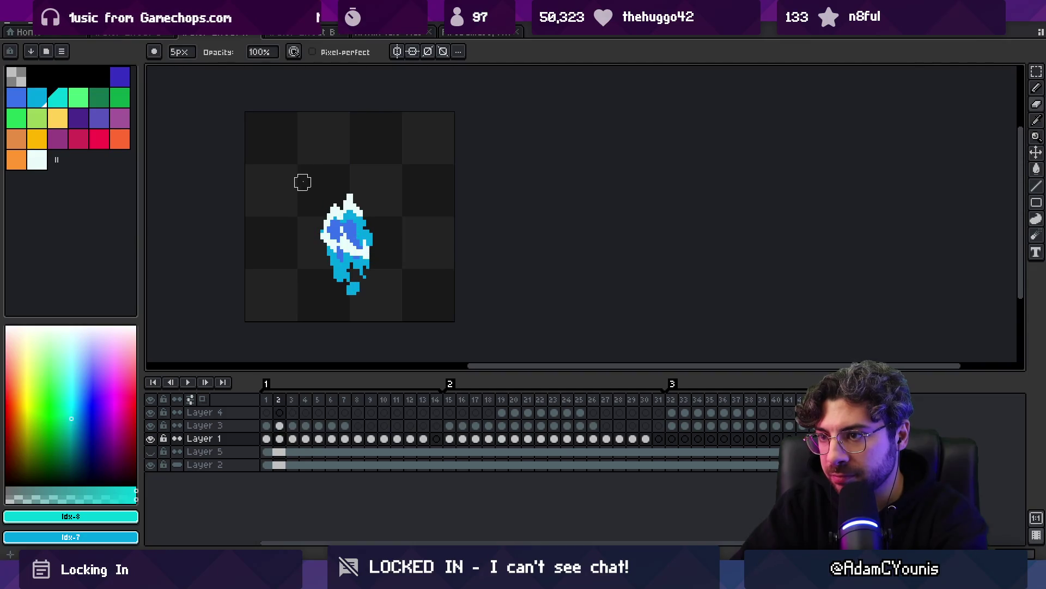
key(period)
key(period)
key(period)
key(period)
key(period)
key(period)
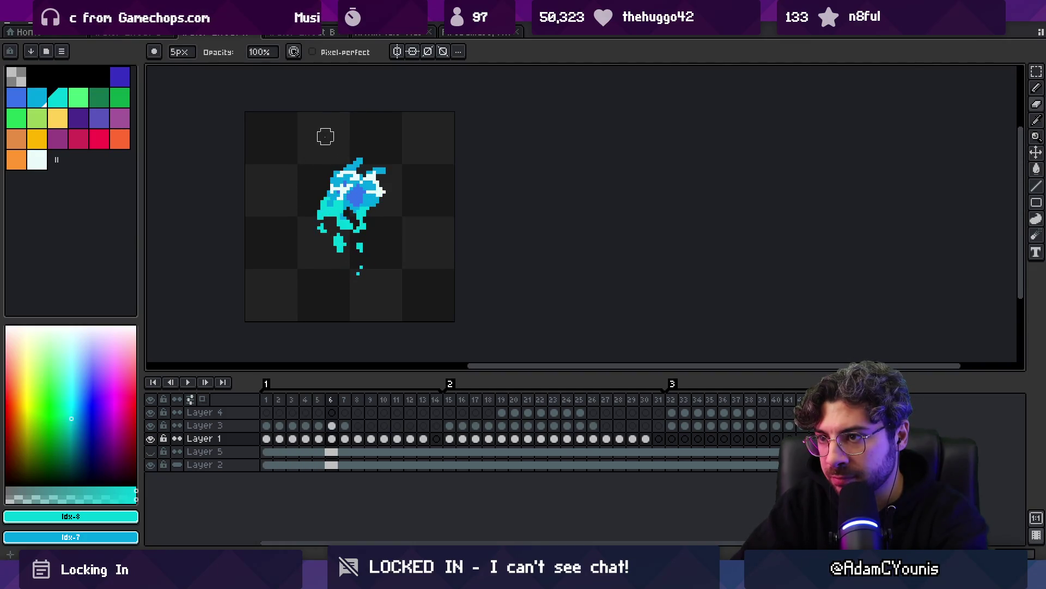
key(period)
key(period)
key(period)
key(comma)
key(comma)
key(comma)
key(comma)
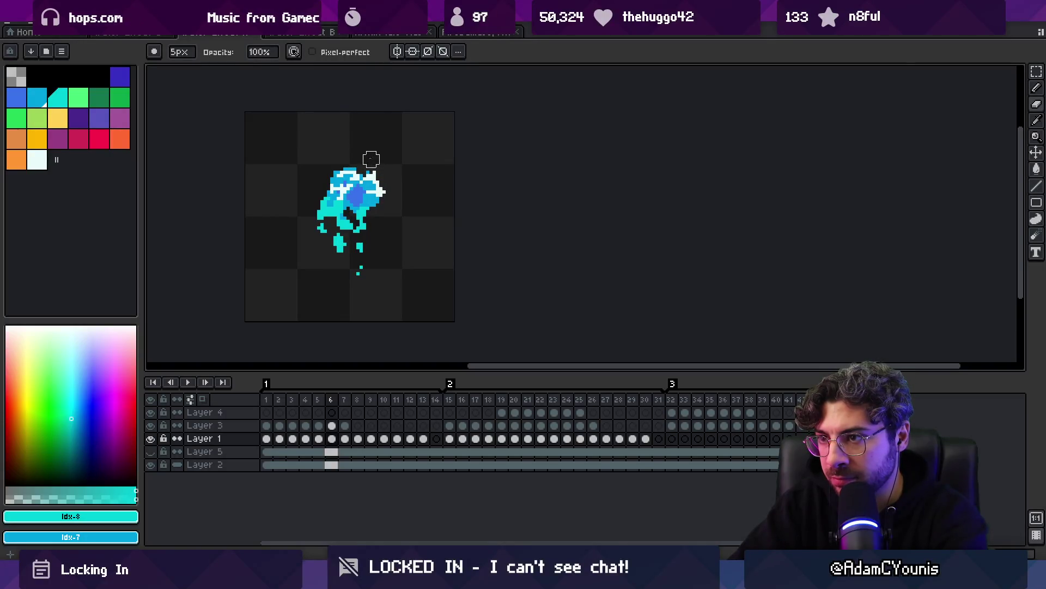
key(e)
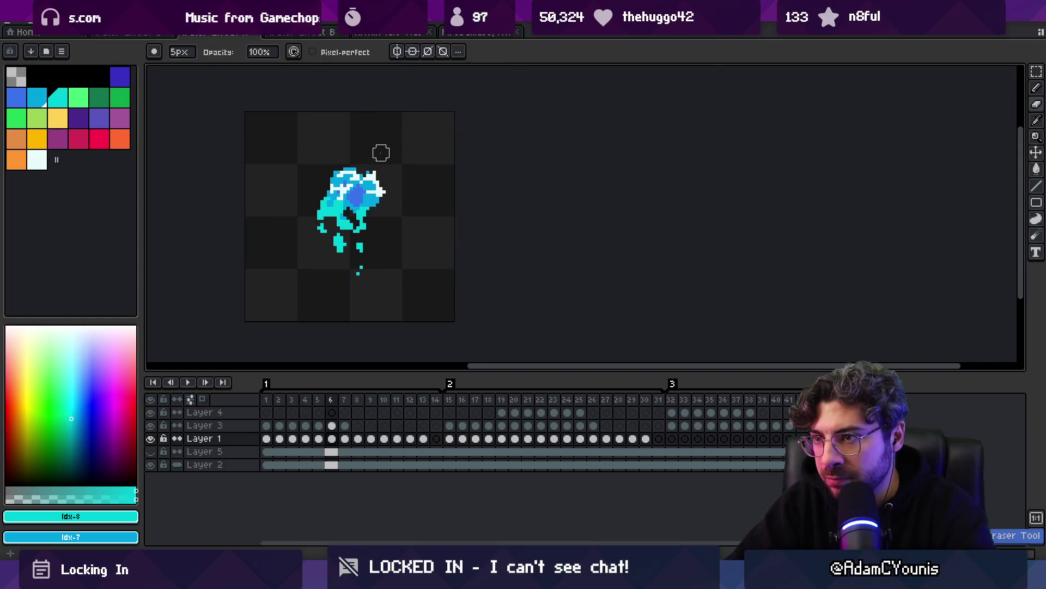
key(period)
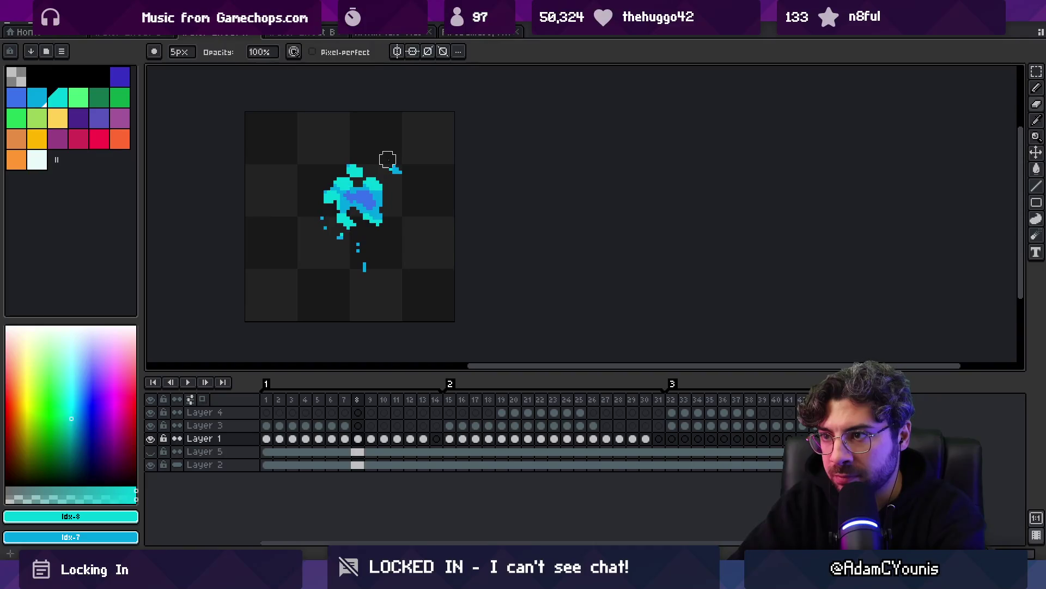
key(period)
key(period)
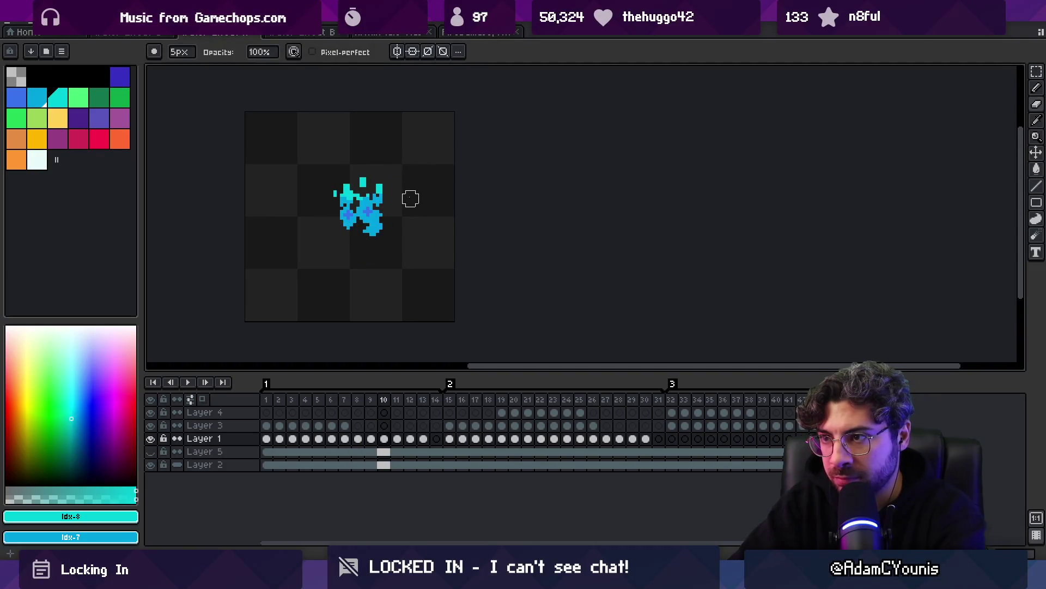
key(period)
key(period)
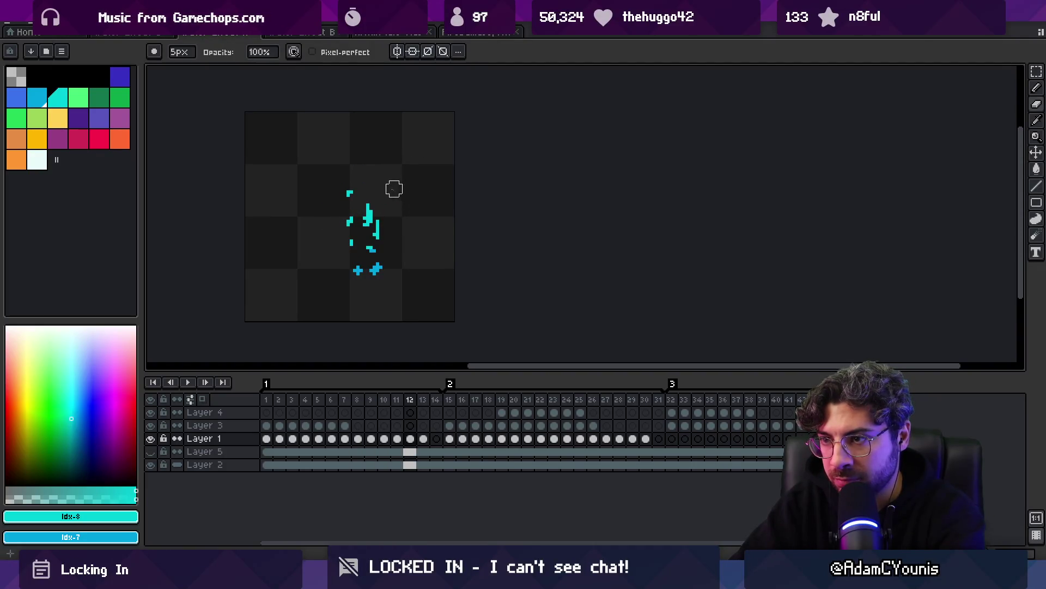
key(period)
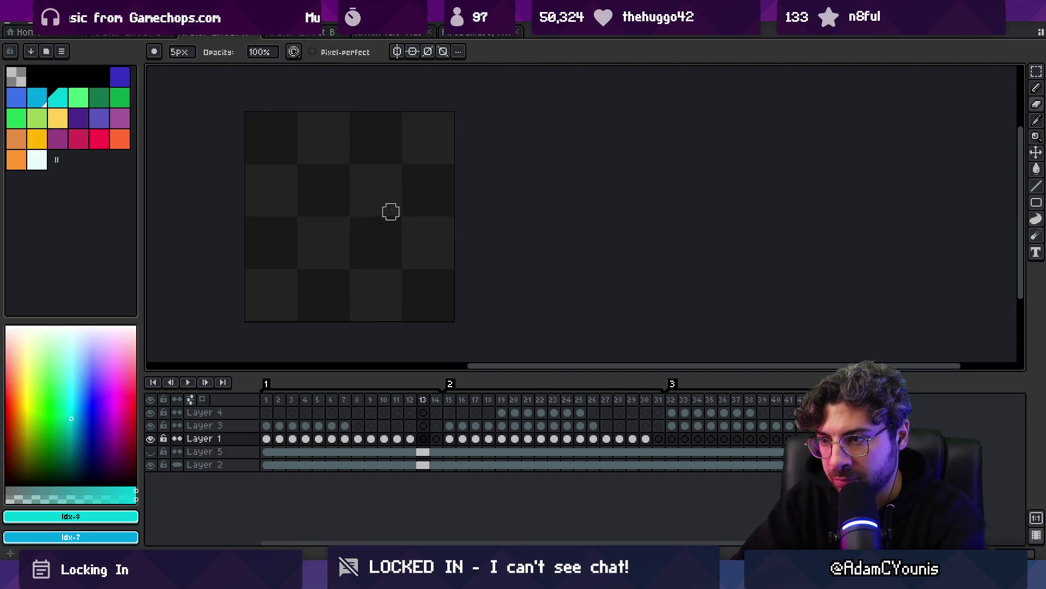
Play the splash animation from the first frame, then step through frames 21 to 27
key(Home)
key(Return)
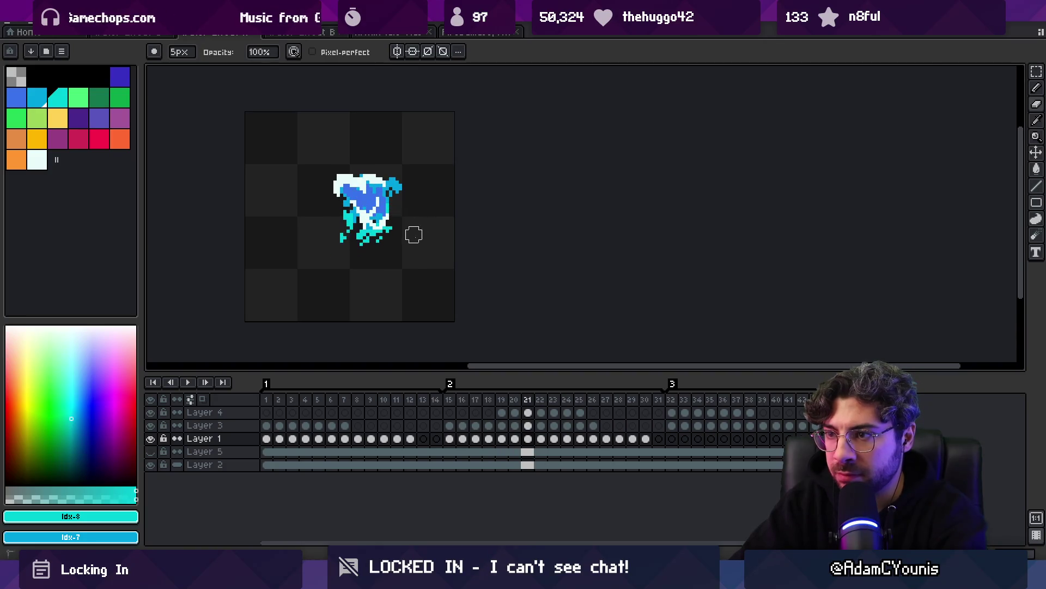
key(Left)
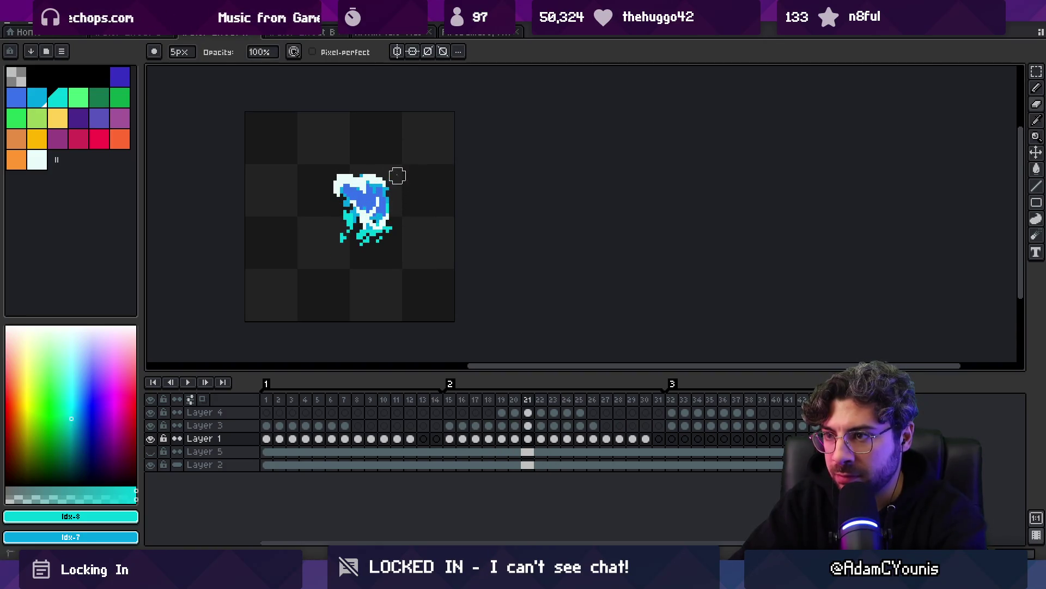
key(Right)
key(Right)
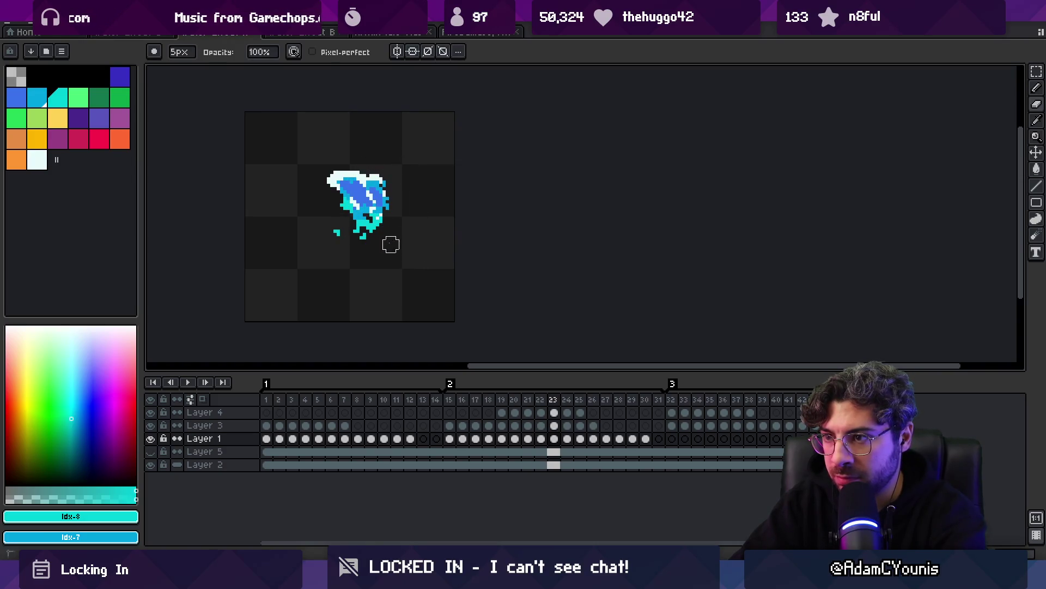
key(Right)
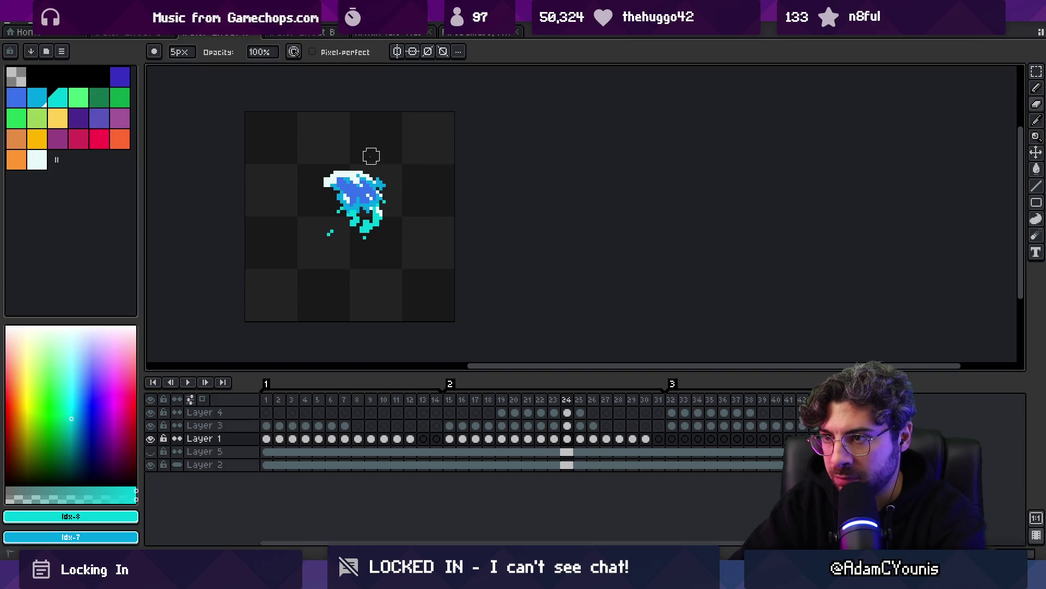
key(Right)
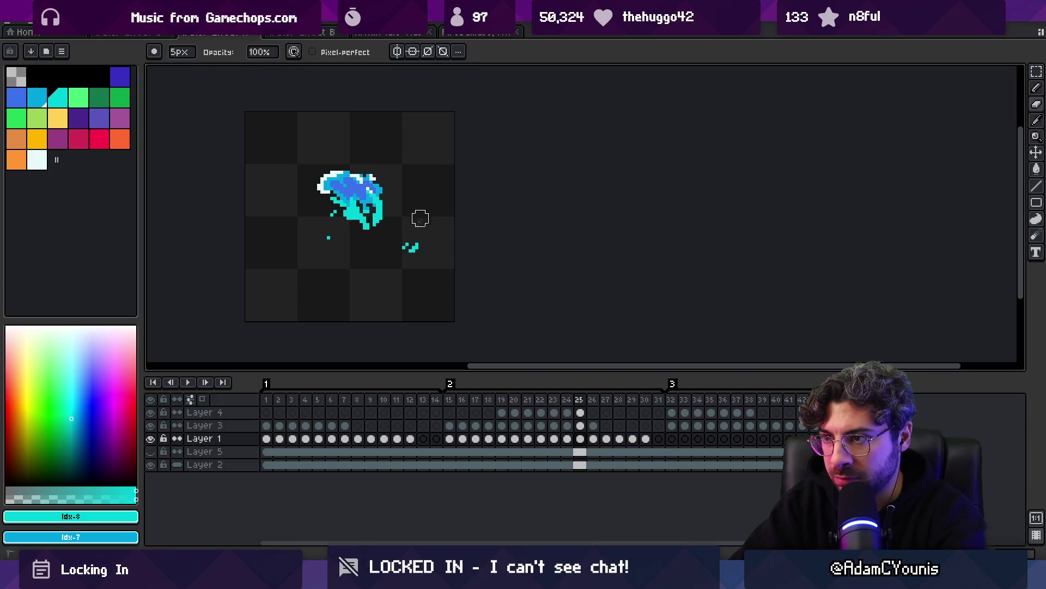
key(Right)
key(Right)
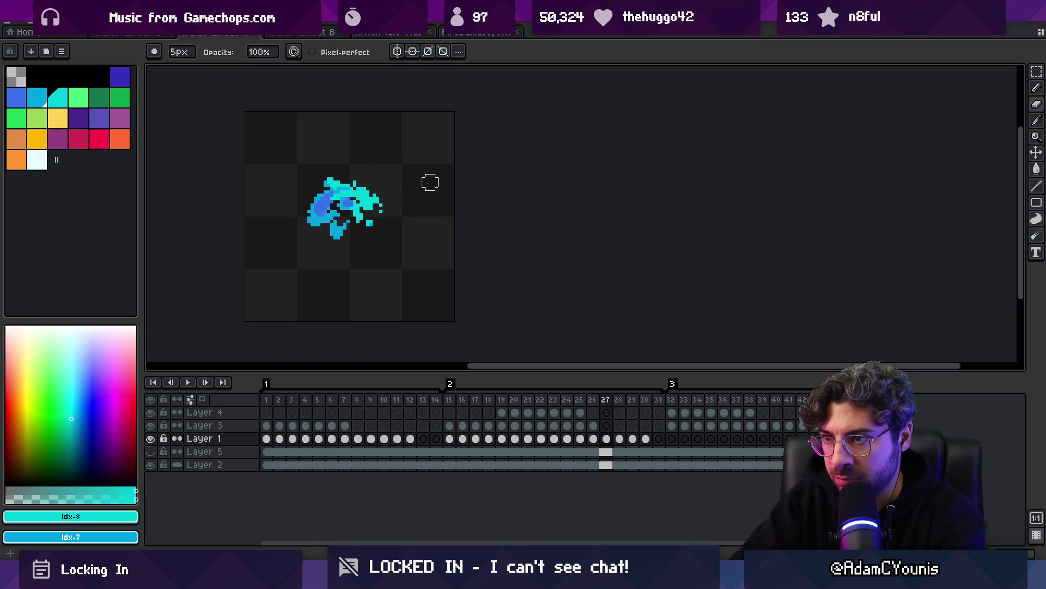
key(Right)
key(Right)
Compare frames 27 and 28, then pick the cyan #00d0d3 splash colour from the sprite
key(Left)
key(Left)
key(Left)
key(Left)
key(Left)
key(Left)
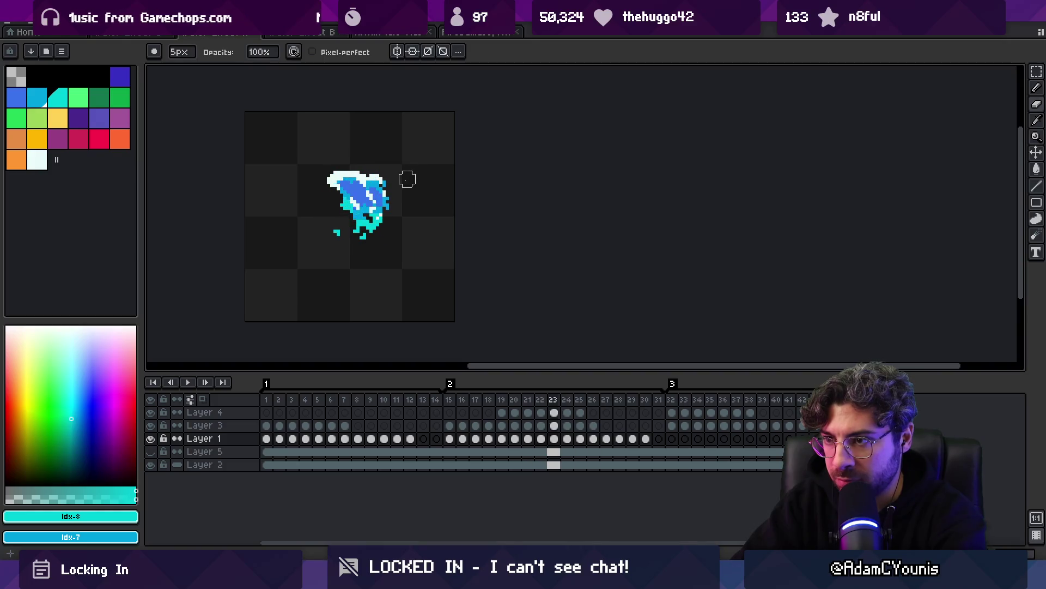
key(Right)
key(Right)
key(Right)
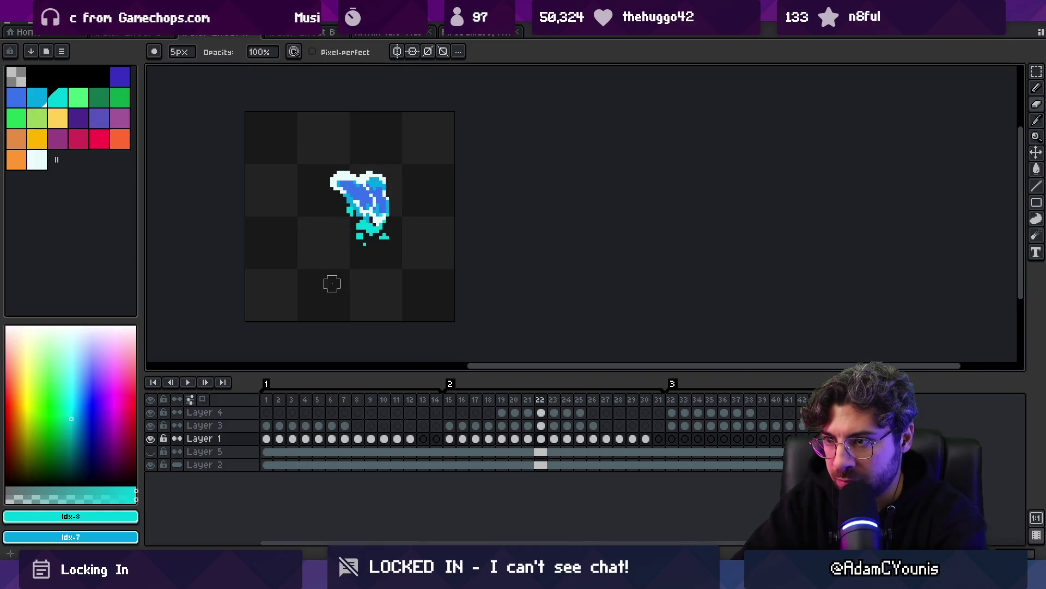
key(Right)
key(Right)
key(Right)
key(Right)
key(Left)
key(Right)
key(Left)
key(Right)
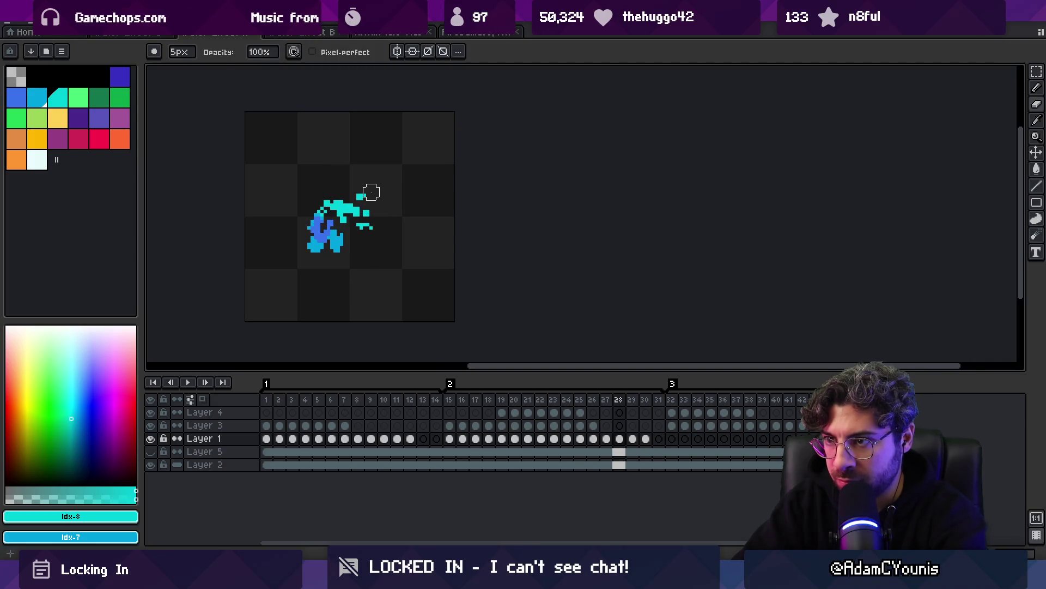
alt+click(371, 198)
Zoom out to view the splash at small size, then scrub the timeline back to frame 27
key(b)
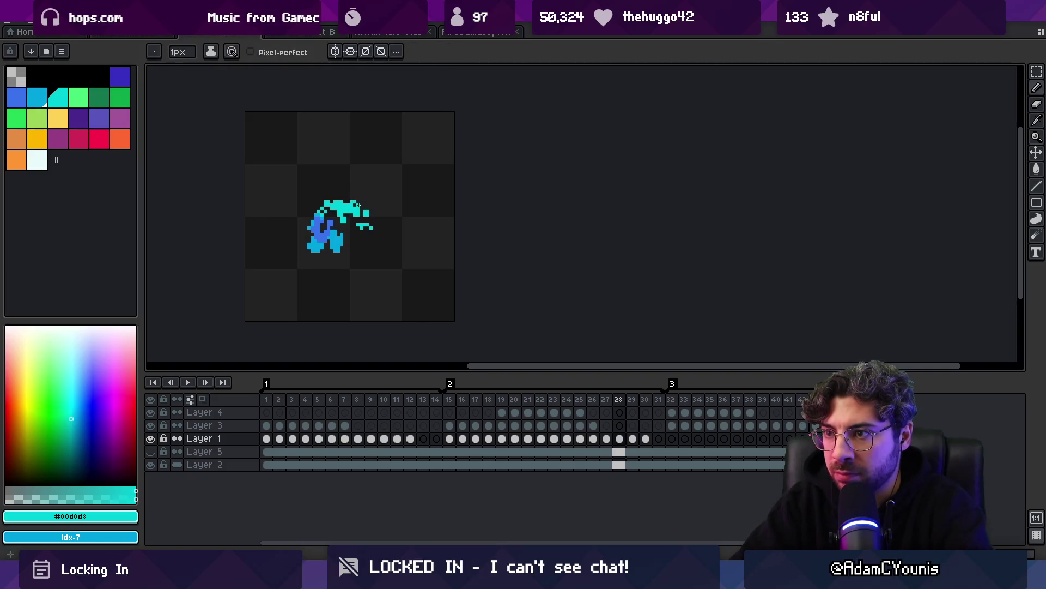
key(z)
scroll(354, 196, down, 2)
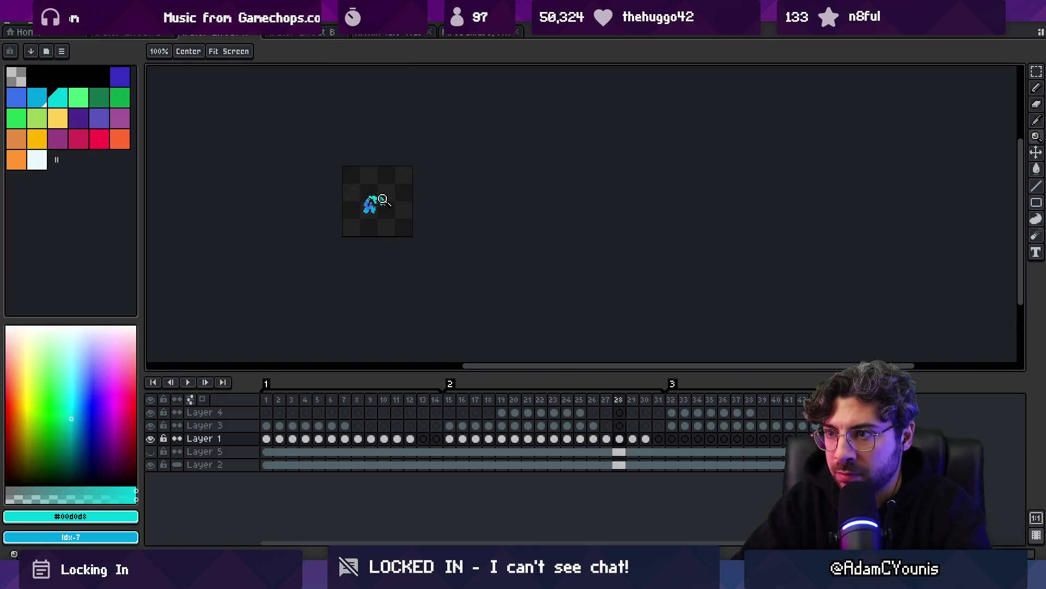
scroll(383, 200, up, 2)
key(b)
key(ctrl)
key(z)
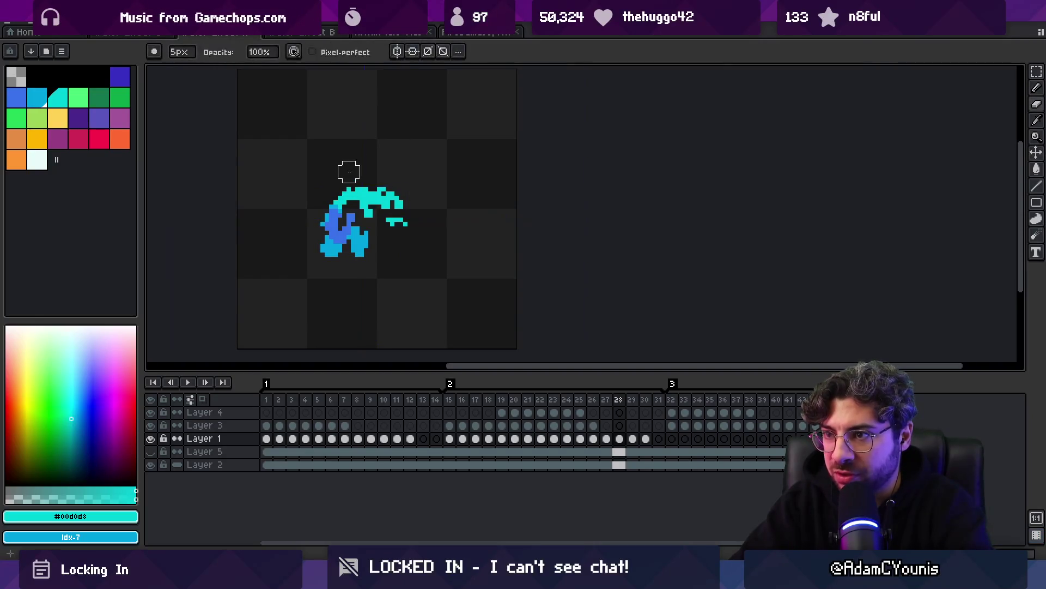
scroll(421, 196, down, 1)
mouse_move(630, 403)
mouse_down()
mouse_move(652, 403)
mouse_move(547, 392)
mouse_move(776, 392)
mouse_move(727, 400)
mouse_move(759, 397)
mouse_up()
Select Layer 3's splash from the canvas and advance to frame 39
key(v)
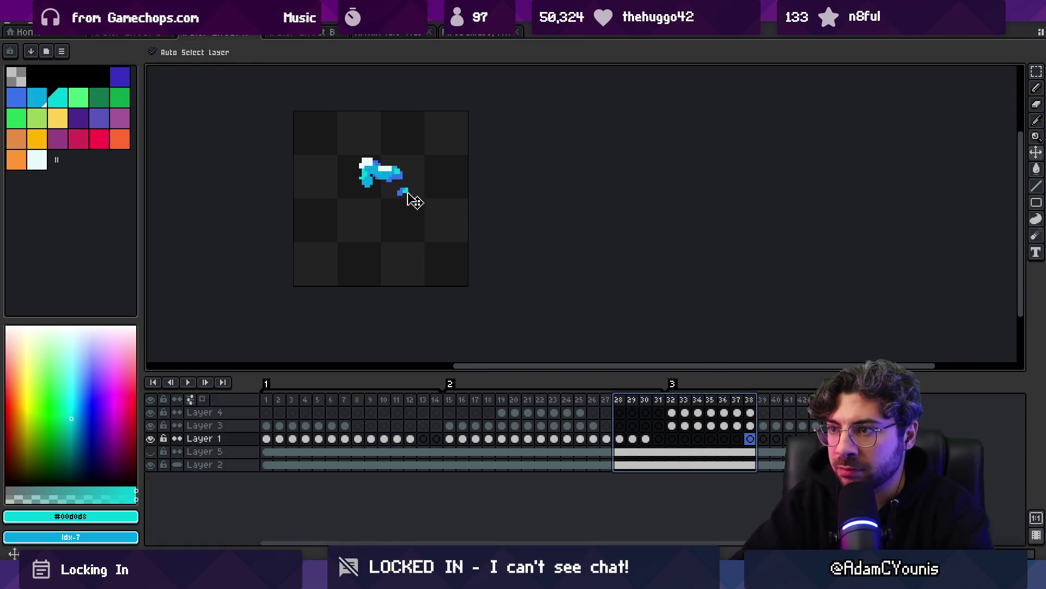
click(404, 191)
key(b)
key(Right)
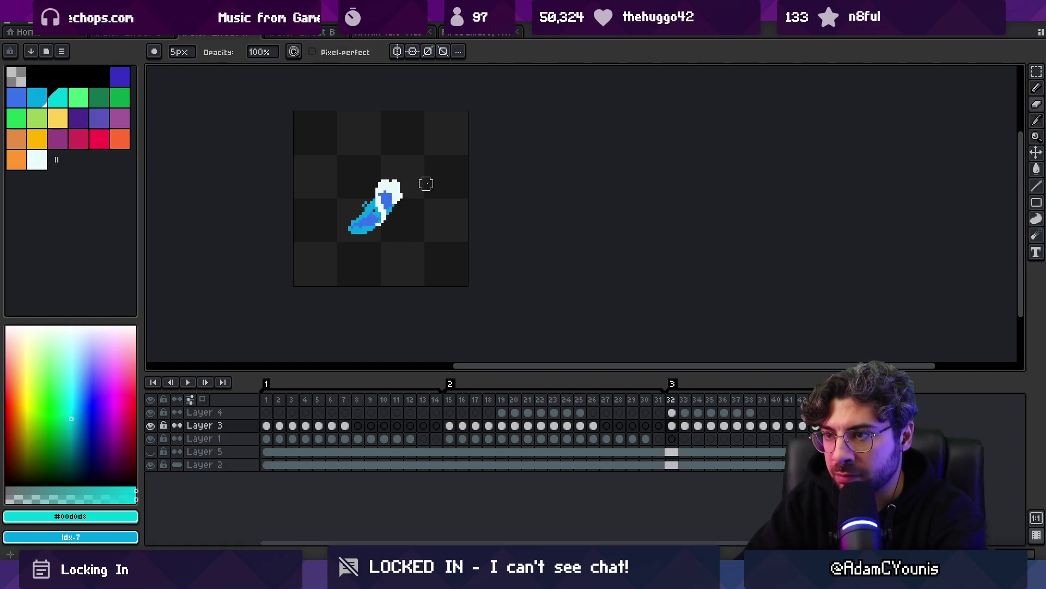
Hide Layer 2's dark background fill and scrub through the frames to preview them
drag(266, 400, 705, 398)
click(705, 398)
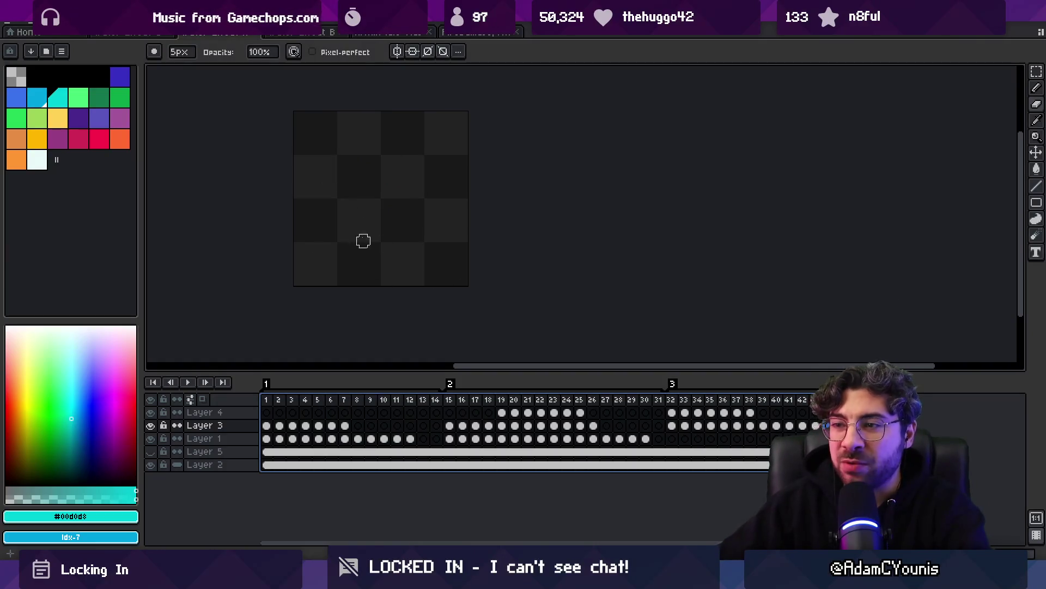
click(152, 465)
drag(276, 402, 872, 401)
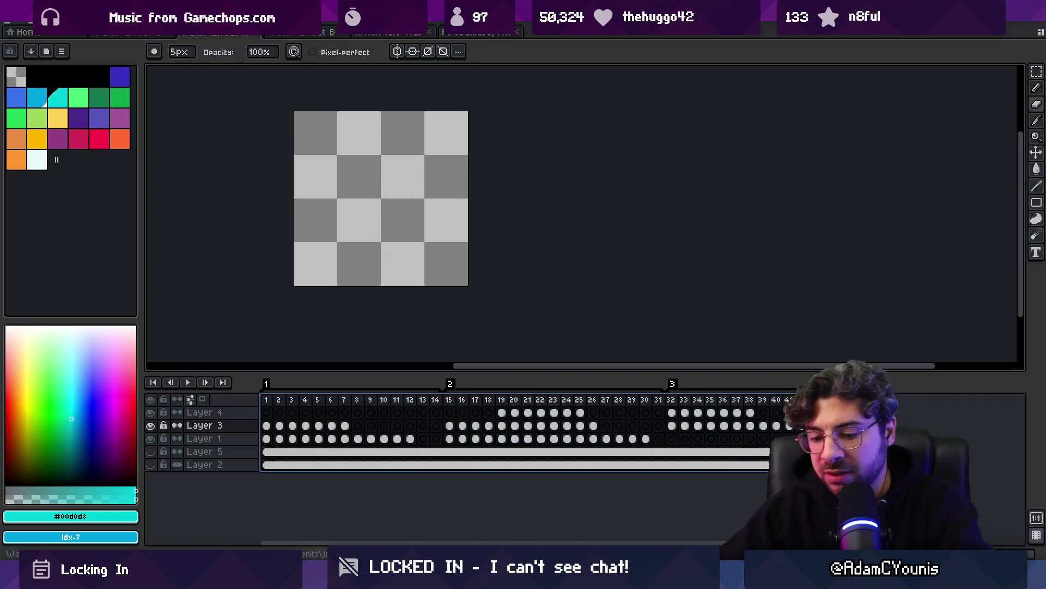
Re-export the sprite sheet over the old file and switch back to Unity
key(ctrl+shift+x)
key(Return)
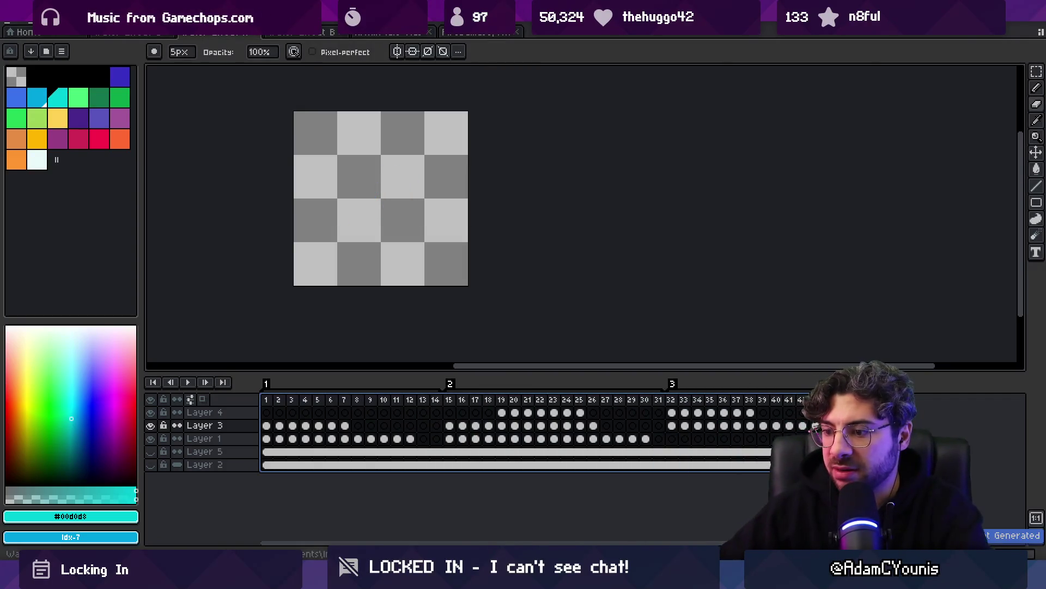
key(alt+Tab)
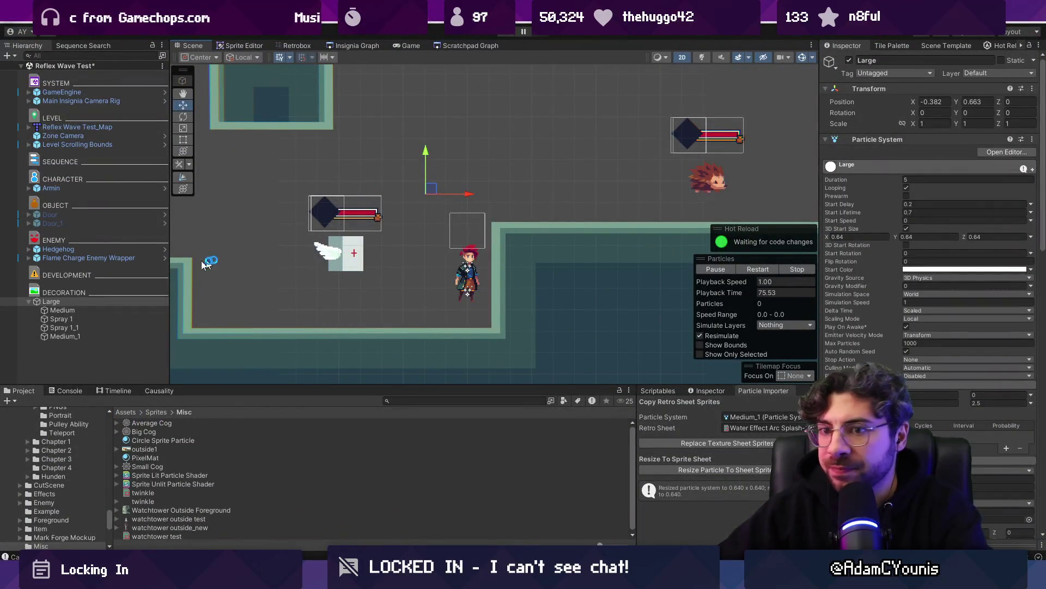
Inspect the particle modules of Spray 1, Medium and Medium_1 in the Inspector
click(103, 318)
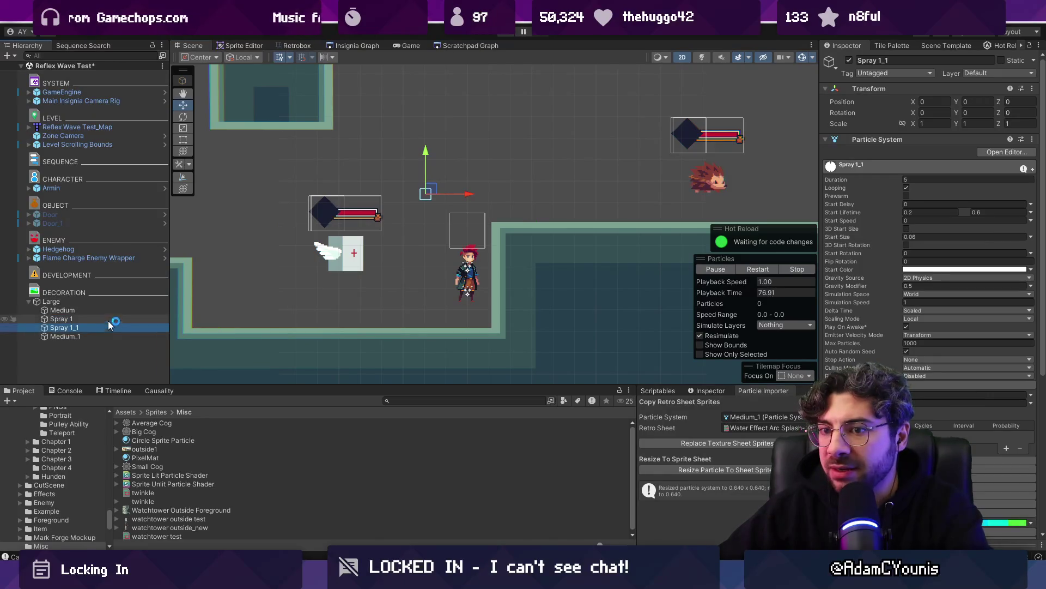
click(109, 311)
scroll(893, 365, down, 10)
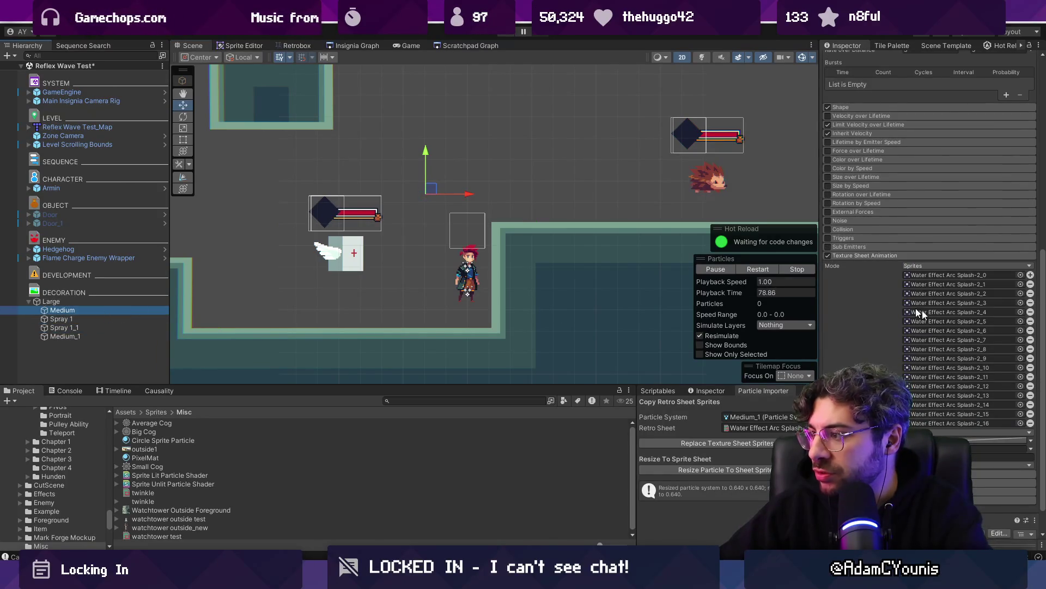
click(122, 319)
scroll(883, 190, up, 2)
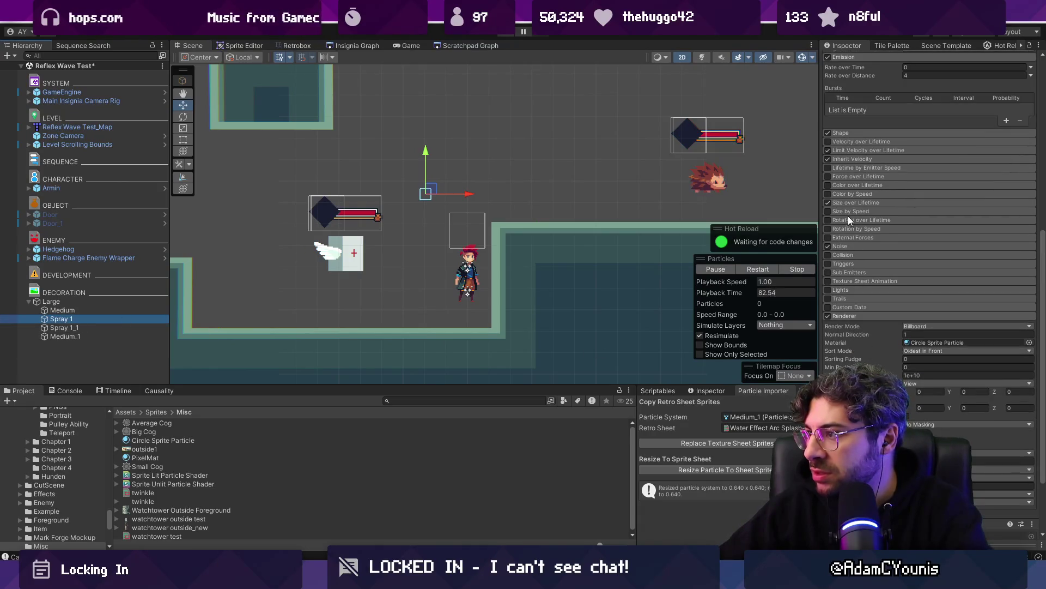
click(131, 335)
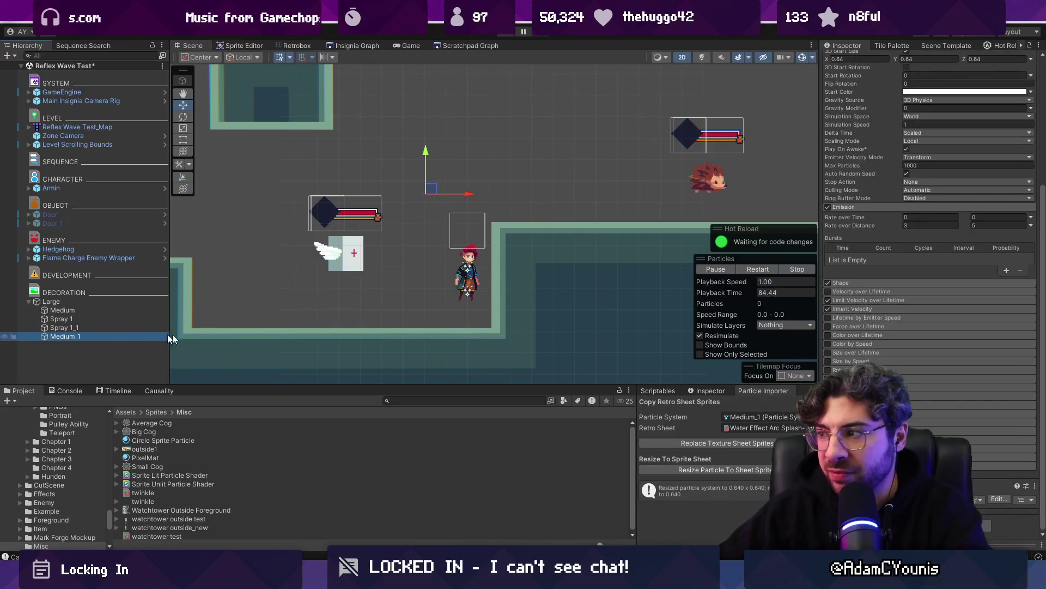
scroll(927, 218, down, 10)
Check which splash sprites Large uses against Medium's Splash-2, then play Large in the scene
click(126, 303)
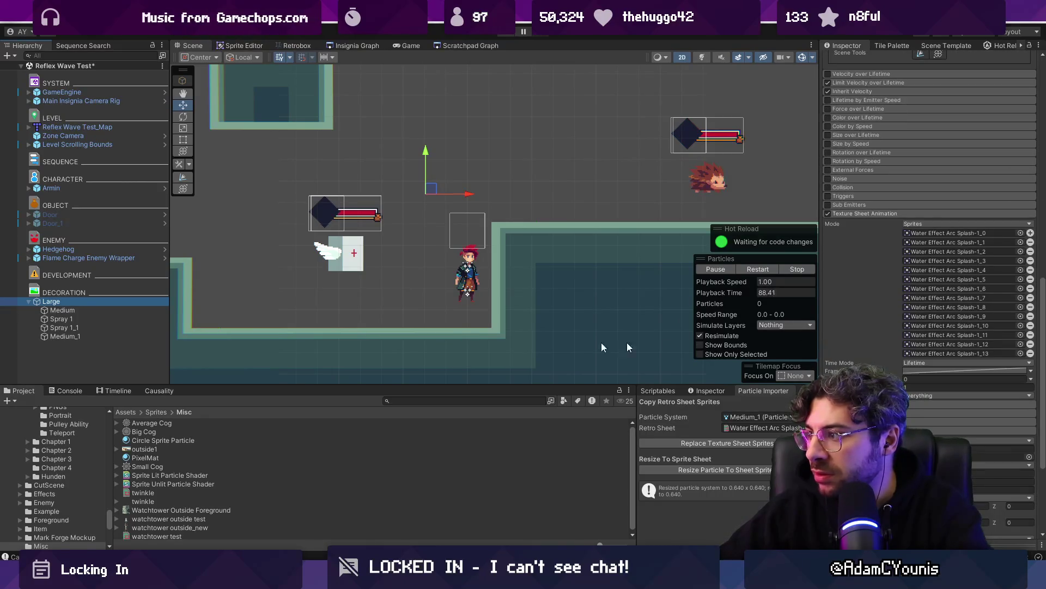
click(125, 309)
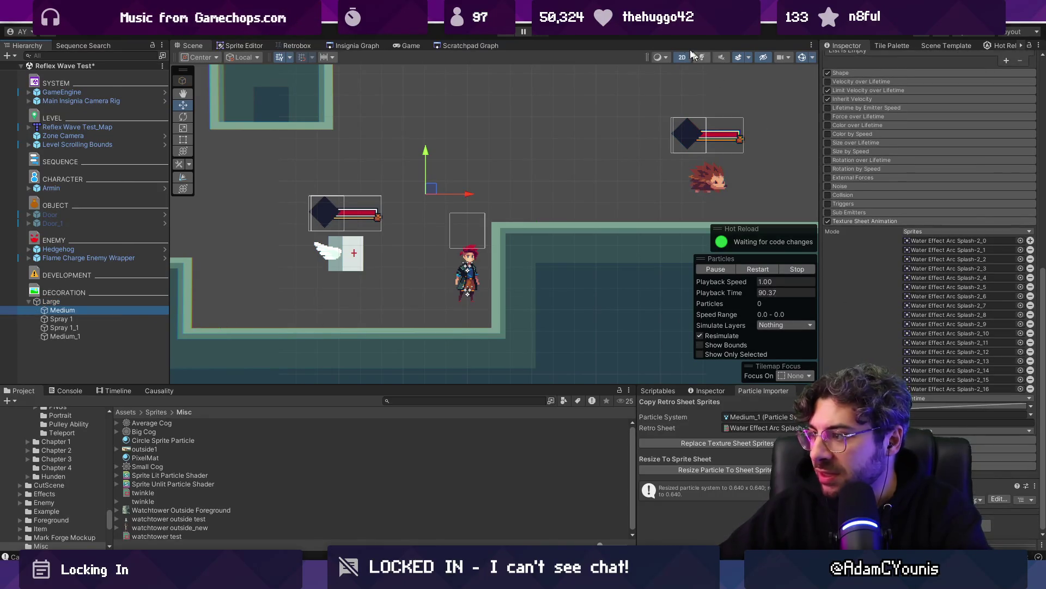
click(86, 303)
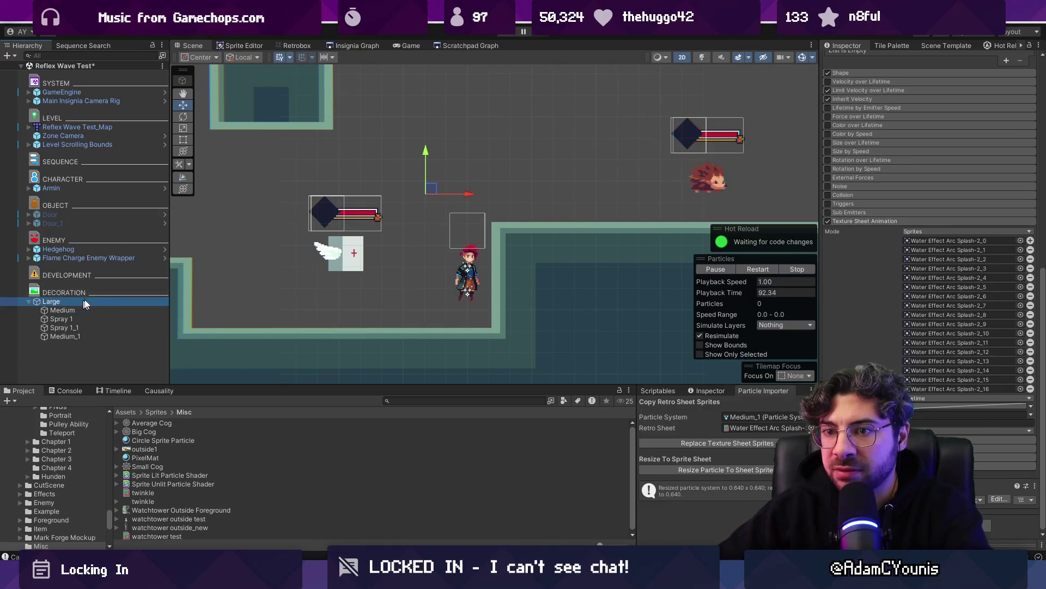
click(333, 213)
Sweep the playing Large emitter back and forth across the level to test its water trail
mouse_move(333, 212)
mouse_down()
mouse_move(513, 131)
mouse_move(441, 173)
mouse_move(474, 174)
mouse_move(414, 180)
mouse_move(499, 177)
mouse_move(414, 196)
mouse_move(518, 147)
mouse_move(561, 147)
mouse_move(401, 177)
mouse_move(458, 142)
mouse_move(490, 158)
mouse_move(382, 218)
mouse_move(401, 215)
mouse_move(558, 128)
mouse_move(305, 169)
mouse_move(466, 196)
mouse_move(486, 178)
mouse_move(599, 144)
mouse_move(567, 139)
mouse_up()
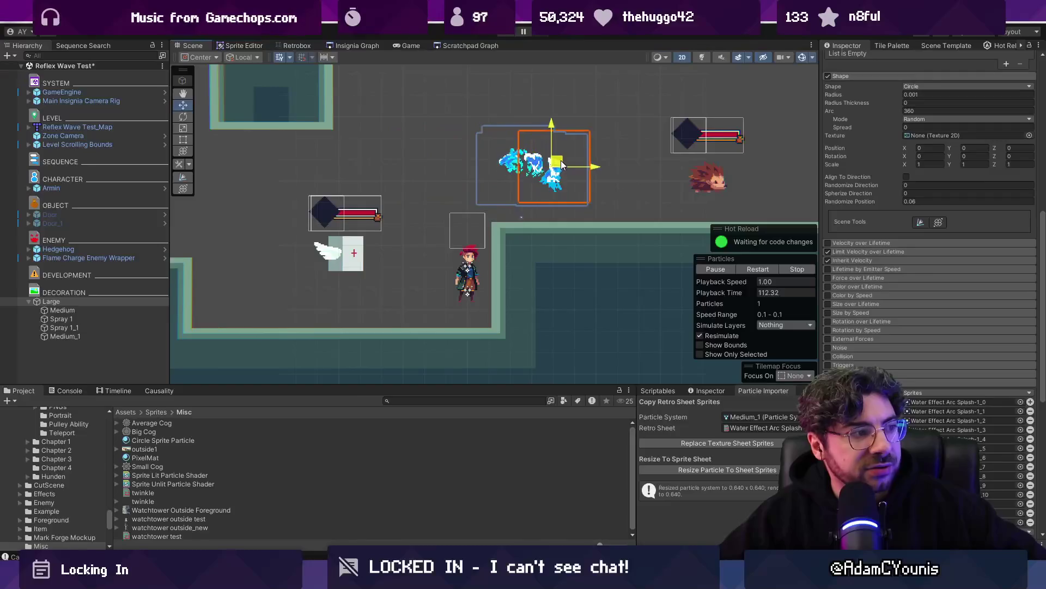
mouse_move(311, 171)
mouse_down()
mouse_move(263, 170)
mouse_move(354, 171)
mouse_up()
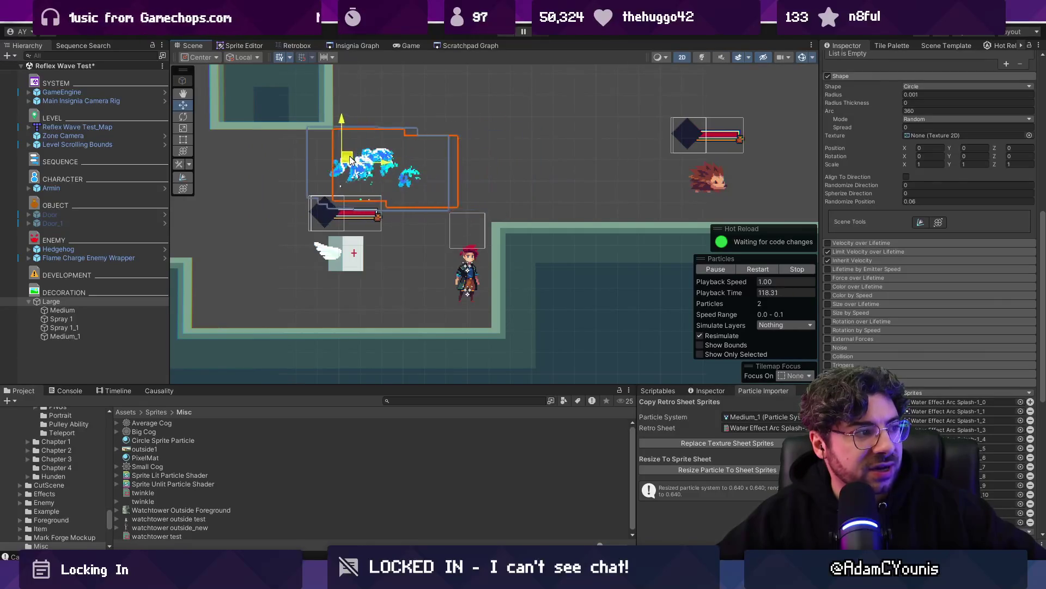
mouse_move(568, 155)
mouse_down()
mouse_move(663, 155)
mouse_move(399, 154)
mouse_up()
mouse_move(319, 150)
mouse_down()
mouse_move(267, 148)
mouse_move(477, 149)
mouse_up()
mouse_move(602, 147)
mouse_down()
mouse_move(644, 146)
mouse_move(546, 155)
mouse_move(482, 109)
mouse_move(327, 289)
mouse_move(469, 267)
mouse_move(500, 186)
mouse_move(354, 262)
mouse_move(411, 130)
mouse_up()
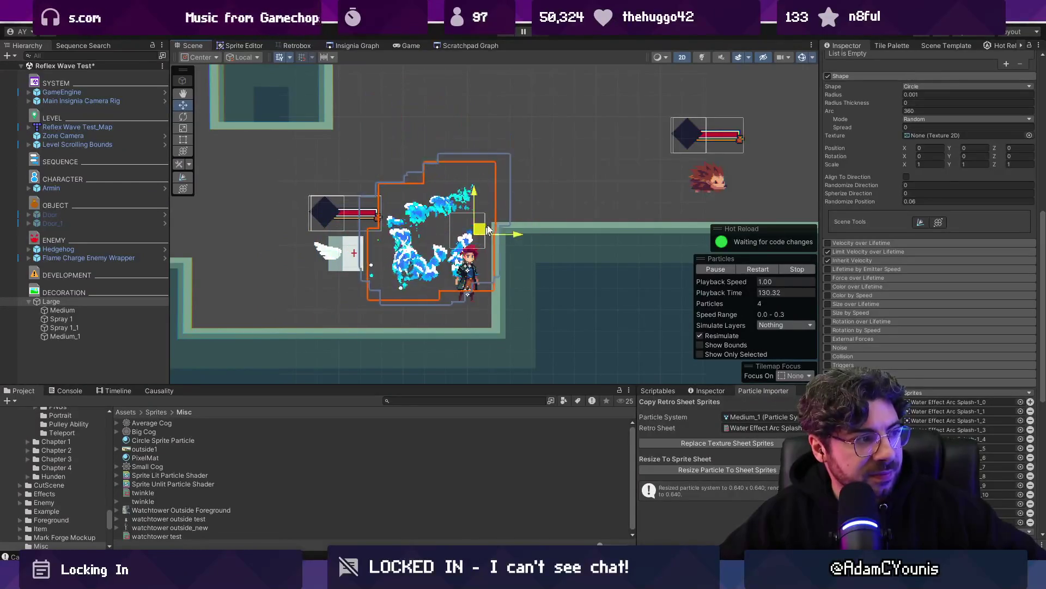
drag(577, 170, 372, 226)
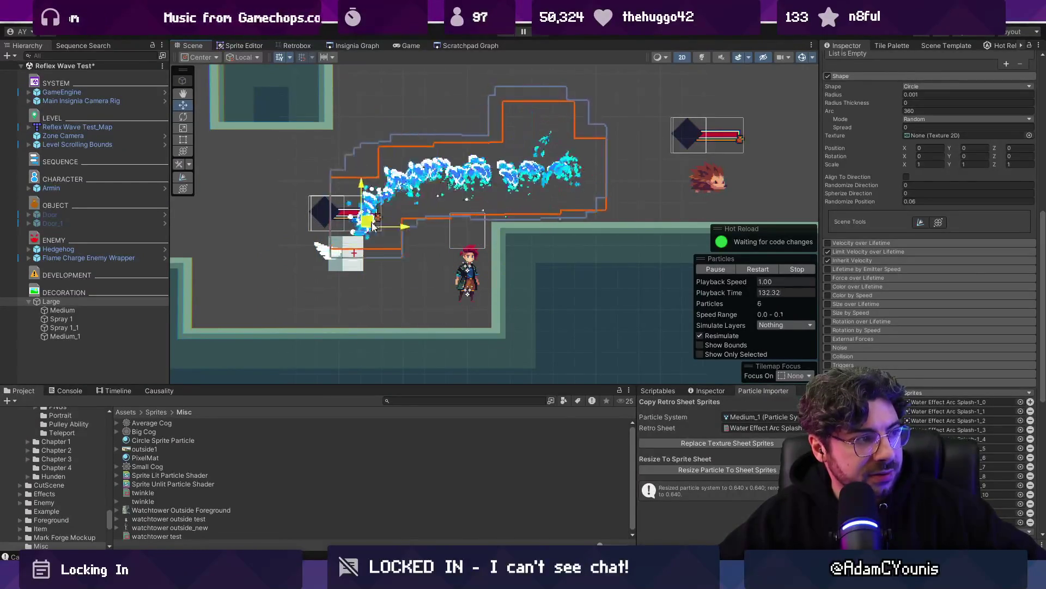
mouse_move(555, 180)
mouse_down()
mouse_move(551, 208)
mouse_move(350, 262)
mouse_up()
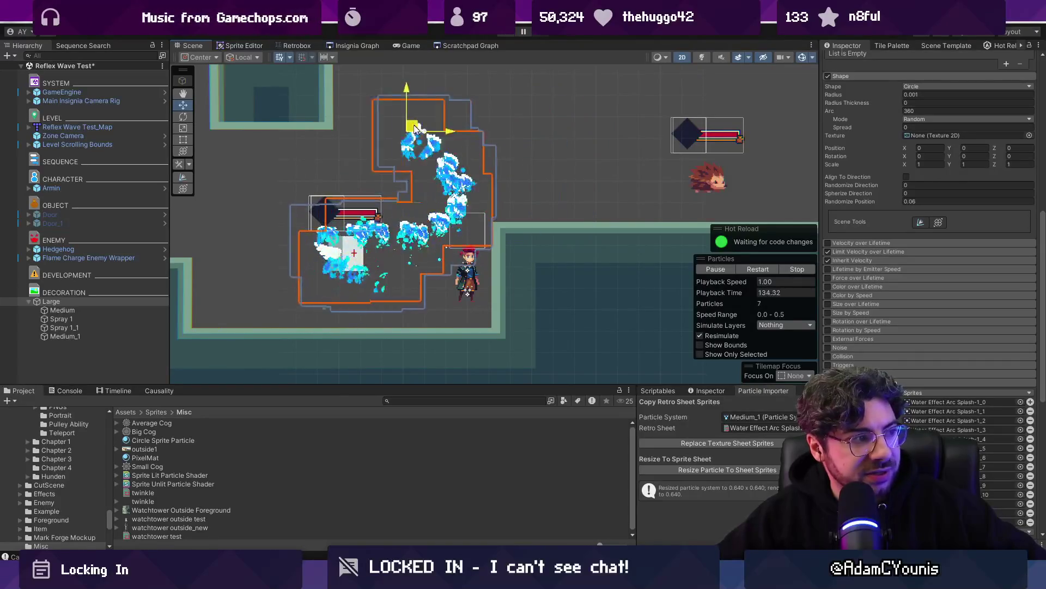
Swirl the emitter around the scene, then bring it down to rest on the player character
mouse_move(412, 234)
mouse_down()
mouse_move(273, 245)
mouse_move(408, 182)
mouse_up()
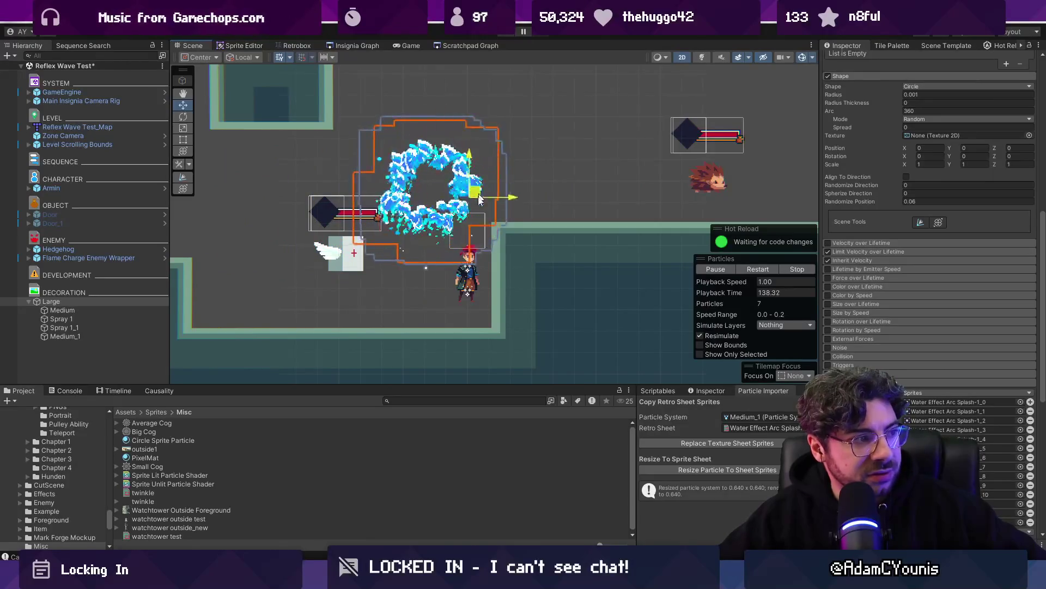
mouse_move(417, 126)
mouse_down()
mouse_move(480, 136)
mouse_move(519, 157)
mouse_up()
mouse_move(423, 214)
mouse_down()
mouse_move(306, 246)
mouse_move(670, 126)
mouse_move(480, 273)
mouse_move(430, 217)
mouse_move(480, 207)
mouse_move(502, 189)
mouse_up()
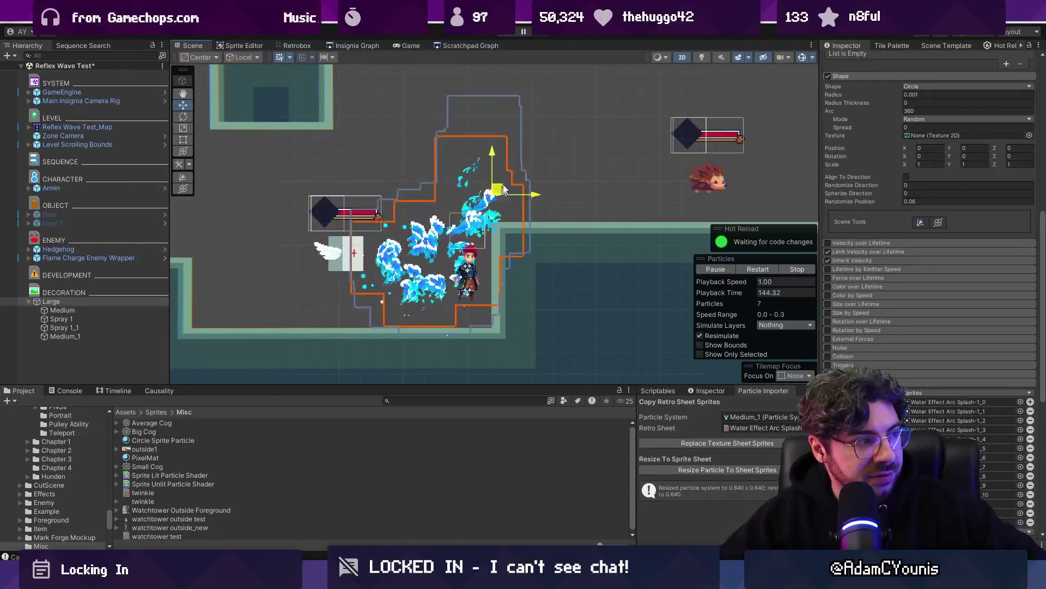
mouse_move(413, 139)
mouse_down()
mouse_move(436, 114)
mouse_move(455, 140)
mouse_move(420, 275)
mouse_up()
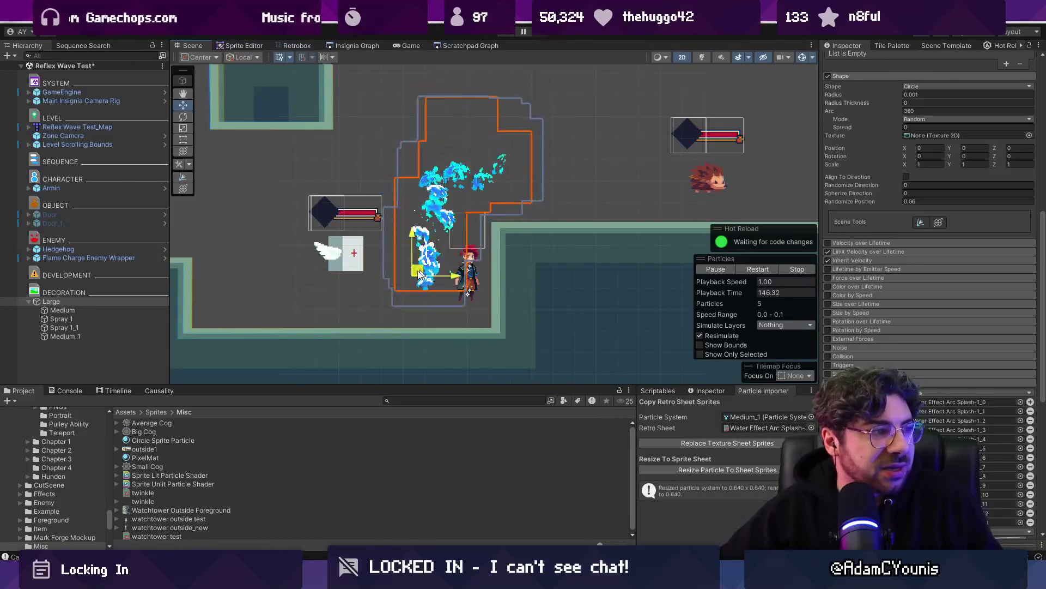
mouse_move(539, 174)
mouse_down()
mouse_move(602, 173)
mouse_move(610, 153)
mouse_move(458, 270)
mouse_move(435, 301)
mouse_move(459, 273)
mouse_up()
drag(363, 260, 478, 271)
mouse_move(349, 266)
mouse_down()
mouse_move(324, 252)
mouse_move(484, 266)
mouse_up()
key(alt+Tab)
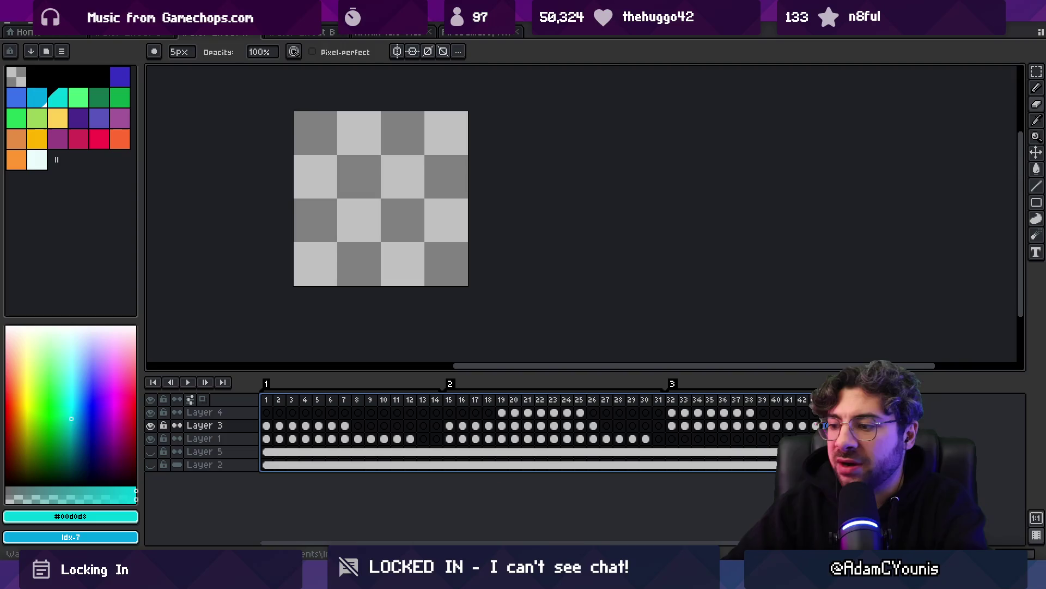
Launch the drawing app, shrink the brush to 11 px and draw a hooked arrow wave
key(super)
key(Return)
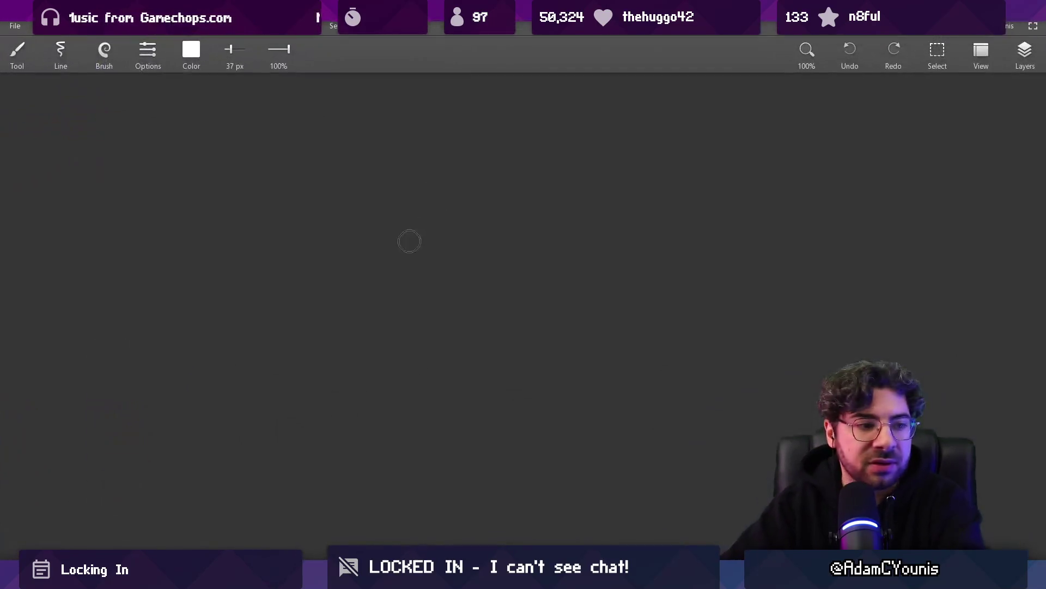
key(bracketleft)
key(bracketleft)
key(bracketleft)
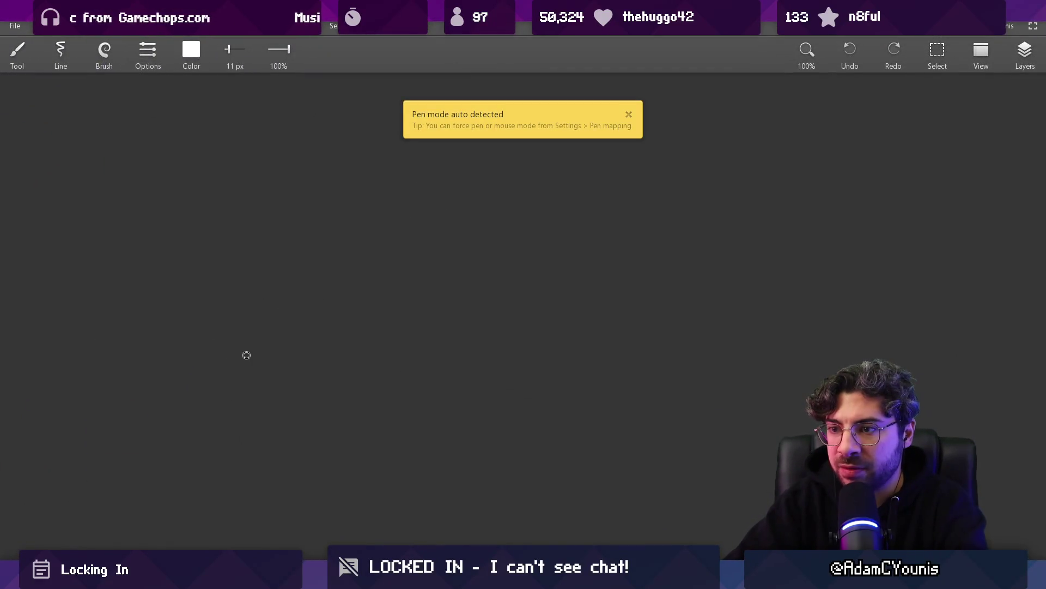
drag(361, 293, 305, 246)
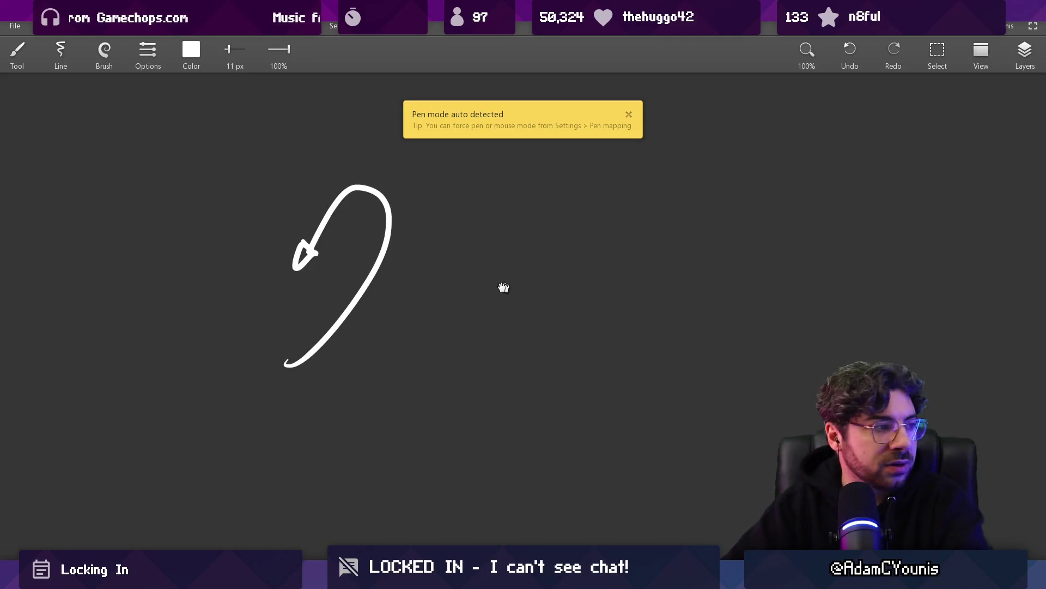
drag(503, 287, 349, 307)
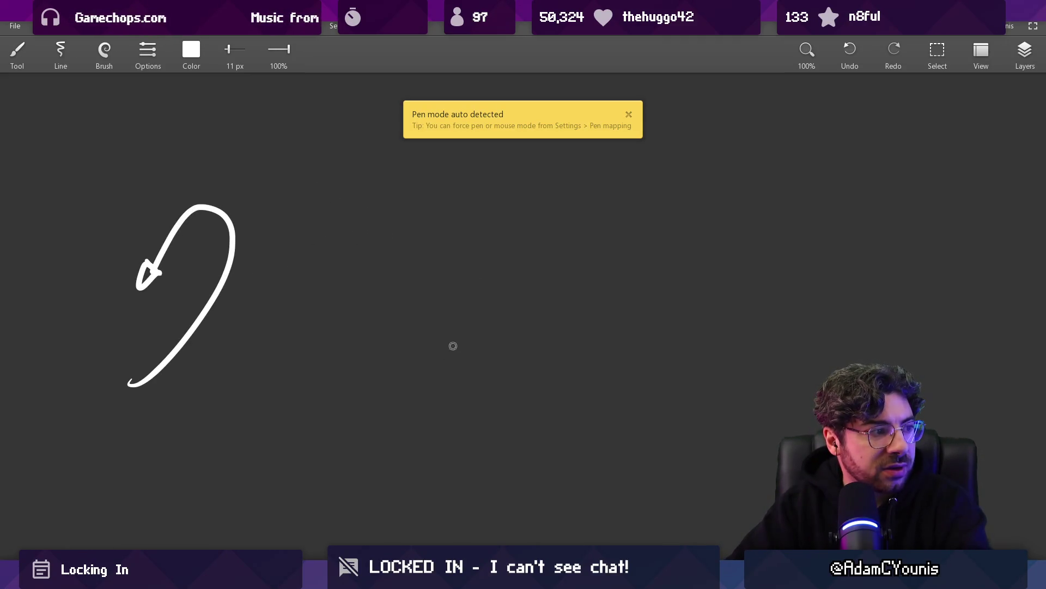
Draw a curling wave stroke in the middle, discarding a stray circle, and pan for space
drag(465, 287, 512, 311)
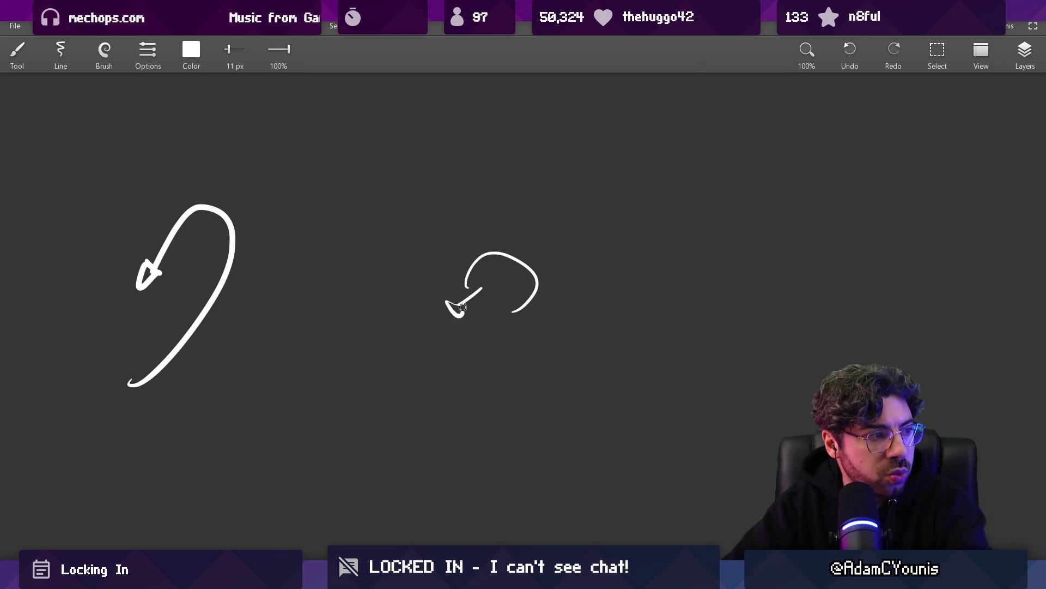
drag(448, 212, 428, 256)
key(ctrl+z)
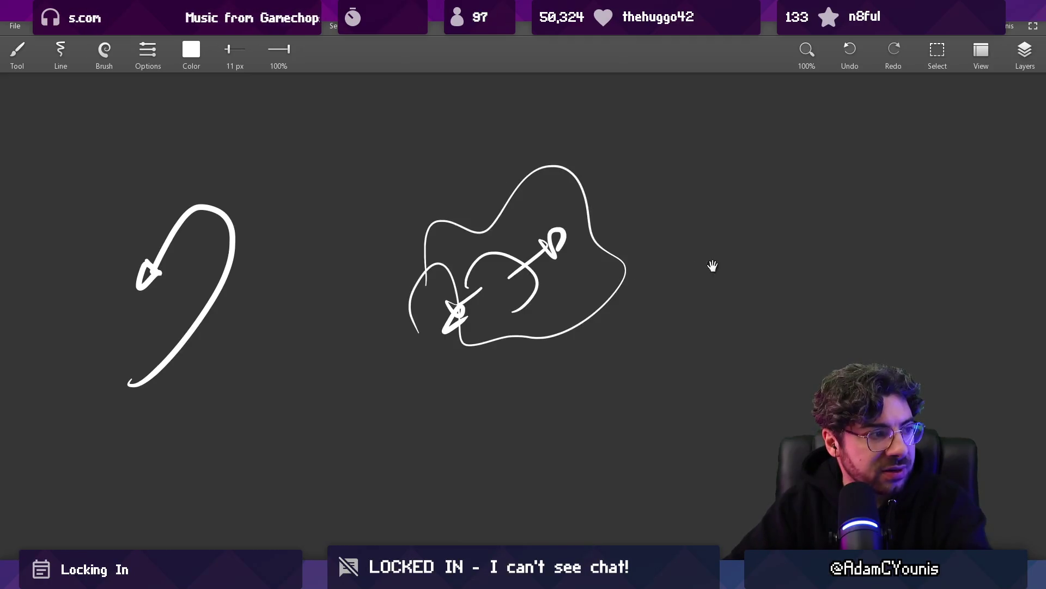
drag(713, 265, 578, 271)
scroll(698, 301, down, 5)
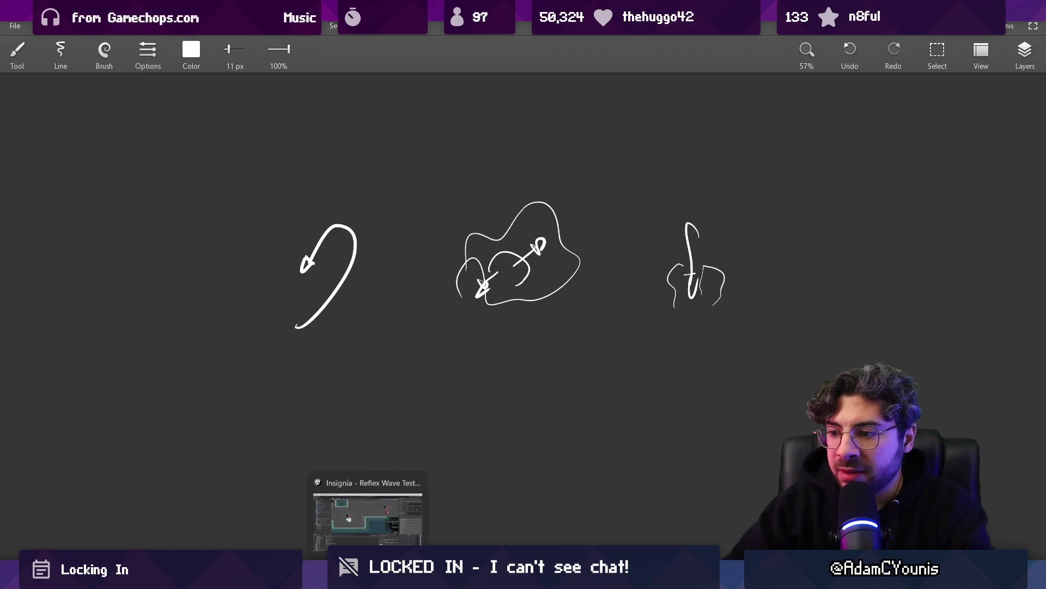
Check Aseprite, open the brush colour settings, and select animation frames 16–34
click(510, 578)
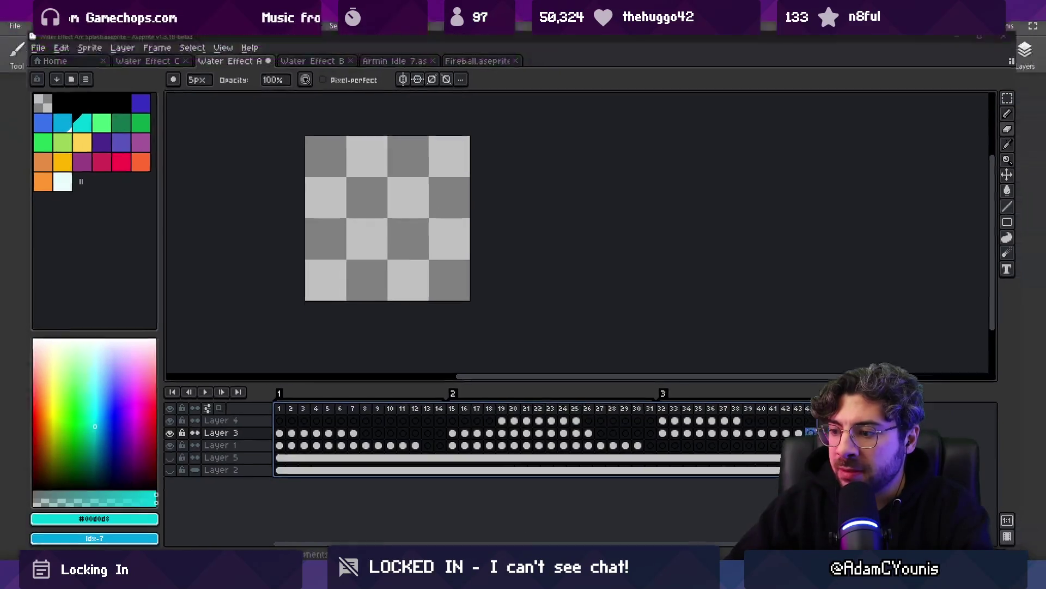
key(alt+Tab)
click(193, 49)
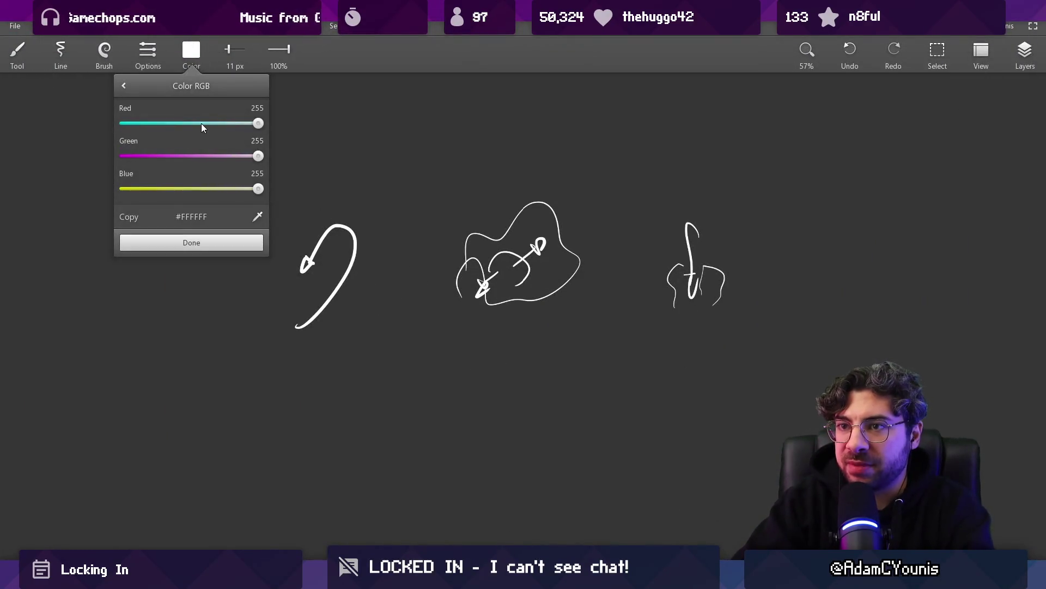
mouse_move(330, 401)
mouse_down()
mouse_move(556, 397)
mouse_move(520, 393)
mouse_up()
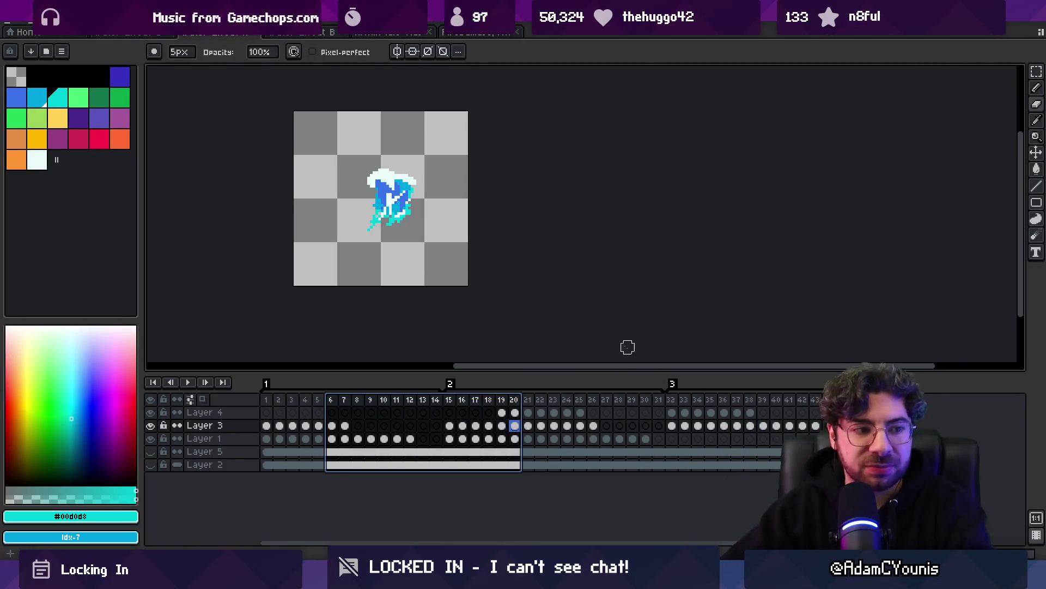
mouse_move(458, 402)
mouse_down()
mouse_move(763, 390)
mouse_move(704, 394)
mouse_move(716, 394)
mouse_up()
click(313, 33)
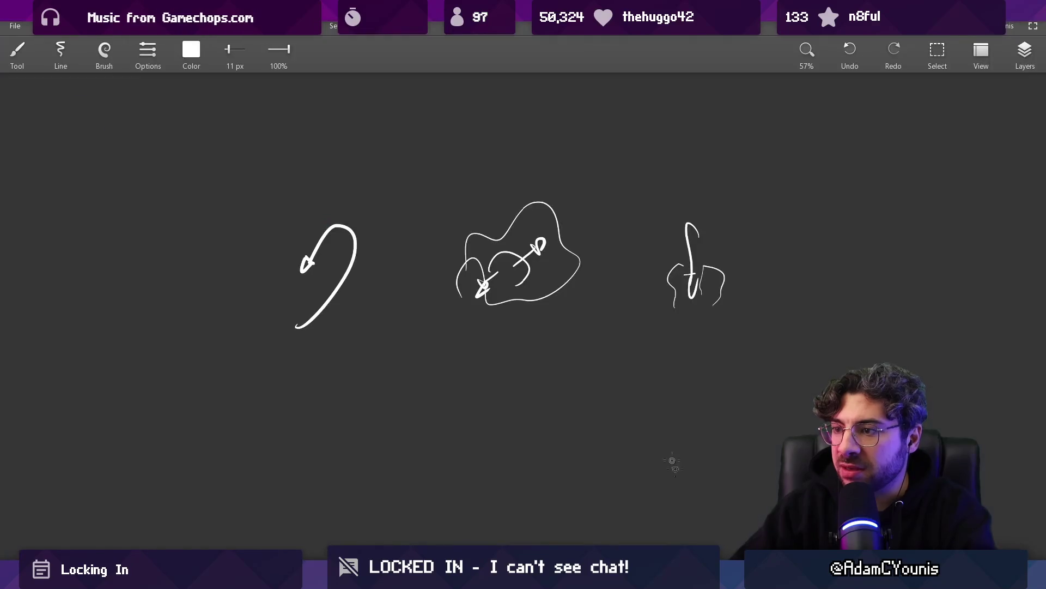
Remove a stray squiggle and draw a curved wave above a horizontal arrow below the sketches
scroll(538, 244, down, 5)
drag(388, 304, 456, 243)
key(ctrl+z)
drag(205, 410, 207, 350)
drag(140, 449, 322, 433)
Undo the rectangle, cloud cluster and rightmost line strokes from the wave sketch
scroll(502, 419, down, 3)
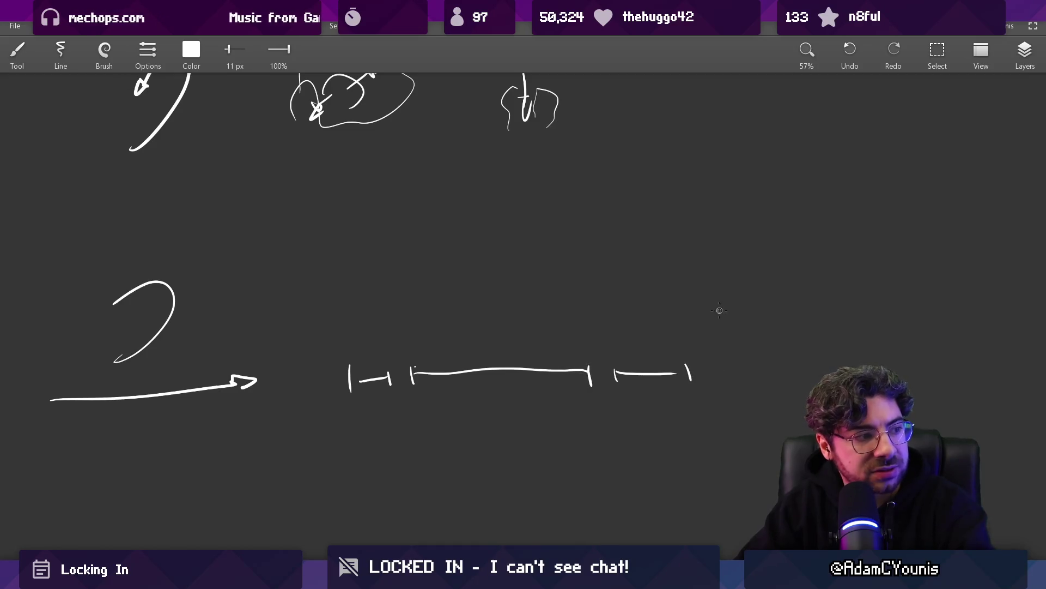
scroll(571, 346, up, 3)
drag(395, 401, 381, 354)
key(ctrl+z)
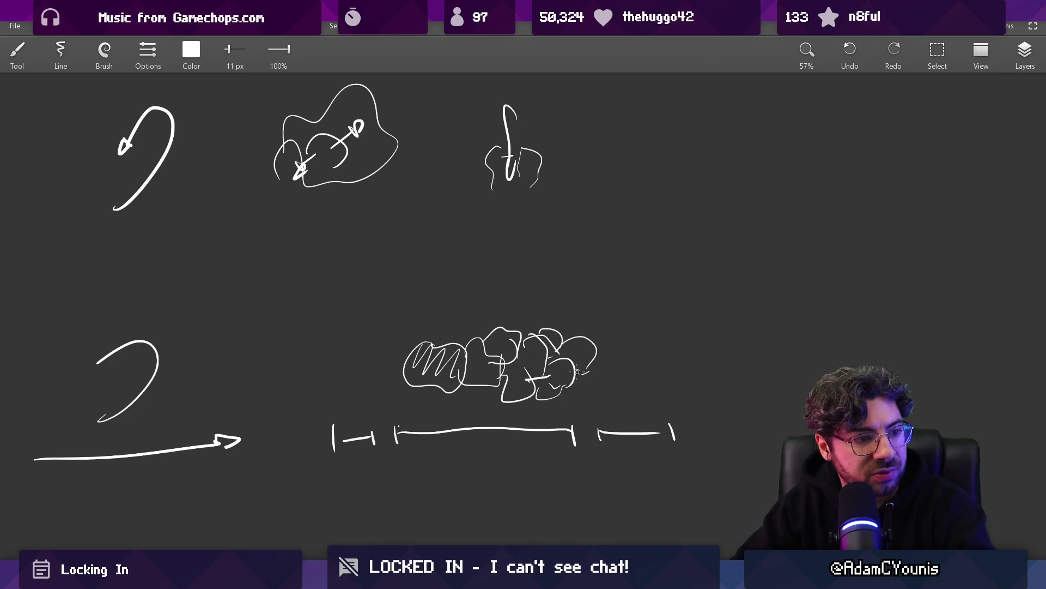
key(ctrl+z)
key(ctrl+z)
key(ctrl+z)
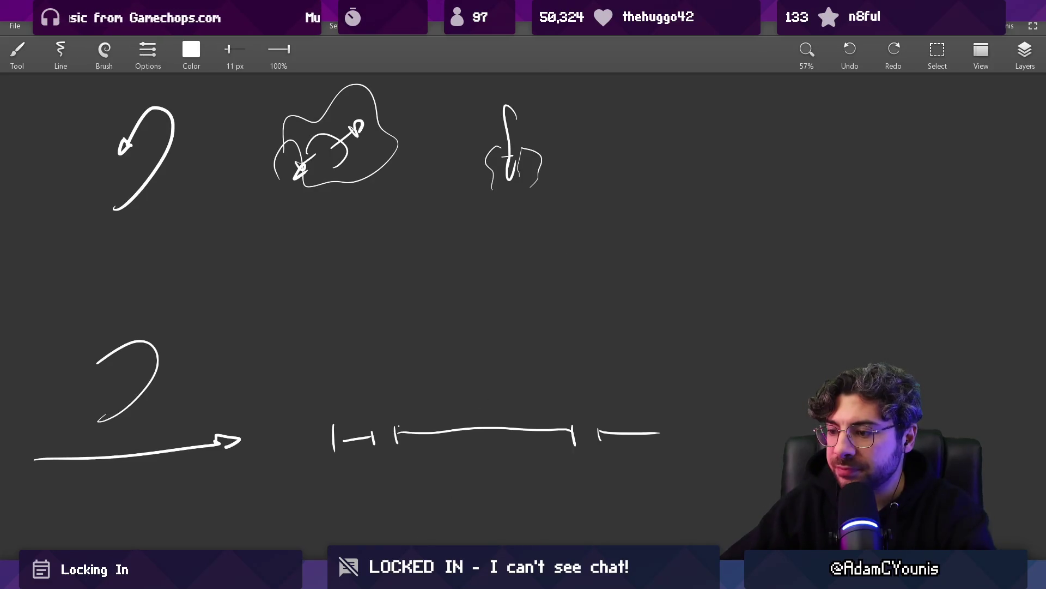
key(alt+Tab)
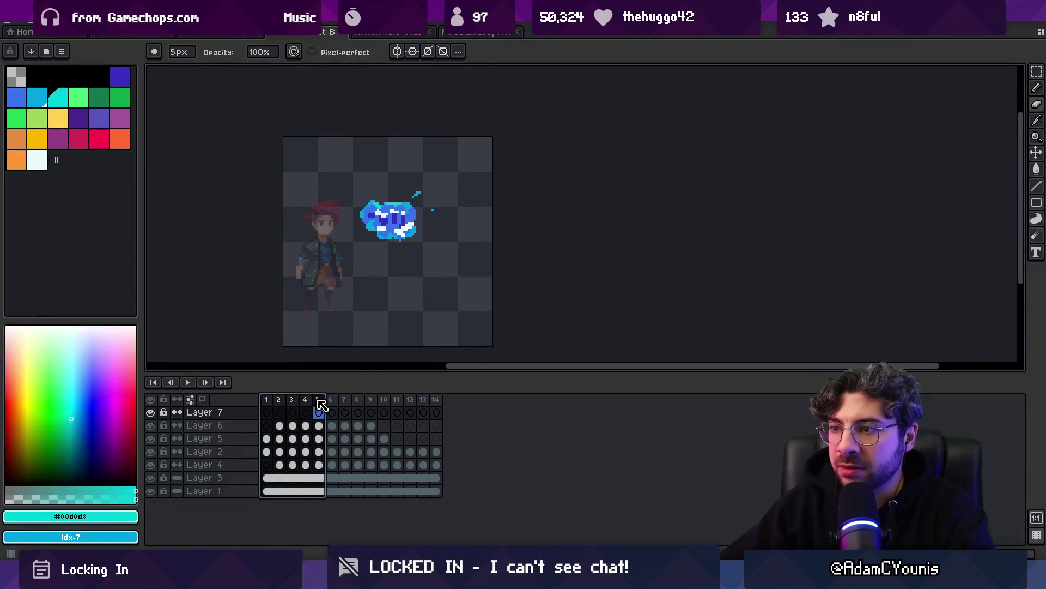
Hide the character and backdrop layers and flatten the visible splash layers into one
drag(266, 399, 348, 398)
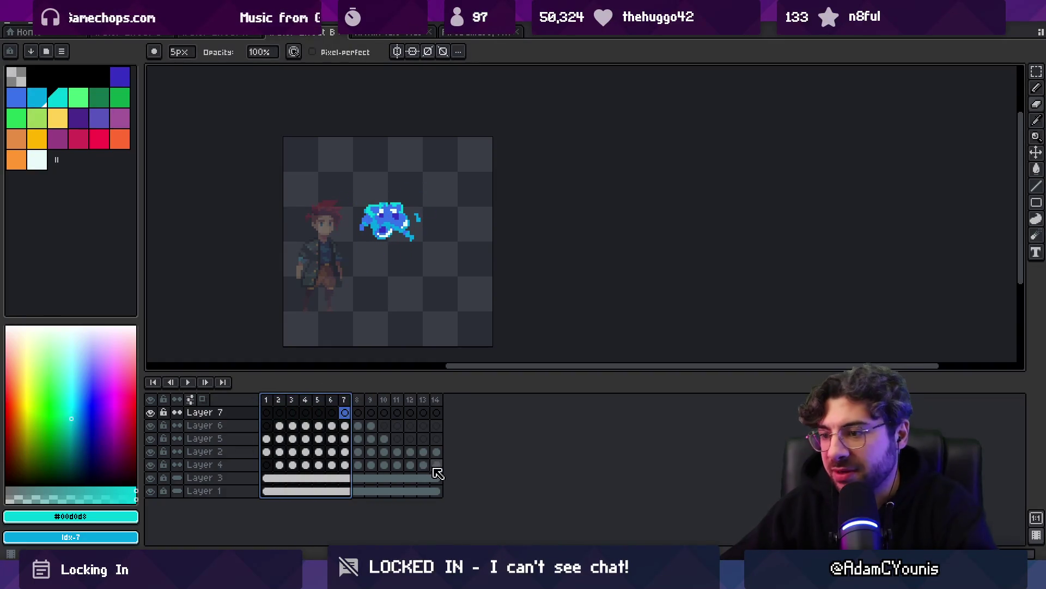
drag(150, 478, 150, 491)
click(235, 455)
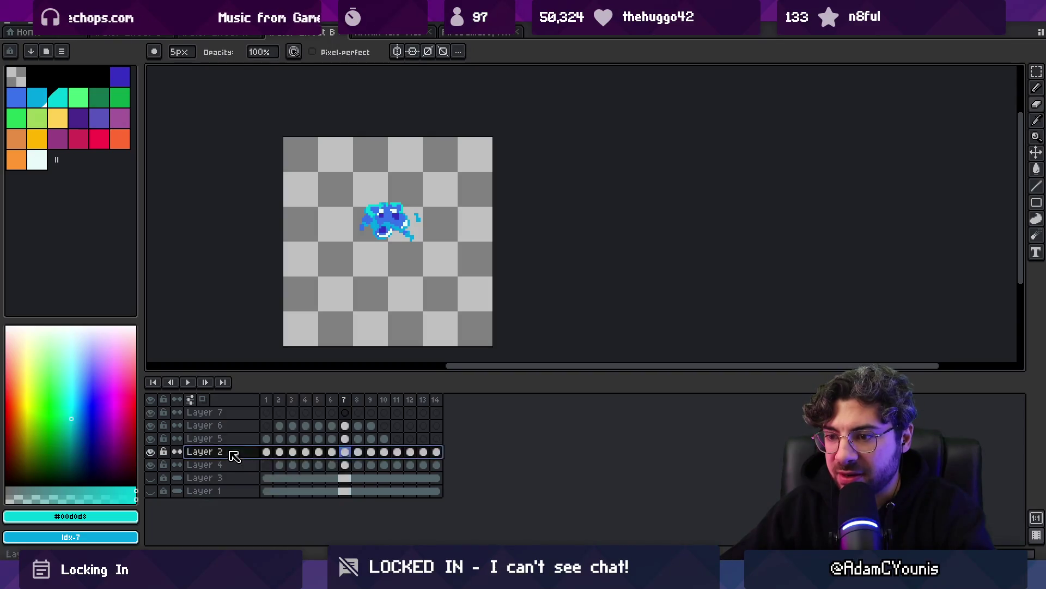
right_click(234, 455)
click(250, 544)
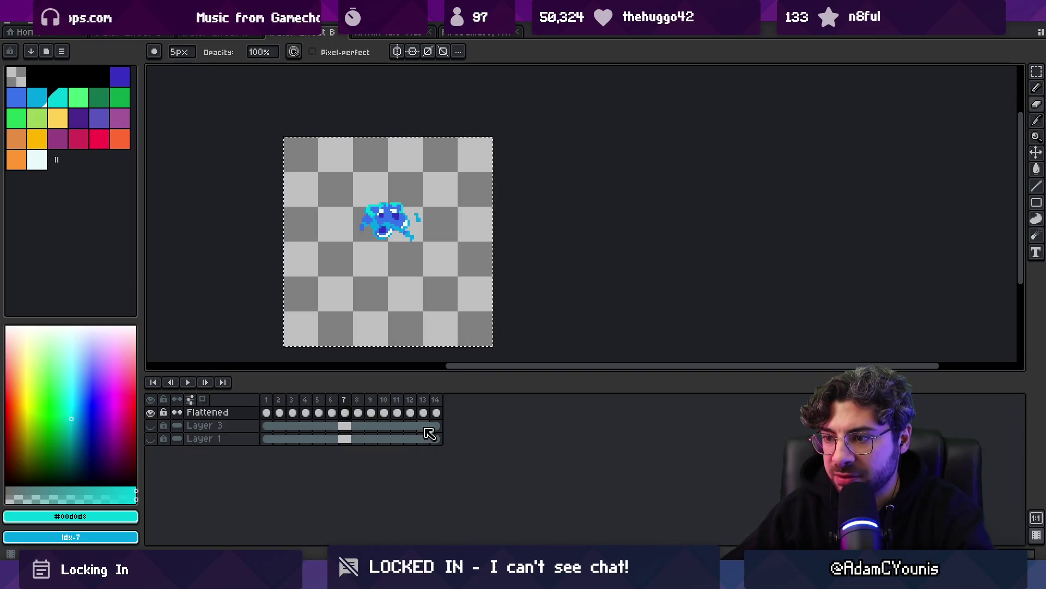
drag(436, 412, 266, 412)
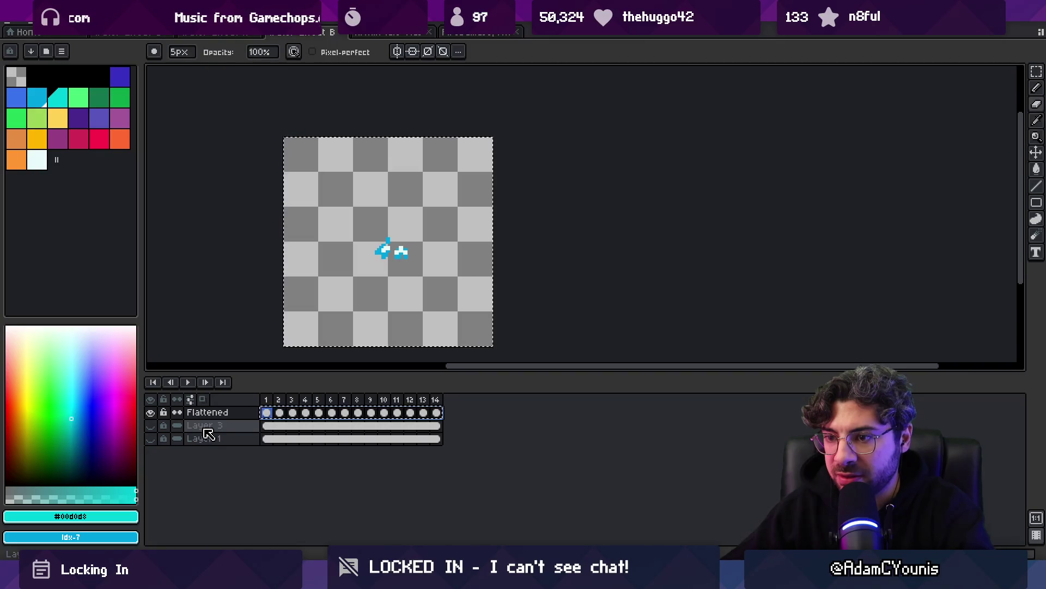
In the second sprite, tag frames 45–58 with a new tag named 4
click(476, 32)
click(236, 33)
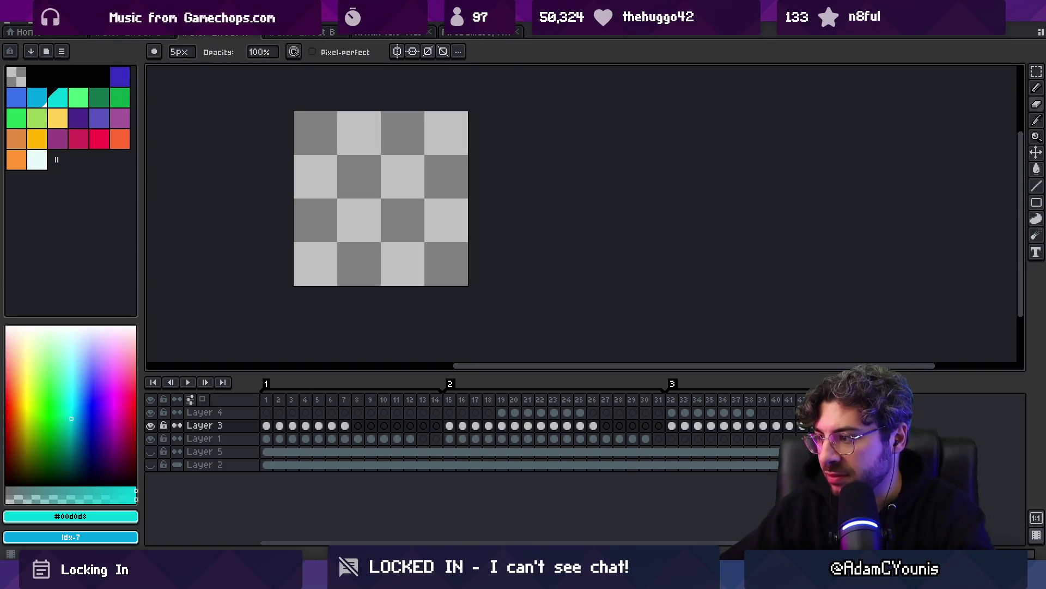
scroll(647, 427, right, 5)
drag(620, 400, 699, 401)
right_click(706, 408)
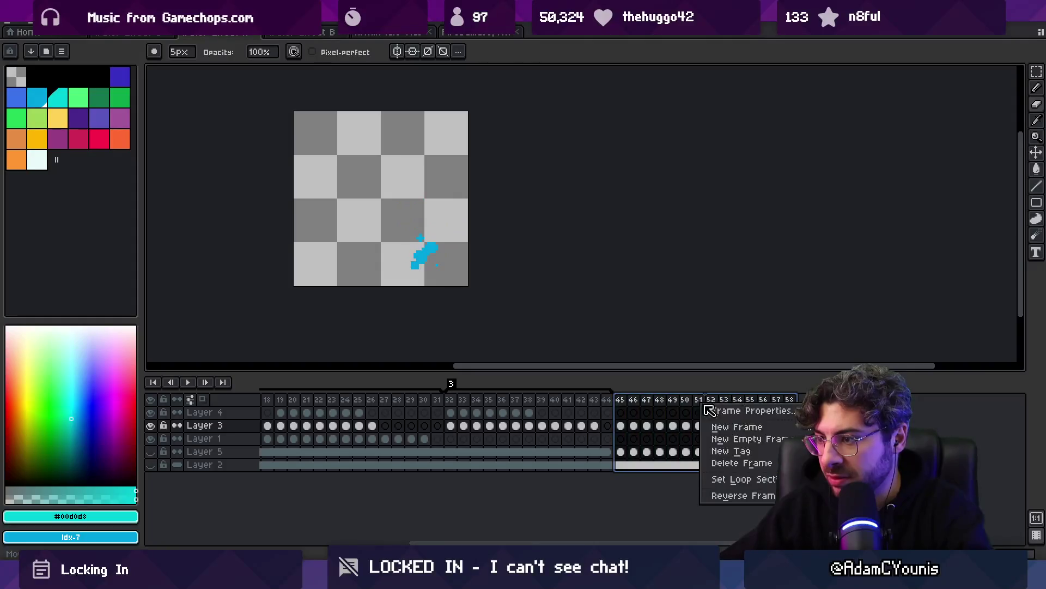
click(724, 451)
text(4)
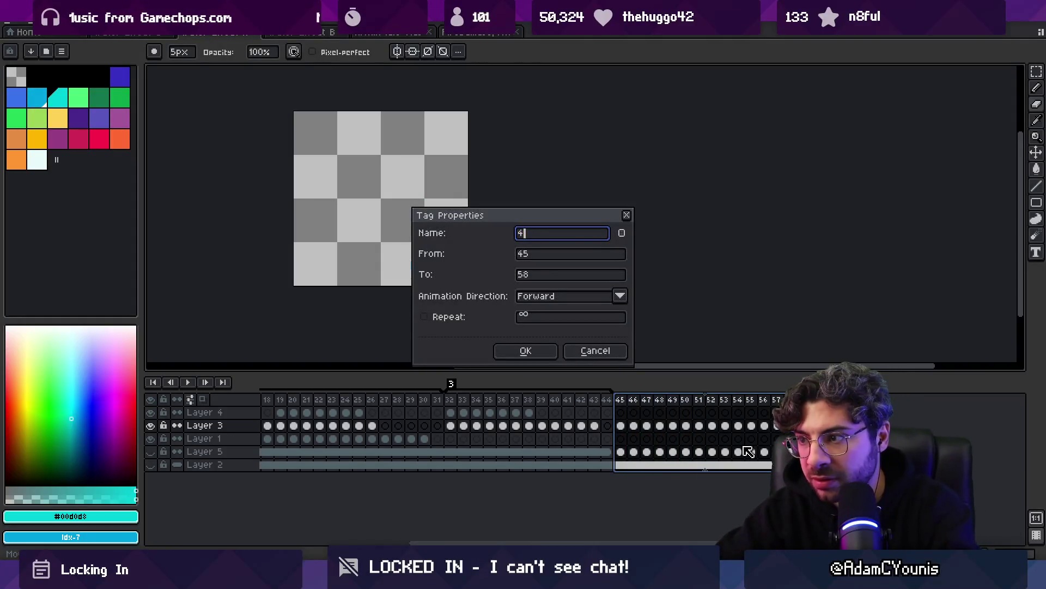
key(Return)
Move frame 45's splash cel on Layer 3 up and to the left
drag(621, 403, 799, 404)
click(724, 426)
click(621, 426)
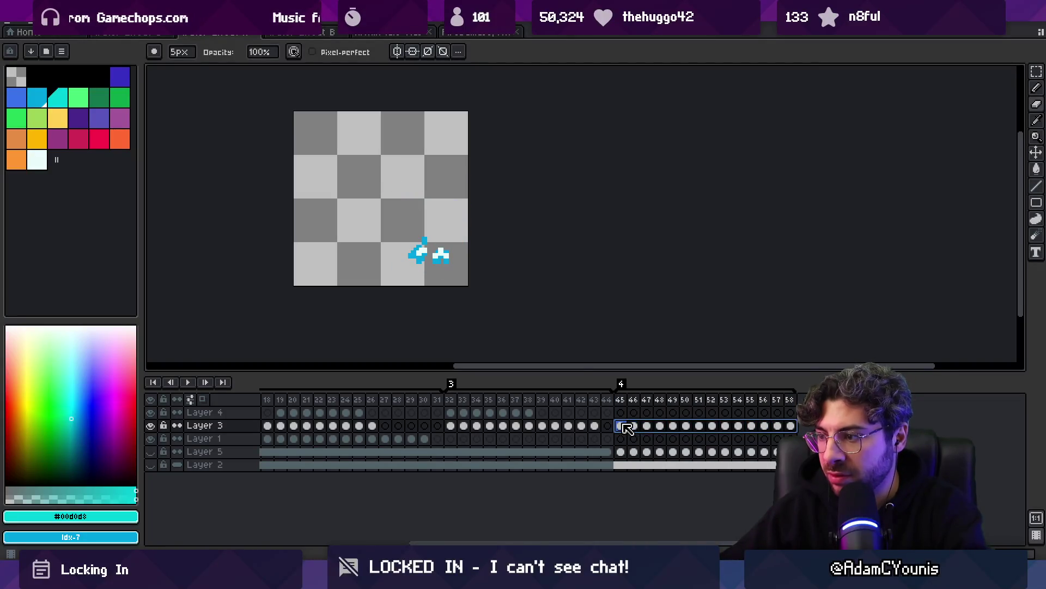
key(v)
drag(456, 260, 403, 216)
Select frames 45–58 on all layers and shift the splash right and up
mouse_move(621, 401)
mouse_down()
mouse_move(790, 401)
mouse_move(681, 427)
mouse_move(628, 425)
mouse_up()
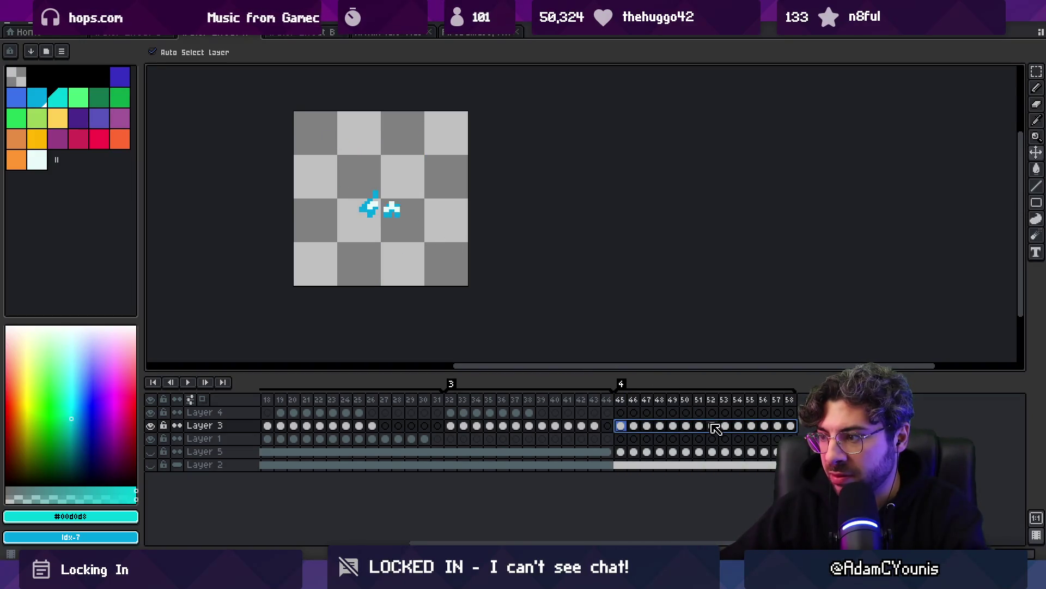
drag(380, 212, 388, 209)
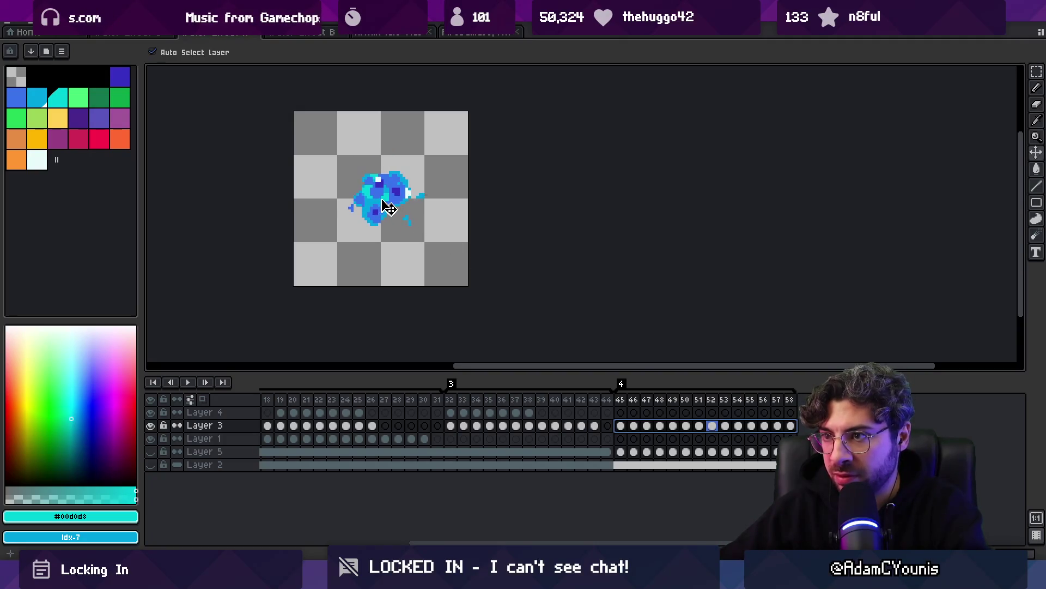
drag(632, 402, 790, 401)
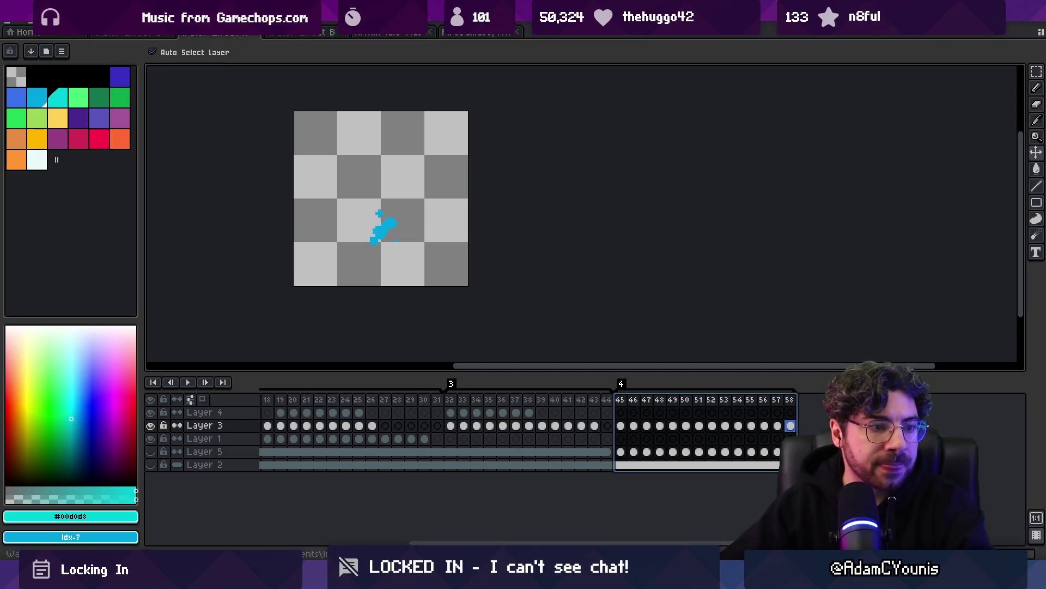
Review frames 46–56 of the re-centred splash, then save the sprite and return to Unity
key(z)
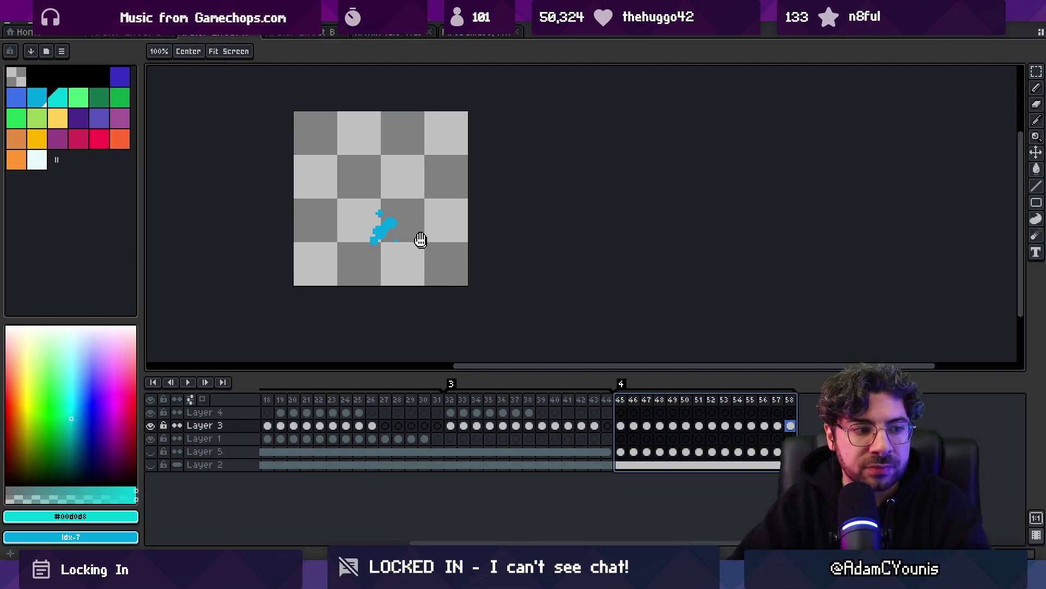
scroll(436, 228, down, 1)
scroll(425, 224, up, 1)
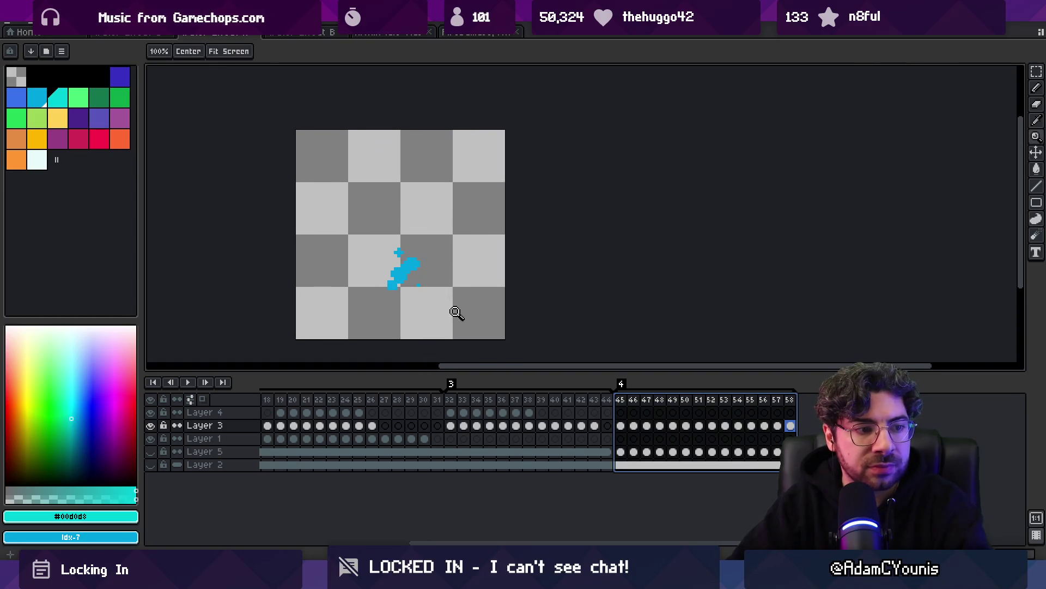
click(633, 401)
key(b)
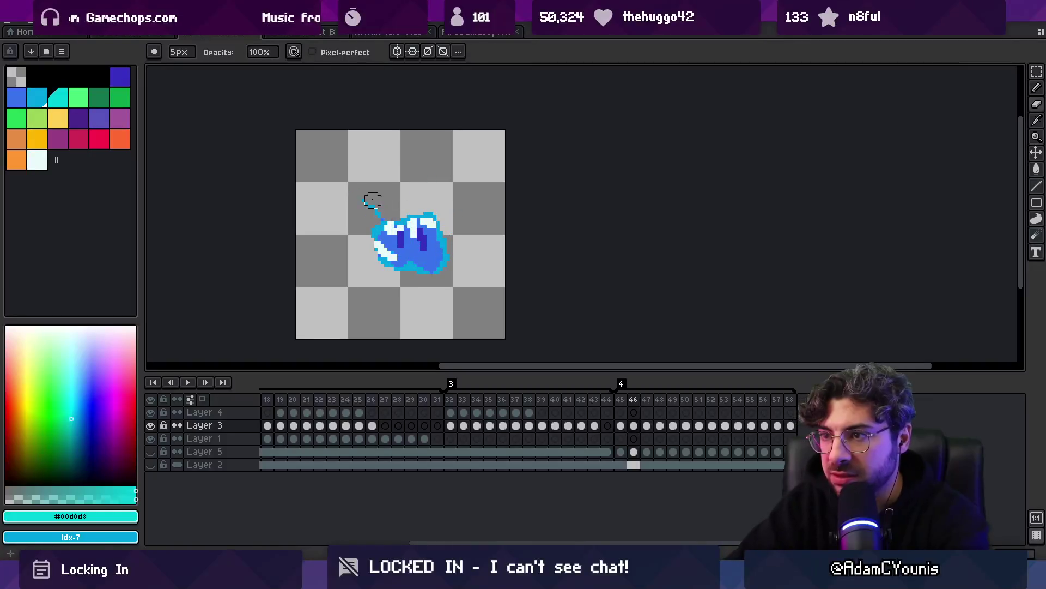
key(period)
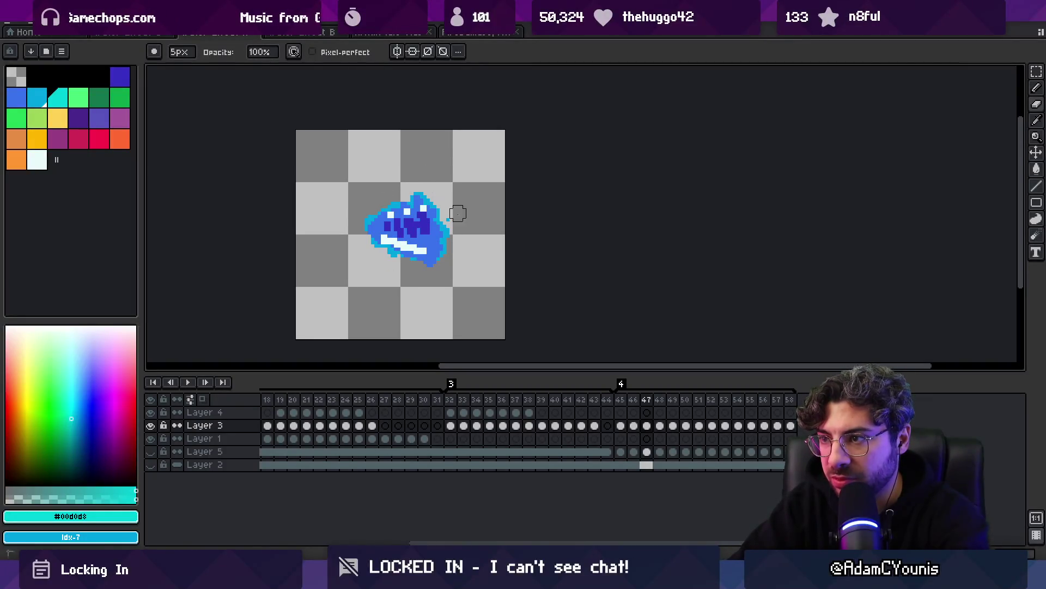
key(period)
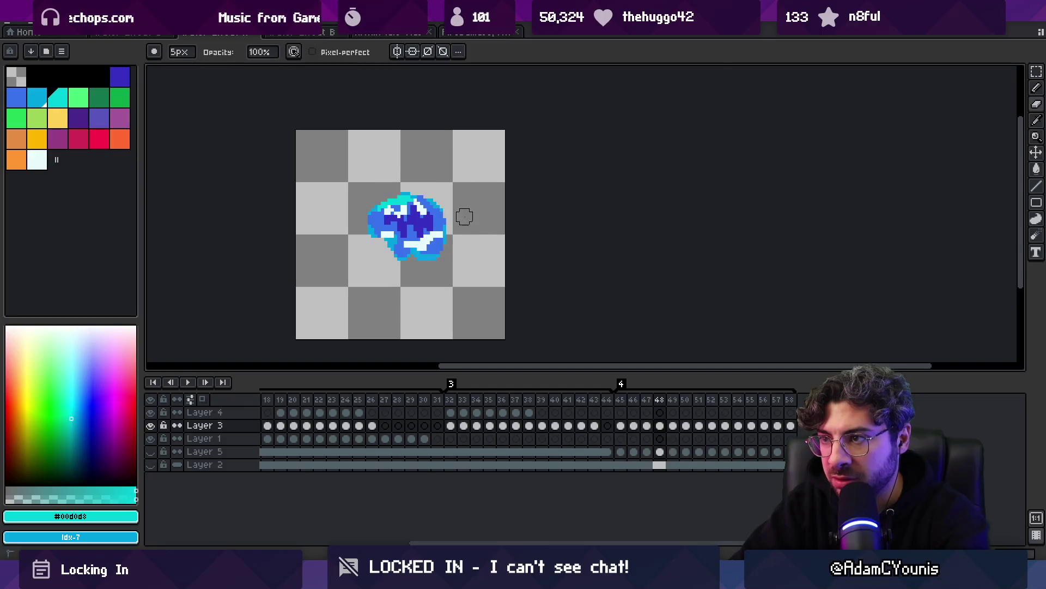
key(period)
key(period)
key(period)
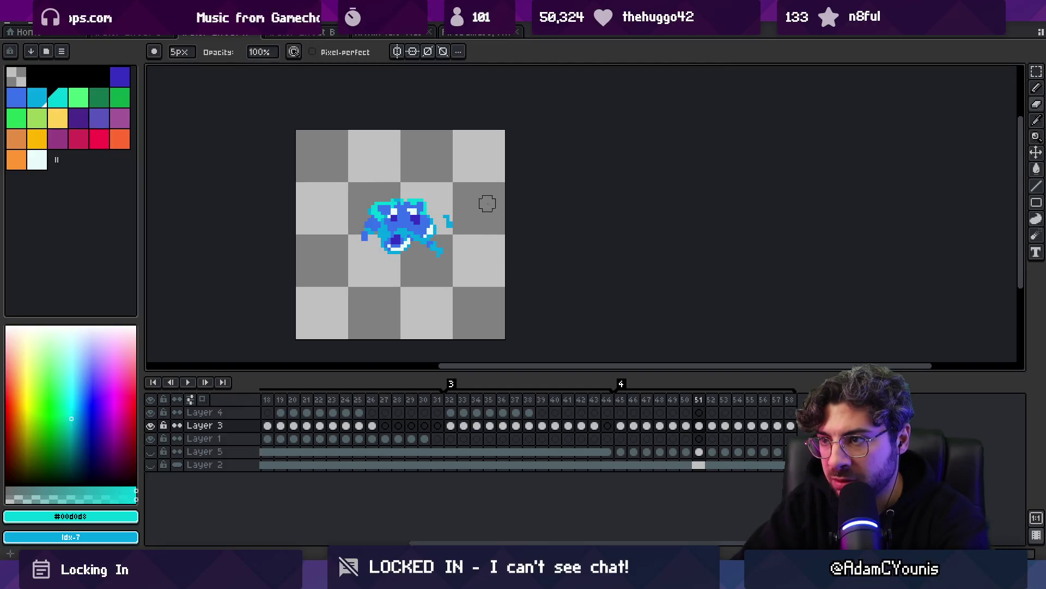
key(period)
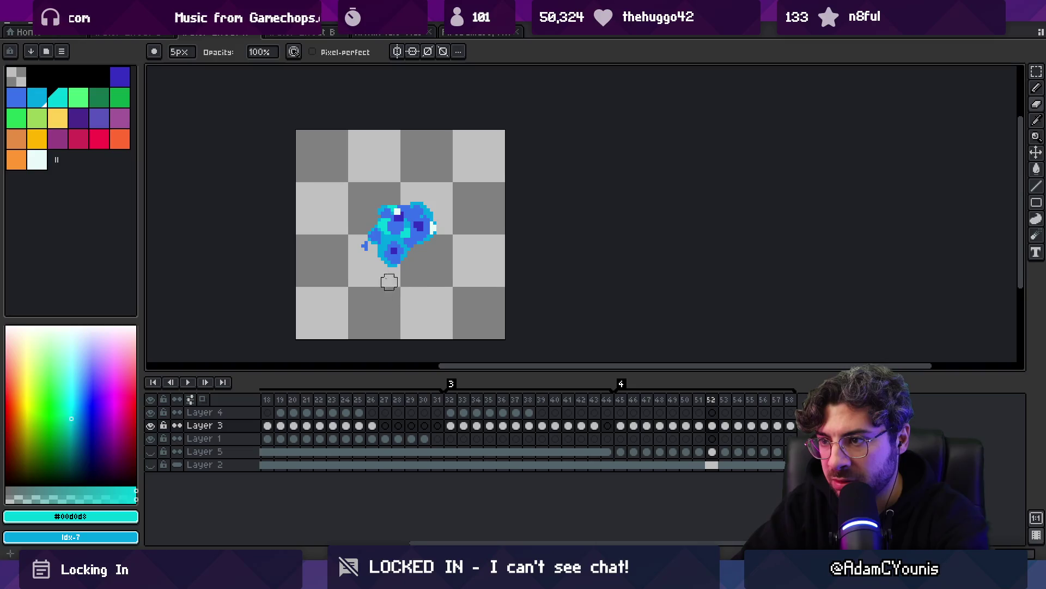
key(period)
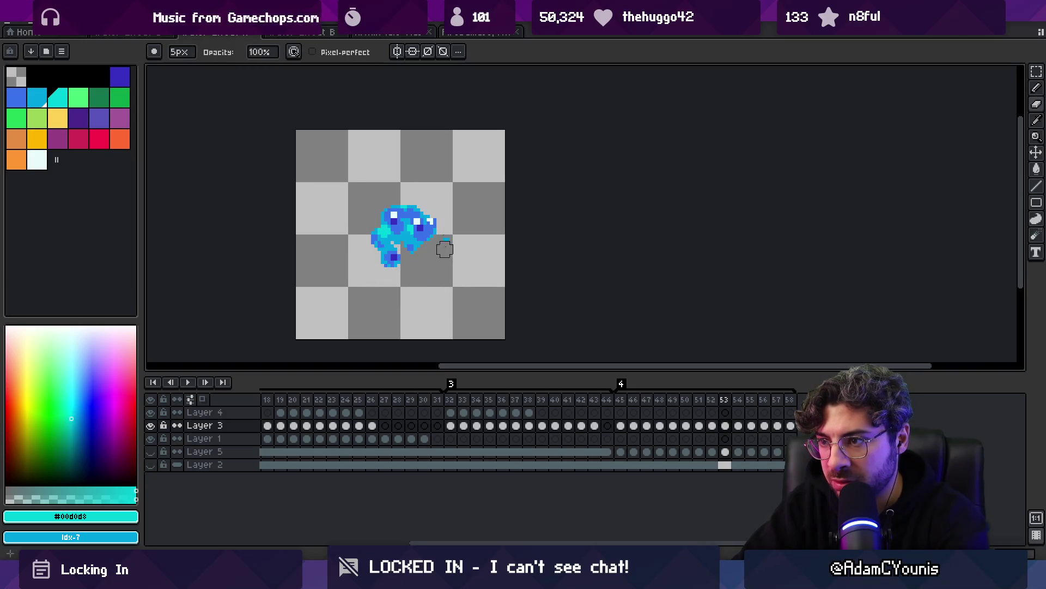
key(period)
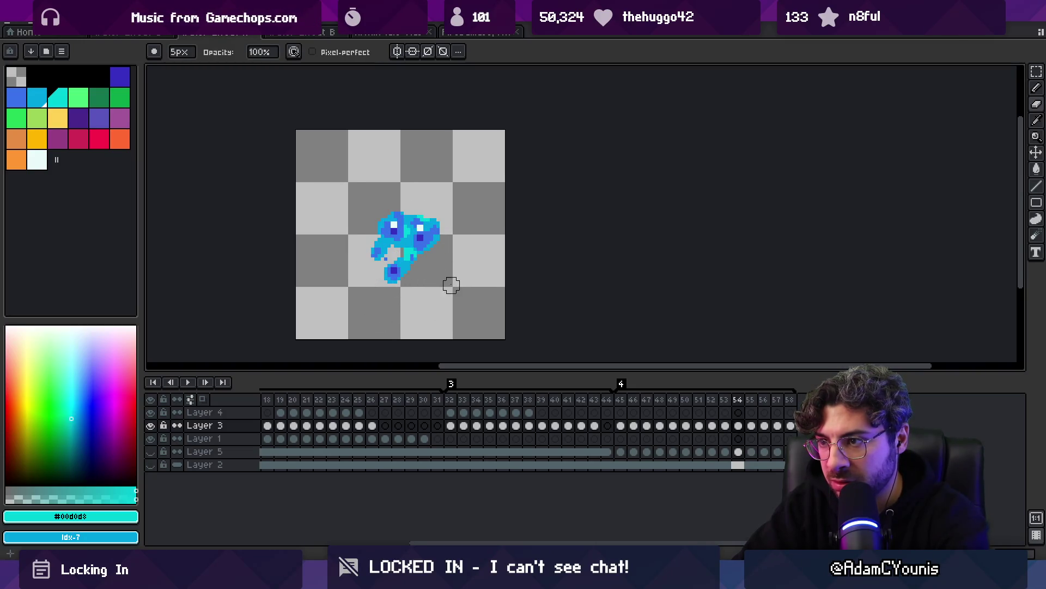
key(period)
key(period)
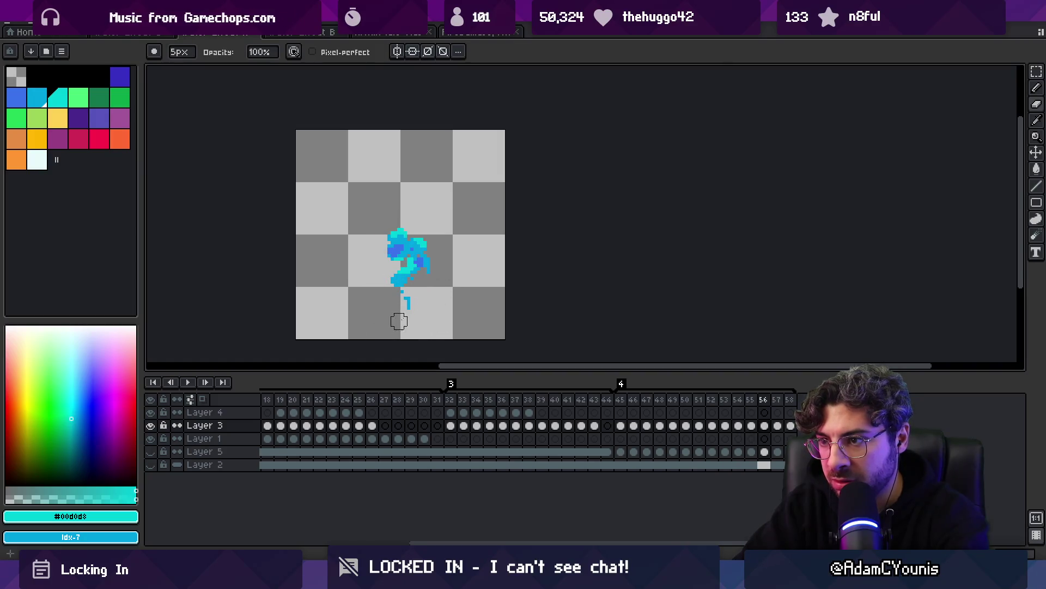
key(period)
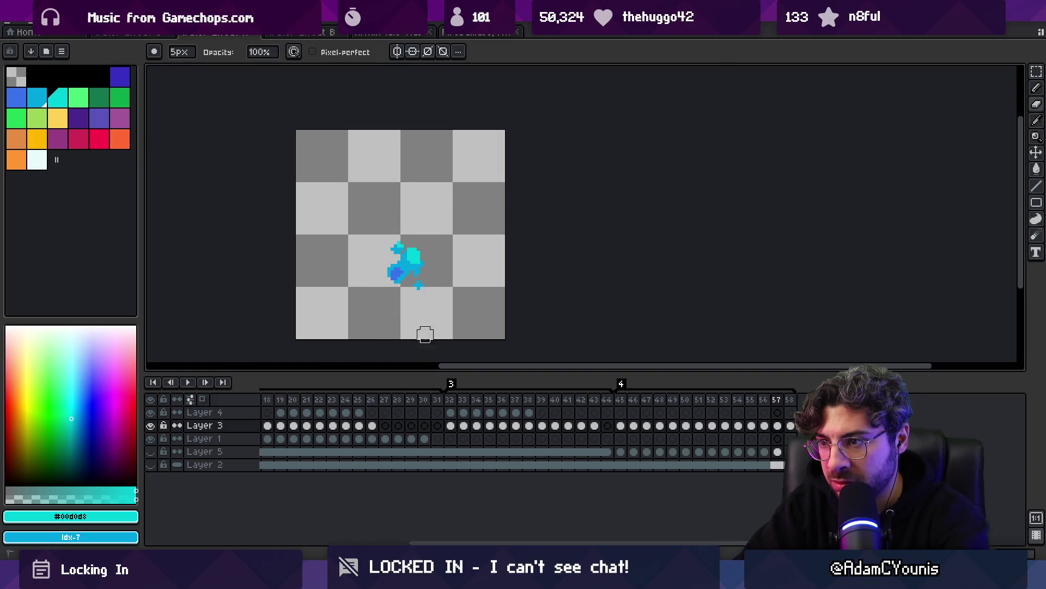
key(period)
key(period)
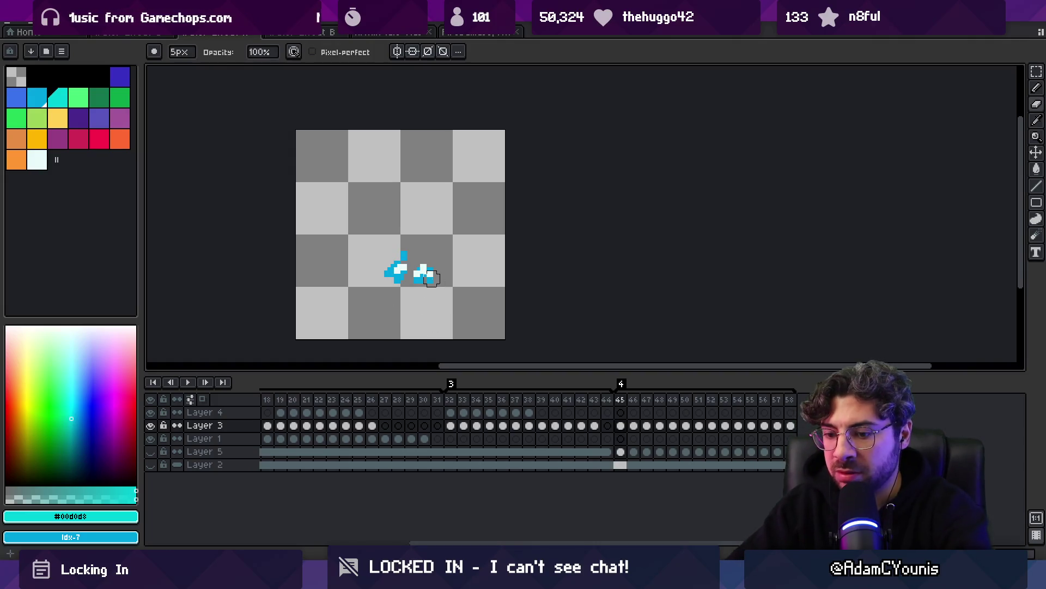
key(ctrl+s)
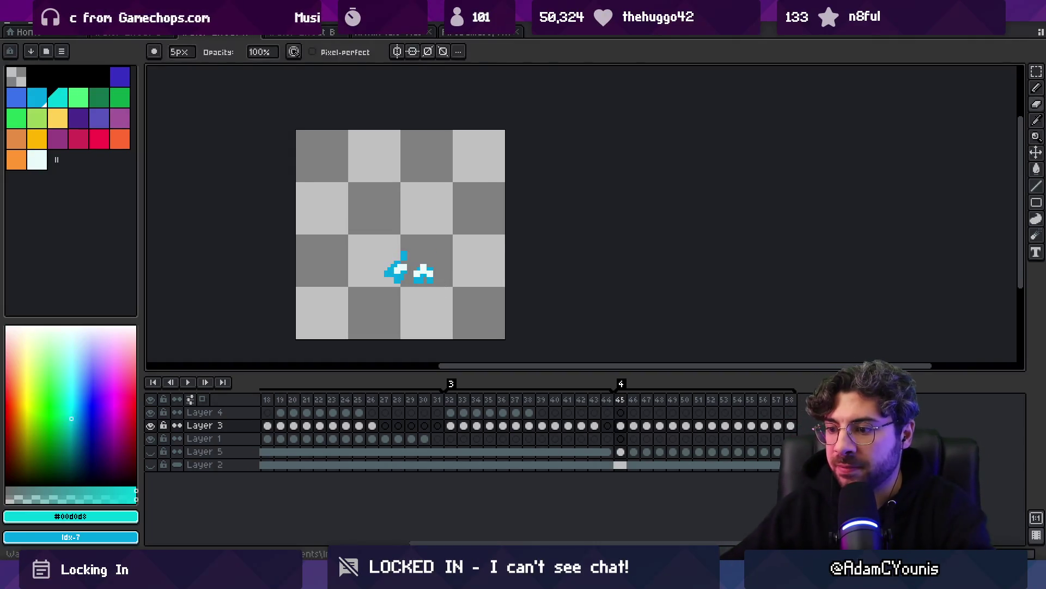
key(alt+Tab)
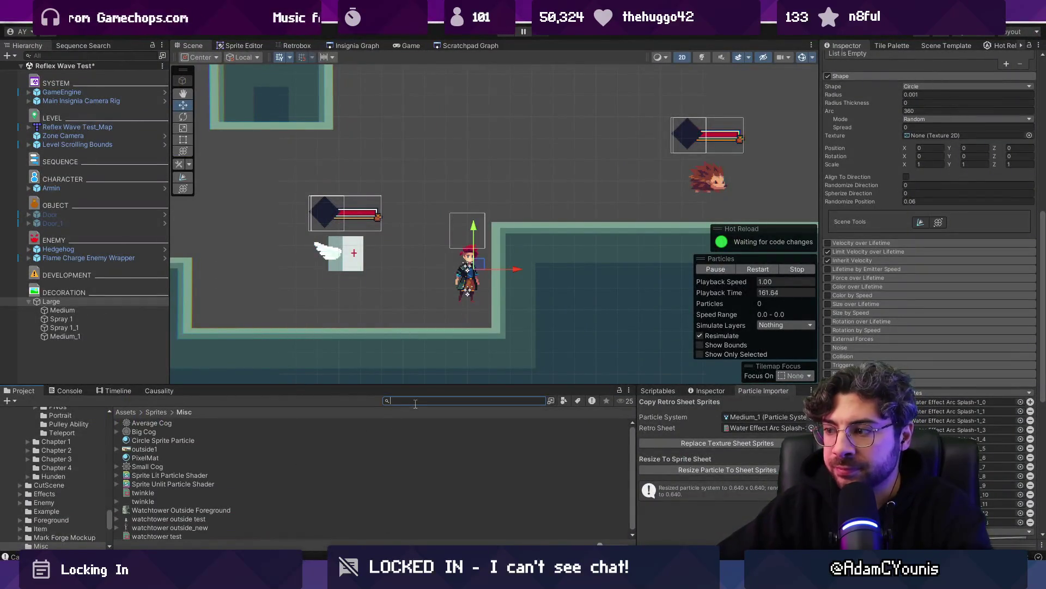
Find the water effect sprites and select the Water Effect Arc Splash-4 texture
text(water effect)
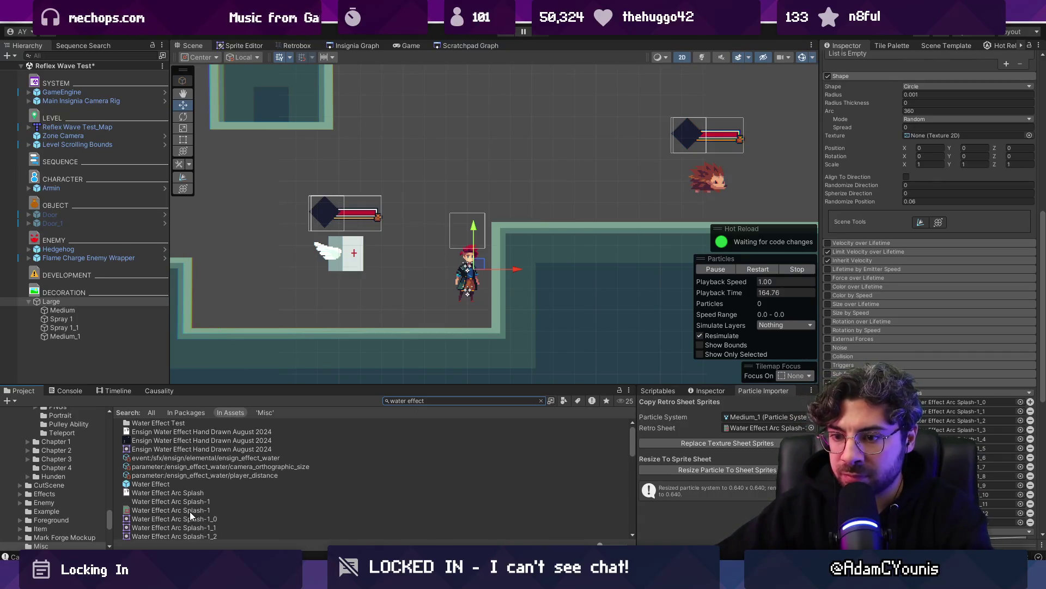
click(190, 511)
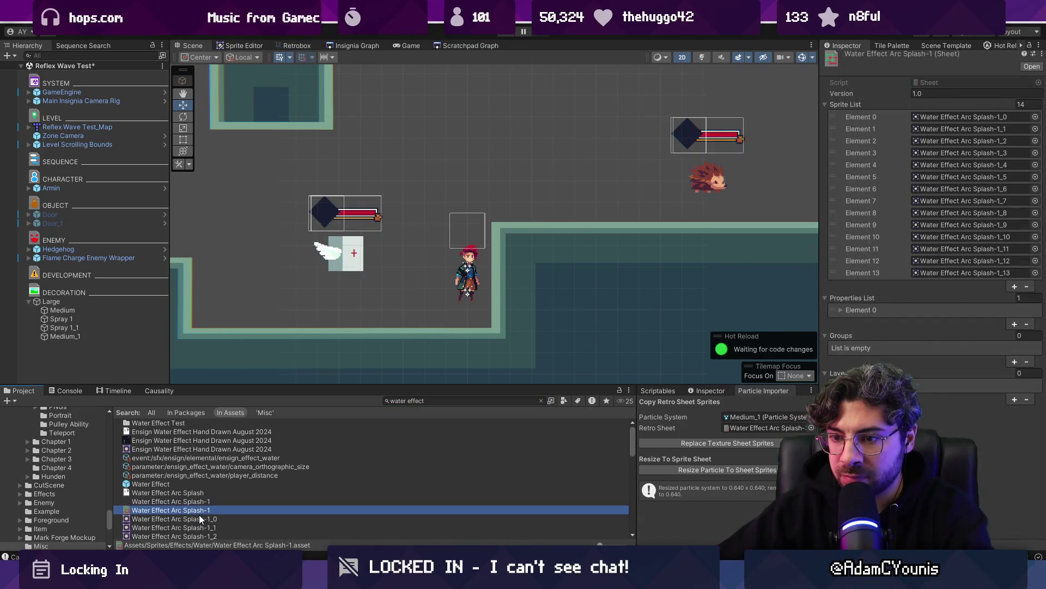
click(539, 400)
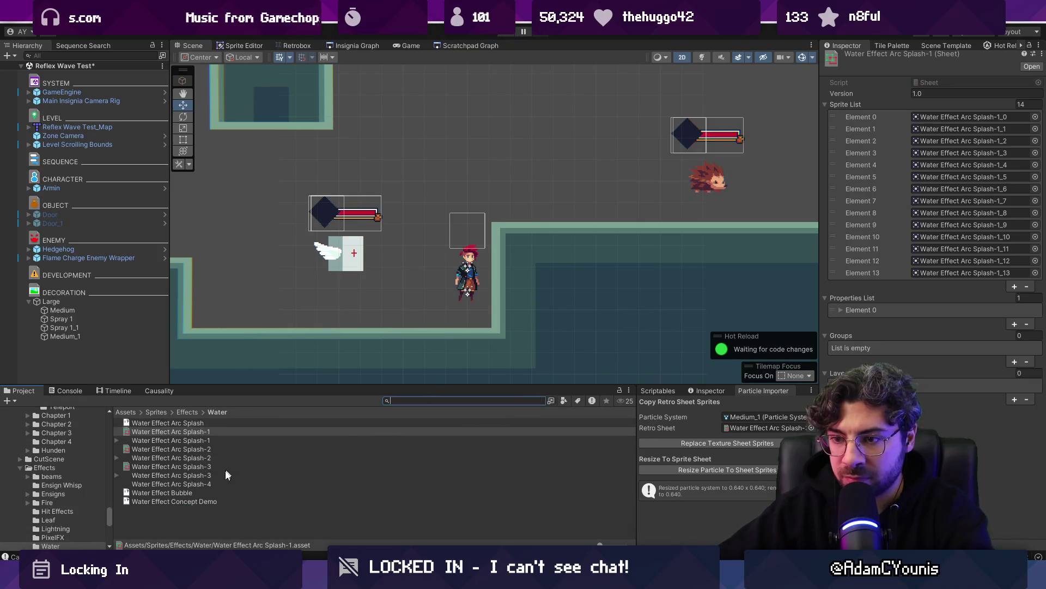
click(205, 484)
Import Water Effect Arc Splash-4 into Retrobox as a 14-frame sheet and play its preview
click(285, 48)
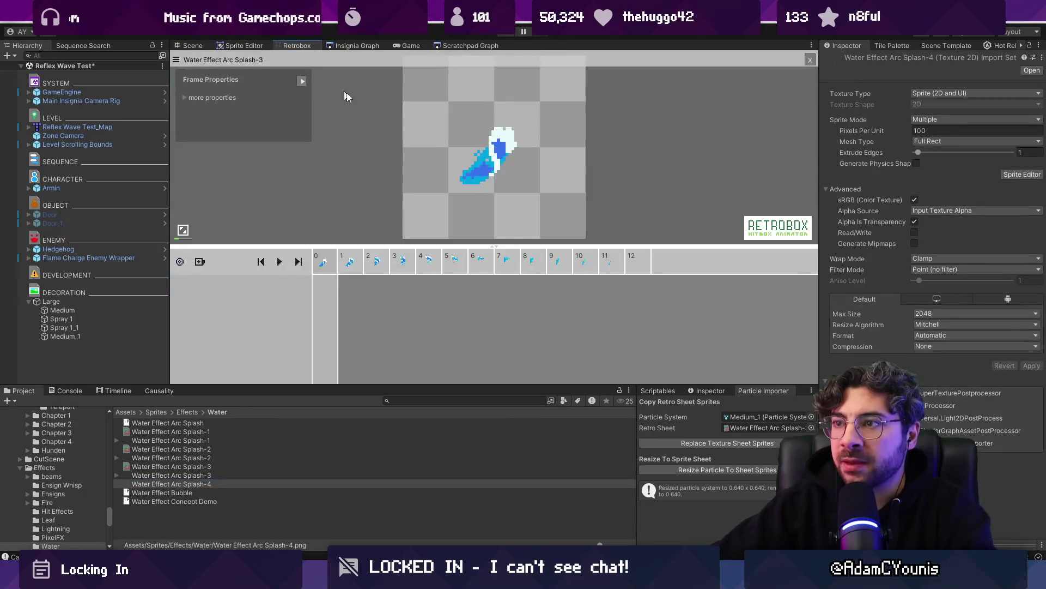
click(810, 60)
drag(169, 485, 381, 294)
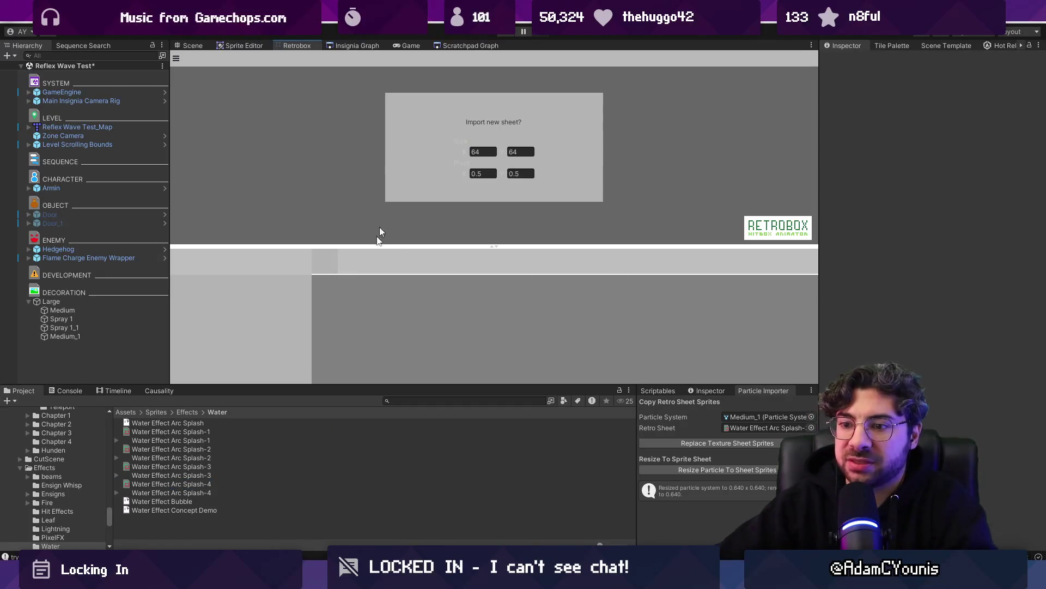
click(186, 484)
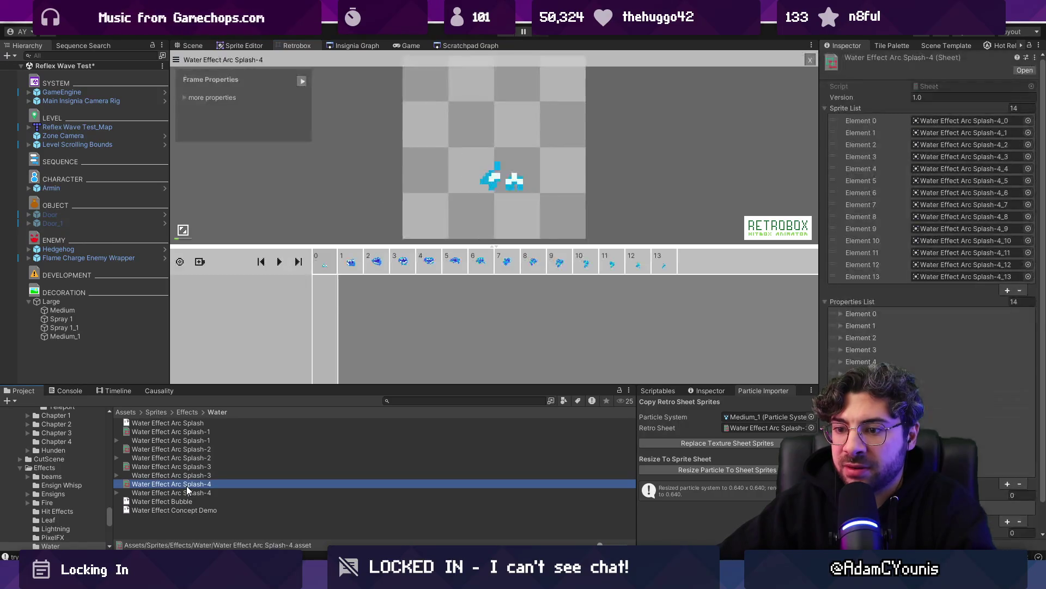
click(281, 262)
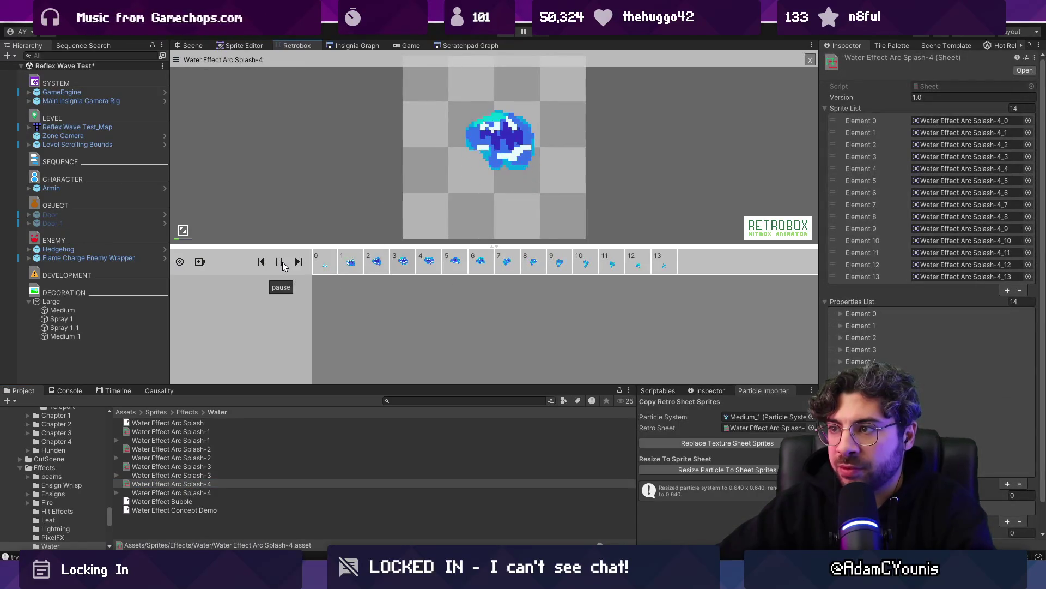
click(176, 60)
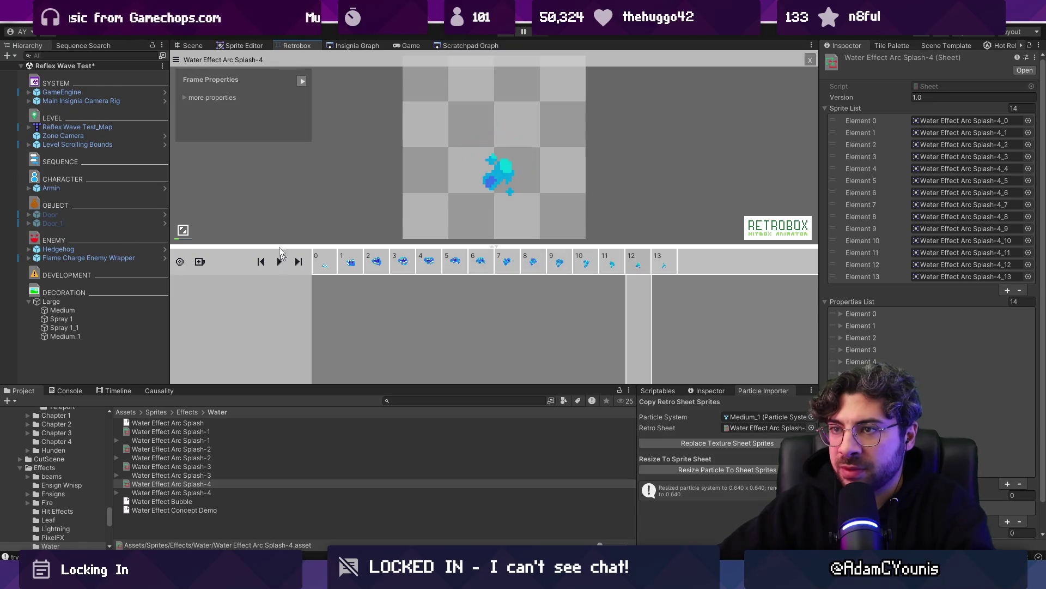
Make Large the Particle Importer target and replace its particle sprites with the sheet frames
click(190, 45)
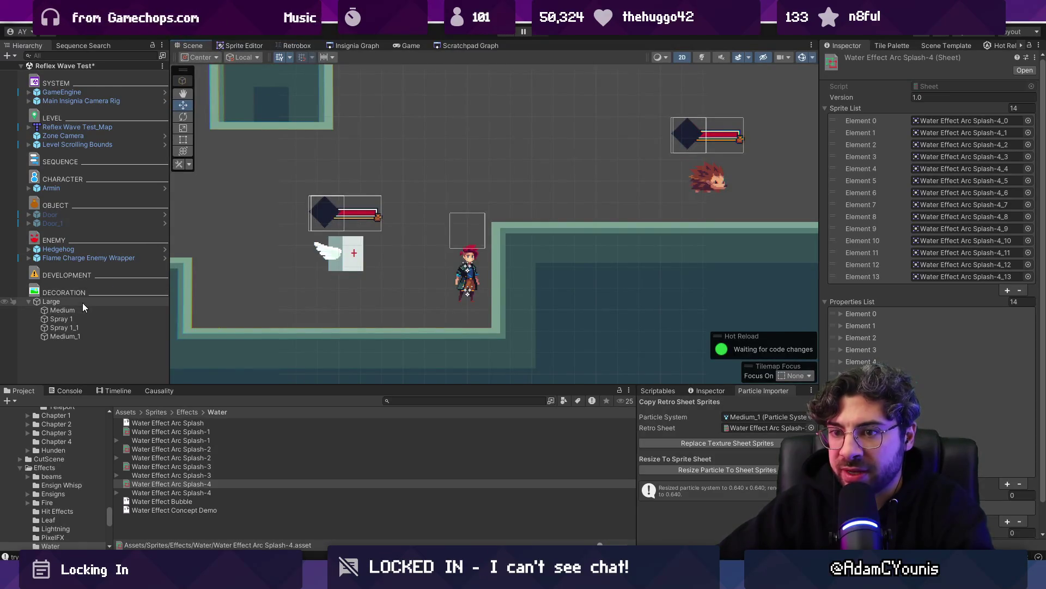
click(83, 302)
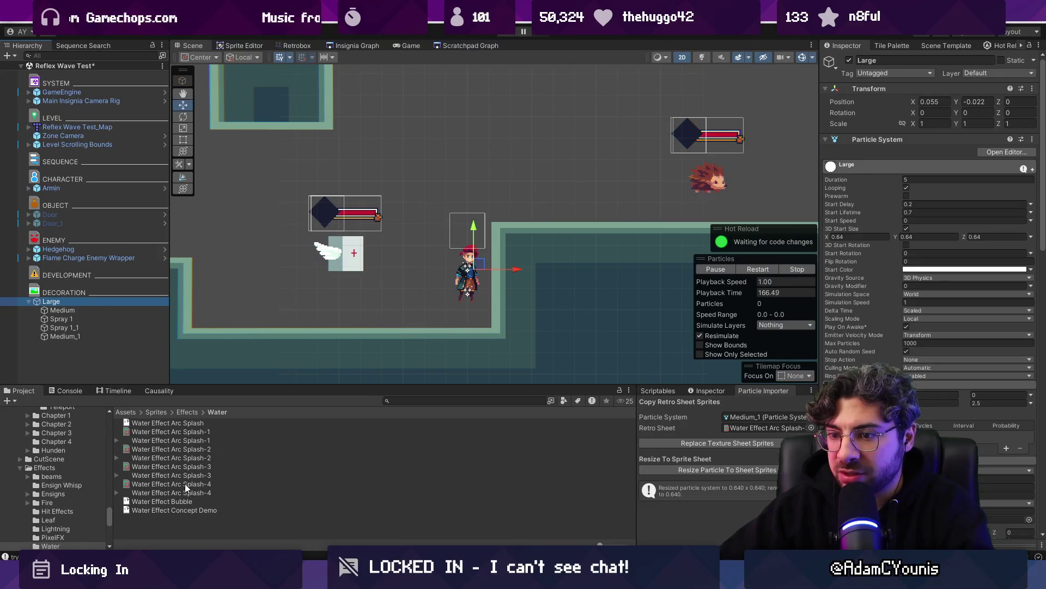
click(737, 430)
click(96, 296)
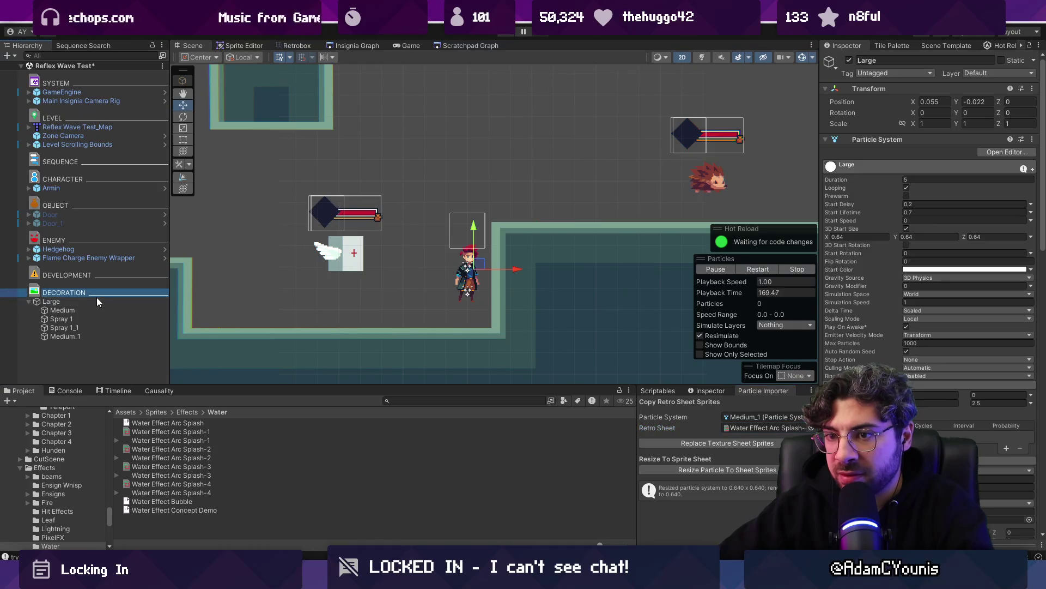
click(83, 302)
click(751, 430)
click(723, 443)
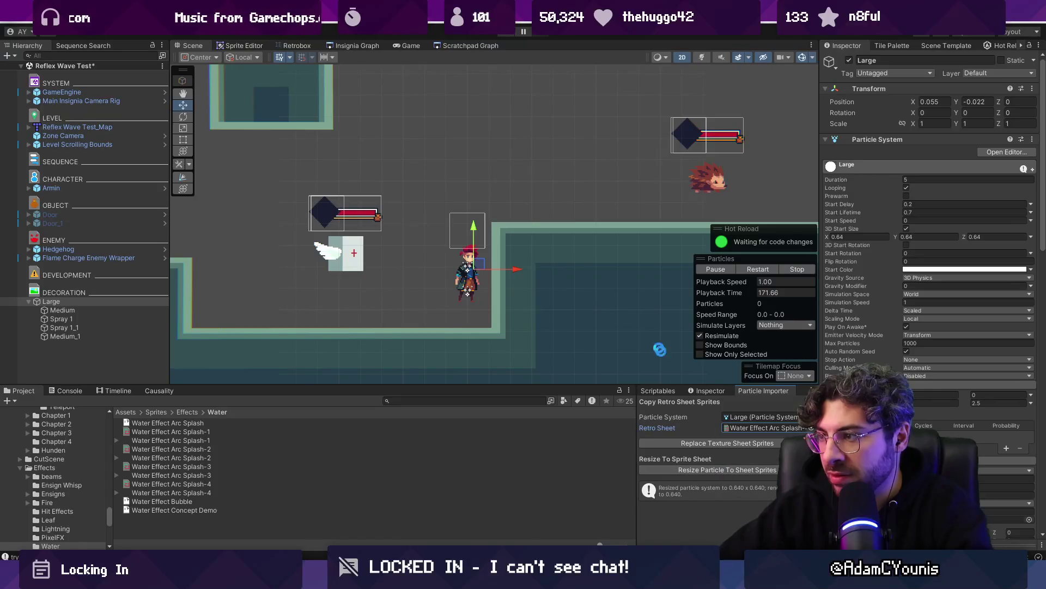
drag(472, 267, 458, 288)
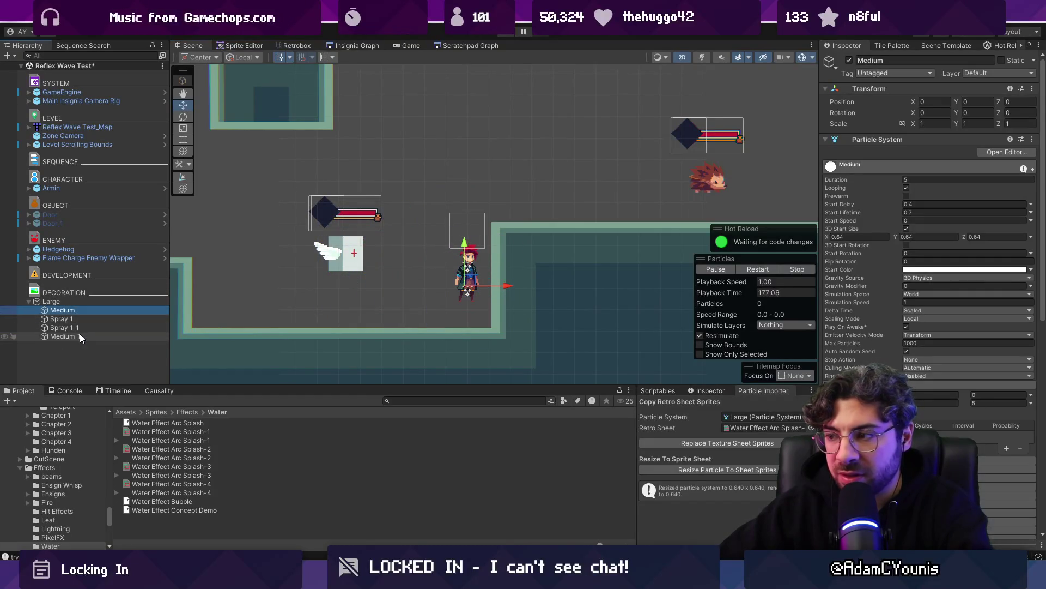
Deactivate the Medium and Medium_1 particle objects
click(77, 311)
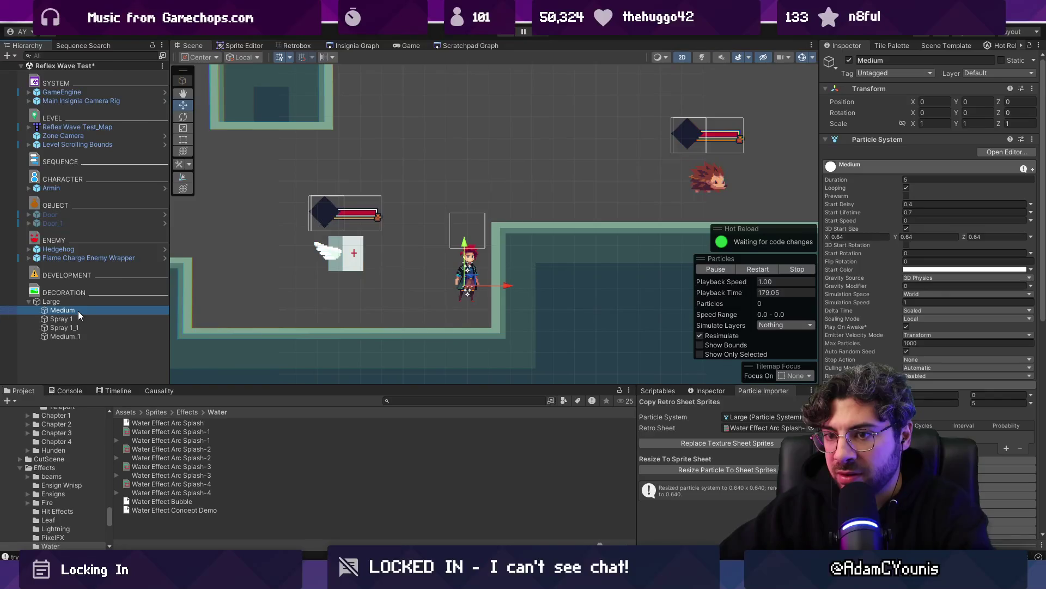
ctrl+click(66, 336)
click(848, 60)
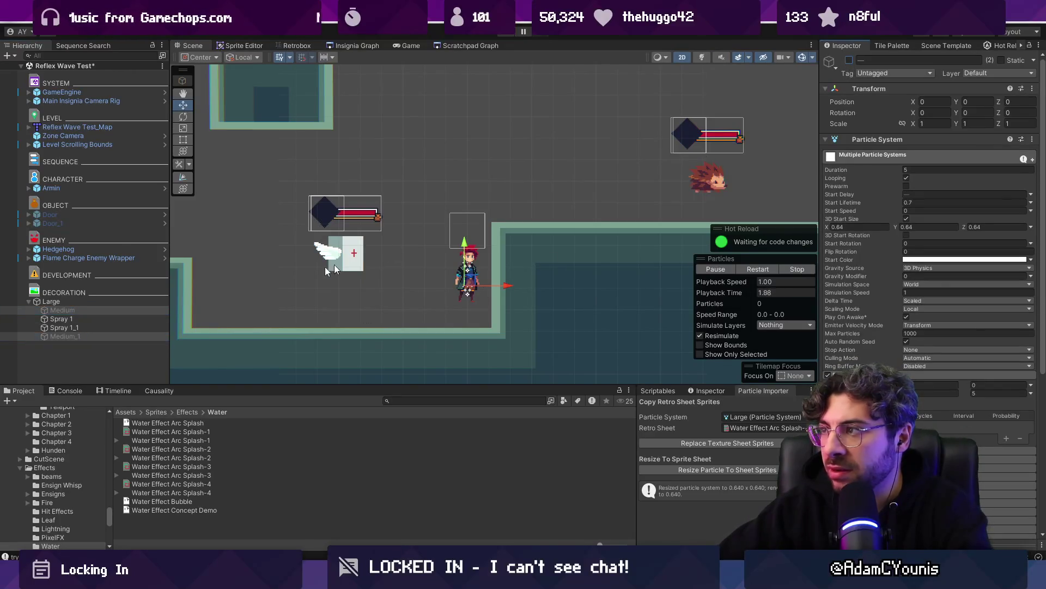
Raise Large's emission burst count to 5, then 10, test-firing the splash near the player
click(97, 303)
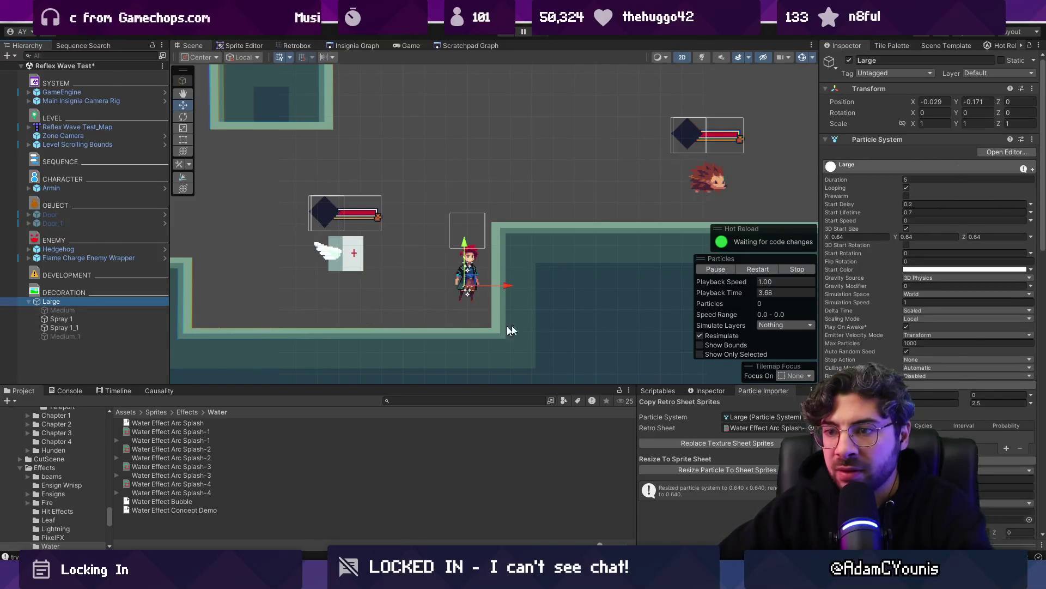
click(946, 402)
text(5)
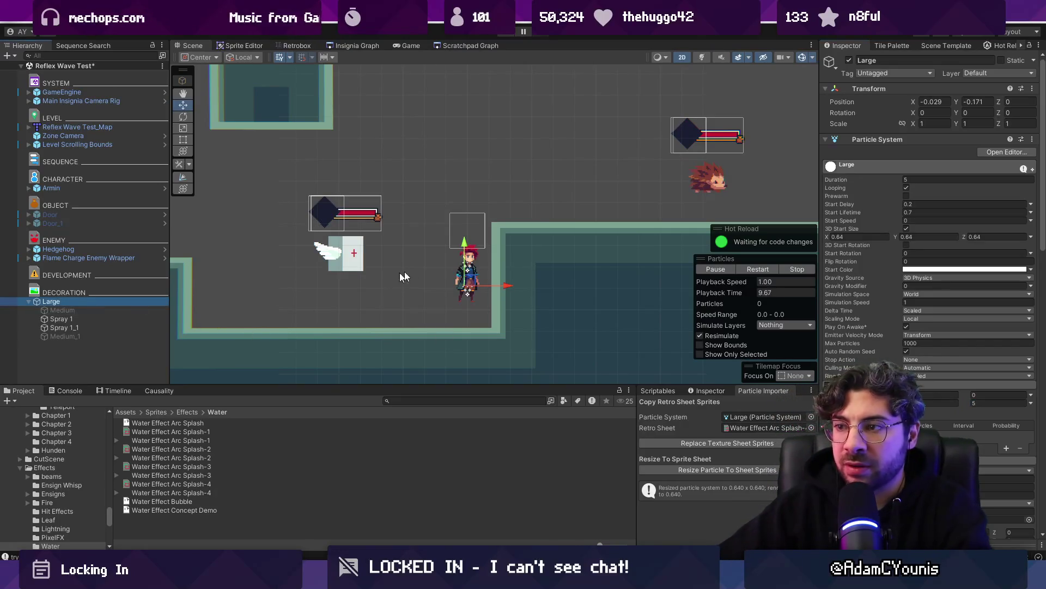
mouse_move(469, 281)
mouse_down()
mouse_move(523, 171)
mouse_move(479, 146)
mouse_move(518, 185)
mouse_move(396, 231)
mouse_move(376, 223)
mouse_move(420, 245)
mouse_move(409, 234)
mouse_move(443, 225)
mouse_move(351, 233)
mouse_move(479, 239)
mouse_move(348, 234)
mouse_move(283, 286)
mouse_move(398, 245)
mouse_move(432, 198)
mouse_move(509, 158)
mouse_move(568, 183)
mouse_move(619, 186)
mouse_move(479, 175)
mouse_move(351, 229)
mouse_move(612, 228)
mouse_move(438, 286)
mouse_move(316, 262)
mouse_move(327, 240)
mouse_move(460, 223)
mouse_move(450, 195)
mouse_move(430, 182)
mouse_up()
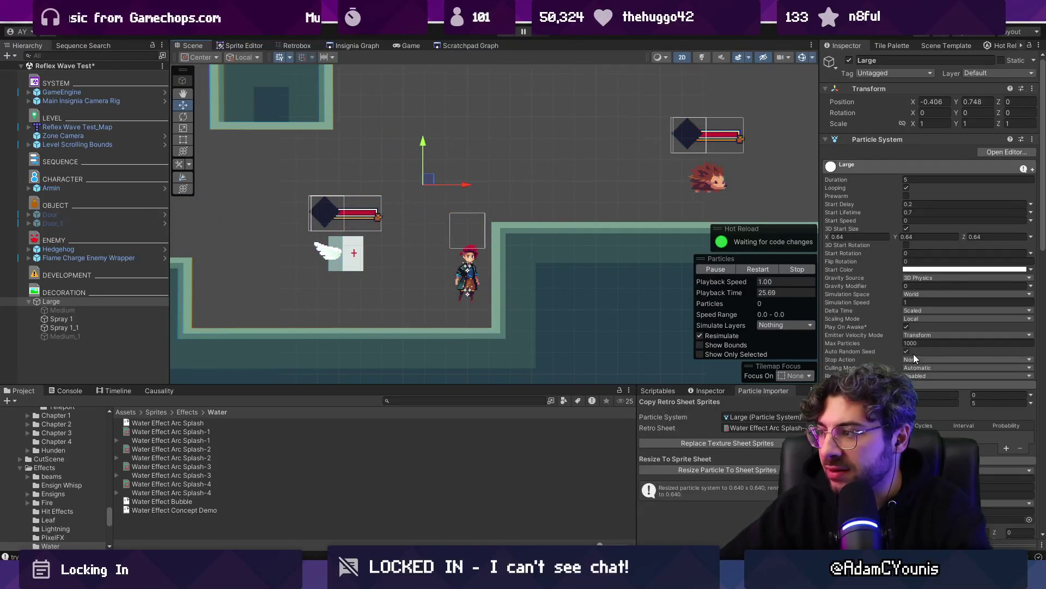
key(Tab)
text(10)
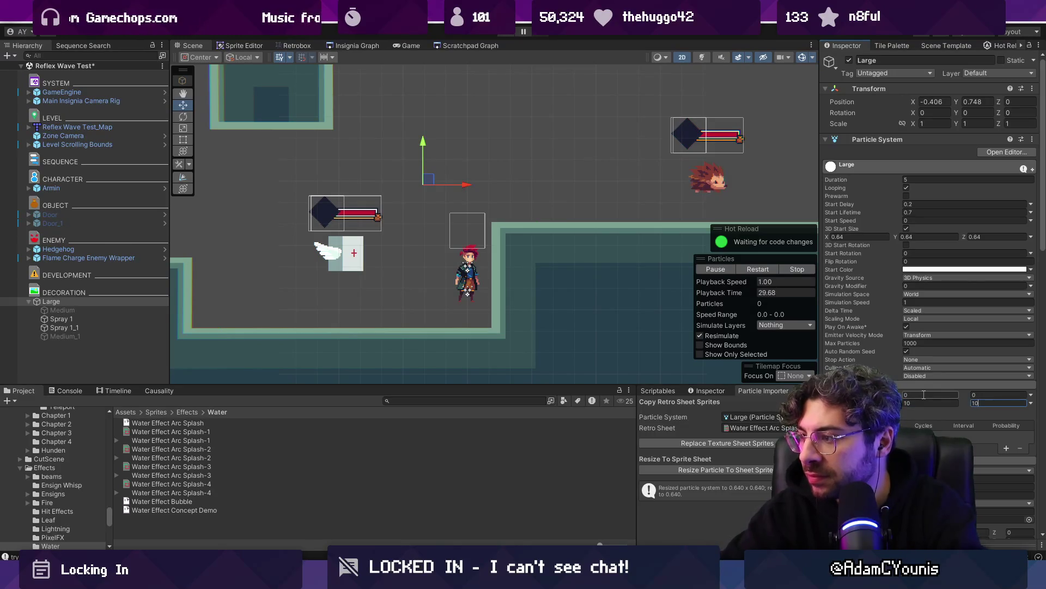
mouse_move(428, 180)
mouse_down()
mouse_move(257, 189)
mouse_move(458, 182)
mouse_move(482, 159)
mouse_move(418, 167)
mouse_move(579, 170)
mouse_move(439, 159)
mouse_move(238, 204)
mouse_move(446, 180)
mouse_move(474, 256)
mouse_move(289, 164)
mouse_move(327, 206)
mouse_move(398, 238)
mouse_move(443, 182)
mouse_move(520, 153)
mouse_move(360, 201)
mouse_move(327, 245)
mouse_move(480, 162)
mouse_move(373, 161)
mouse_move(316, 234)
mouse_move(409, 243)
mouse_move(504, 100)
mouse_move(382, 180)
mouse_move(467, 215)
mouse_move(406, 261)
mouse_up()
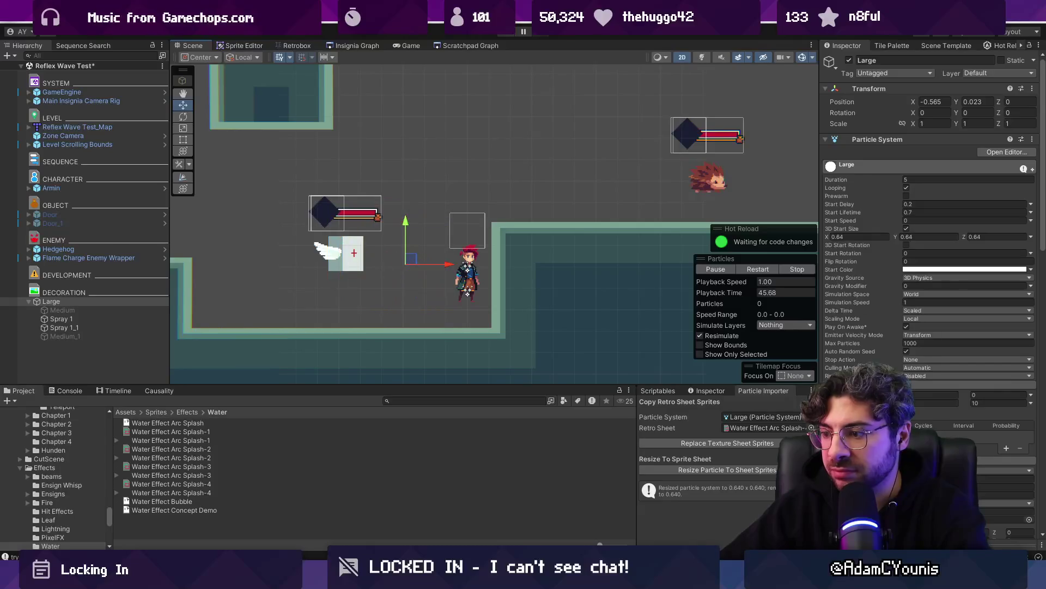
key(alt+Tab)
In the splash sprite, move Layer 3 frames 45–50 later to frames 49–54
click(327, 32)
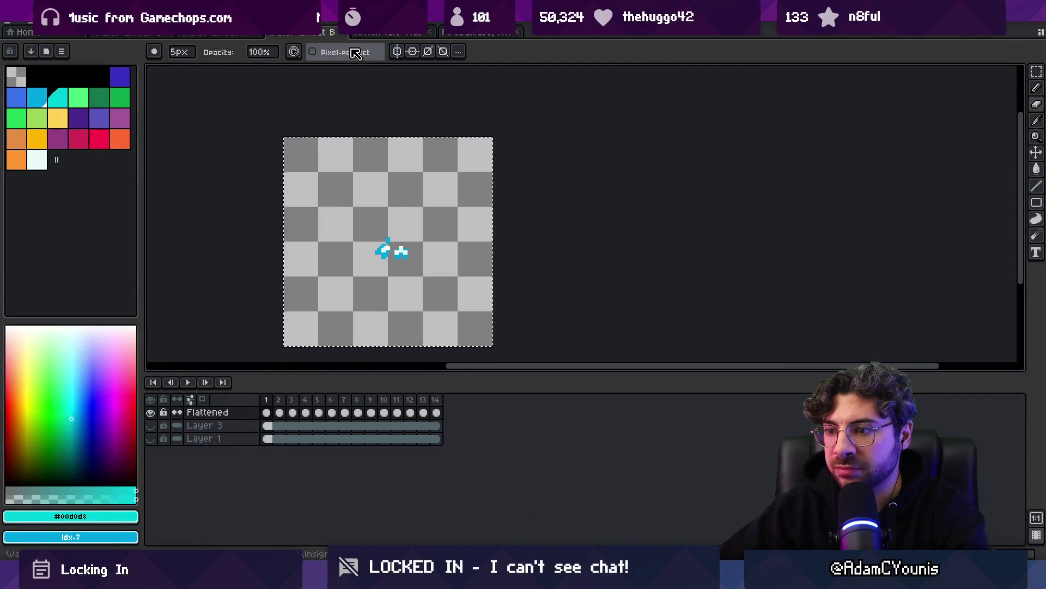
click(305, 31)
click(248, 33)
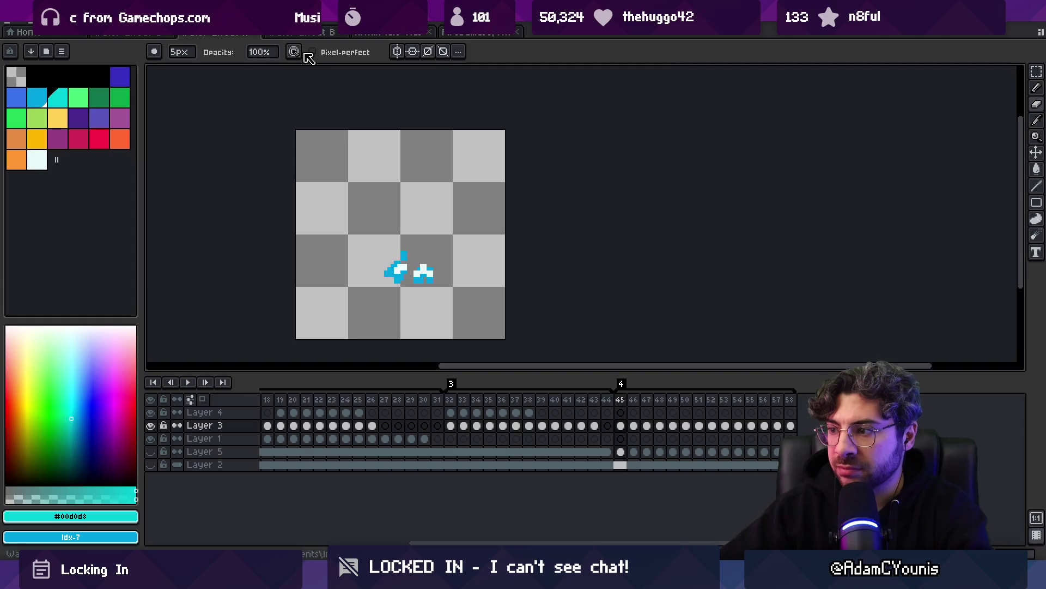
mouse_move(636, 432)
mouse_down()
mouse_move(777, 429)
mouse_move(634, 430)
mouse_move(652, 431)
mouse_up()
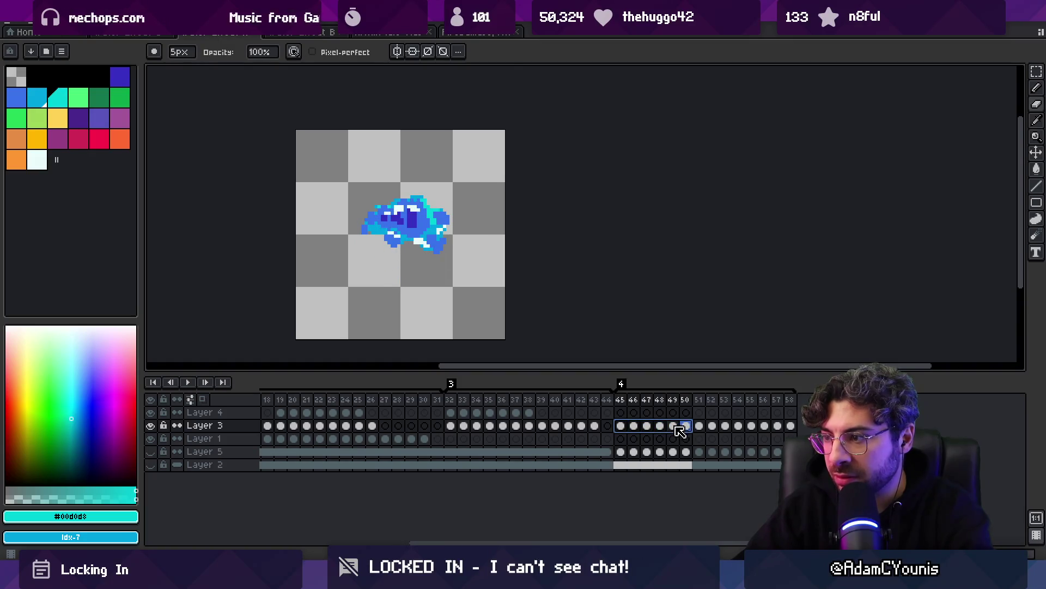
mouse_move(680, 432)
mouse_down()
mouse_move(746, 434)
mouse_move(750, 423)
mouse_move(744, 433)
mouse_up()
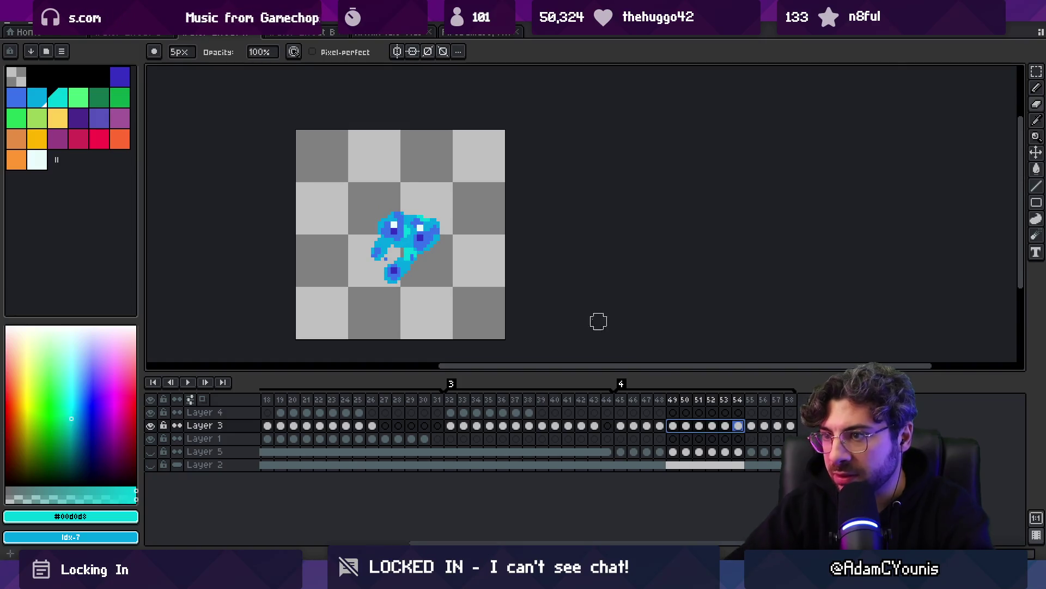
Replace the pale cyan #c8fbfa highlights in the splash frames, then save and return to Unity
key(shift+r)
click(803, 186)
click(420, 226)
right_click(602, 230)
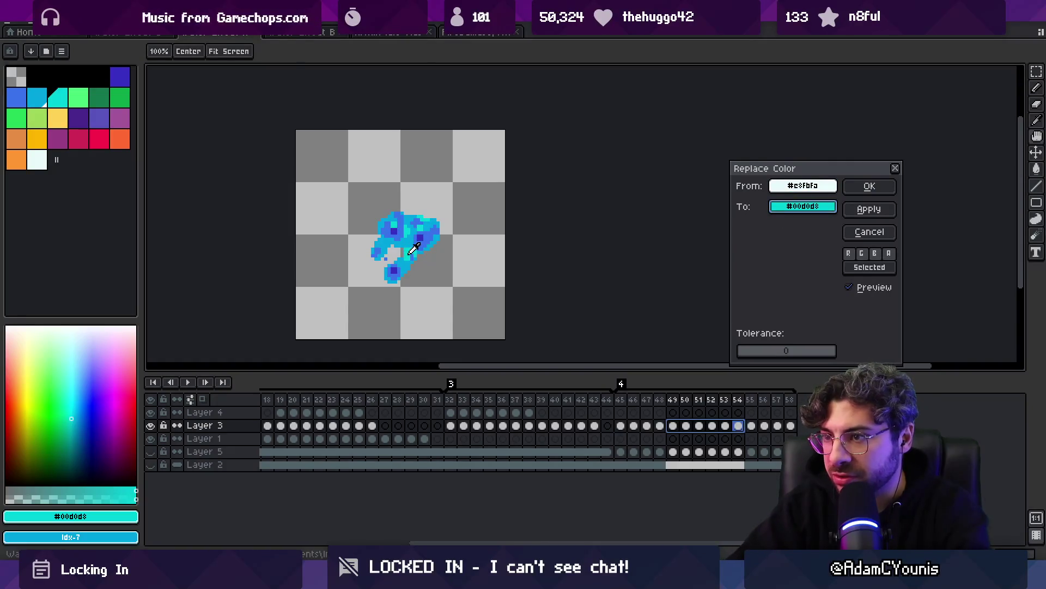
click(868, 185)
mouse_move(620, 400)
mouse_down()
mouse_move(785, 407)
mouse_move(661, 419)
mouse_up()
alt+click(399, 217)
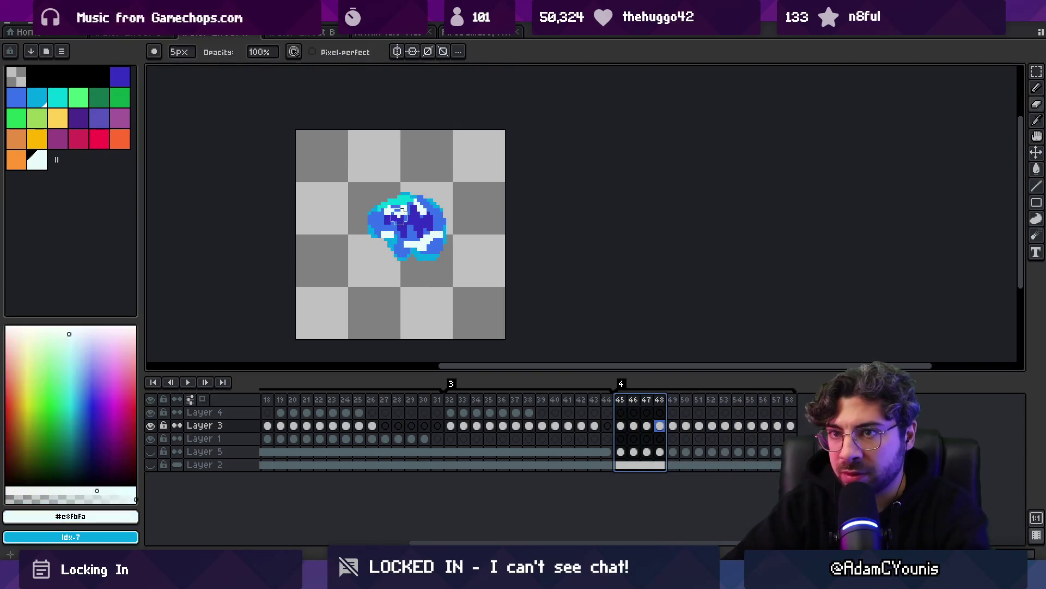
alt+click(390, 240)
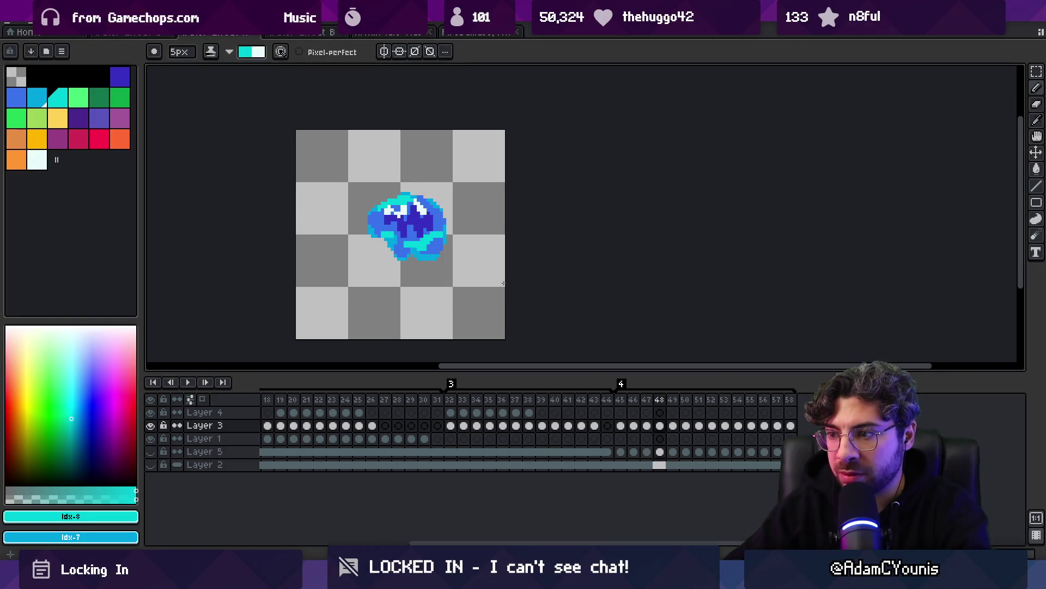
key(ctrl+s)
key(alt+Tab)
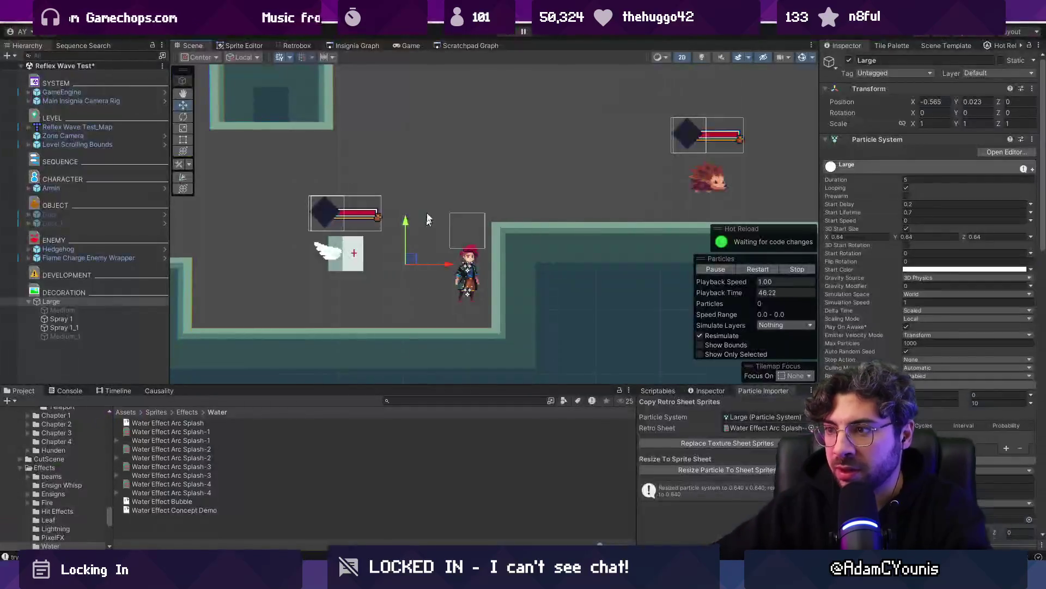
Move Large beside and above the player to replay the splash, then open the sprite sheet picker
mouse_move(416, 268)
mouse_down()
mouse_move(408, 240)
mouse_move(443, 173)
mouse_move(379, 202)
mouse_move(543, 195)
mouse_move(572, 164)
mouse_move(305, 228)
mouse_move(557, 150)
mouse_move(545, 169)
mouse_move(393, 234)
mouse_move(414, 223)
mouse_move(468, 259)
mouse_move(436, 243)
mouse_move(235, 243)
mouse_move(352, 178)
mouse_move(507, 155)
mouse_move(632, 155)
mouse_move(340, 172)
mouse_move(599, 172)
mouse_move(562, 178)
mouse_move(311, 175)
mouse_move(594, 166)
mouse_move(296, 160)
mouse_move(417, 237)
mouse_move(584, 158)
mouse_move(521, 142)
mouse_move(315, 168)
mouse_move(474, 180)
mouse_move(460, 145)
mouse_move(383, 148)
mouse_move(431, 242)
mouse_move(349, 239)
mouse_move(428, 240)
mouse_move(420, 267)
mouse_up()
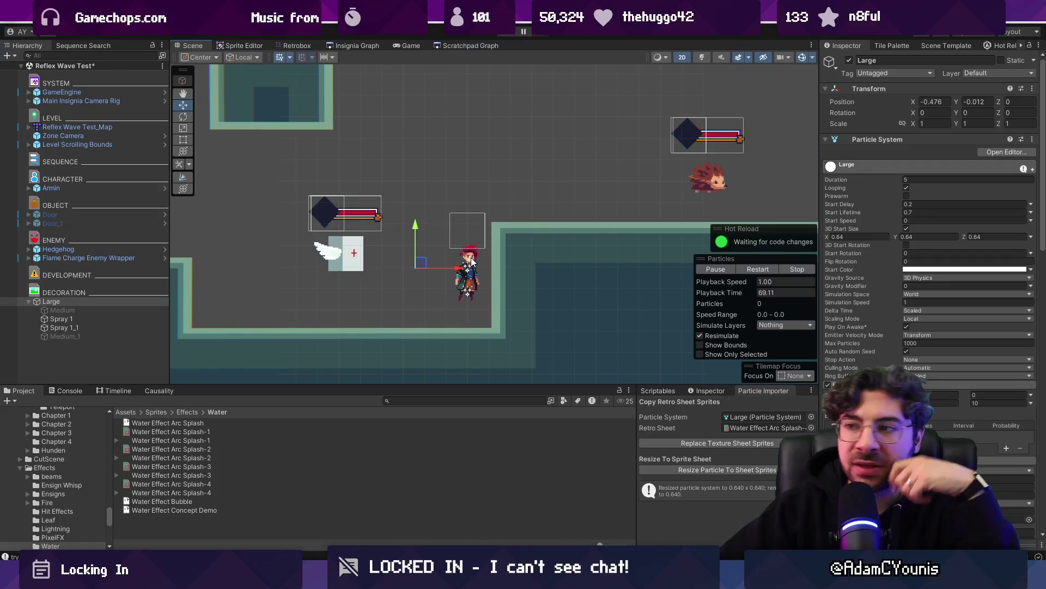
mouse_move(420, 263)
mouse_down()
mouse_move(433, 163)
mouse_move(602, 169)
mouse_move(234, 166)
mouse_move(518, 177)
mouse_move(316, 186)
mouse_move(408, 234)
mouse_move(392, 266)
mouse_move(403, 158)
mouse_move(452, 240)
mouse_move(436, 261)
mouse_move(511, 173)
mouse_move(567, 172)
mouse_move(256, 169)
mouse_move(391, 180)
mouse_move(463, 169)
mouse_move(411, 244)
mouse_up()
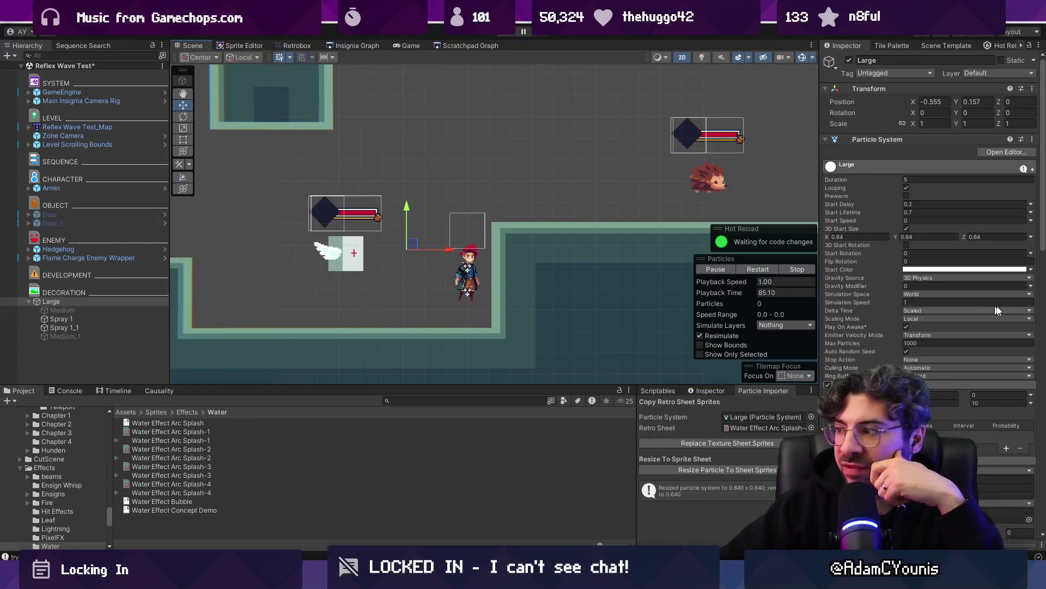
click(810, 428)
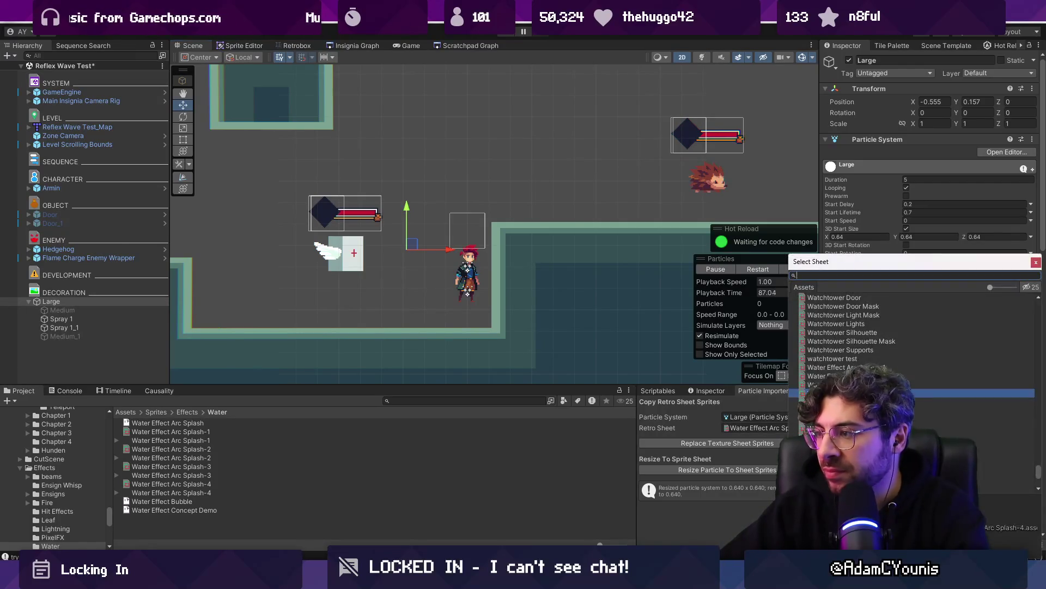
Choose Water Effect Arc Splash-1 as the sheet and resize Large's particles to its sprites
double_click(872, 297)
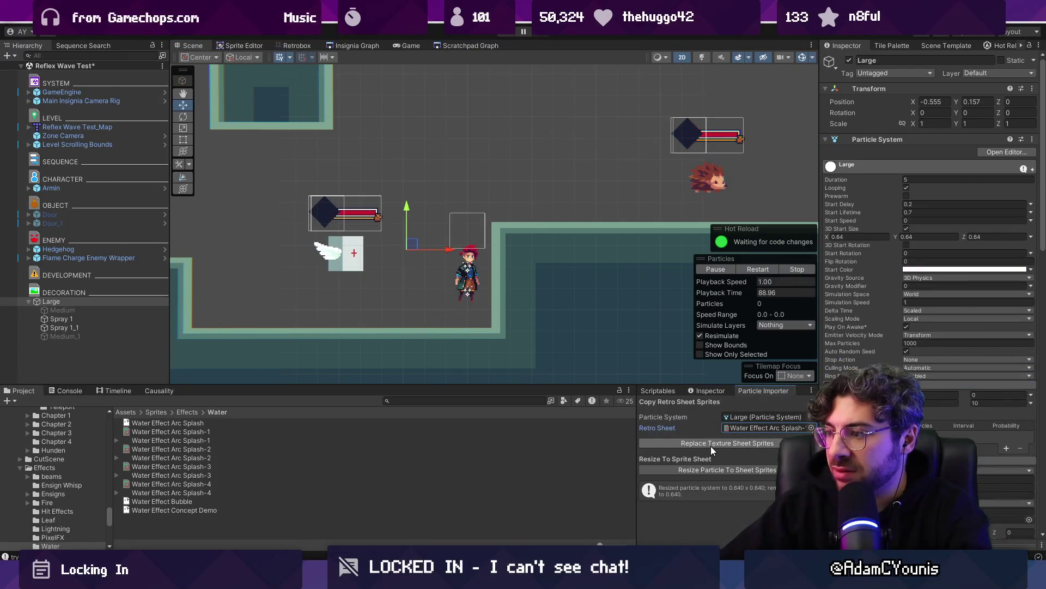
click(719, 469)
mouse_move(414, 246)
mouse_down()
mouse_move(464, 182)
mouse_move(491, 203)
mouse_up()
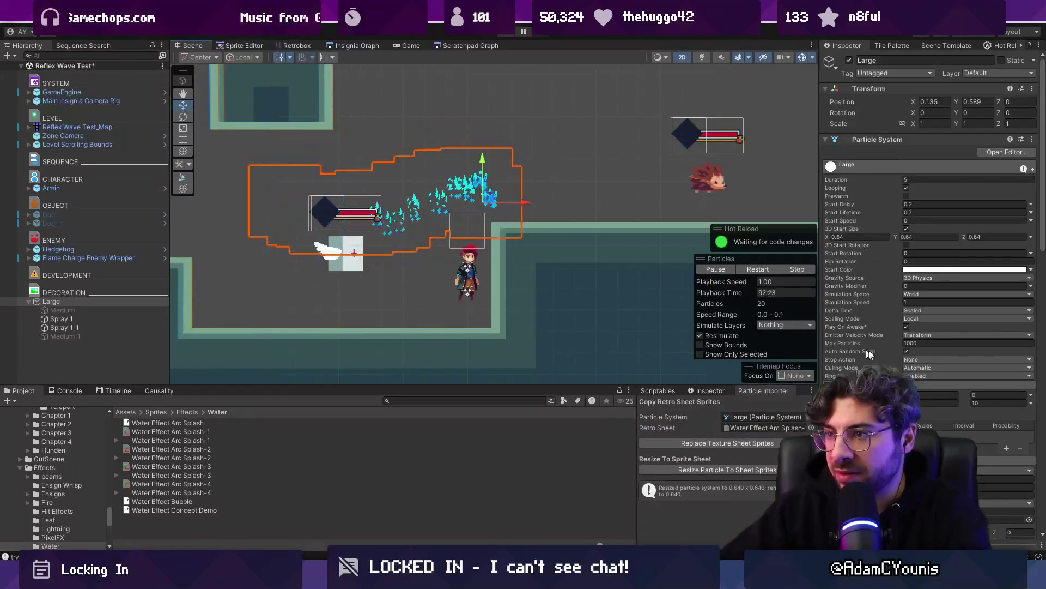
Set Large's Rate over Distance to 1–2, test the sparser trail, then select Medium and Medium_1
scroll(918, 354, down, 3)
click(929, 315)
text(10)
key(Tab)
text(2)
mouse_move(487, 197)
mouse_down()
mouse_move(465, 180)
mouse_move(509, 116)
mouse_move(258, 201)
mouse_up()
click(122, 309)
click(114, 336)
ctrl+click(119, 309)
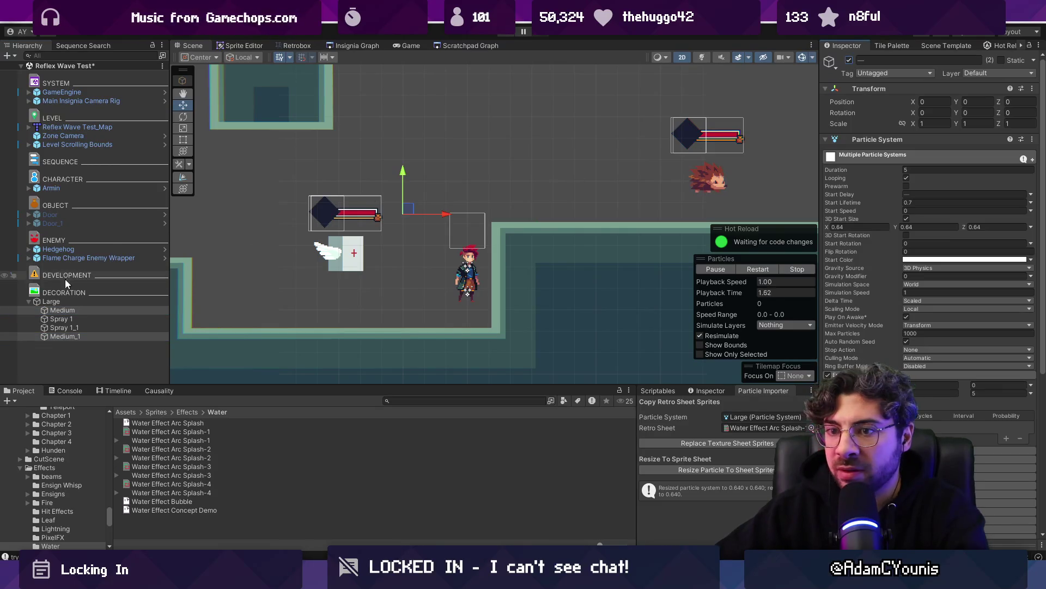
Sweep Large right, far left, up and in swirls to watch its water trail, then switch to Aseprite
click(65, 301)
mouse_move(407, 211)
mouse_down()
mouse_move(565, 137)
mouse_move(355, 229)
mouse_move(452, 262)
mouse_move(491, 229)
mouse_move(378, 245)
mouse_move(443, 236)
mouse_up()
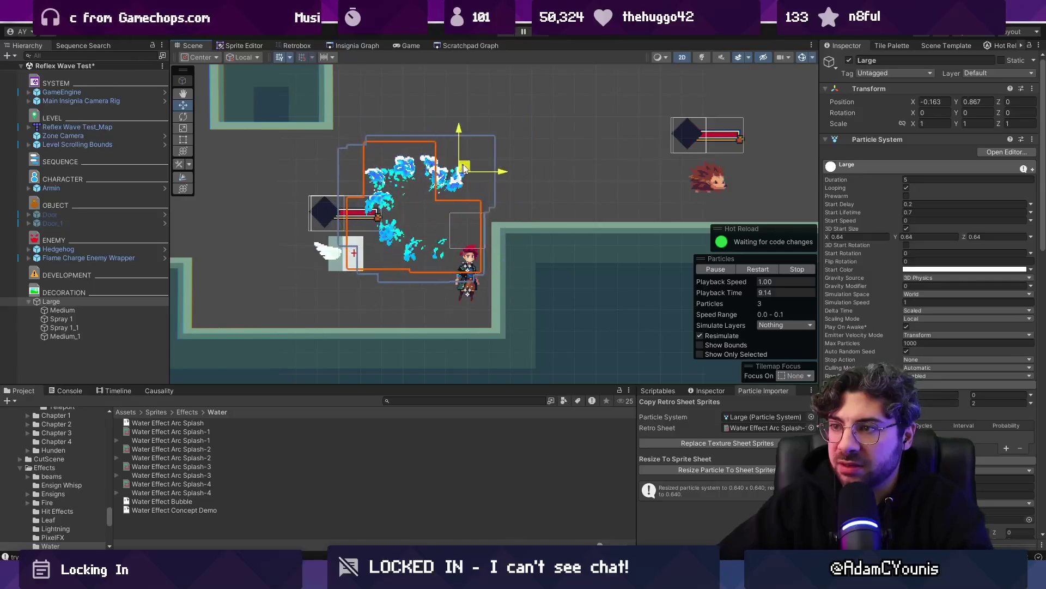
mouse_move(295, 188)
mouse_down()
mouse_move(349, 197)
mouse_move(544, 186)
mouse_move(256, 180)
mouse_move(618, 166)
mouse_move(431, 171)
mouse_move(567, 141)
mouse_move(332, 202)
mouse_up()
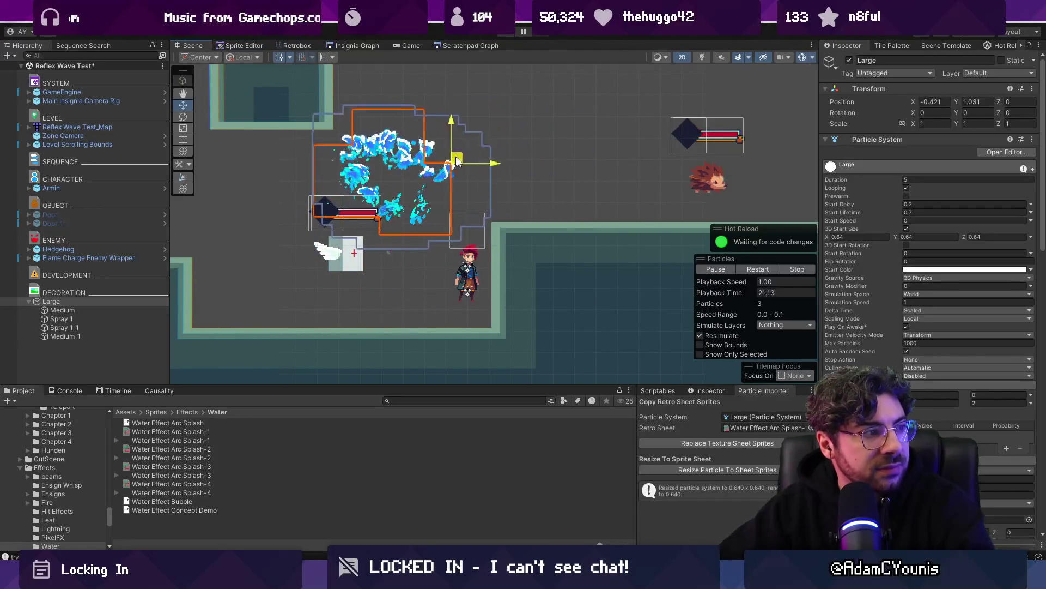
mouse_move(589, 173)
mouse_down()
mouse_move(709, 174)
mouse_move(720, 161)
mouse_move(360, 181)
mouse_up()
mouse_move(448, 258)
mouse_down()
mouse_move(490, 261)
mouse_move(514, 164)
mouse_move(469, 207)
mouse_move(506, 182)
mouse_up()
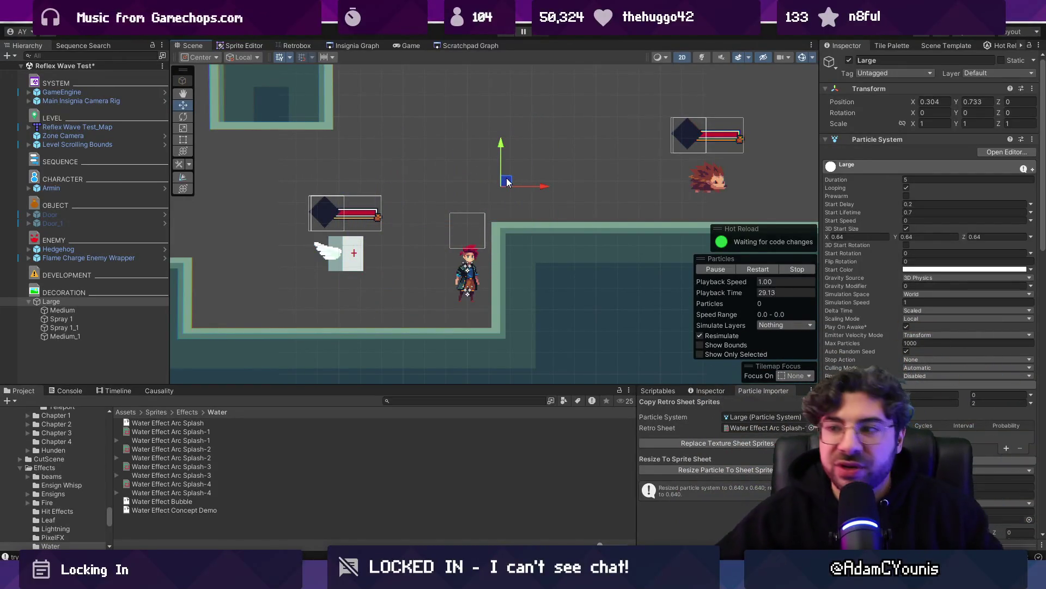
mouse_move(292, 166)
mouse_down()
mouse_move(261, 210)
mouse_move(518, 158)
mouse_move(663, 145)
mouse_move(270, 209)
mouse_move(354, 240)
mouse_move(430, 201)
mouse_move(676, 175)
mouse_move(248, 152)
mouse_move(316, 205)
mouse_move(533, 173)
mouse_move(479, 188)
mouse_move(622, 155)
mouse_move(616, 142)
mouse_move(316, 202)
mouse_move(466, 204)
mouse_move(415, 210)
mouse_move(479, 137)
mouse_move(464, 201)
mouse_move(364, 197)
mouse_up()
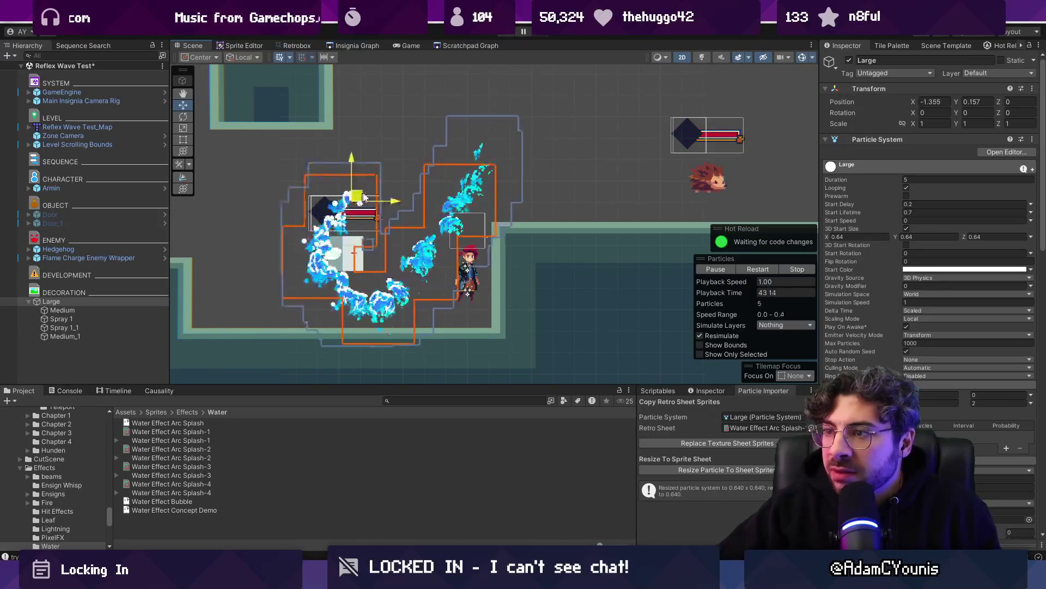
key(alt+Tab)
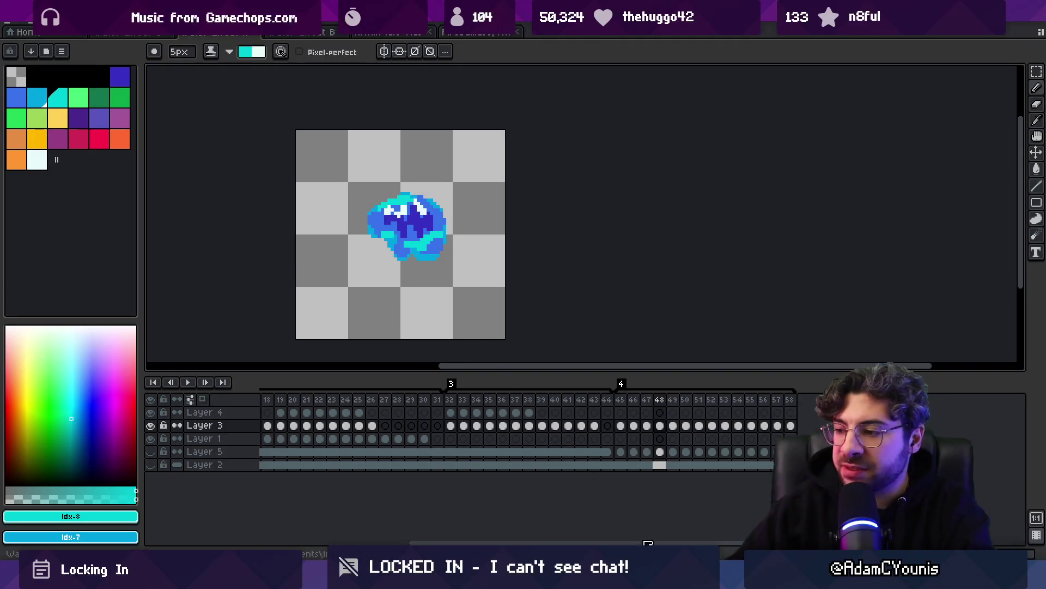
Switch from Aseprite to the wave-sketch canvas
key(alt+Tab)
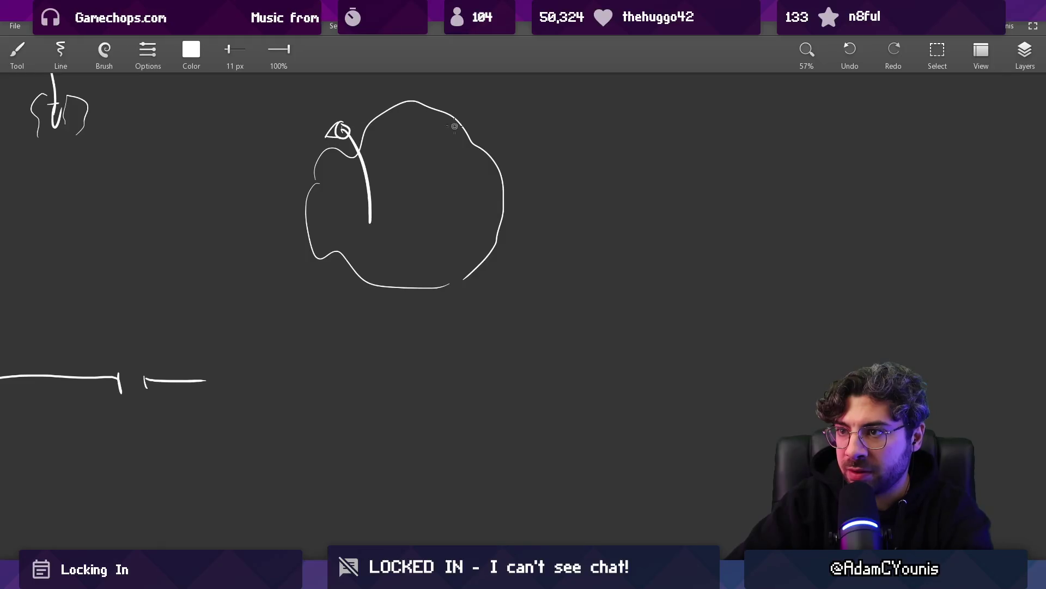
Add a curling stroke and an extended centre line to the pot sketch
drag(506, 125, 493, 119)
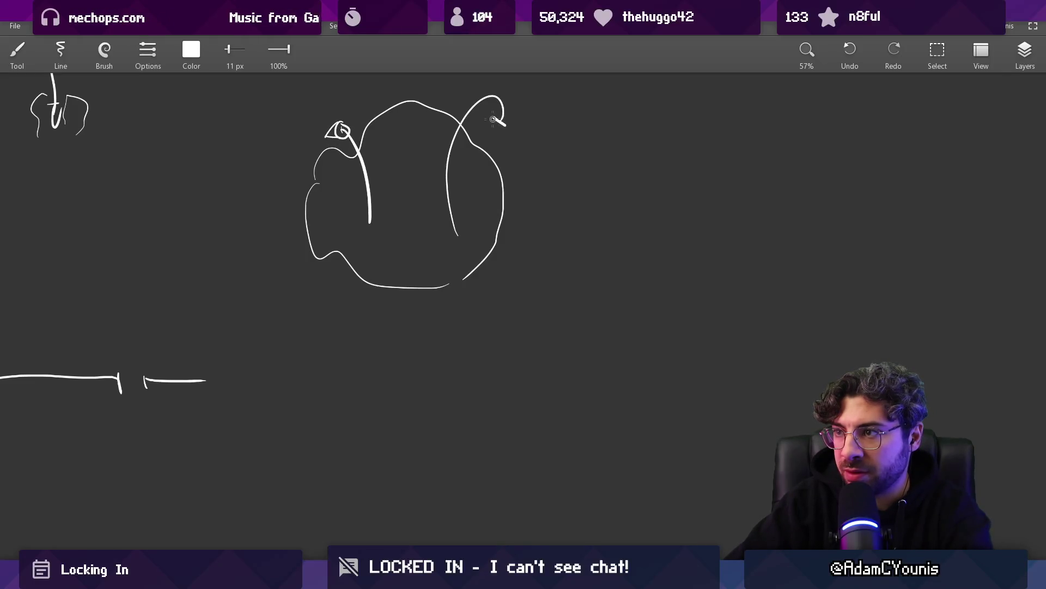
drag(407, 91, 407, 111)
scroll(407, 131, up, 2)
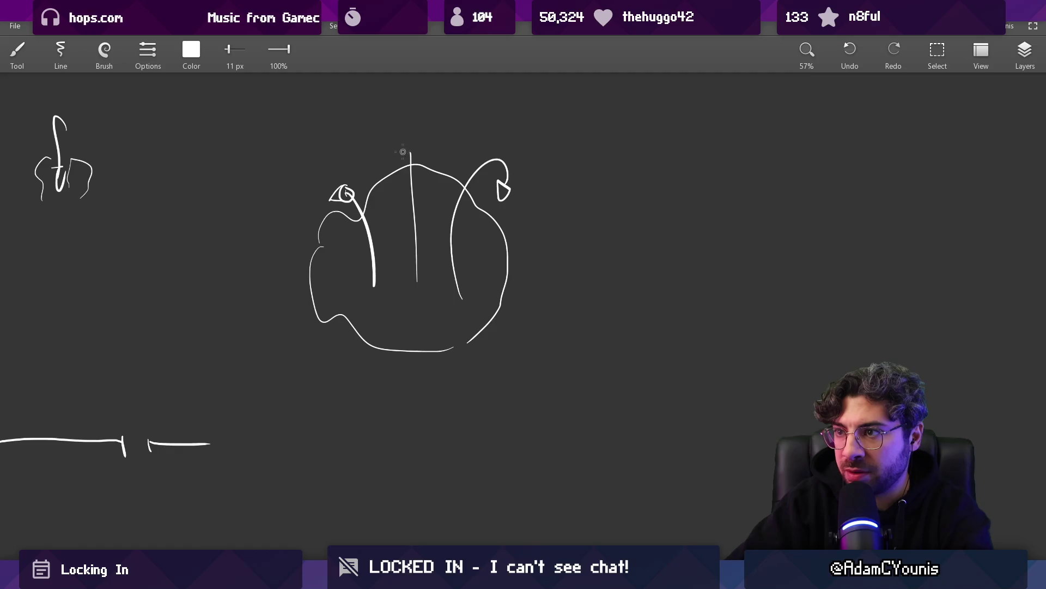
scroll(451, 175, down, 2)
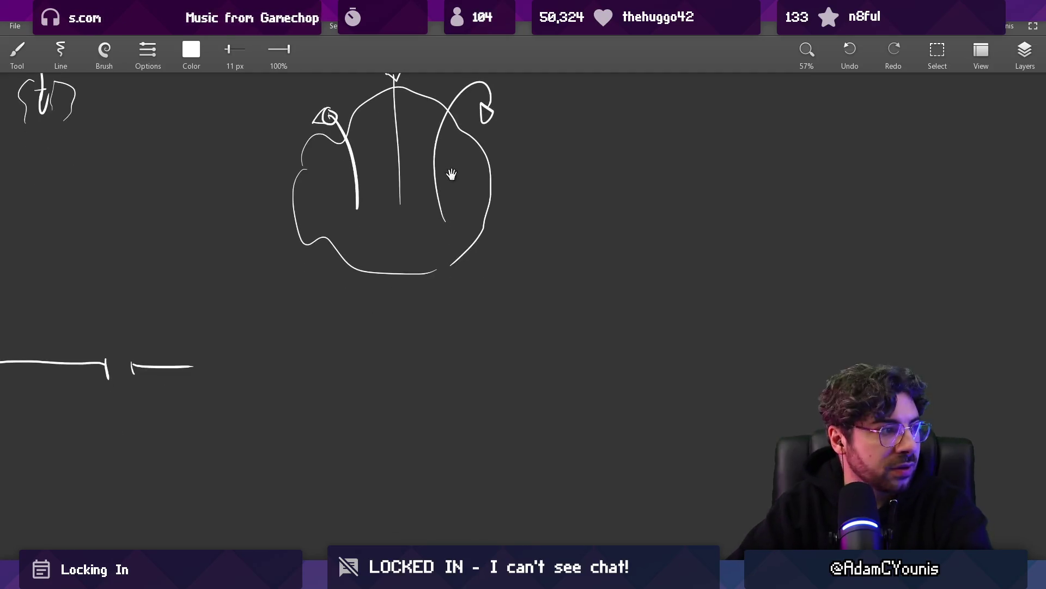
drag(457, 201, 461, 306)
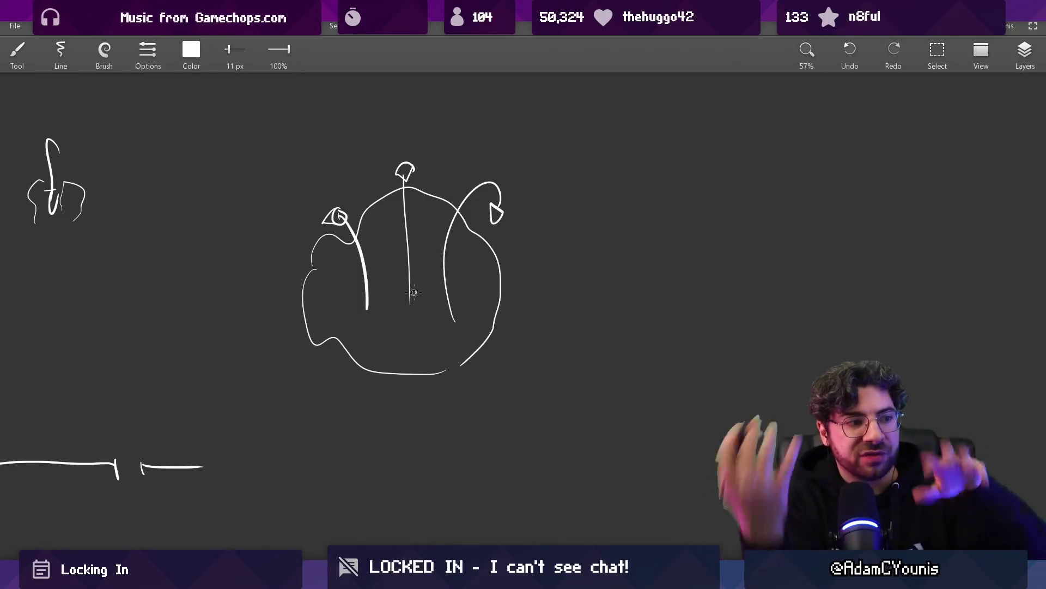
Draw a long ground line for the wave and a 35 px vertical water spout ending in a loop
mouse_move(412, 213)
mouse_down()
mouse_move(211, 214)
mouse_move(256, 274)
mouse_up()
drag(189, 345, 761, 344)
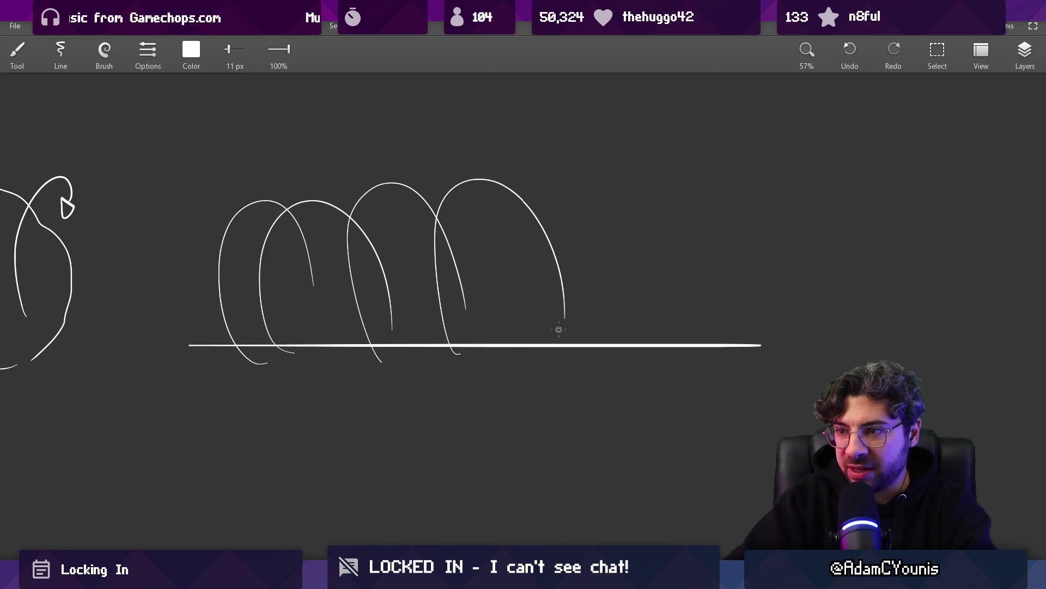
key(ctrl+z)
key(ctrl+z)
key(ctrl+z)
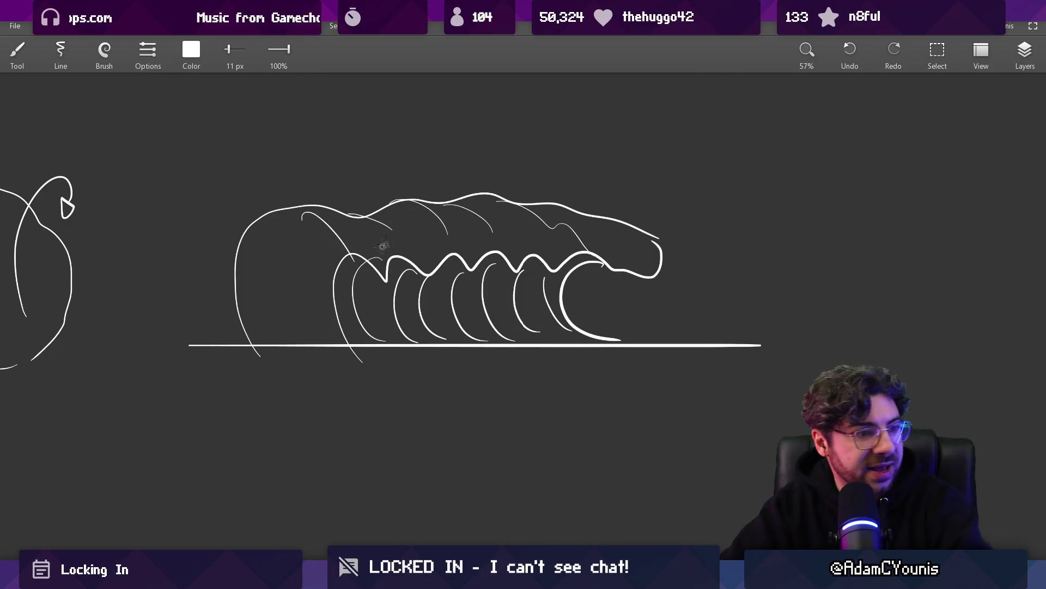
key(bracketright)
key(bracketright)
key(bracketright)
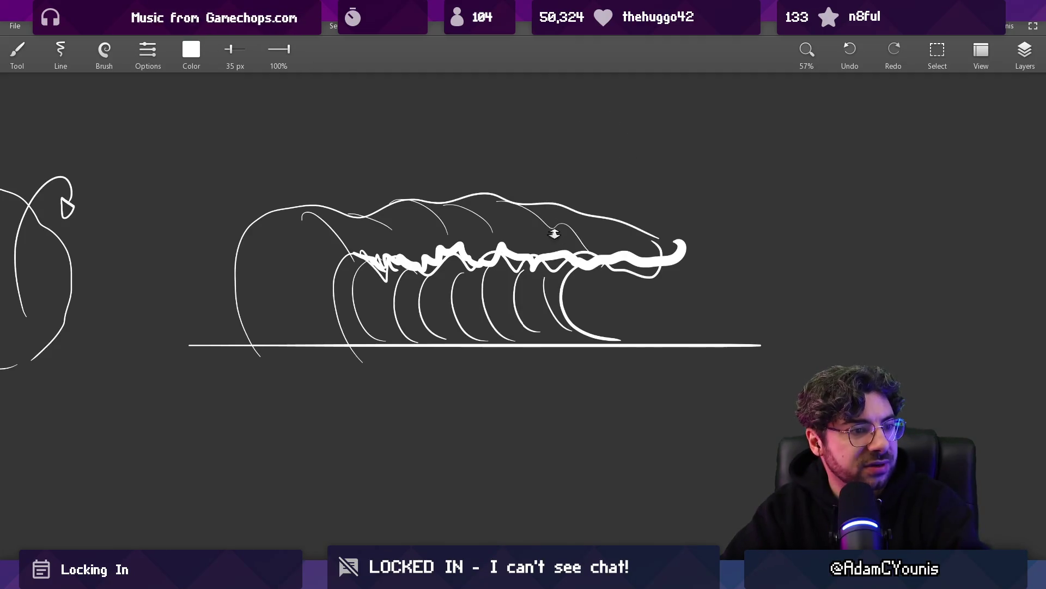
drag(554, 233, 549, 322)
mouse_move(572, 276)
mouse_down()
mouse_move(497, 287)
mouse_move(590, 278)
mouse_up()
mouse_move(680, 360)
mouse_down()
mouse_move(677, 188)
mouse_move(693, 195)
mouse_up()
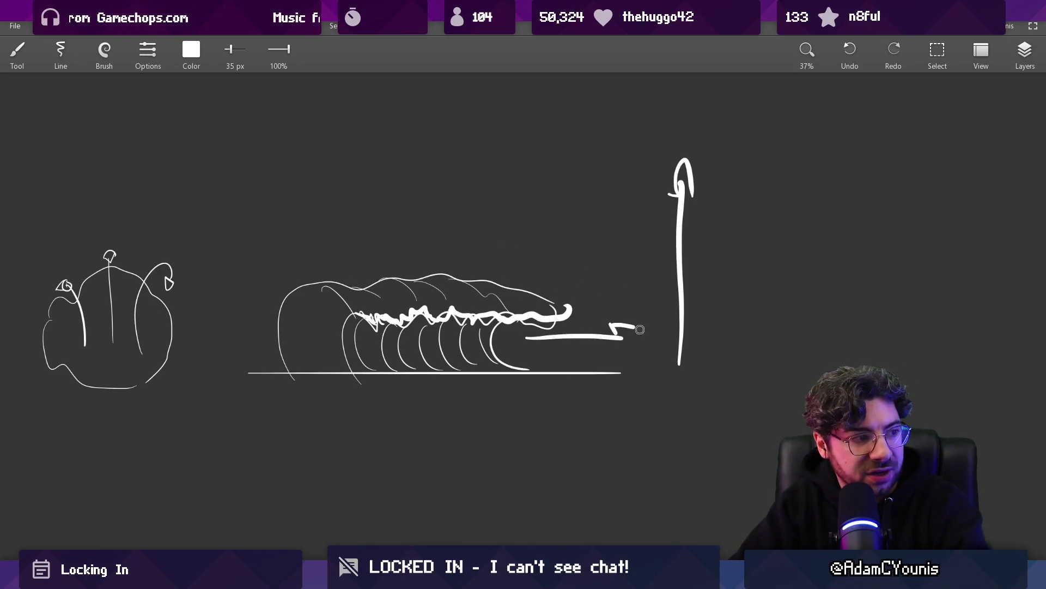
mouse_move(576, 329)
mouse_down()
mouse_move(589, 321)
mouse_move(550, 314)
mouse_up()
scroll(367, 292, up, 5)
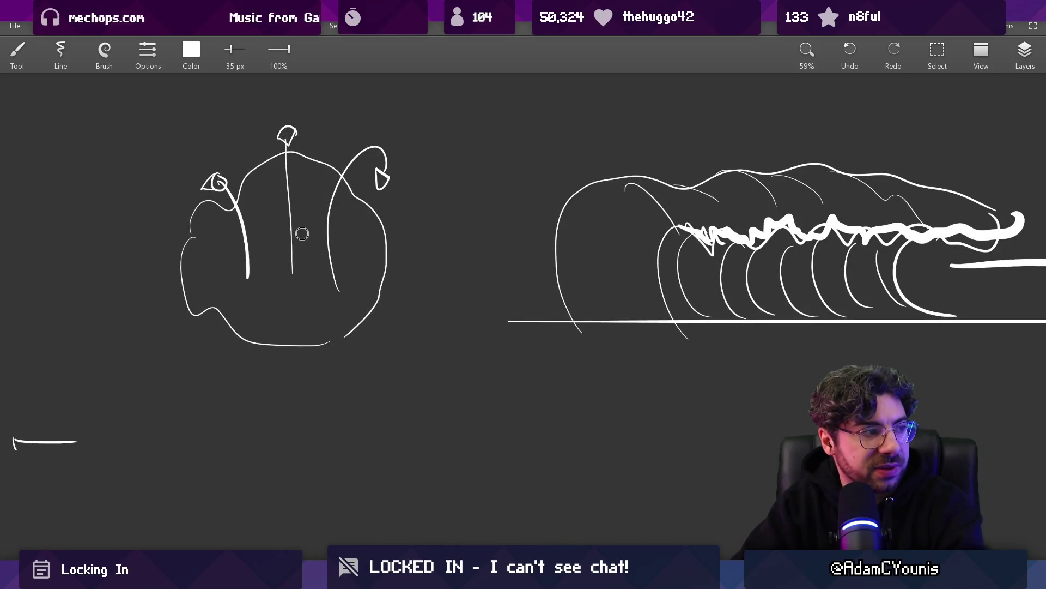
Paint a splash on the pot's left side with a 32 px brush
drag(244, 227, 174, 208)
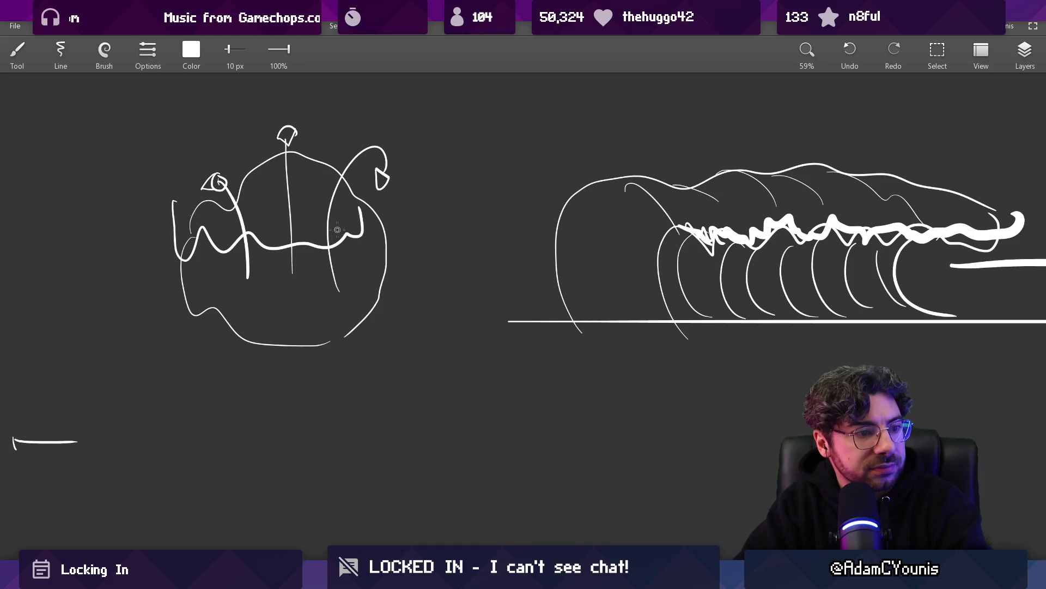
drag(177, 230, 199, 245)
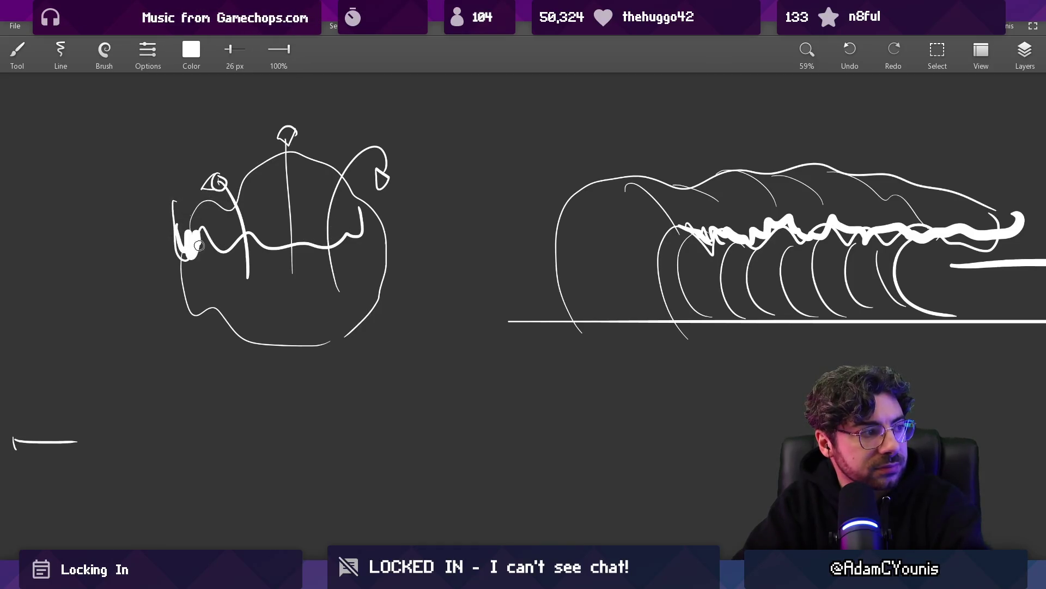
key(ctrl+z)
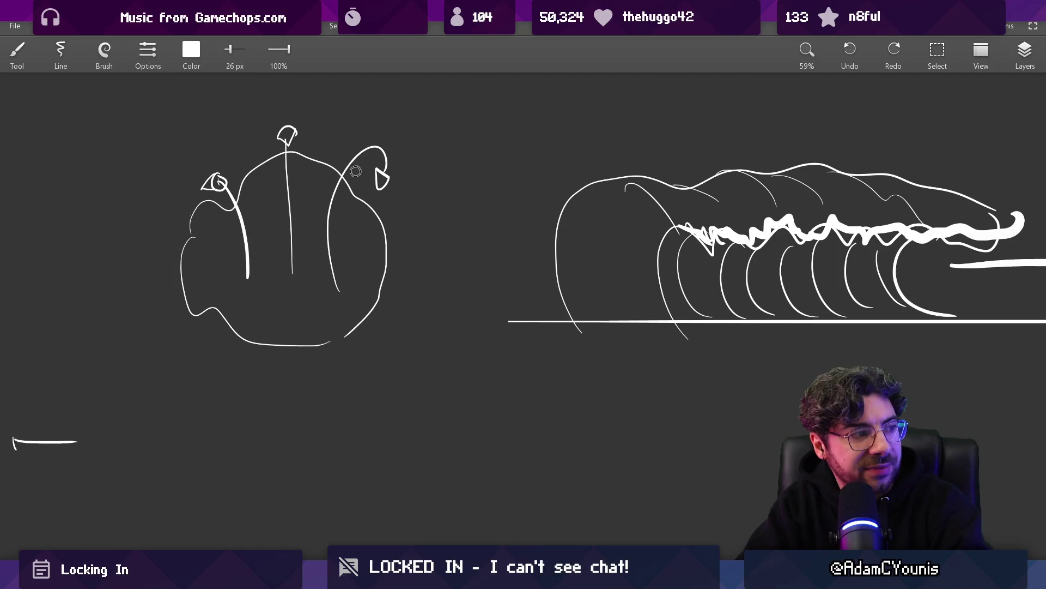
key(bracketleft)
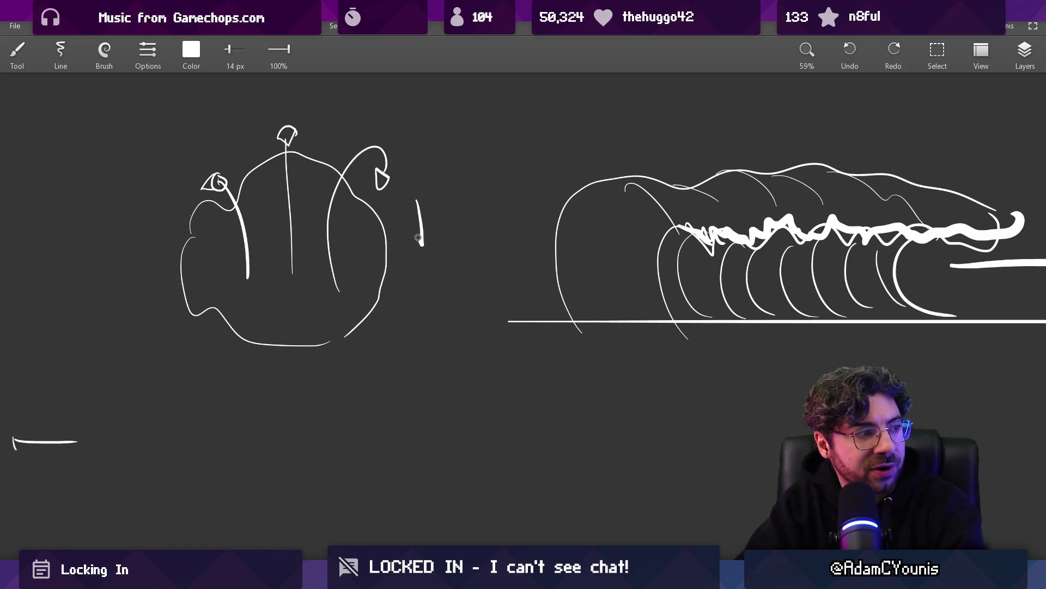
key(bracketright)
key(bracketright)
drag(157, 224, 175, 244)
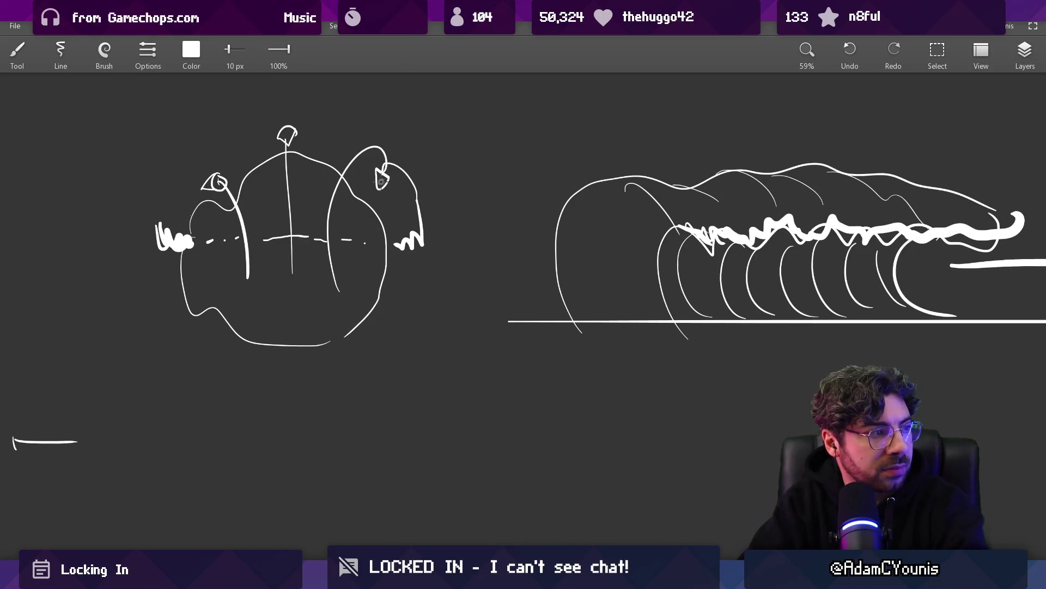
scroll(376, 163, down, 5)
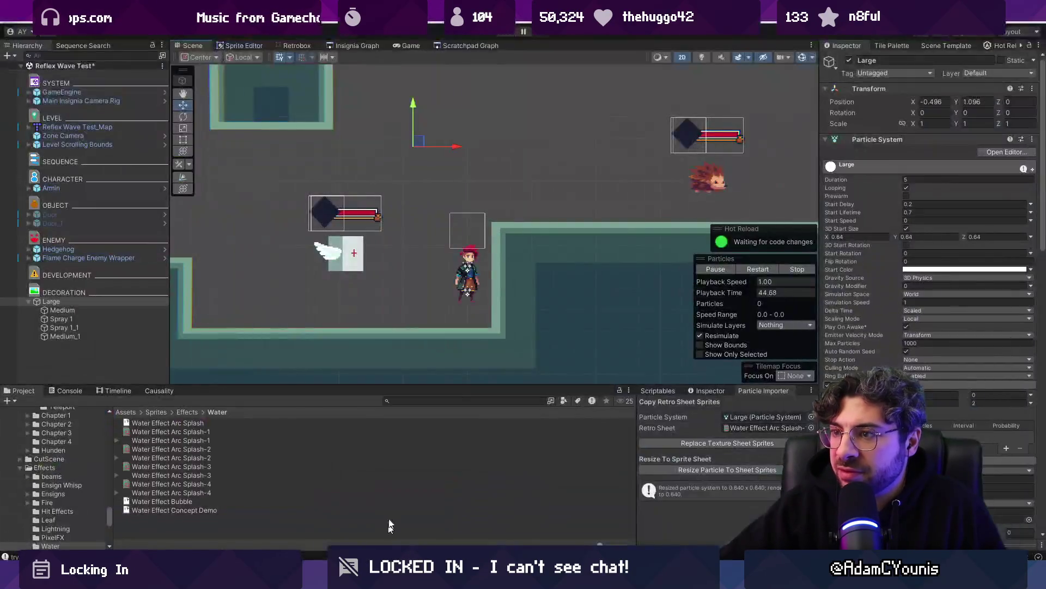
Sweep the Large emitter right and back left in the Scene view to preview its splash trail
mouse_move(418, 142)
mouse_down()
mouse_move(501, 121)
mouse_move(332, 142)
mouse_move(509, 135)
mouse_move(416, 118)
mouse_move(493, 117)
mouse_move(403, 117)
mouse_move(446, 163)
mouse_move(502, 157)
mouse_move(509, 116)
mouse_move(460, 122)
mouse_move(473, 145)
mouse_move(451, 159)
mouse_move(451, 173)
mouse_move(547, 162)
mouse_move(553, 155)
mouse_move(351, 146)
mouse_move(391, 176)
mouse_move(557, 170)
mouse_move(388, 168)
mouse_up()
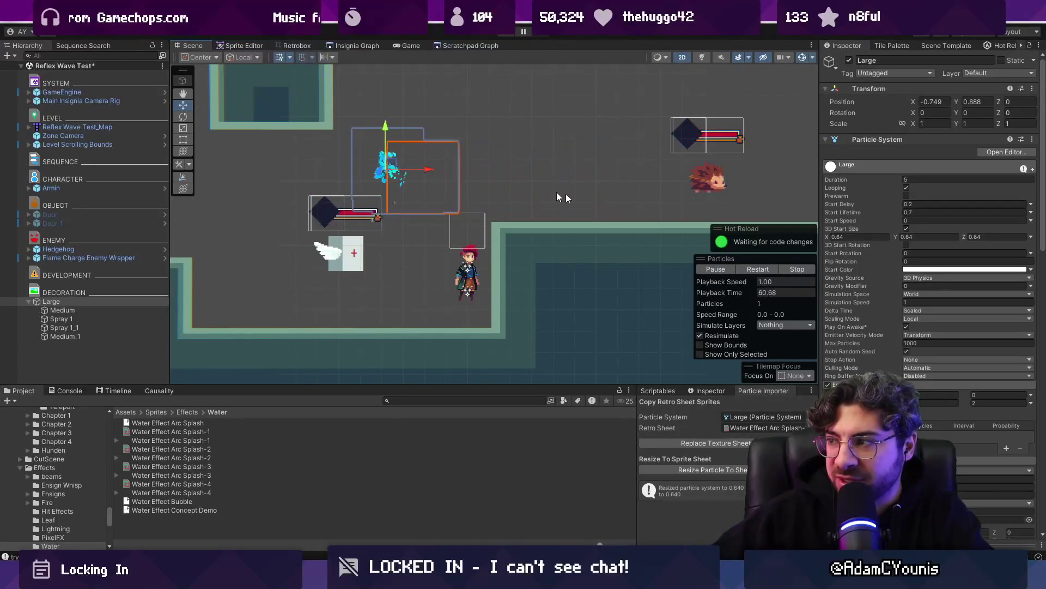
scroll(892, 263, down, 3)
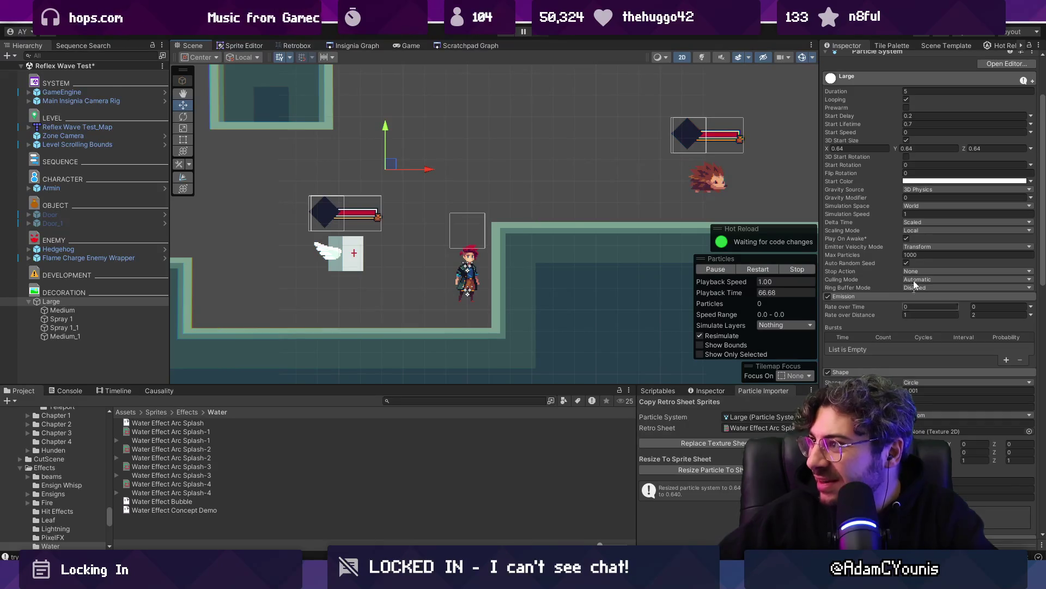
scroll(914, 284, down, 1)
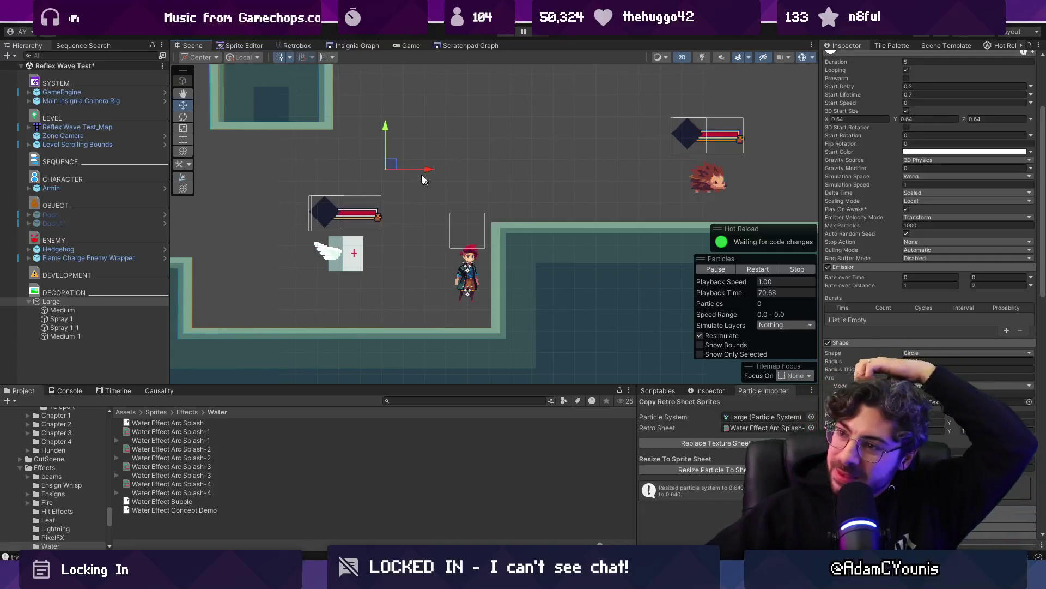
mouse_move(386, 166)
mouse_down()
mouse_move(459, 155)
mouse_move(518, 163)
mouse_up()
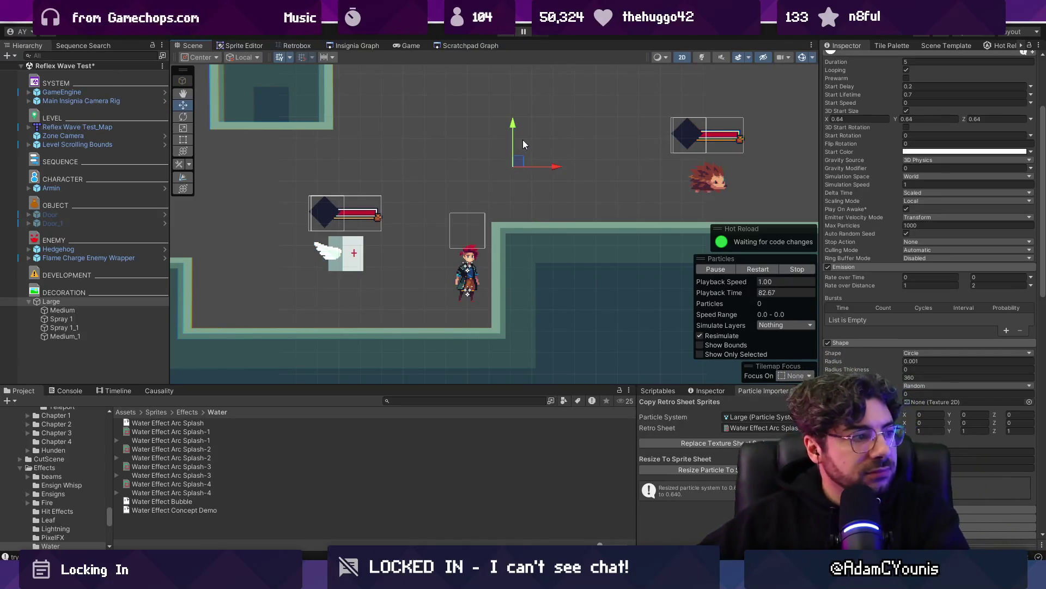
mouse_move(512, 164)
mouse_down()
mouse_move(575, 165)
mouse_move(682, 137)
mouse_move(405, 157)
mouse_move(617, 157)
mouse_move(275, 147)
mouse_move(463, 145)
mouse_move(379, 148)
mouse_up()
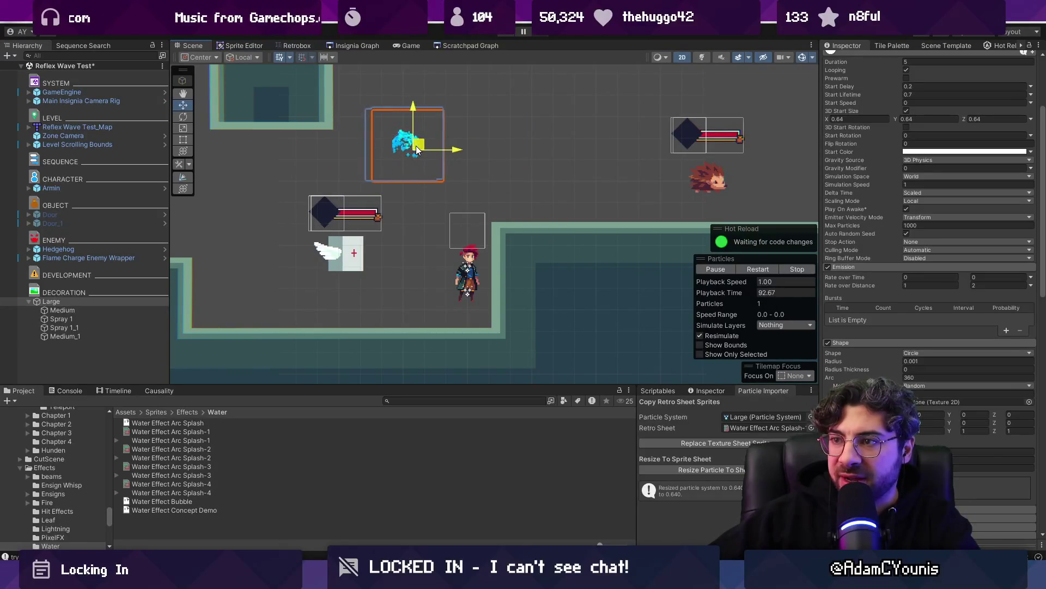
key(alt+Tab)
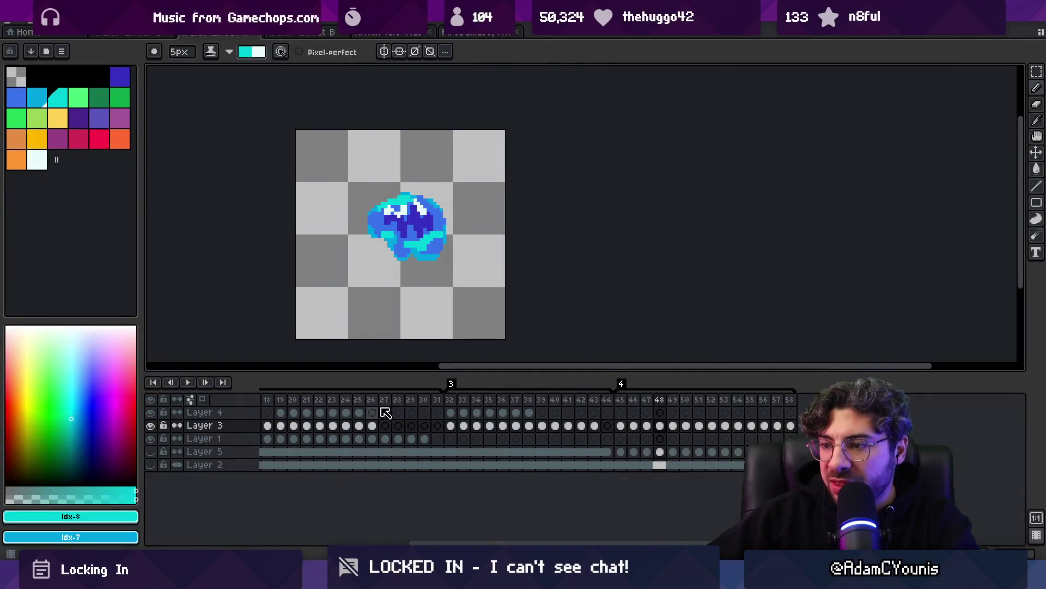
Select and loop-play the splash frame ranges 1–12 and 15–30 across all layers
scroll(386, 413, left, 6)
mouse_move(266, 399)
mouse_down()
mouse_move(374, 402)
mouse_move(290, 399)
mouse_up()
key(Return)
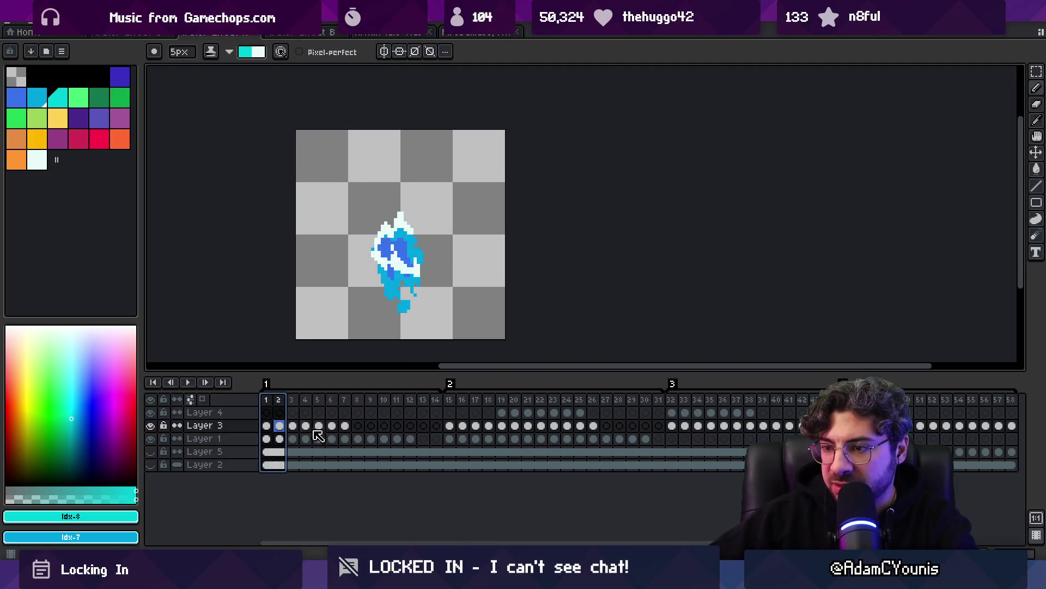
mouse_move(414, 445)
mouse_down()
mouse_move(253, 425)
mouse_move(350, 397)
mouse_move(423, 401)
mouse_up()
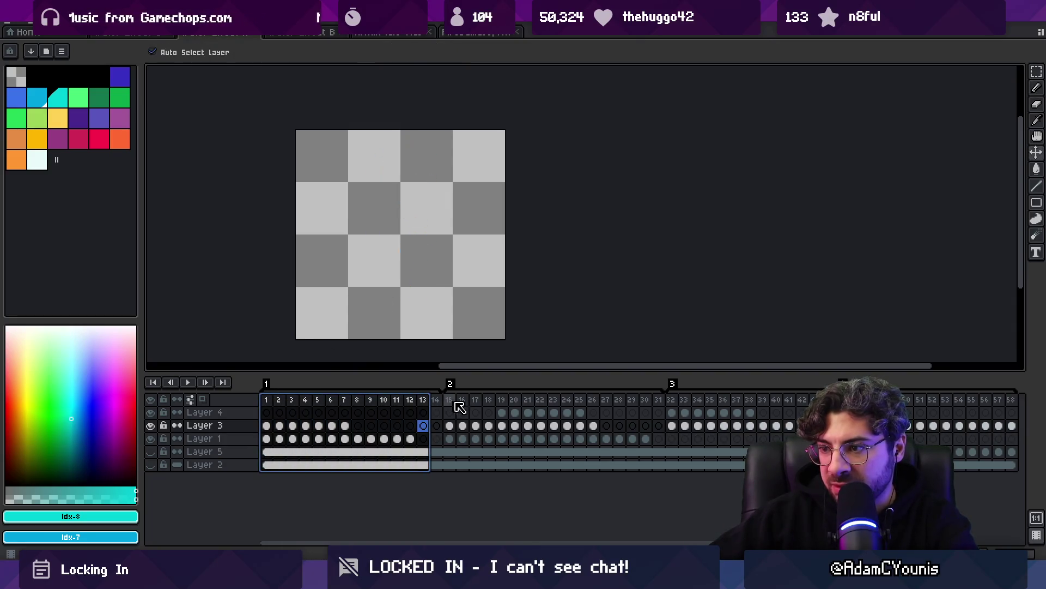
mouse_move(455, 441)
mouse_down()
mouse_move(643, 441)
mouse_move(619, 426)
mouse_move(453, 440)
mouse_up()
mouse_move(452, 389)
mouse_down()
mouse_move(453, 398)
mouse_move(713, 403)
mouse_move(776, 433)
mouse_up()
Select frames 32 to 55 and re-export the sprite sheet, overwriting the previous one
click(672, 425)
drag(679, 408, 790, 464)
drag(952, 389, 973, 393)
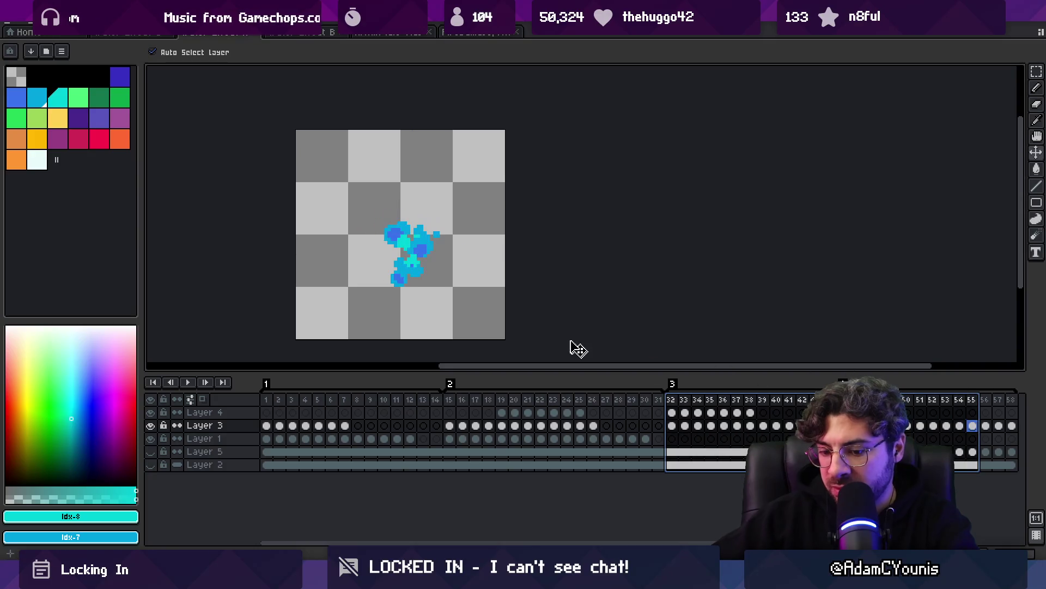
key(ctrl+shift+x)
click(569, 338)
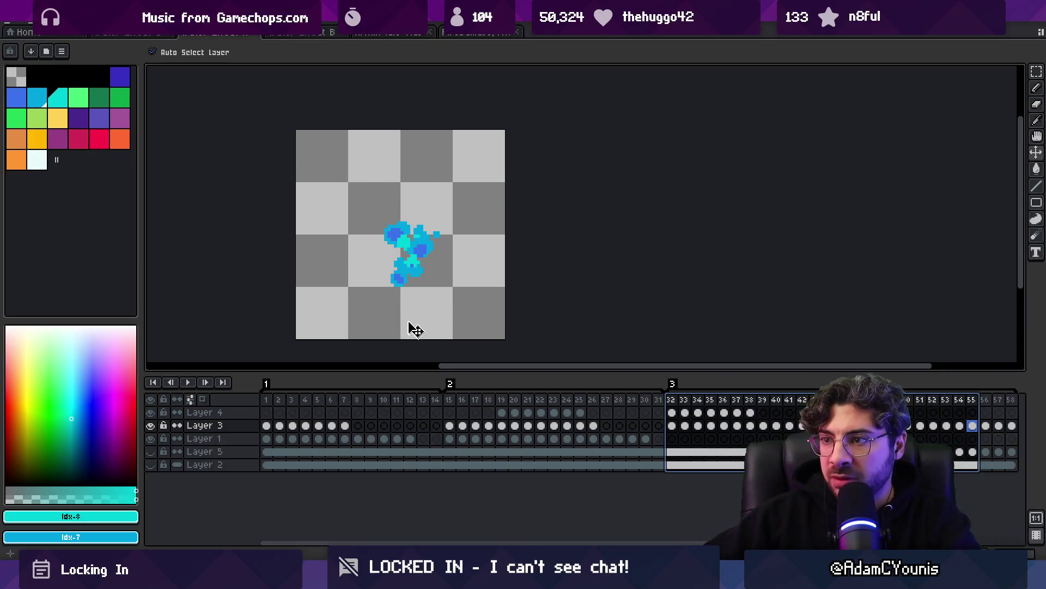
key(alt+Tab)
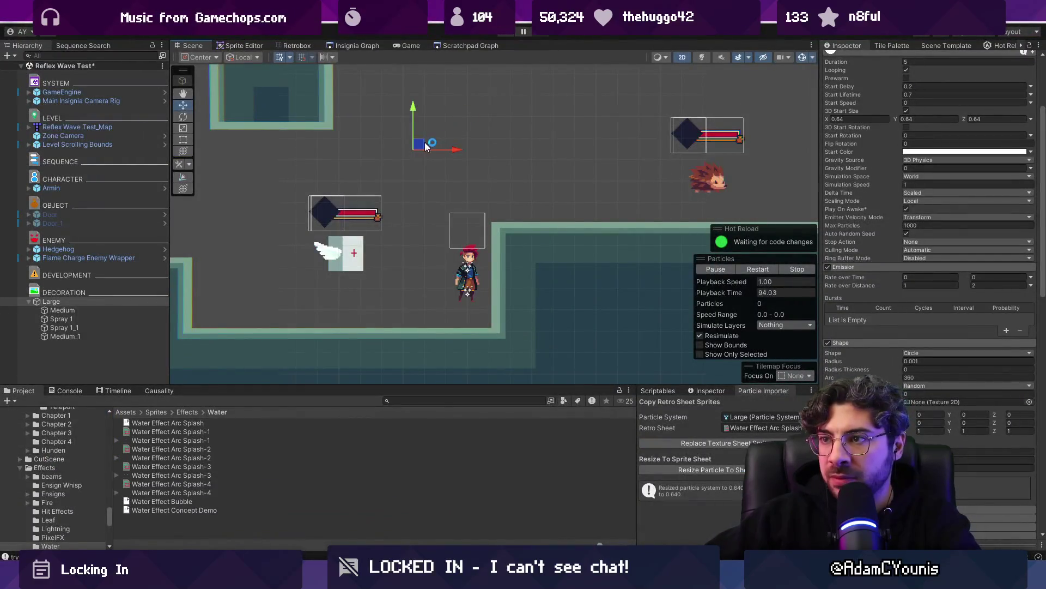
Sweep the Large particle system left, right, up and down, then park it near the character
mouse_move(468, 191)
mouse_down()
mouse_move(507, 191)
mouse_move(311, 190)
mouse_move(537, 192)
mouse_up()
mouse_move(390, 187)
mouse_down()
mouse_move(224, 164)
mouse_move(305, 229)
mouse_move(410, 224)
mouse_up()
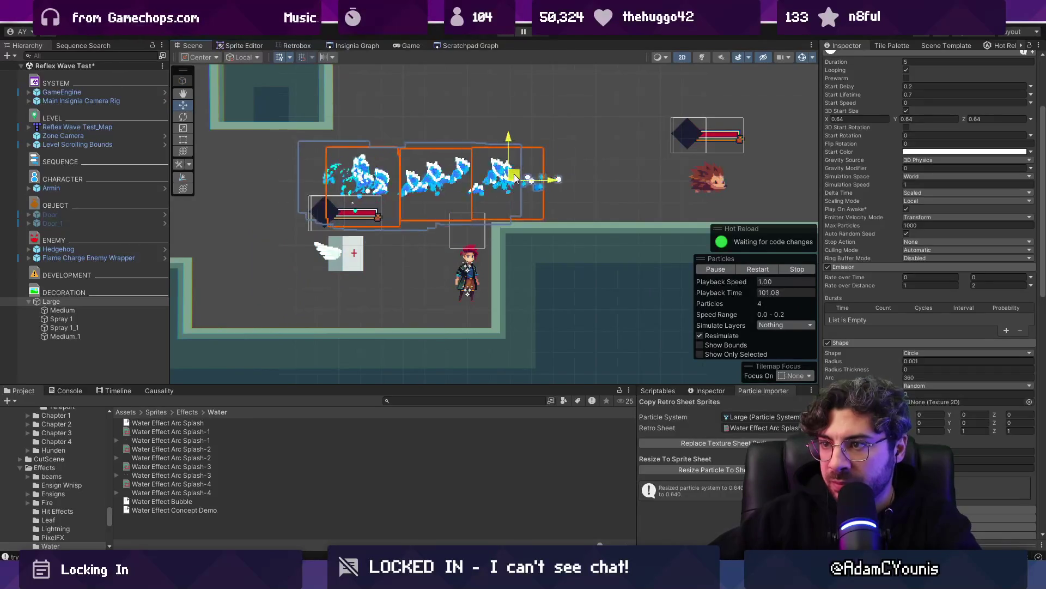
drag(405, 231, 434, 165)
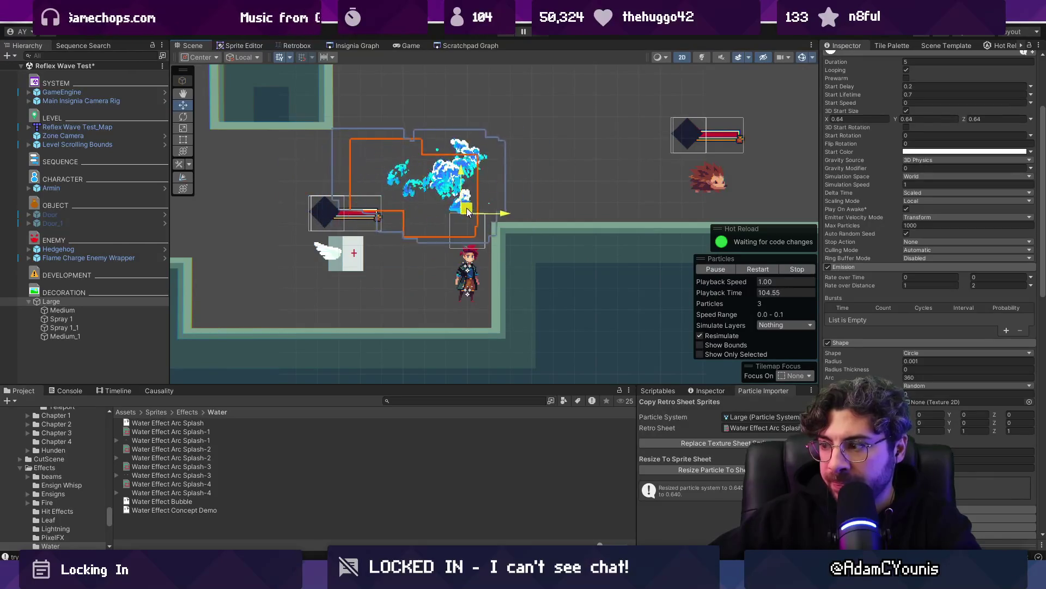
mouse_move(279, 199)
mouse_down()
mouse_move(245, 229)
mouse_move(443, 259)
mouse_up()
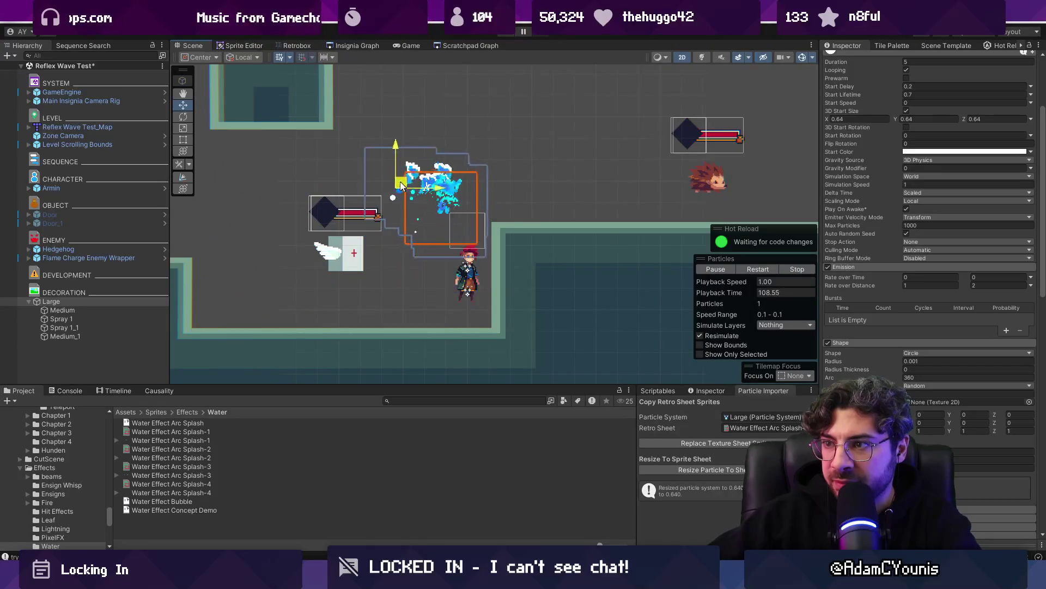
drag(561, 183, 619, 183)
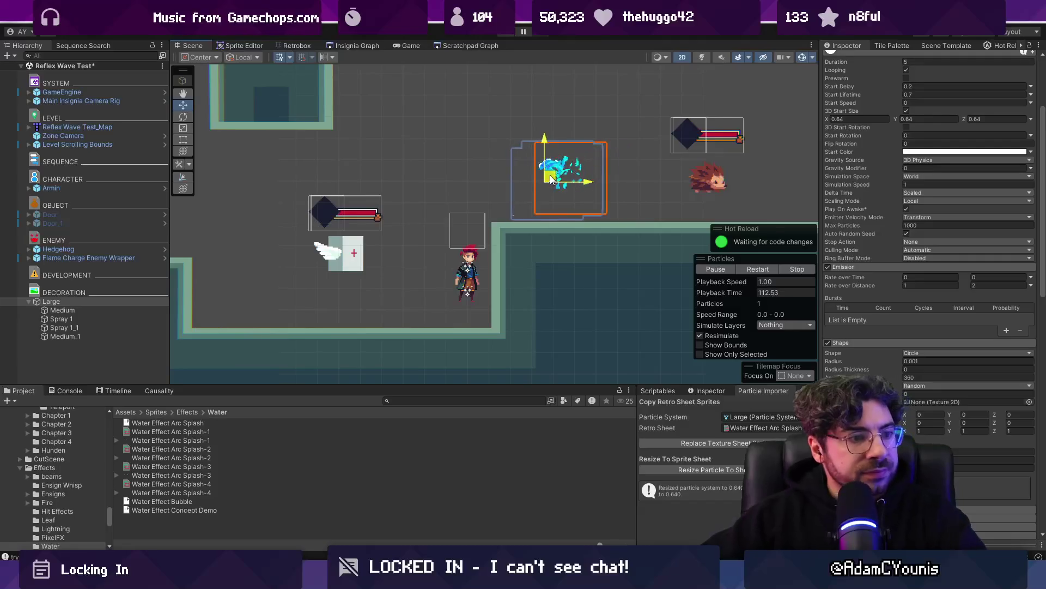
drag(551, 180, 550, 178)
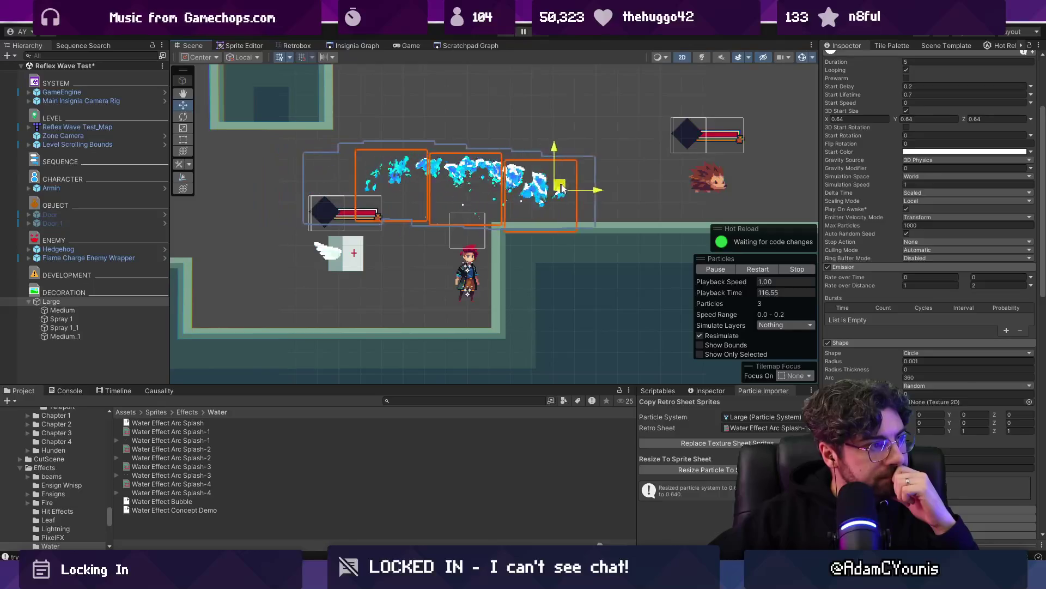
mouse_move(550, 189)
mouse_down()
mouse_move(305, 179)
mouse_move(461, 176)
mouse_up()
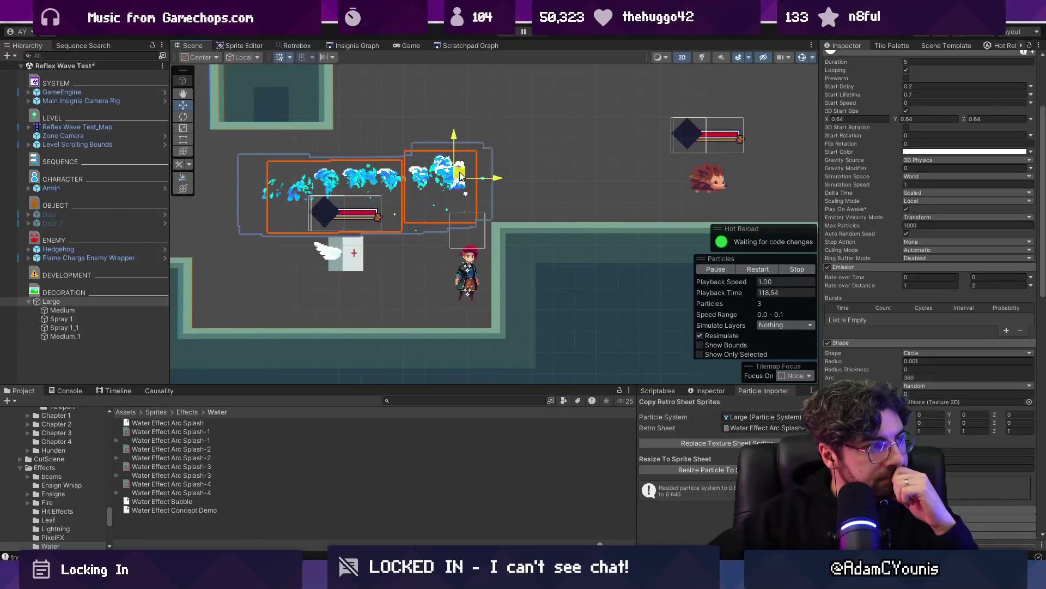
mouse_move(384, 212)
mouse_down()
mouse_move(319, 216)
mouse_move(355, 218)
mouse_move(449, 193)
mouse_move(382, 185)
mouse_move(429, 201)
mouse_up()
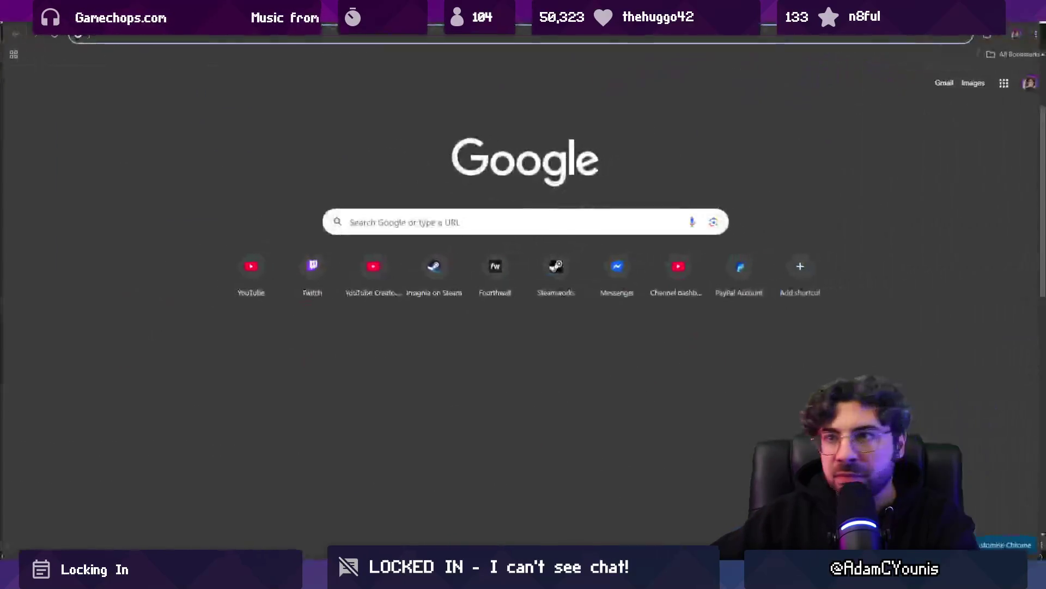
Search Google for 'water magic' and filter to video results
text(water mna)
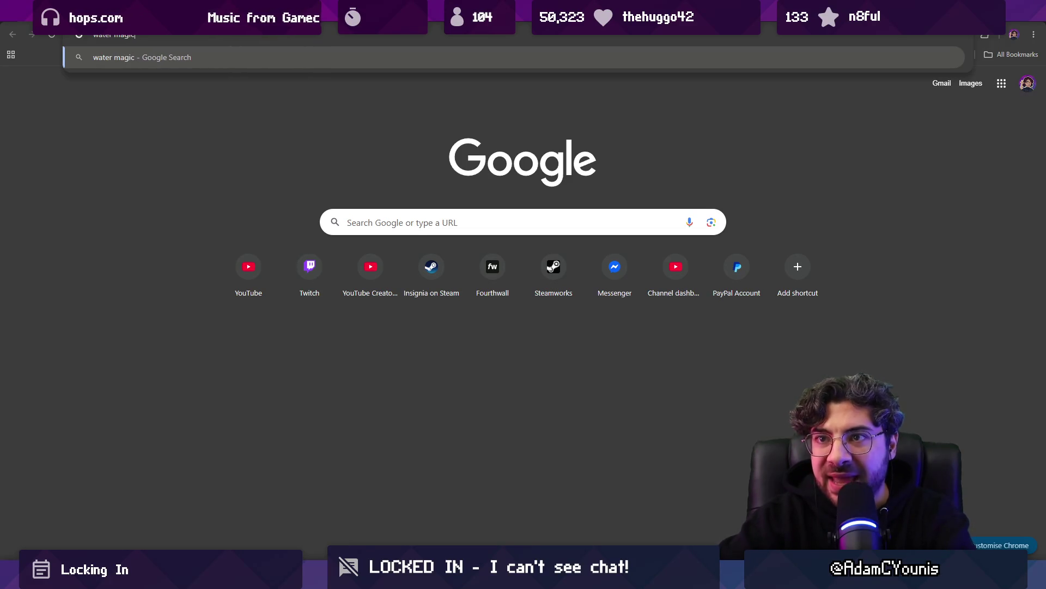
key(Return)
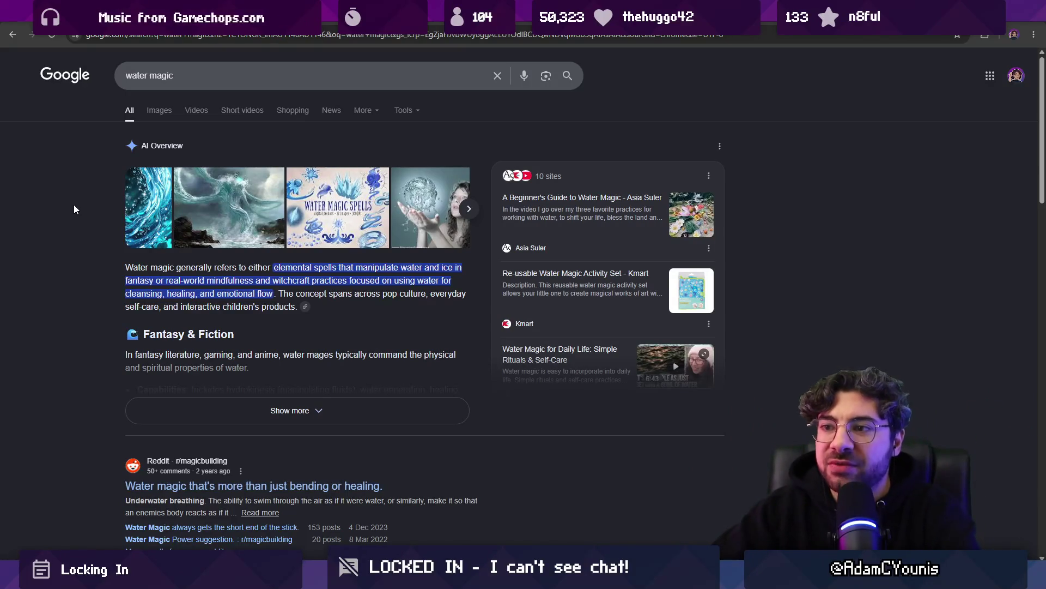
click(190, 112)
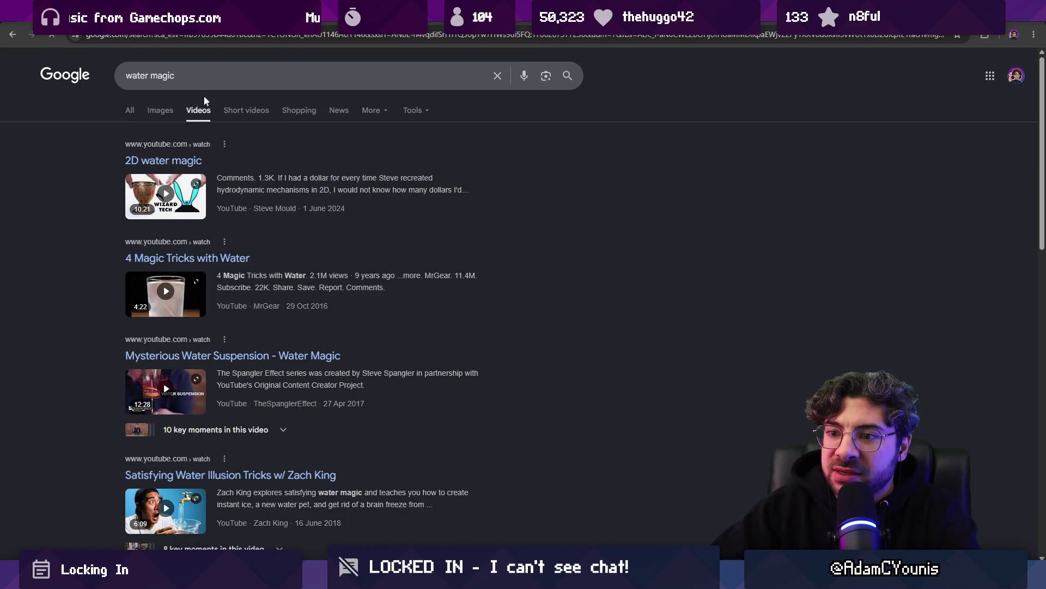
Change the search to 'dumbledore water magic' and browse the video results
triple_click(214, 76)
text(dumb)
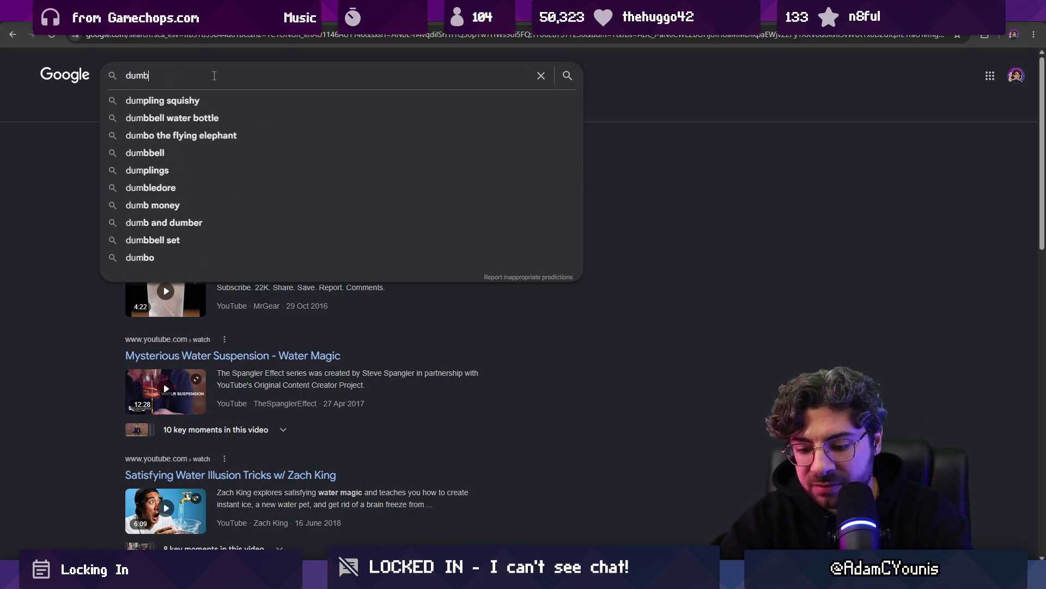
text(ledore water magic)
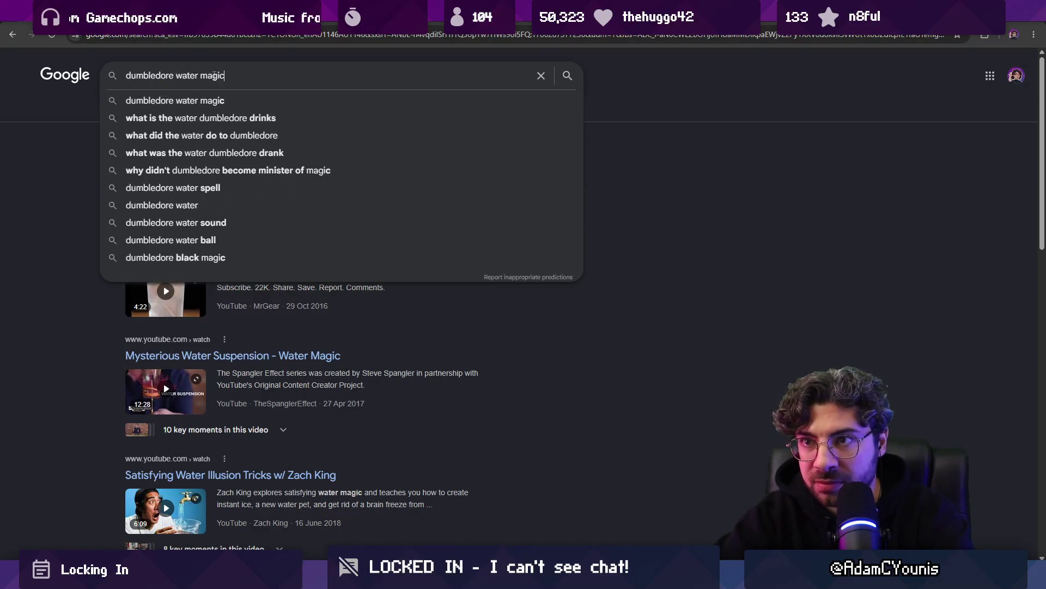
key(Return)
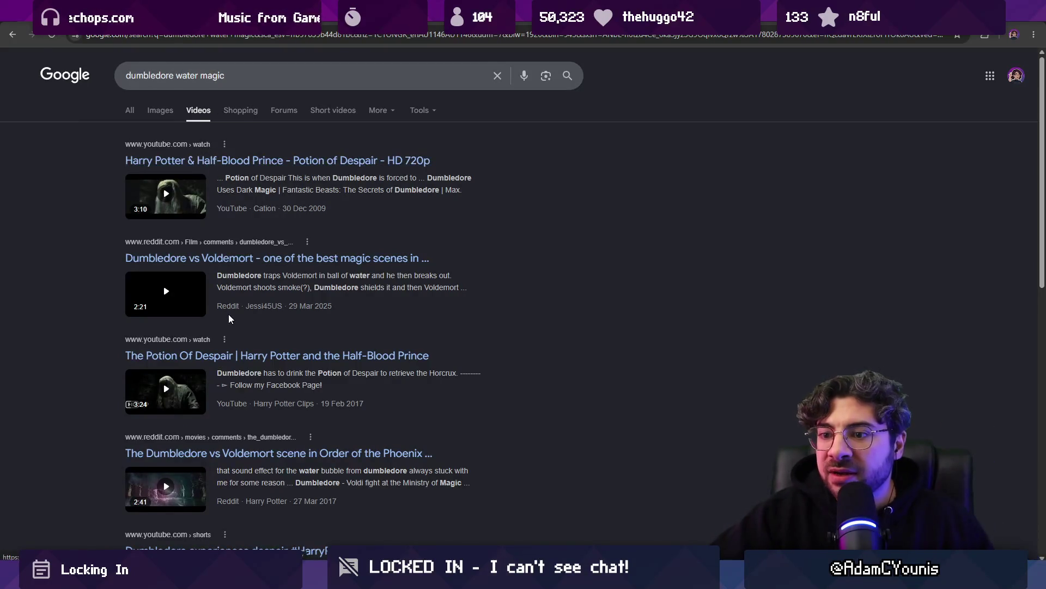
scroll(252, 301, down, 3)
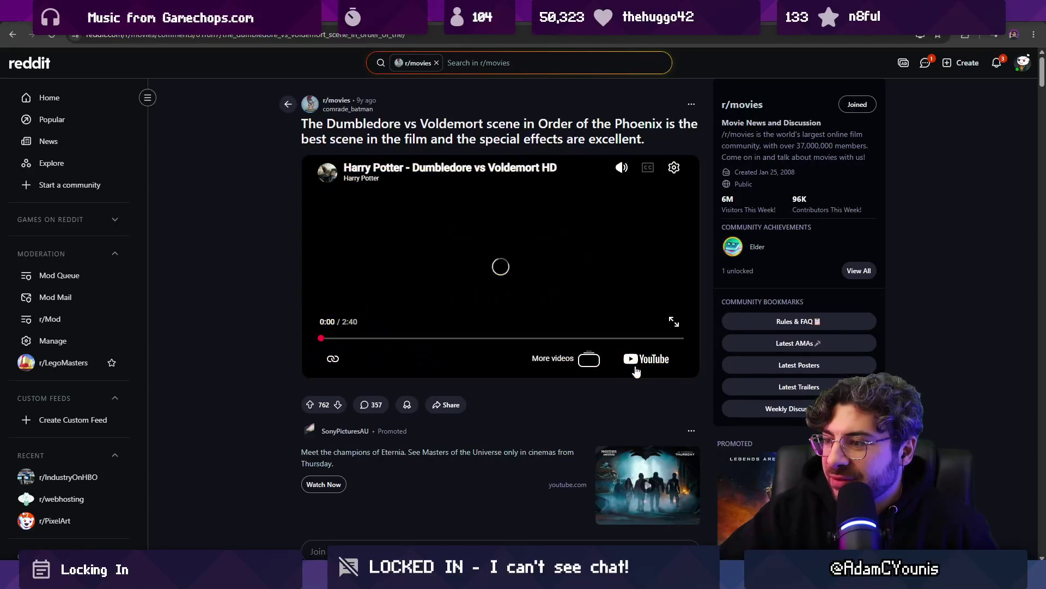
Open the embedded Dumbledore vs Voldemort HD clip on its YouTube watch page
click(639, 370)
key(alt+Left)
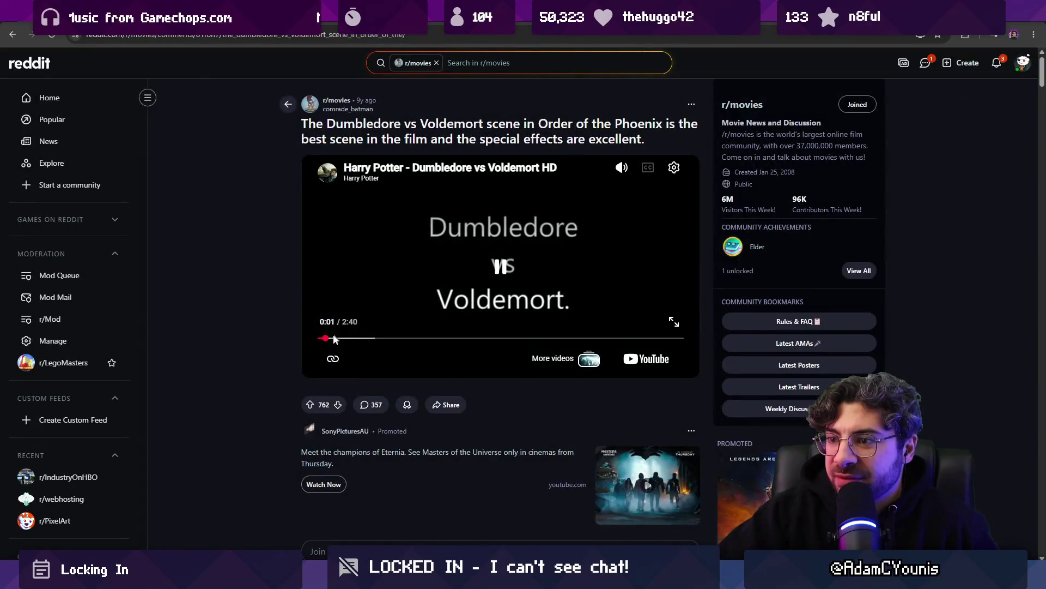
key(alt+Right)
Scrub to about 1:24 and skip back and forth to rewatch the water-magic moment
drag(52, 480, 241, 479)
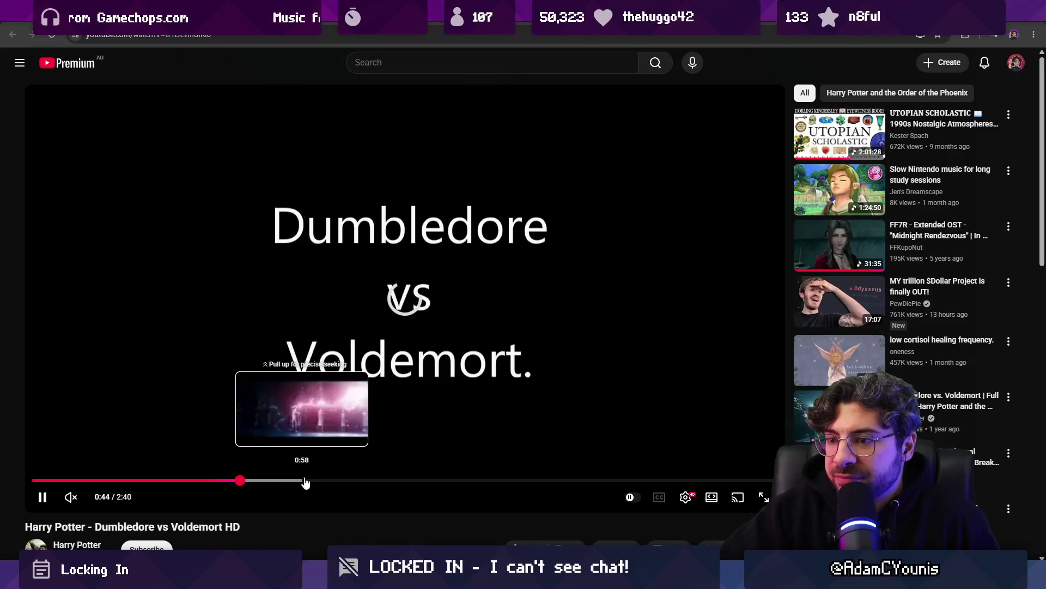
mouse_move(411, 482)
mouse_down()
mouse_move(444, 479)
mouse_move(429, 483)
mouse_up()
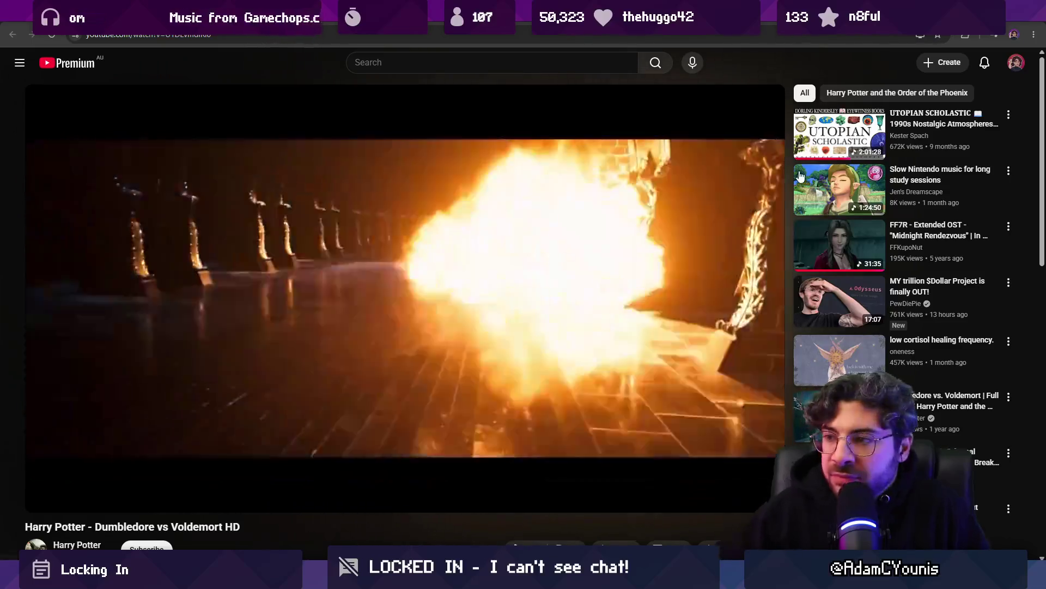
key(Left)
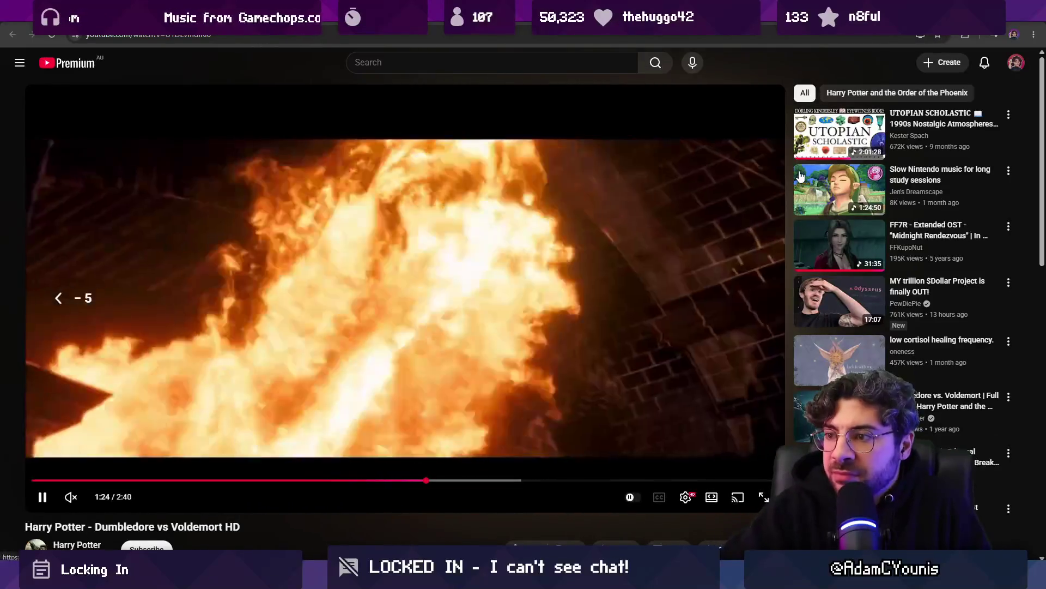
key(Right)
key(Right)
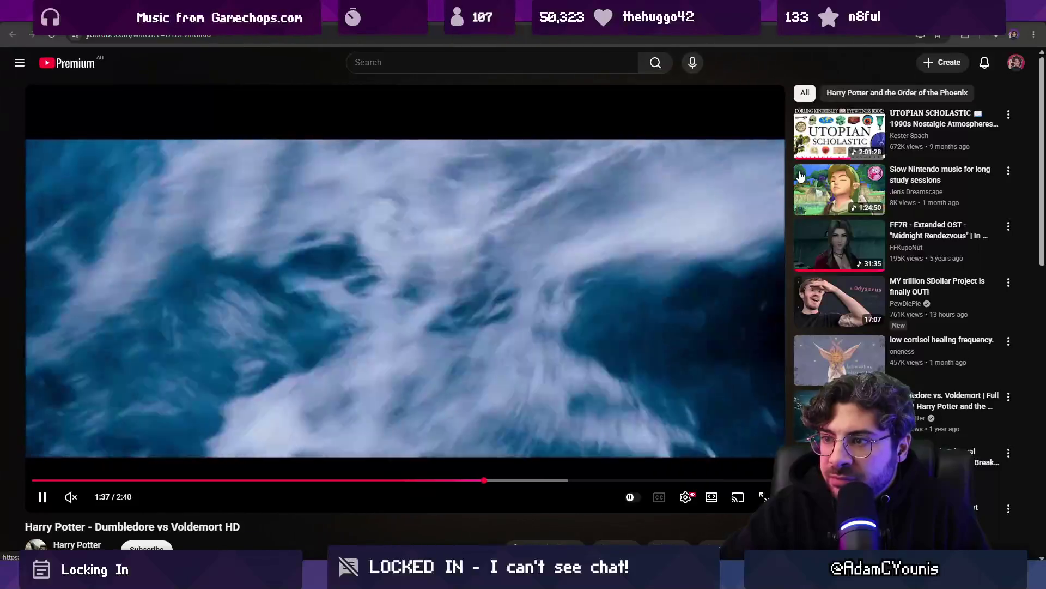
key(Left)
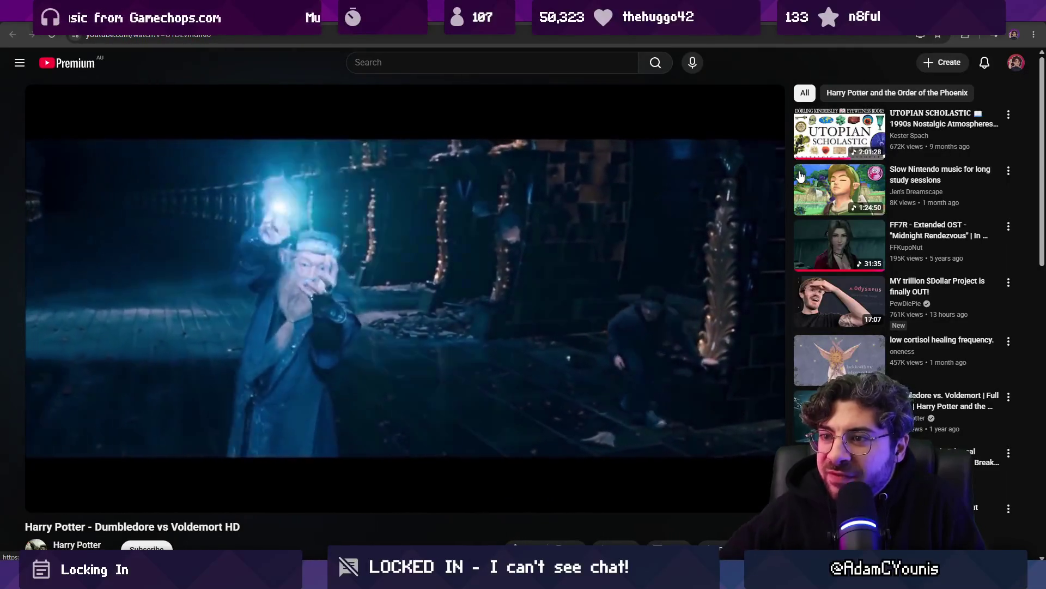
key(Left)
key(Left)
key(Left)
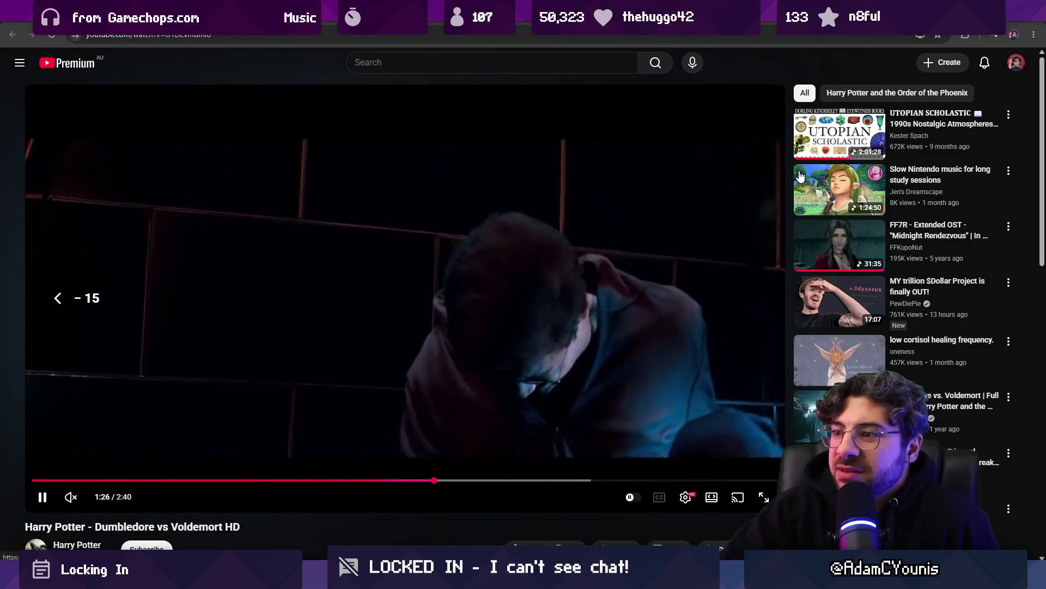
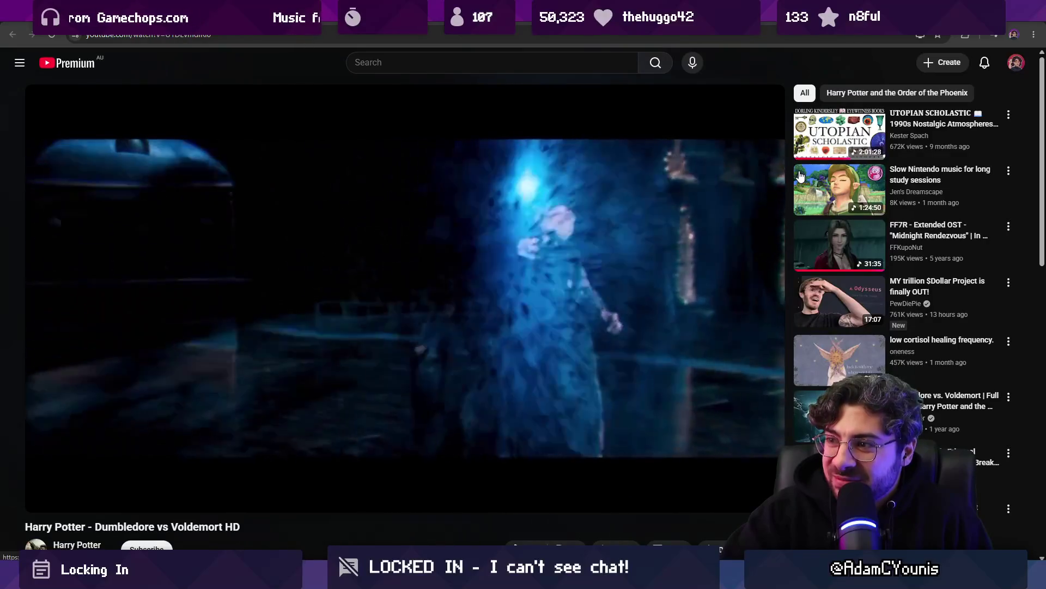
Pause the current video and search YouTube for 'water bending'
key(space)
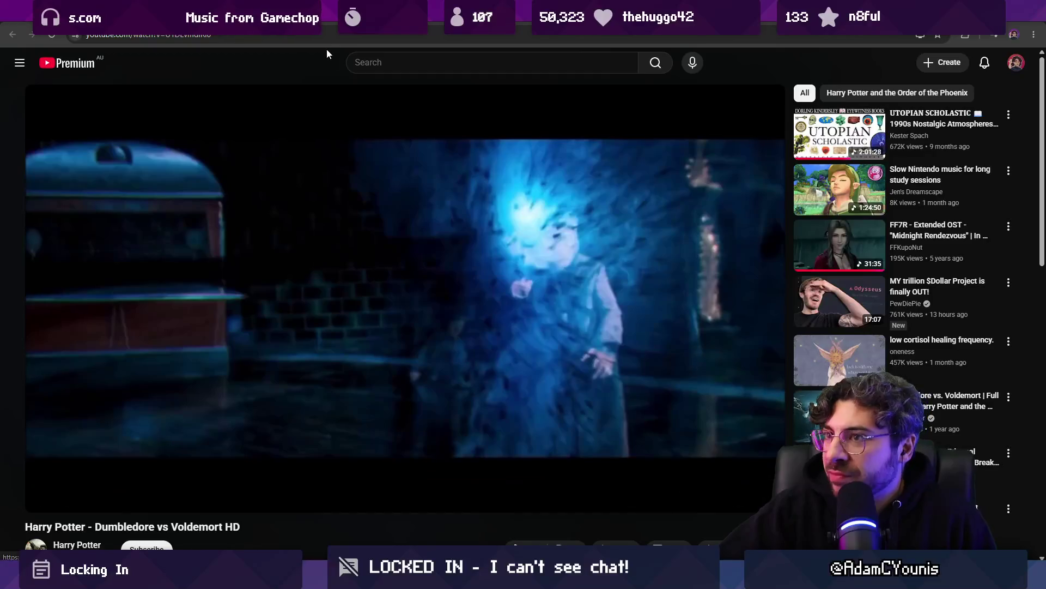
text(water bending)
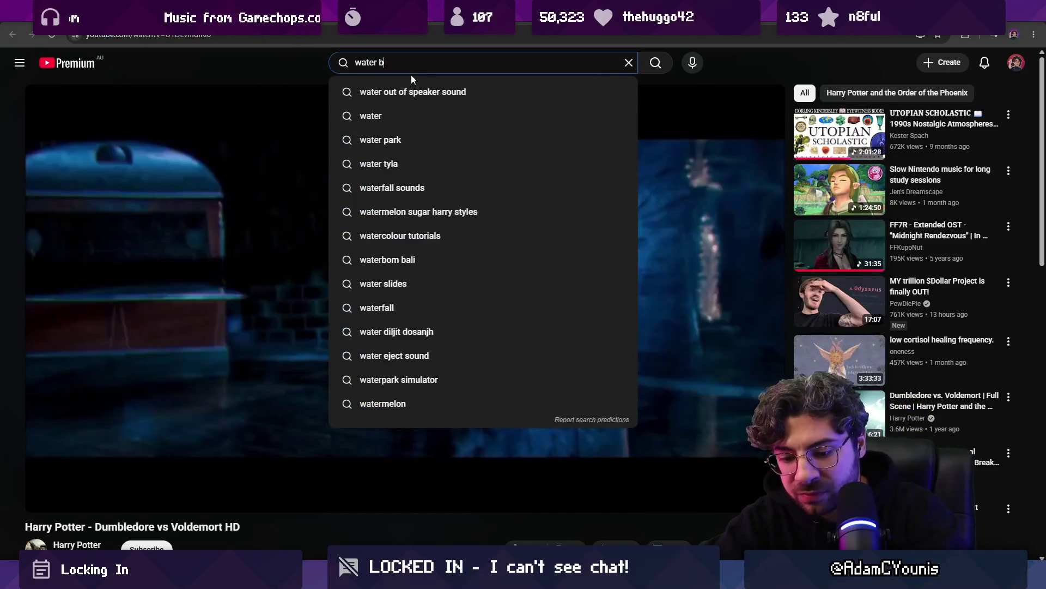
key(Return)
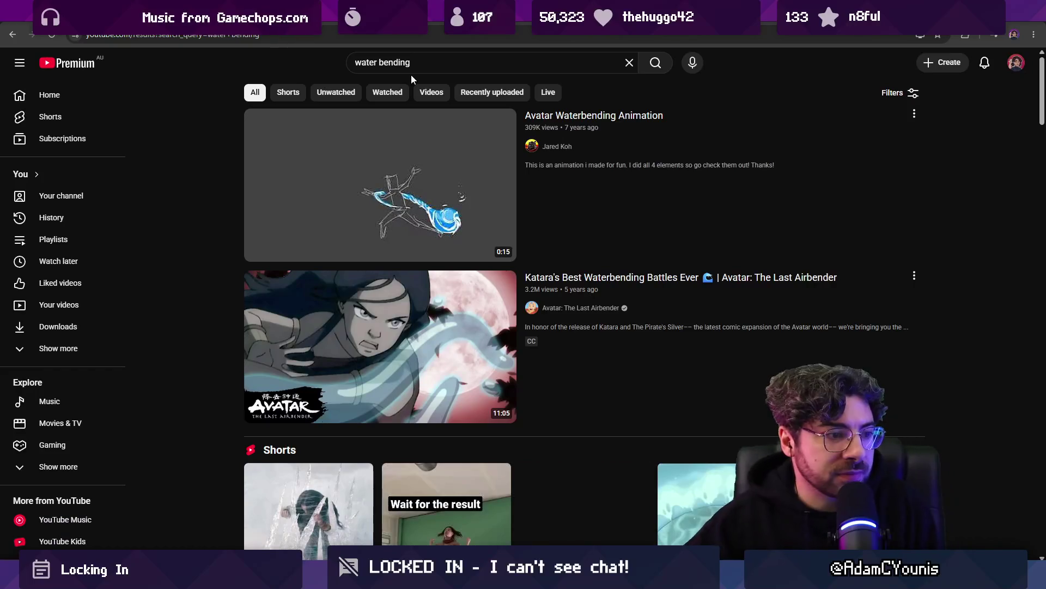
Try the Avatar Waterbending Animation result, then play Katara's Best Waterbending Battles Ever instead
click(346, 168)
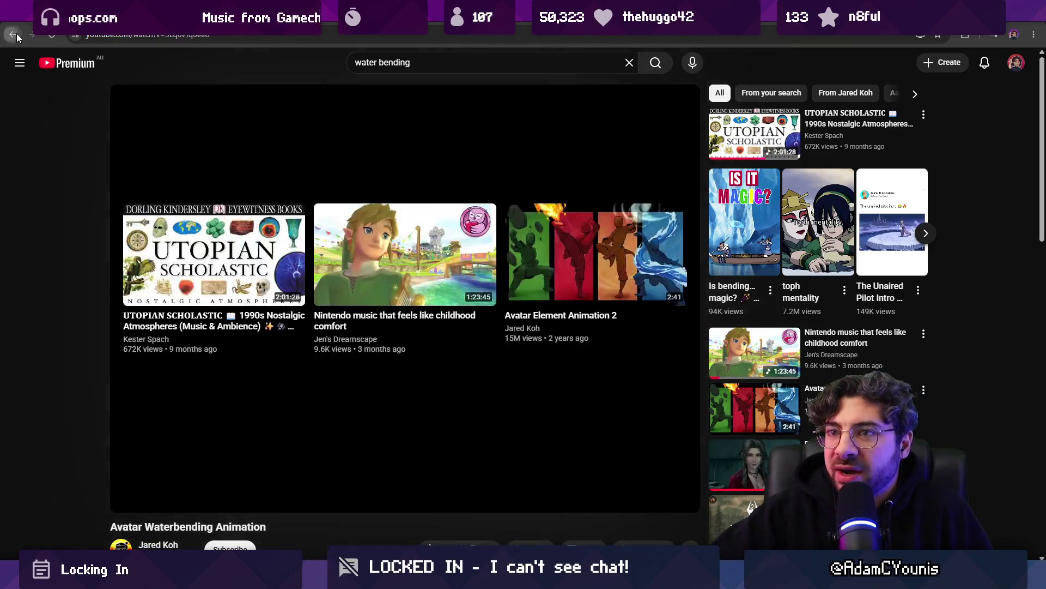
click(13, 34)
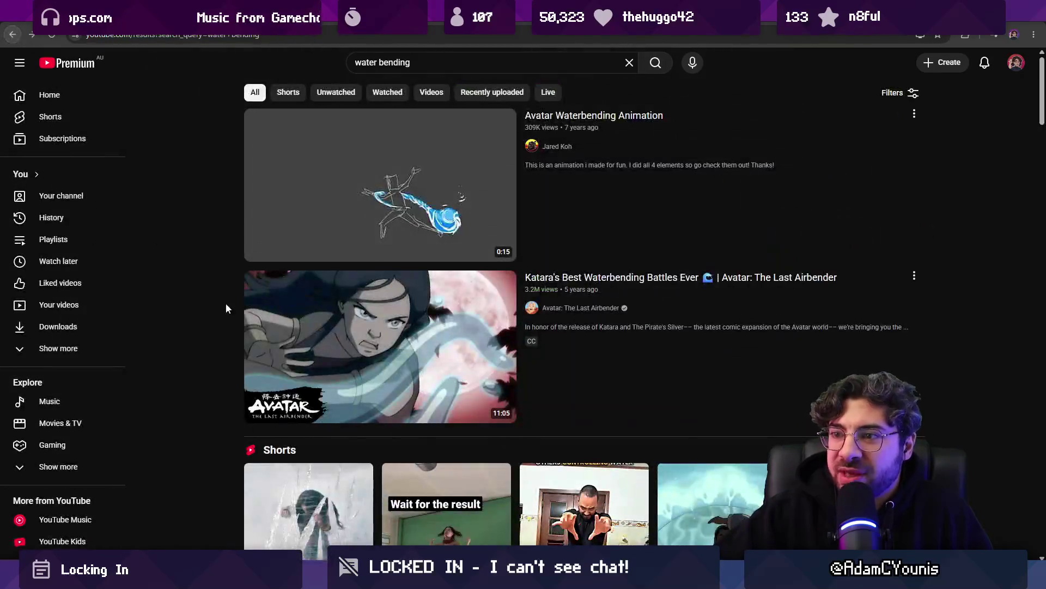
click(321, 347)
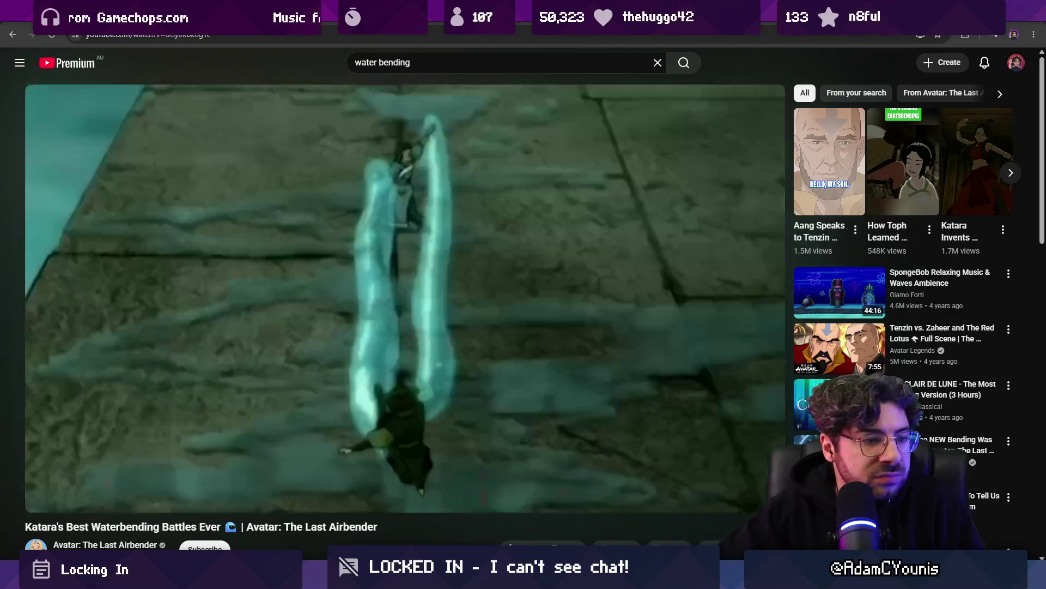
Skip through the Katara compilation to about 2:33, pausing on the floating water droplets scene
key(Right)
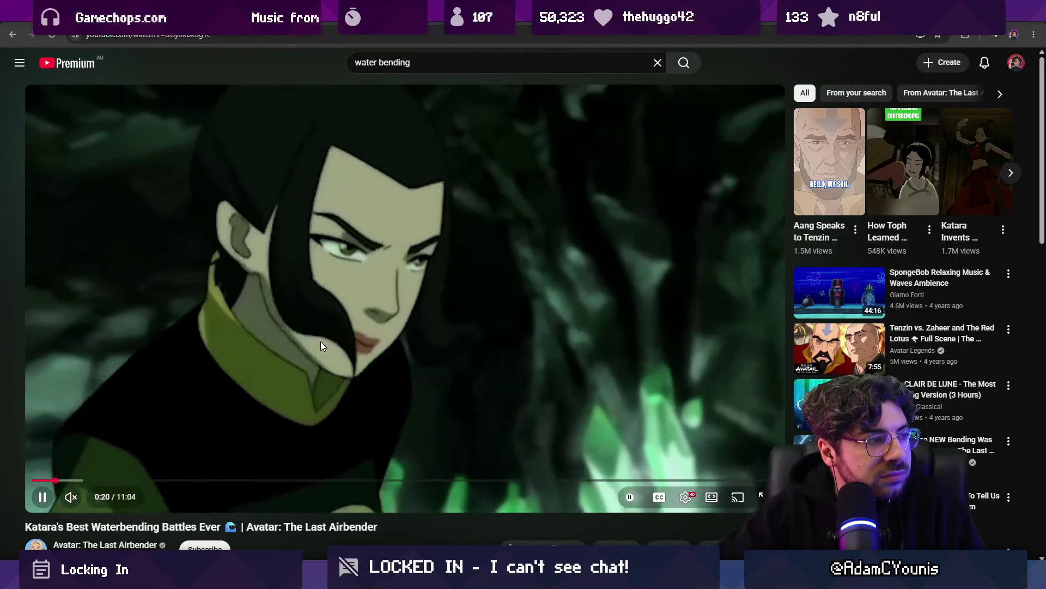
key(Right)
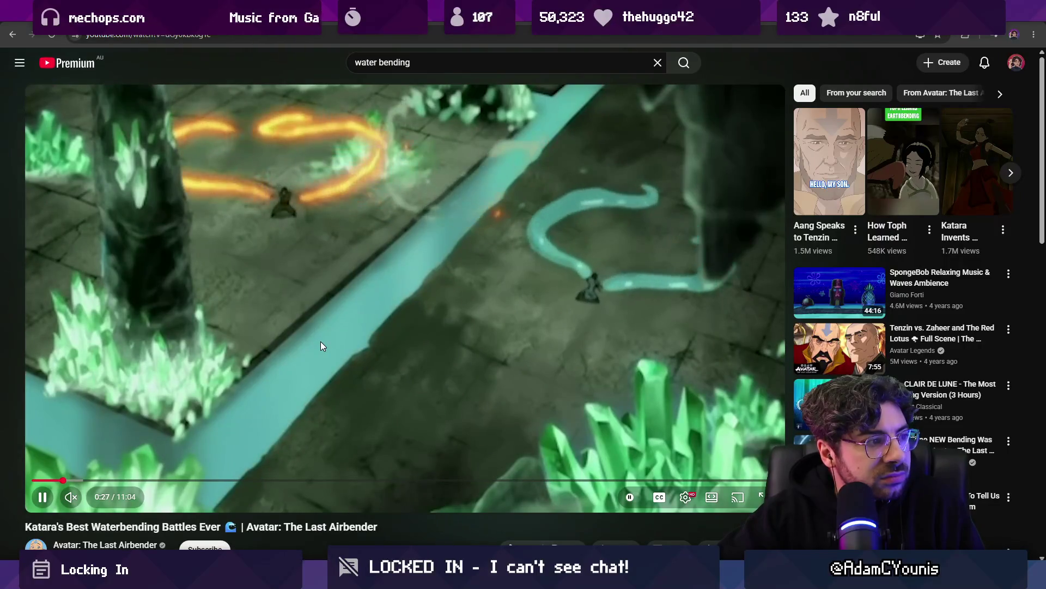
key(Right)
key(Right)
key(Right)
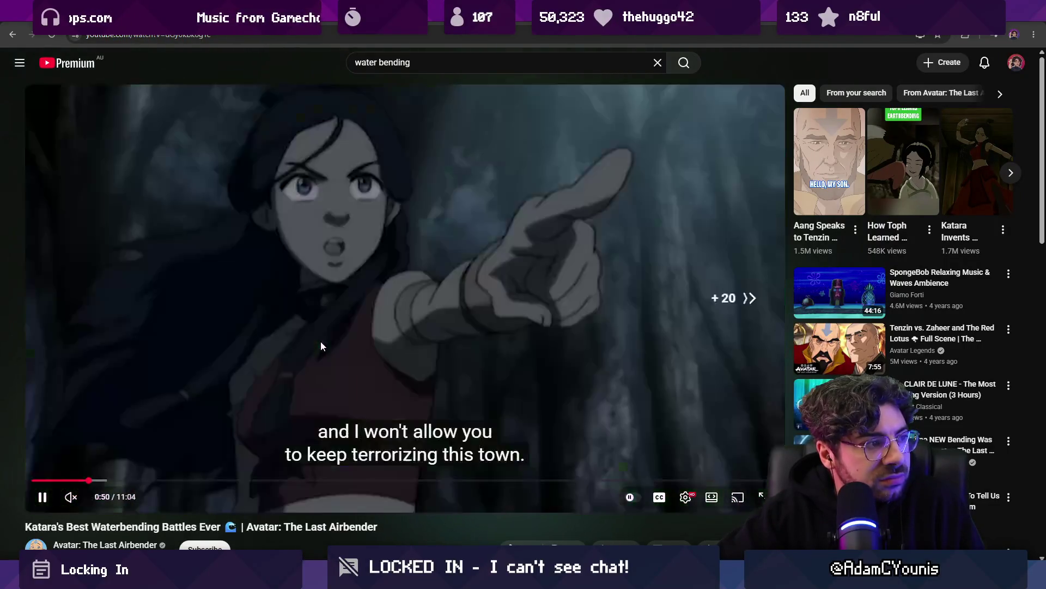
key(Right)
key(Right)
key(Right)
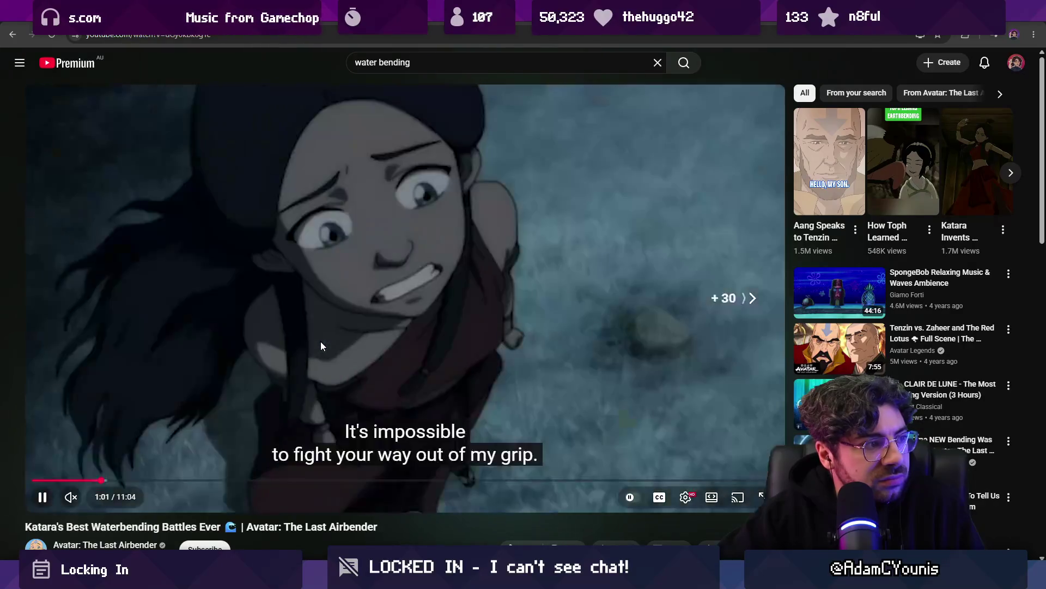
key(Right)
key(Right)
key(Right)
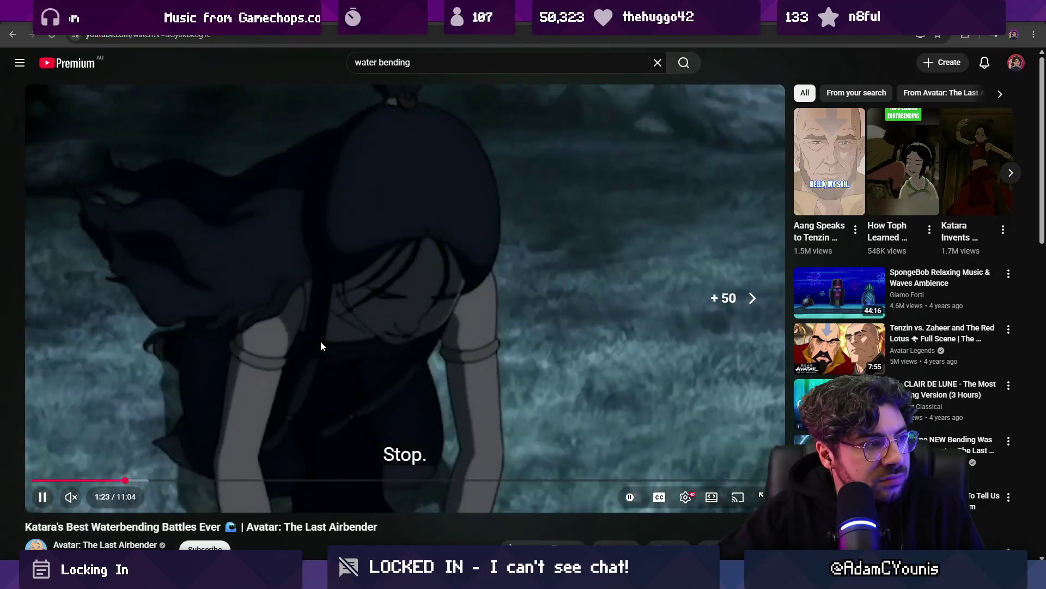
key(Right)
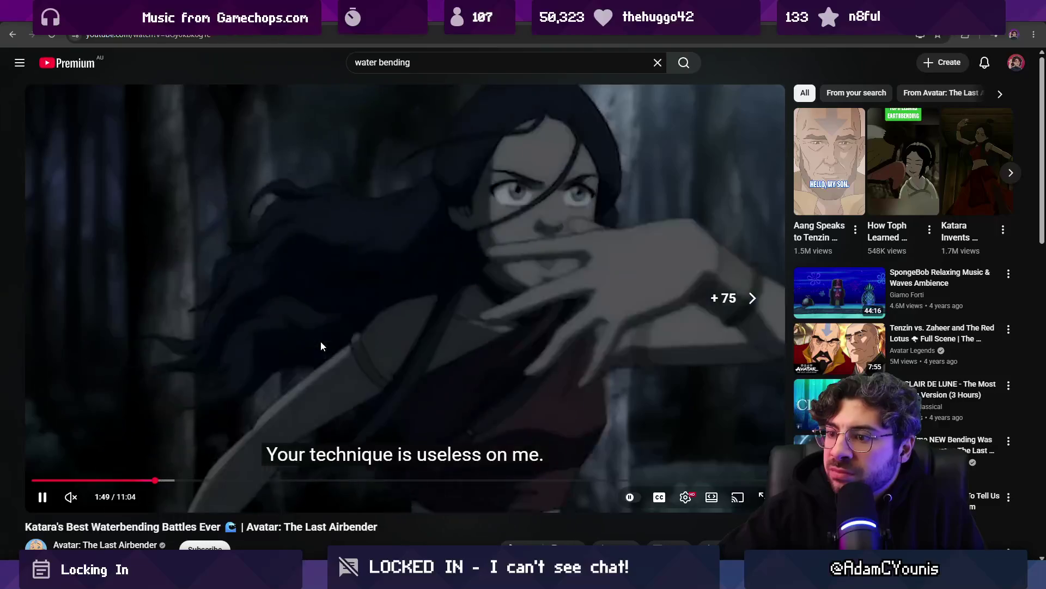
key(Right)
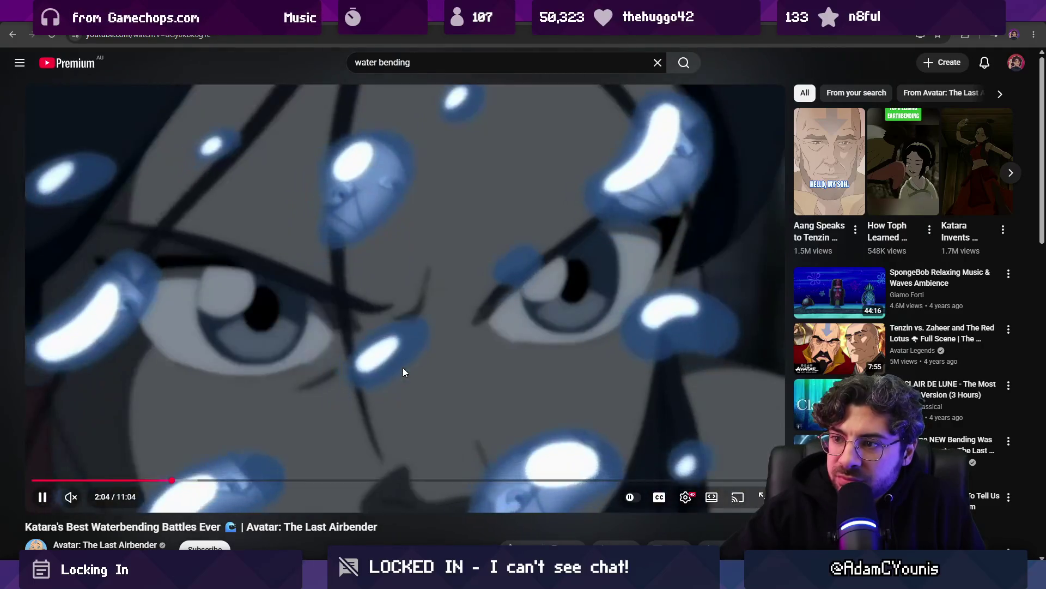
click(385, 368)
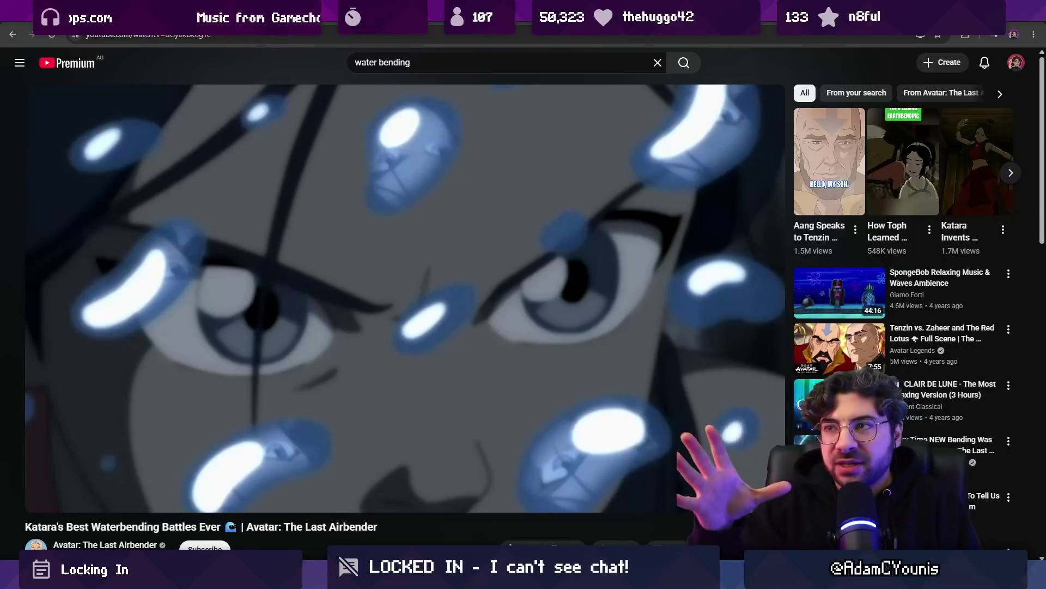
click(391, 345)
key(Right)
key(Right)
key(Right)
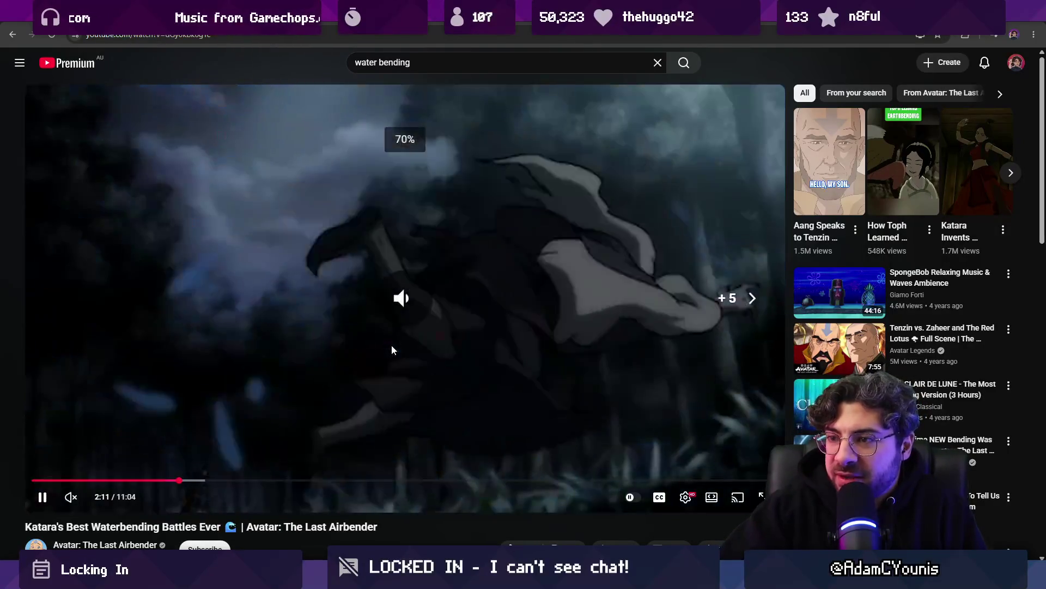
key(Right)
key(Right)
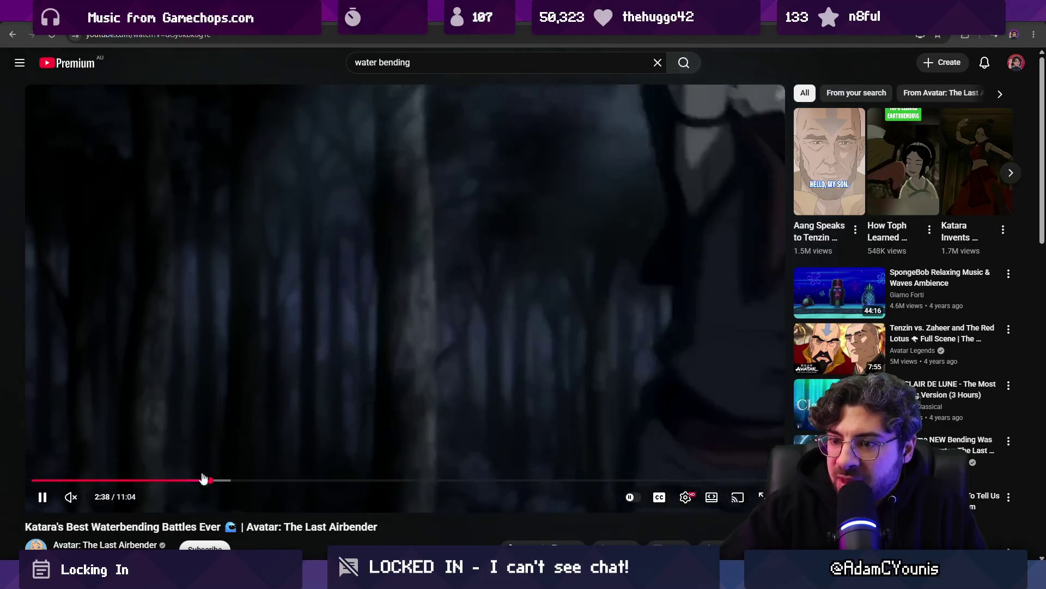
Jump to the ice wall scene and step frame by frame through the waterbending shot
click(225, 480)
click(257, 480)
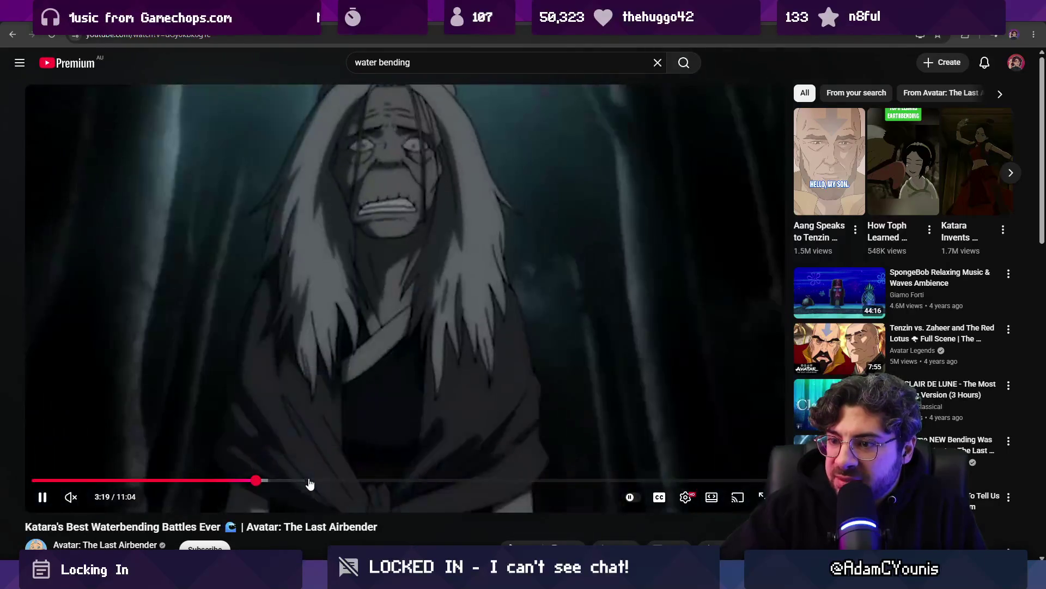
click(308, 480)
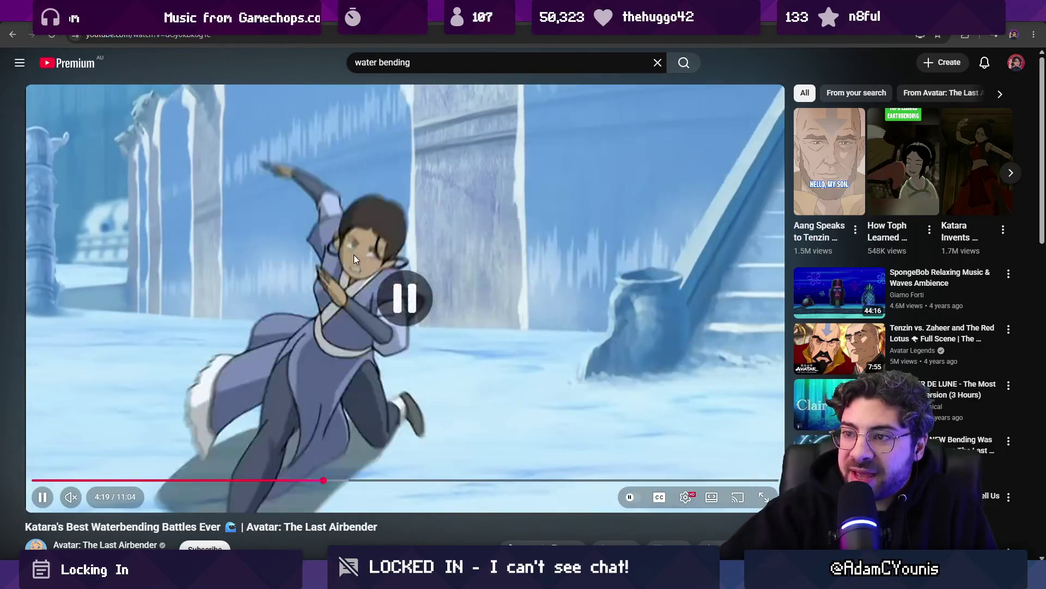
click(355, 254)
key(comma)
key(comma)
key(comma)
key(comma)
key(comma)
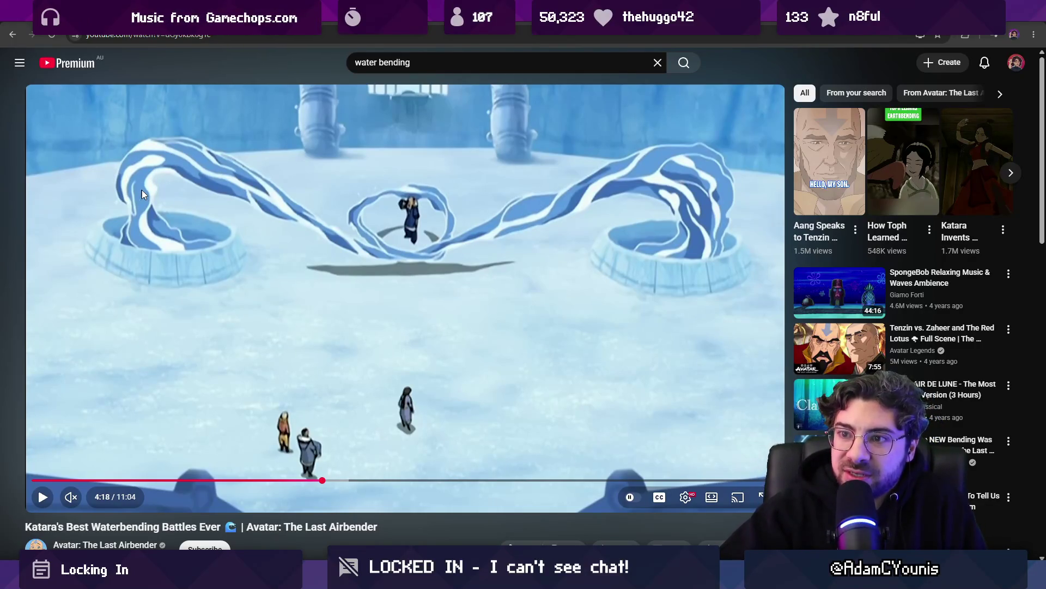
click(214, 231)
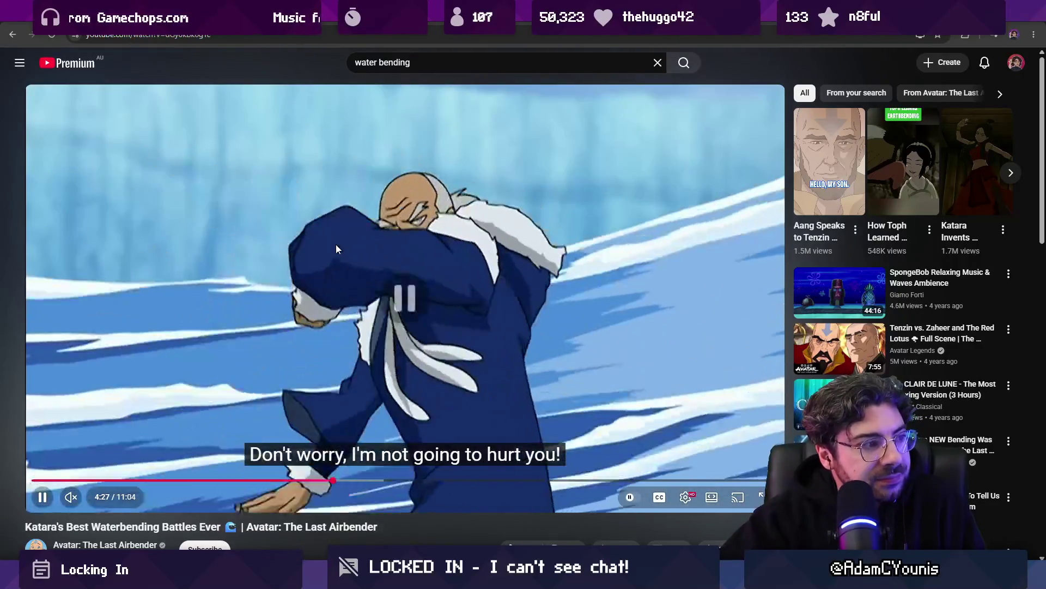
key(space)
key(alt+Tab)
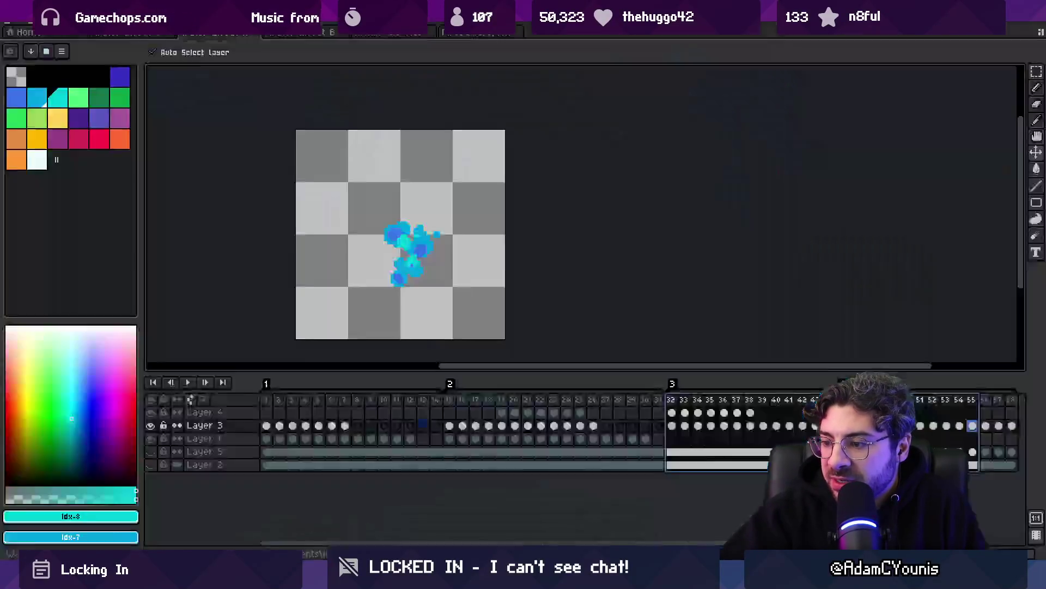
Look through the other open sprite documents and return to the water splash sprite
click(134, 33)
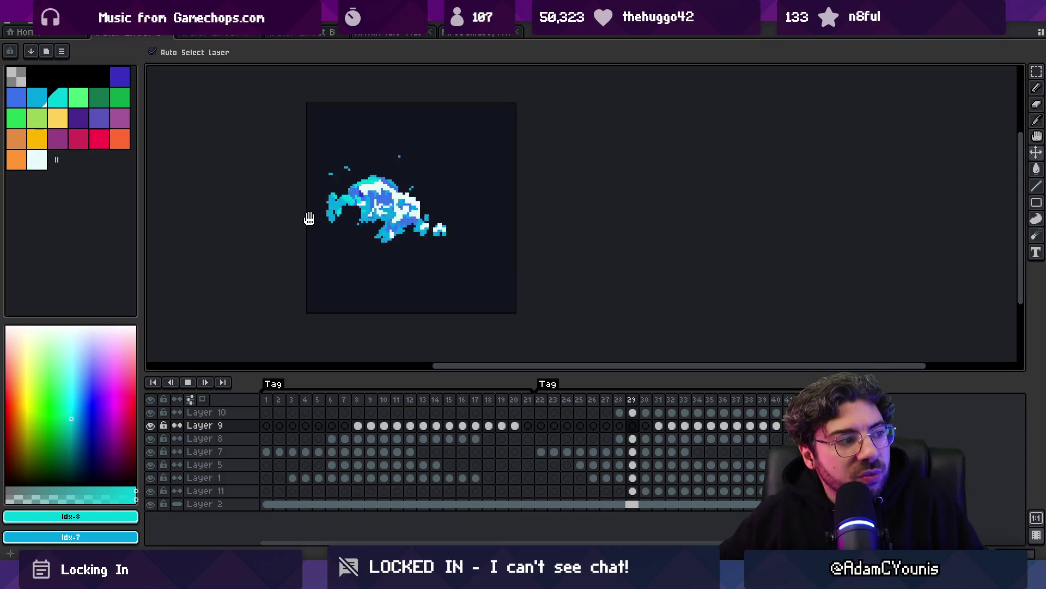
click(289, 34)
click(384, 34)
click(458, 36)
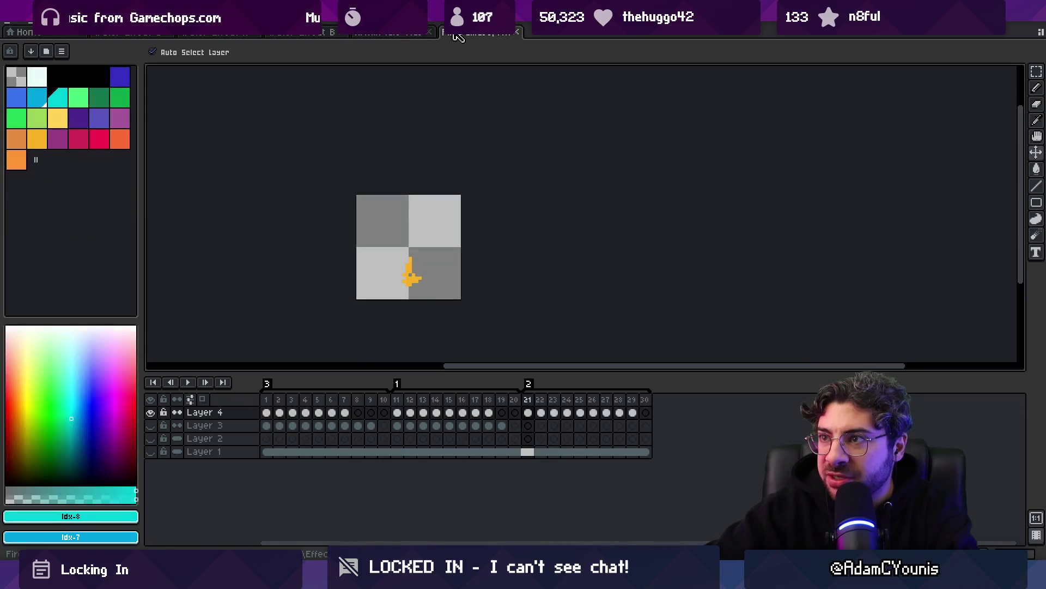
click(274, 36)
key(ctrl+shift+Tab)
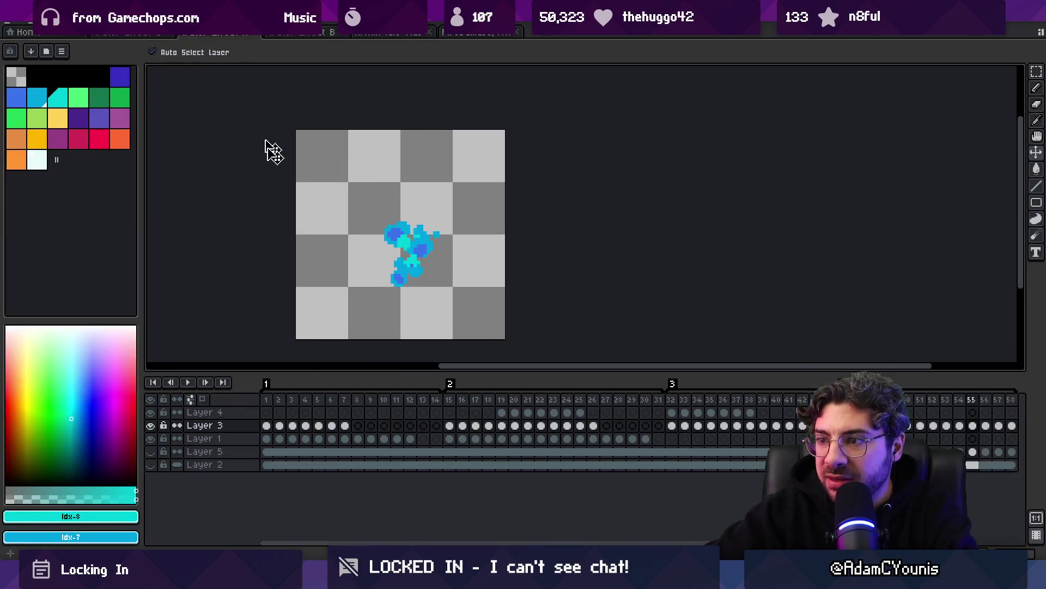
Flip frames 1–12 of Layer 3 and Layer 1 horizontally and re-export the sprite sheet
drag(277, 399, 719, 402)
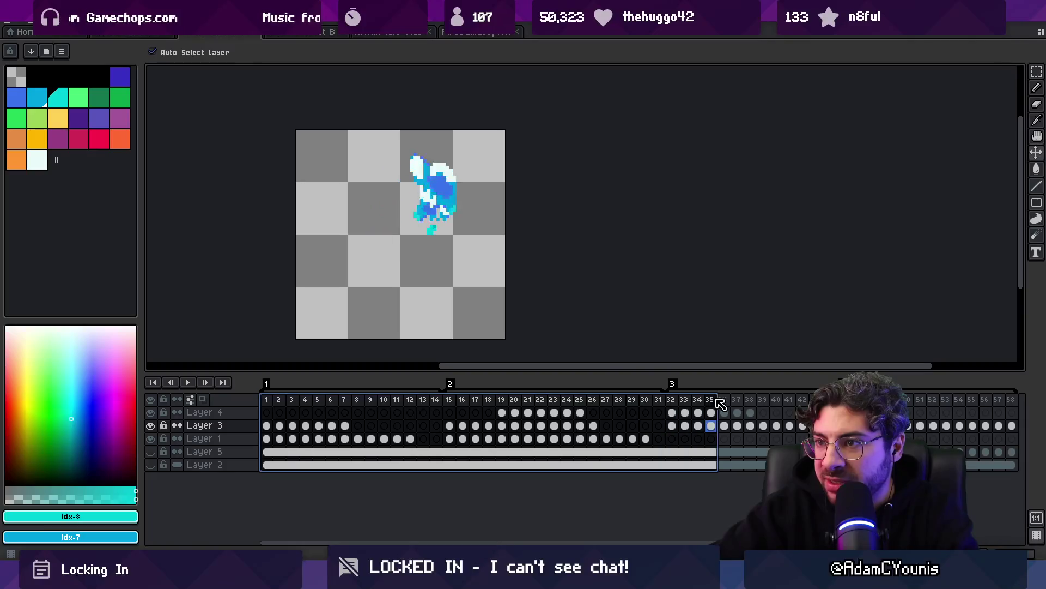
mouse_move(790, 400)
mouse_down()
mouse_move(208, 370)
mouse_move(296, 381)
mouse_up()
drag(410, 439, 274, 428)
key(alt+e)
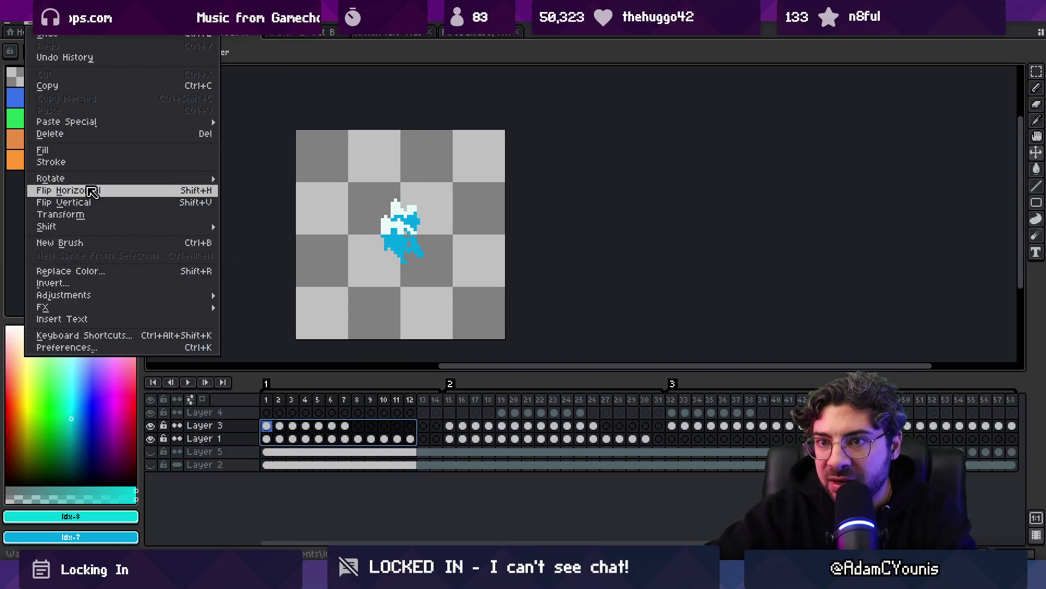
click(93, 191)
key(ctrl+shift+x)
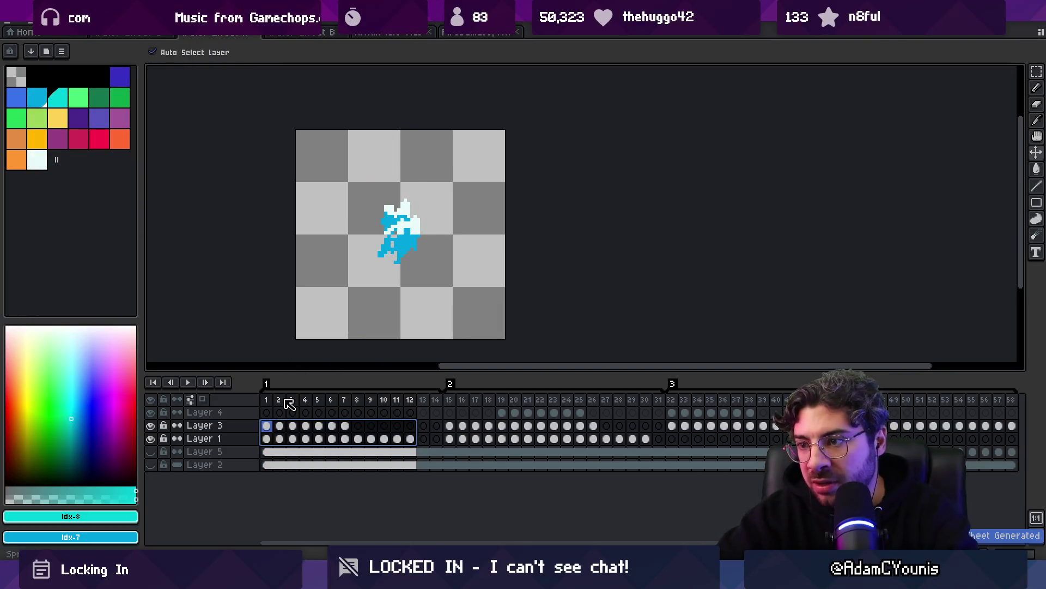
key(alt+Tab)
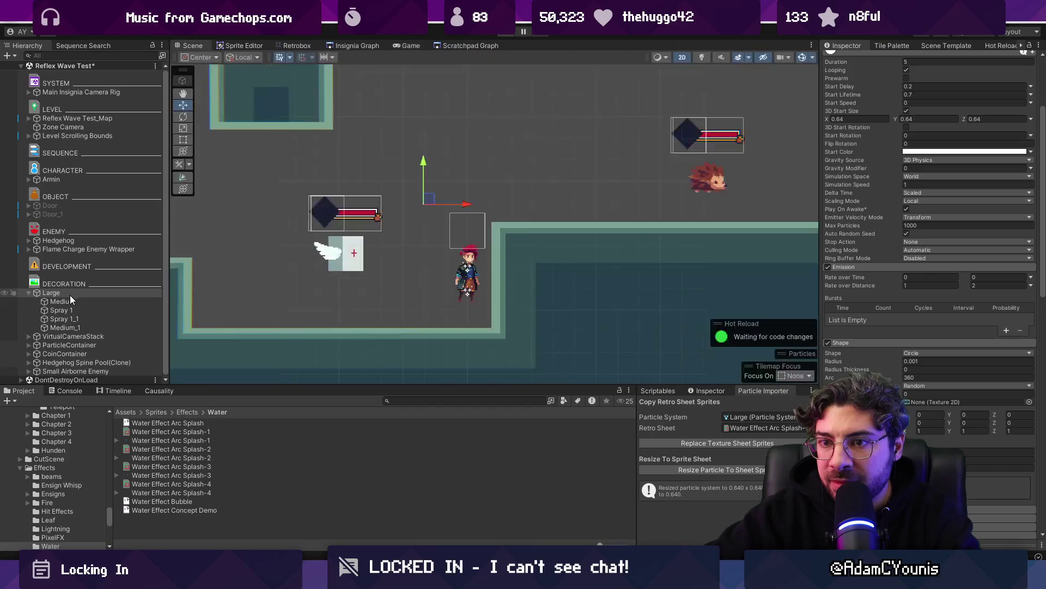
Play the Large particle system and drag its emitter across the level to watch the splash trail
click(61, 304)
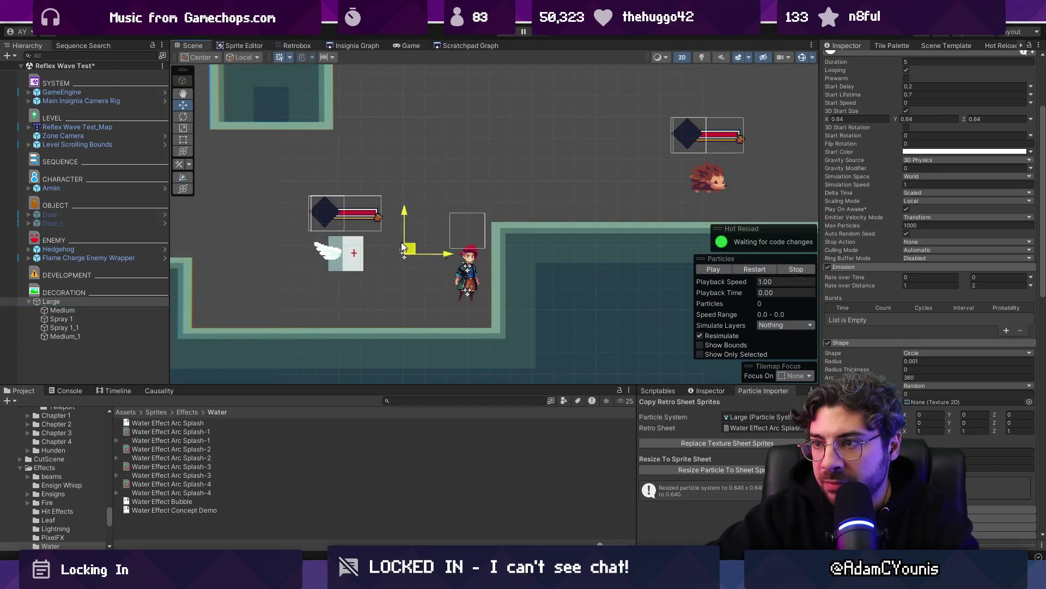
click(715, 269)
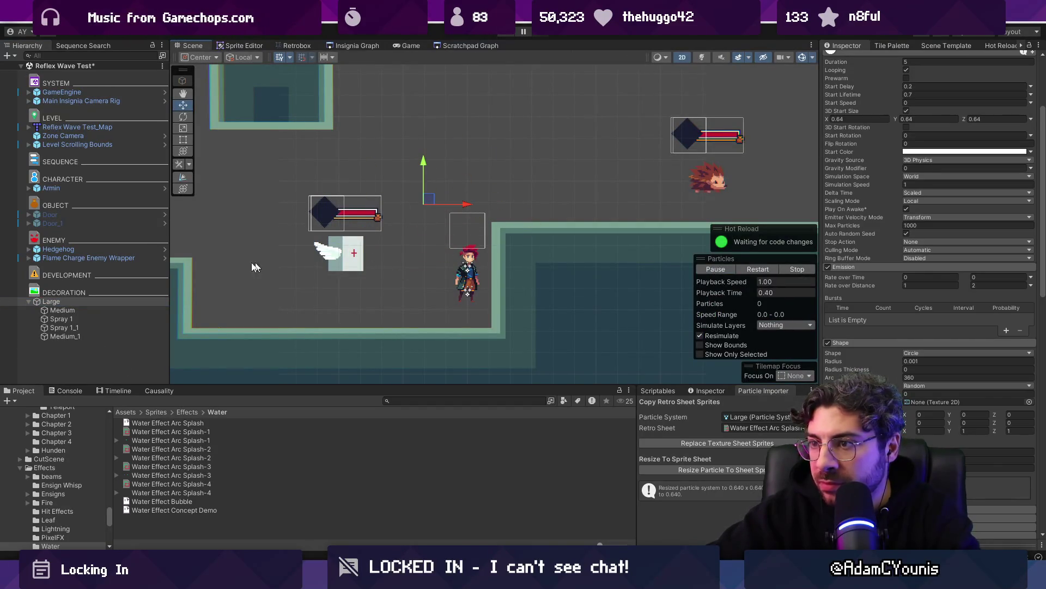
mouse_move(425, 217)
mouse_down()
mouse_move(229, 185)
mouse_move(545, 174)
mouse_move(294, 190)
mouse_up()
mouse_move(452, 191)
mouse_down()
mouse_move(630, 175)
mouse_move(663, 158)
mouse_move(269, 166)
mouse_move(394, 212)
mouse_up()
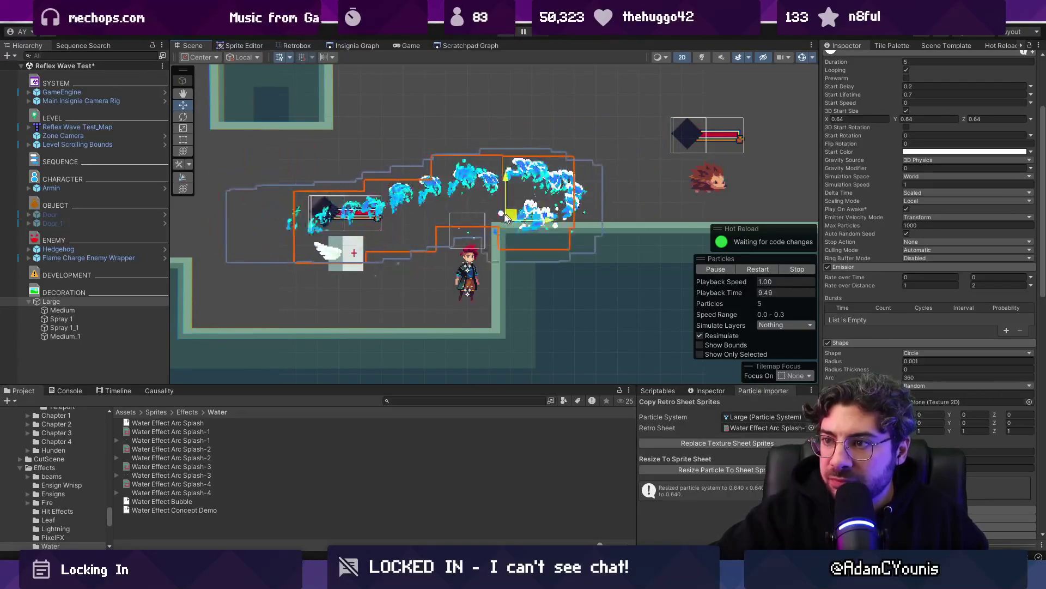
mouse_move(409, 210)
mouse_down()
mouse_move(327, 208)
mouse_move(385, 234)
mouse_move(575, 194)
mouse_move(773, 177)
mouse_move(333, 191)
mouse_move(627, 197)
mouse_move(367, 232)
mouse_up()
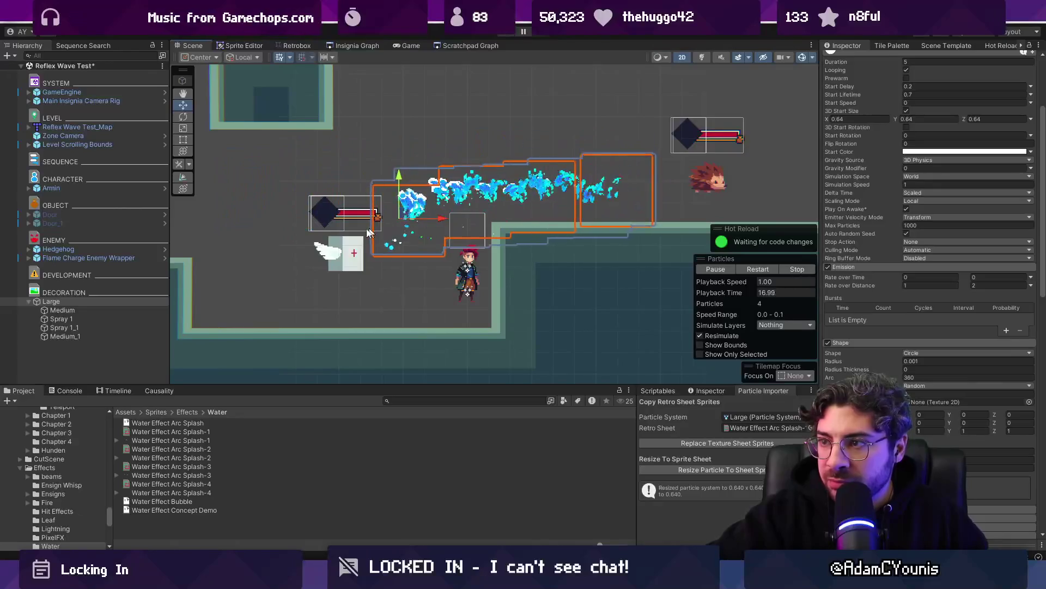
Move Medium_1 directly below Medium in the Hierarchy
click(109, 310)
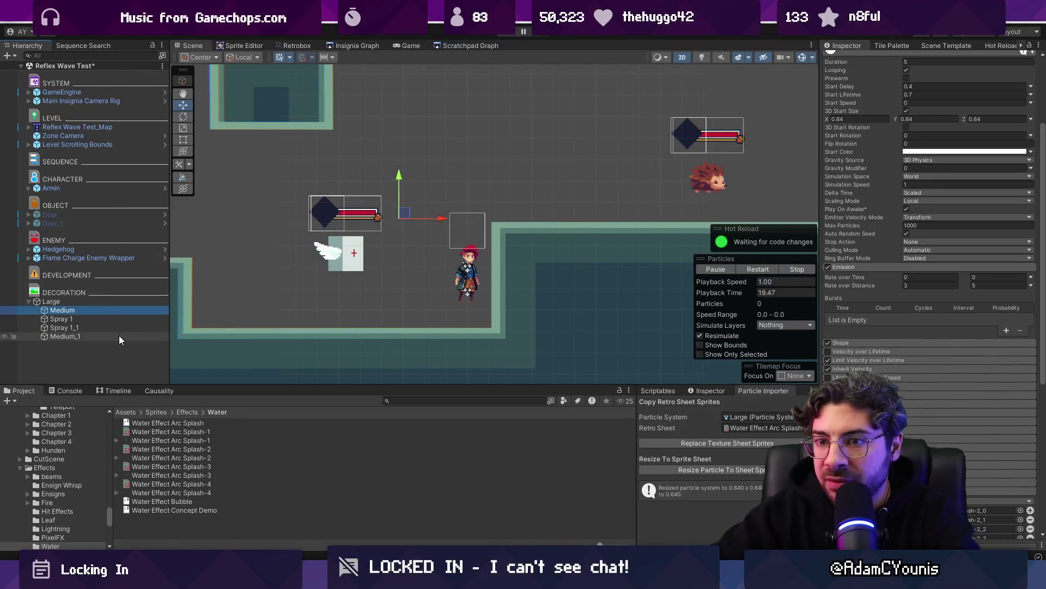
scroll(931, 342, down, 5)
scroll(882, 308, up, 3)
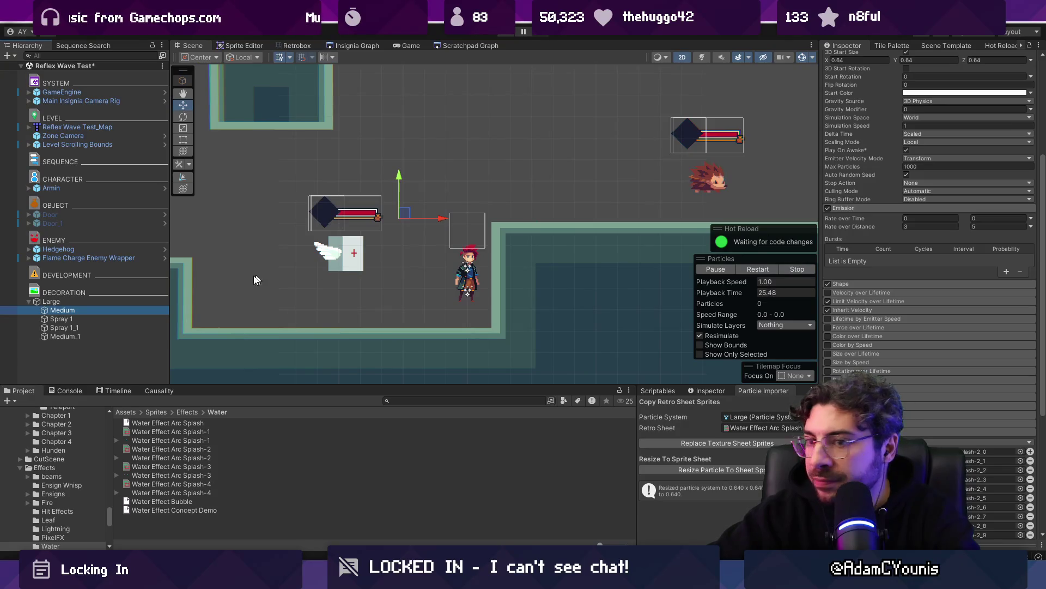
mouse_move(142, 334)
mouse_down()
mouse_move(132, 335)
mouse_move(136, 315)
mouse_up()
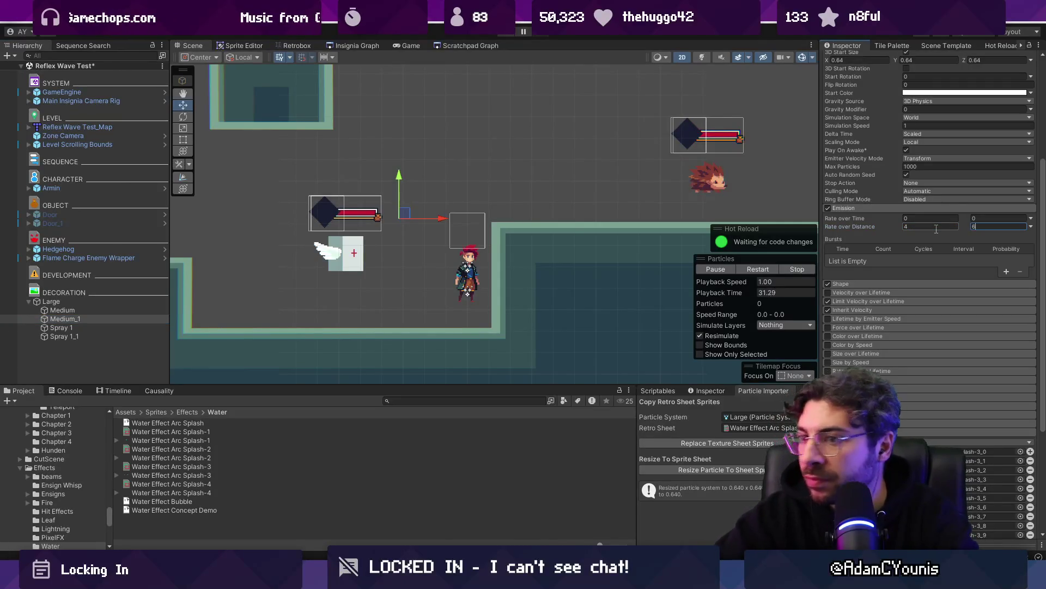
Select the Large emitter and sweep it back and forth to preview the splash trail
click(51, 301)
mouse_move(626, 162)
mouse_down()
mouse_move(297, 179)
mouse_move(562, 164)
mouse_move(302, 188)
mouse_move(572, 175)
mouse_move(235, 176)
mouse_move(584, 180)
mouse_move(303, 175)
mouse_move(502, 170)
mouse_move(319, 195)
mouse_move(382, 183)
mouse_move(670, 174)
mouse_move(306, 183)
mouse_move(616, 174)
mouse_move(362, 192)
mouse_move(561, 180)
mouse_move(563, 194)
mouse_move(335, 188)
mouse_move(779, 189)
mouse_move(348, 192)
mouse_move(665, 192)
mouse_move(393, 191)
mouse_move(381, 229)
mouse_move(681, 213)
mouse_move(267, 141)
mouse_move(234, 174)
mouse_move(327, 210)
mouse_move(407, 189)
mouse_move(532, 183)
mouse_move(376, 185)
mouse_move(510, 112)
mouse_move(620, 199)
mouse_move(408, 174)
mouse_move(415, 179)
mouse_up()
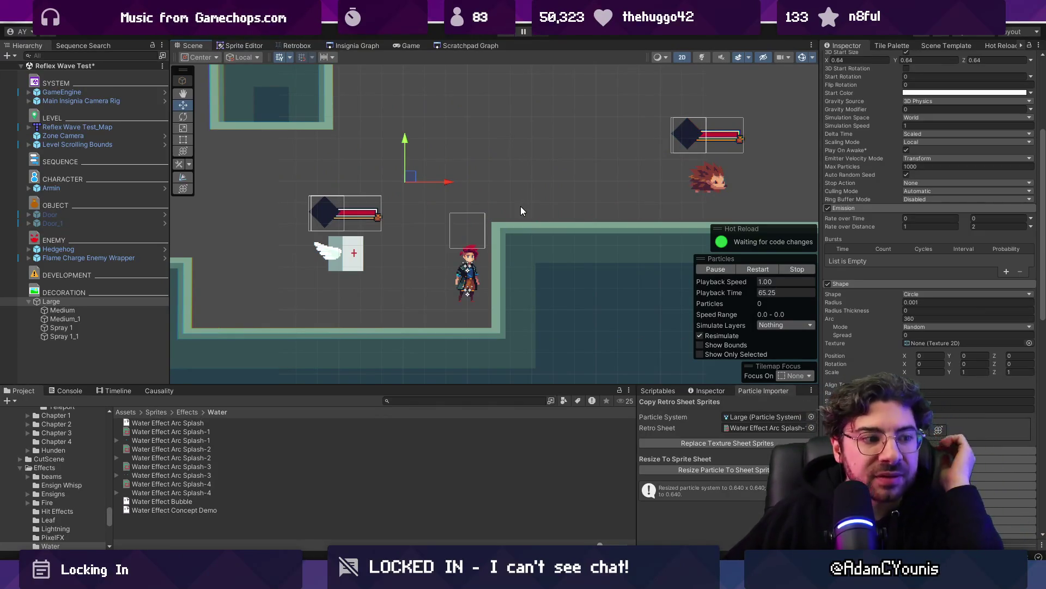
mouse_move(413, 181)
mouse_down()
mouse_move(480, 177)
mouse_move(583, 198)
mouse_move(433, 170)
mouse_move(589, 194)
mouse_move(501, 176)
mouse_move(305, 206)
mouse_move(370, 223)
mouse_move(571, 216)
mouse_move(493, 201)
mouse_move(499, 219)
mouse_move(492, 189)
mouse_move(509, 206)
mouse_move(583, 202)
mouse_move(476, 204)
mouse_move(400, 234)
mouse_move(311, 234)
mouse_move(338, 201)
mouse_move(516, 159)
mouse_up()
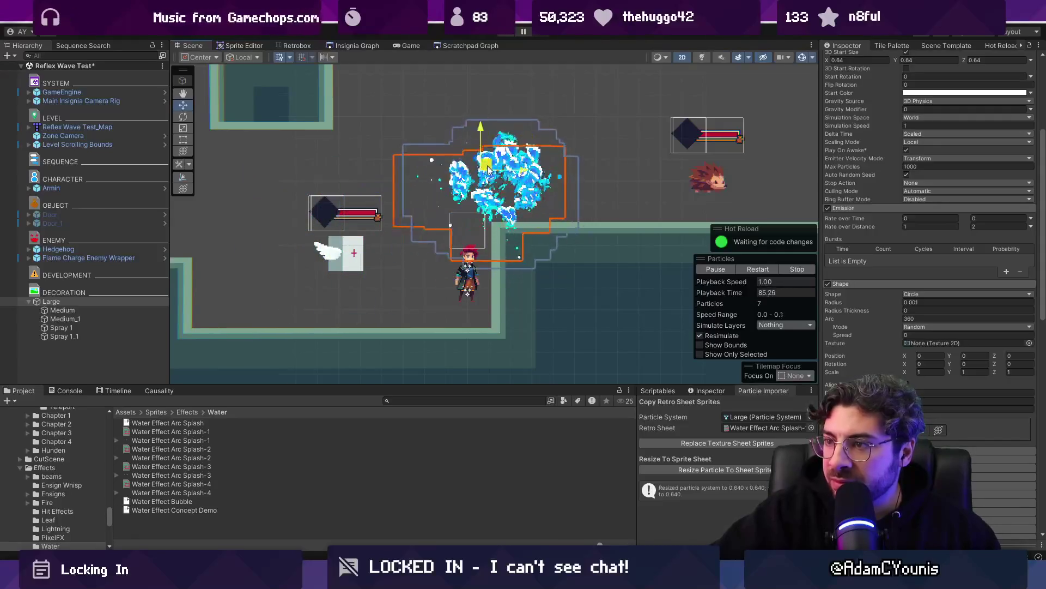
key(alt+Tab)
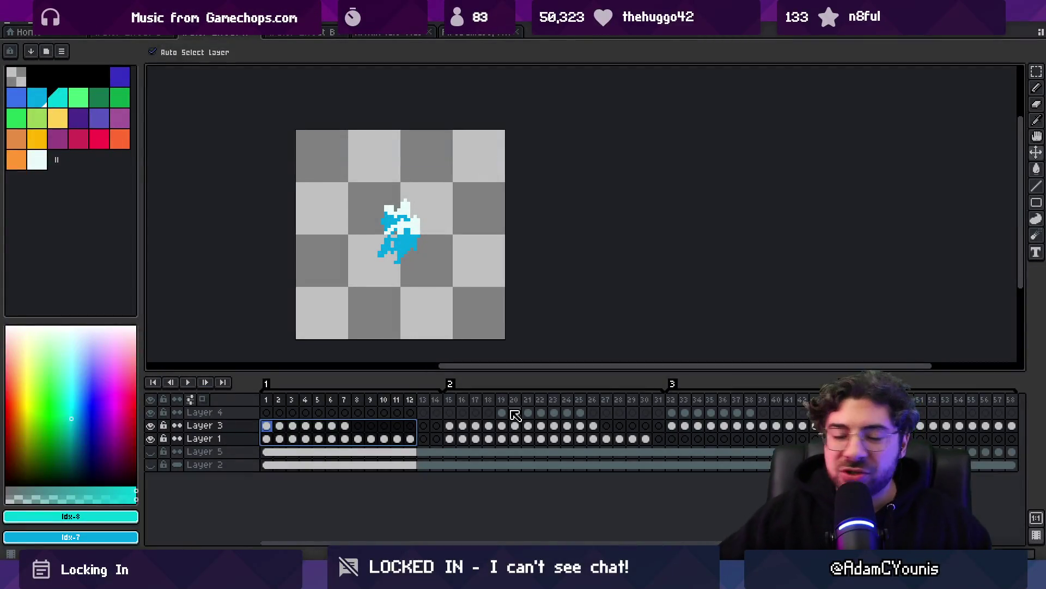
Preview frames 15–56 of the splash, then add and undo a frame after frame 58
mouse_move(449, 400)
mouse_down()
mouse_move(987, 394)
mouse_move(647, 427)
mouse_move(467, 427)
mouse_move(563, 425)
mouse_move(450, 457)
mouse_move(364, 464)
mouse_move(678, 382)
mouse_move(951, 370)
mouse_up()
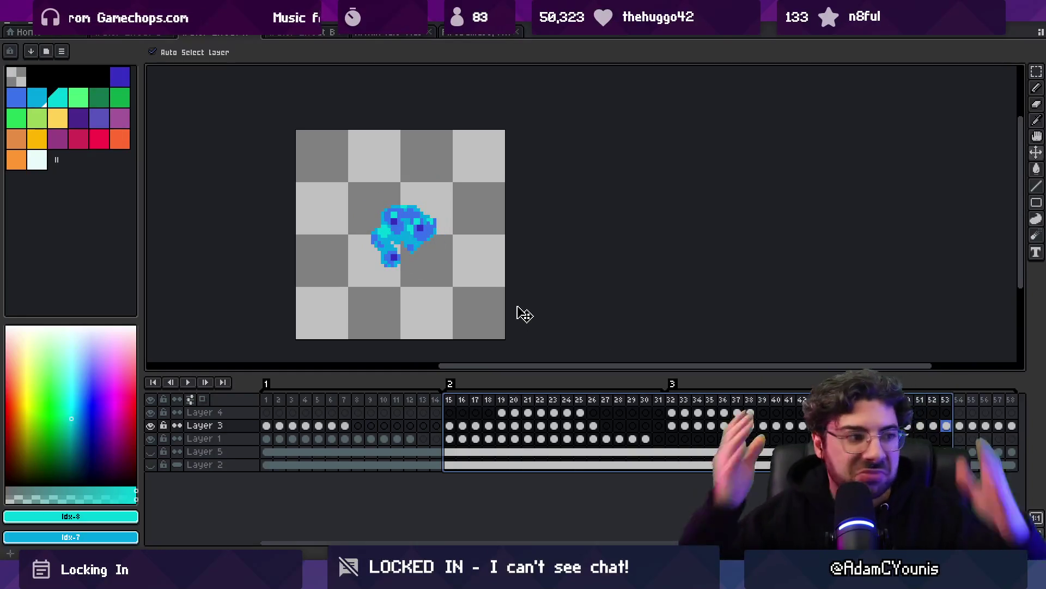
scroll(706, 418, right, 2)
scroll(706, 418, right, 10)
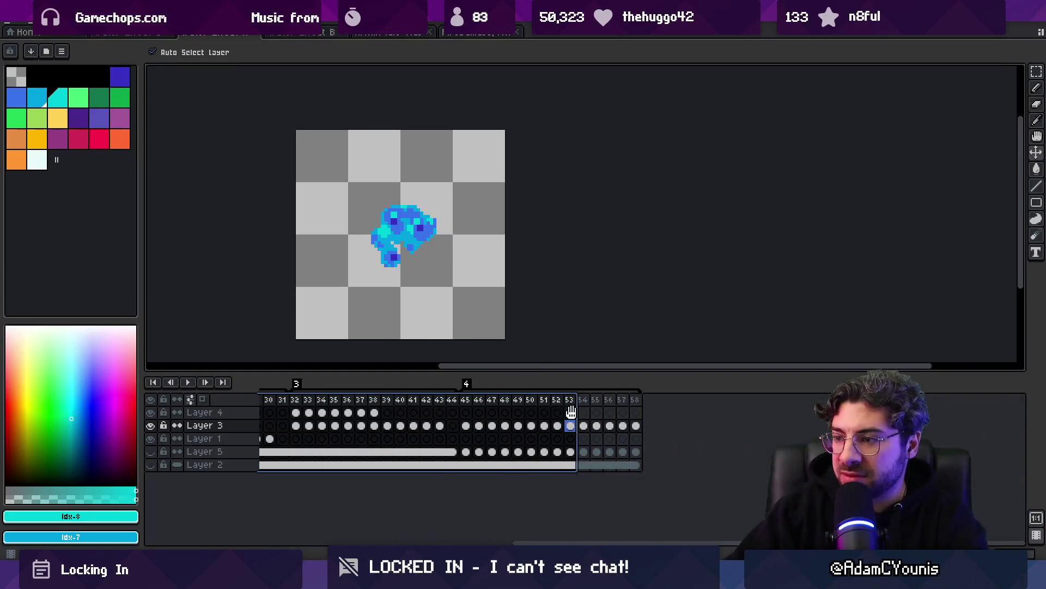
click(636, 402)
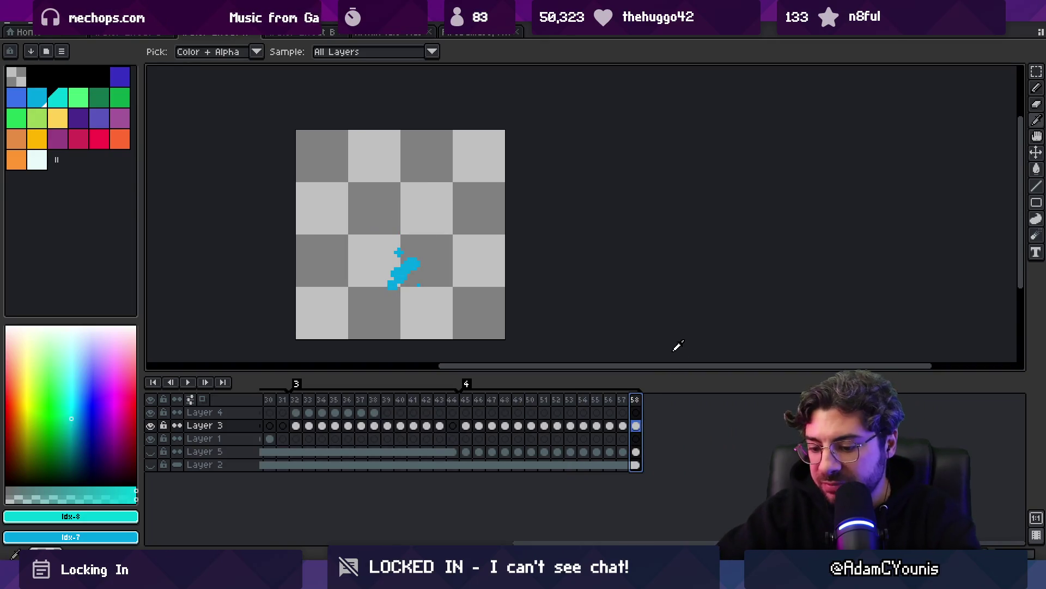
key(alt+n)
key(ctrl+z)
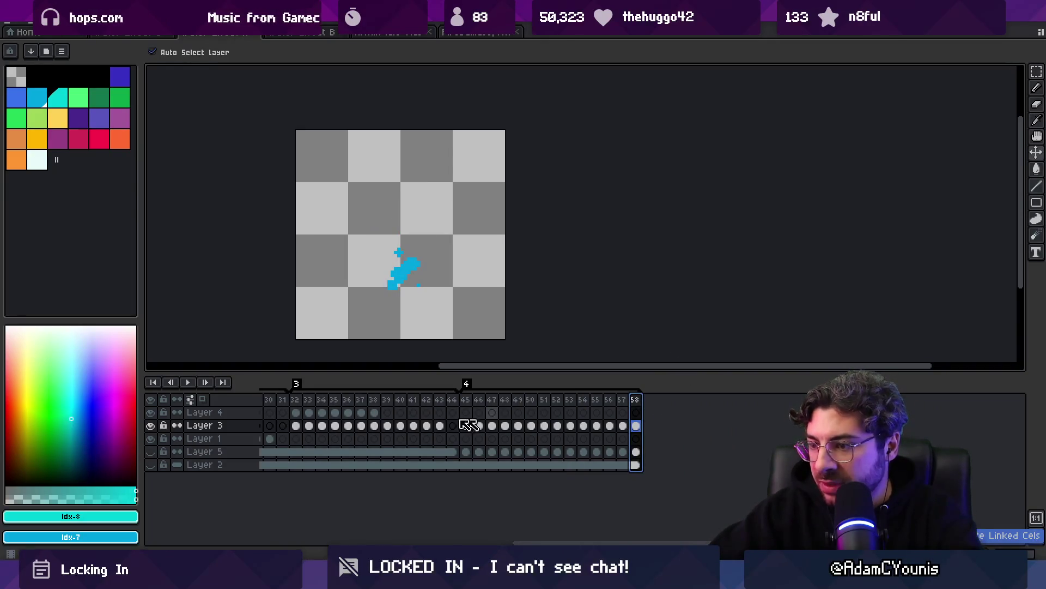
Insert a frame after frame 55 and add new frames at the end out to frame 68
click(597, 404)
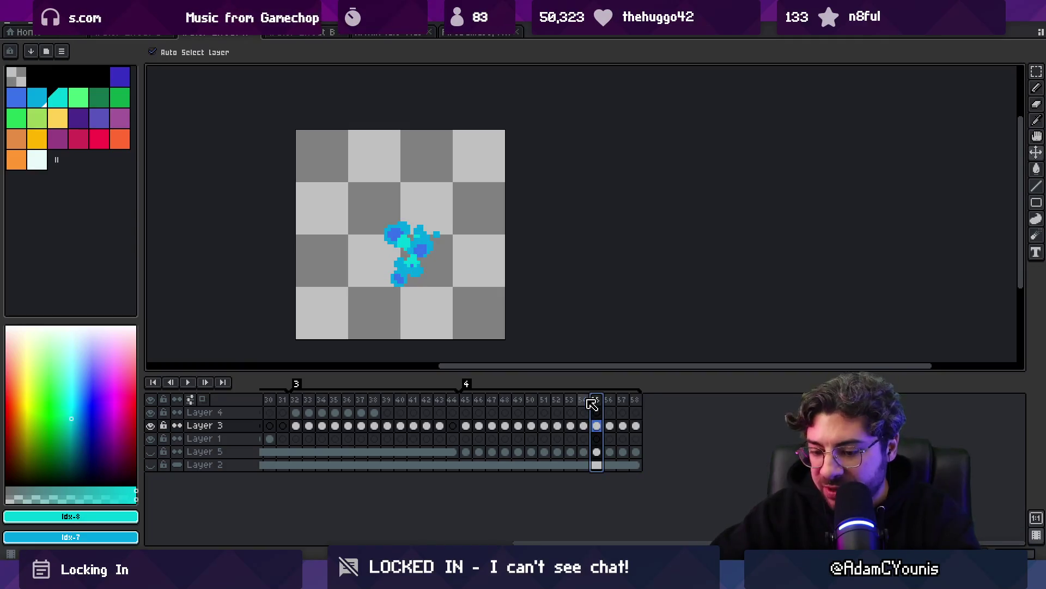
key(alt+n)
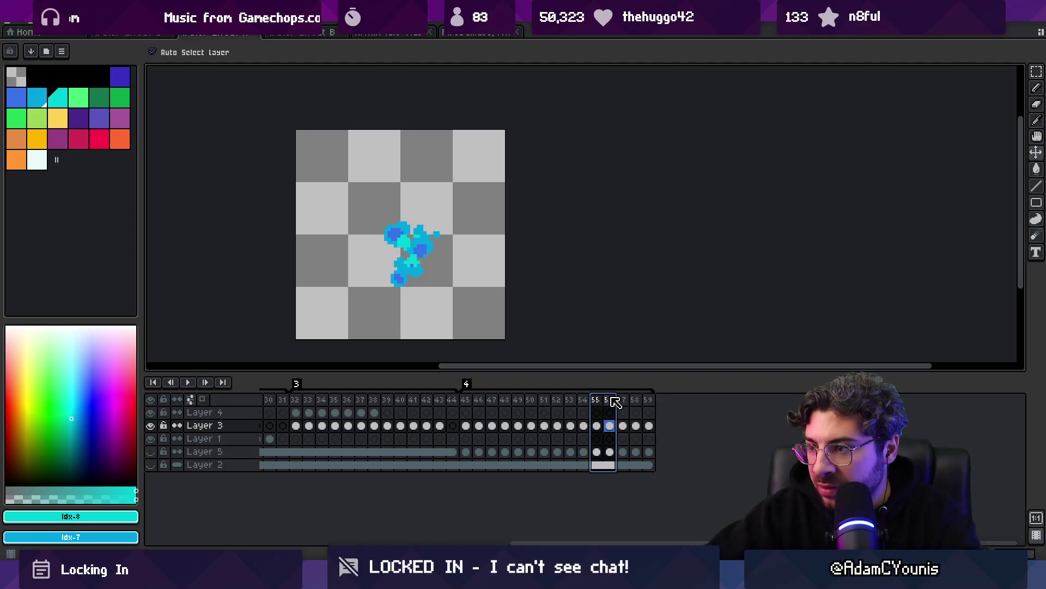
click(649, 402)
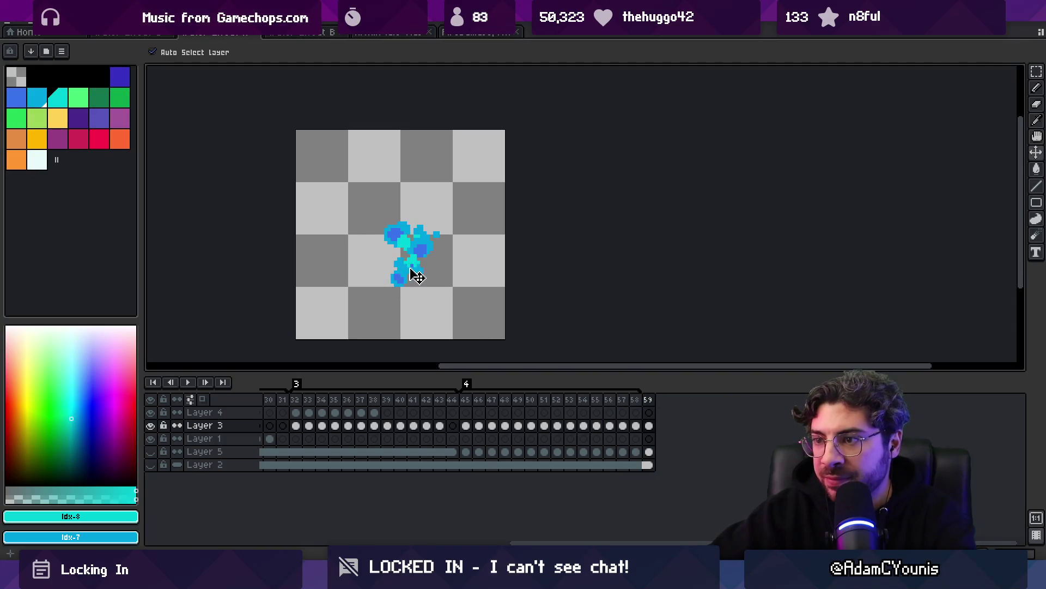
key(b)
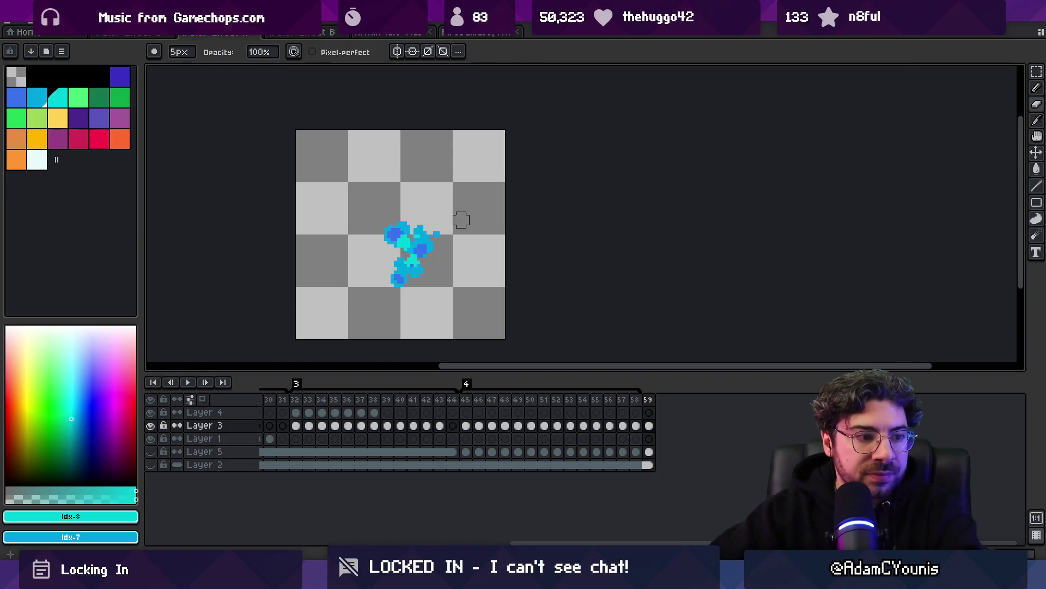
key(alt+n)
key(alt+n)
key(alt+n)
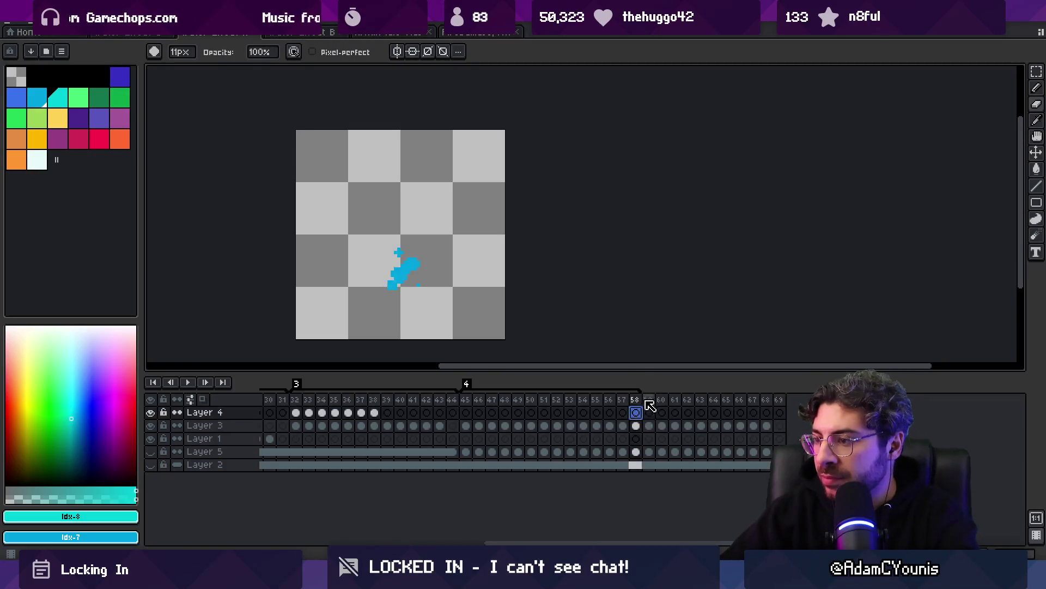
Tag frames 59–69 as '5'
drag(643, 410, 778, 419)
click(766, 456)
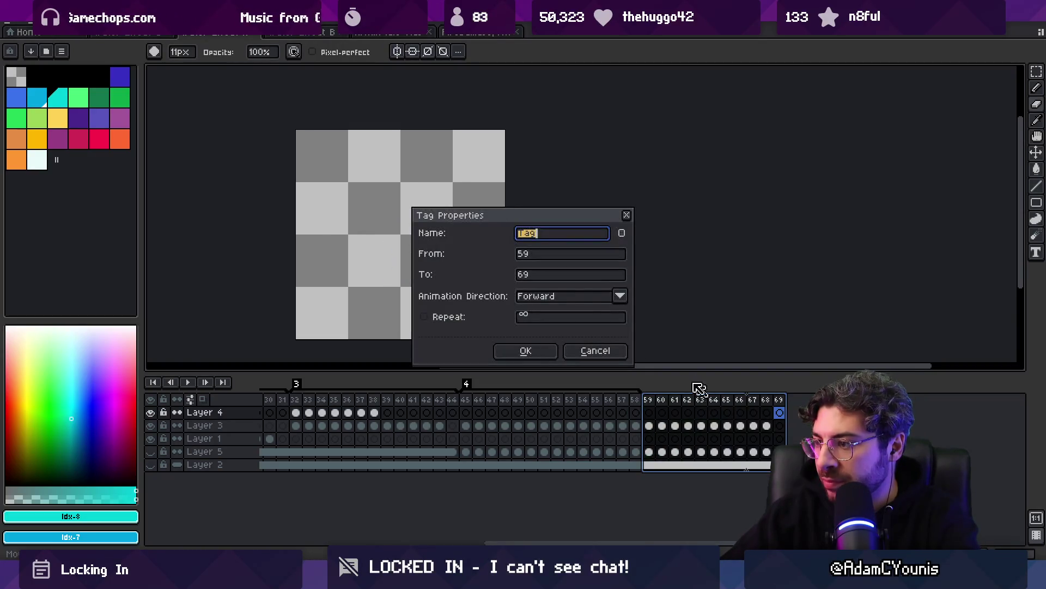
key(Return)
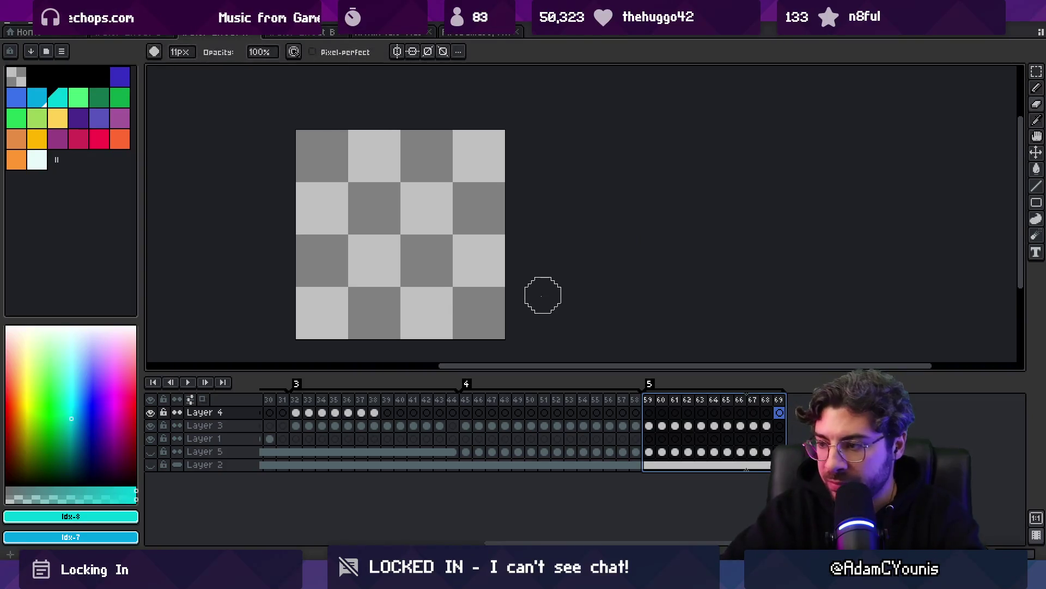
key(Escape)
Clear Layer 3's content in frames 59–70 and add another frame at the end
key(i)
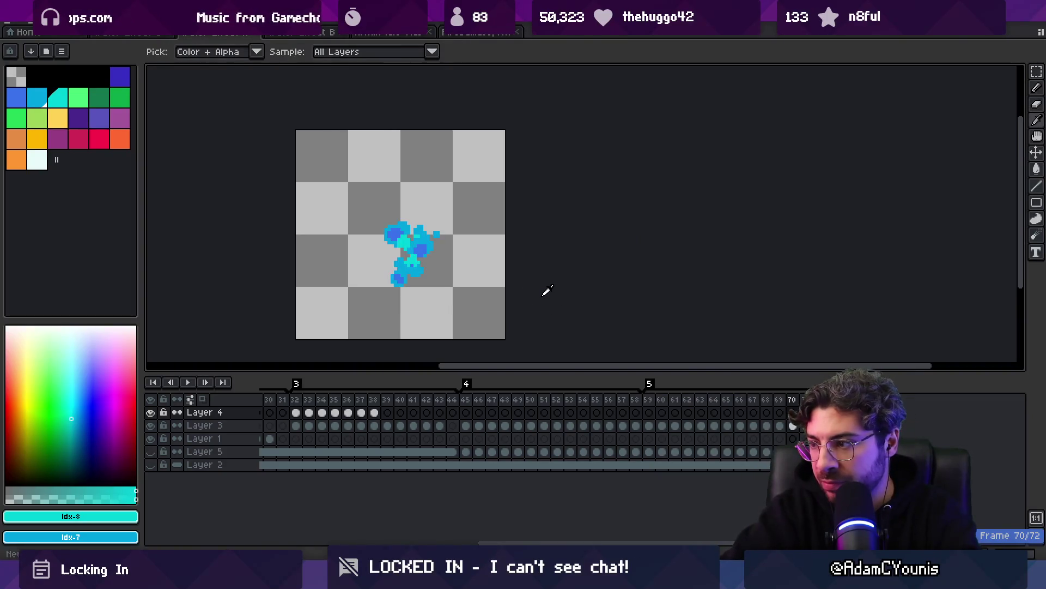
key(b)
drag(648, 425, 806, 428)
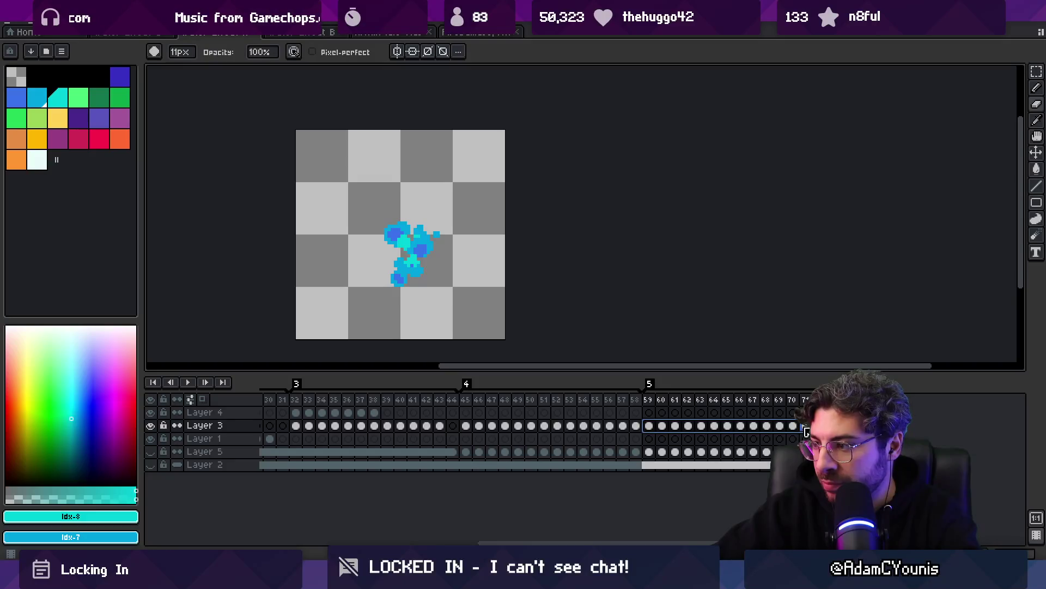
key(Escape)
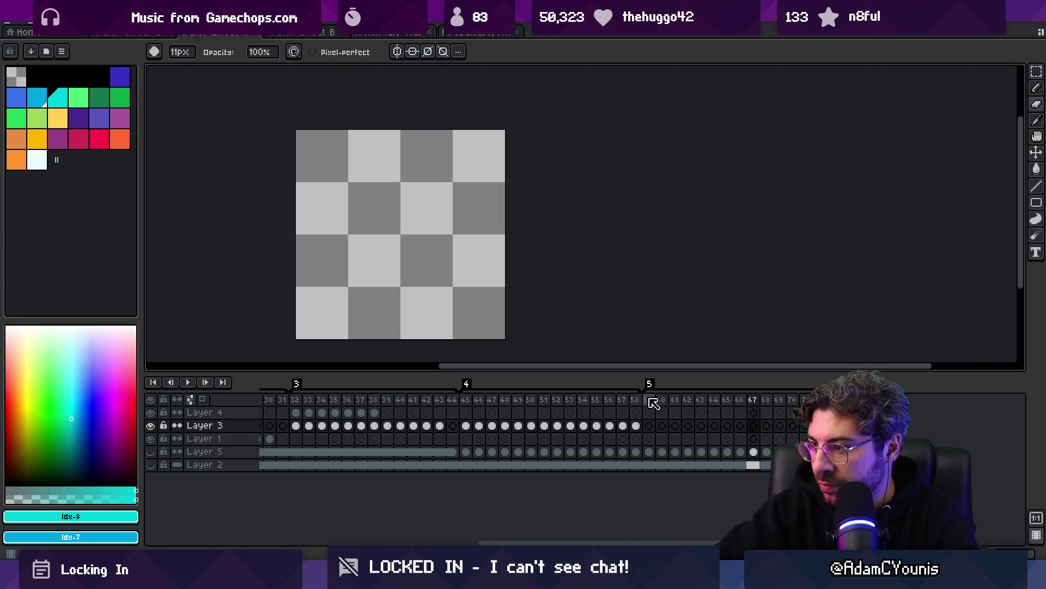
key(alt+n)
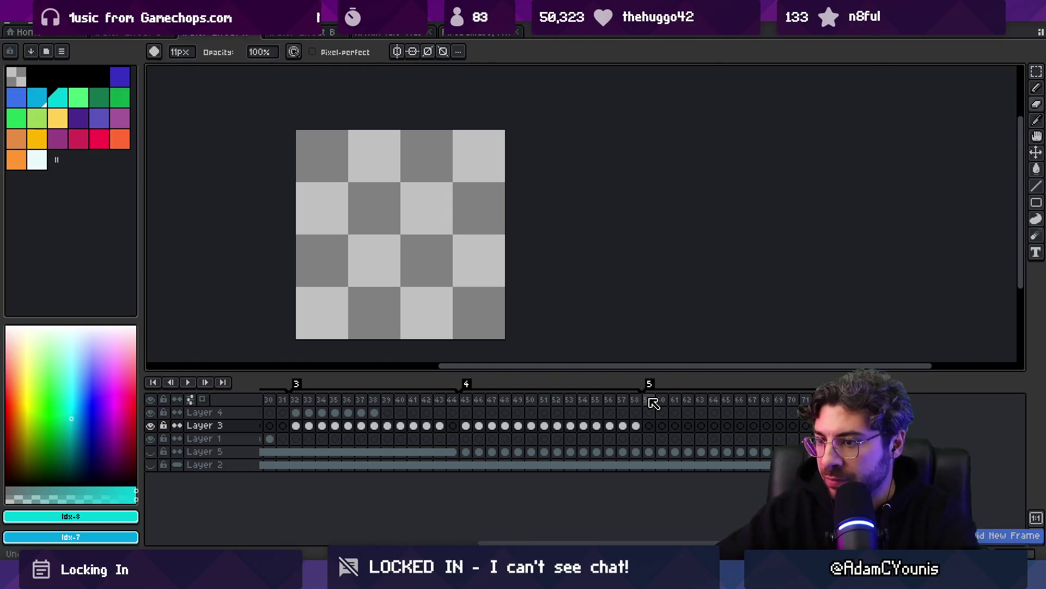
scroll(654, 403, left, 5)
key(End)
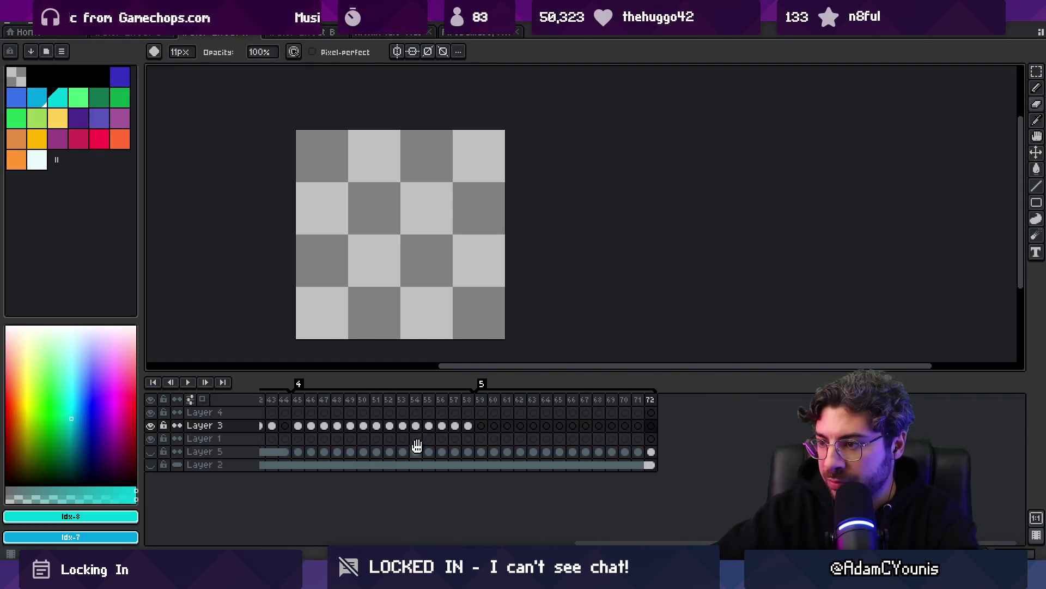
Check the other sprite documents, return to frame 59 of the splash, then preview the Large emitter in Unity
click(307, 33)
click(408, 34)
click(461, 33)
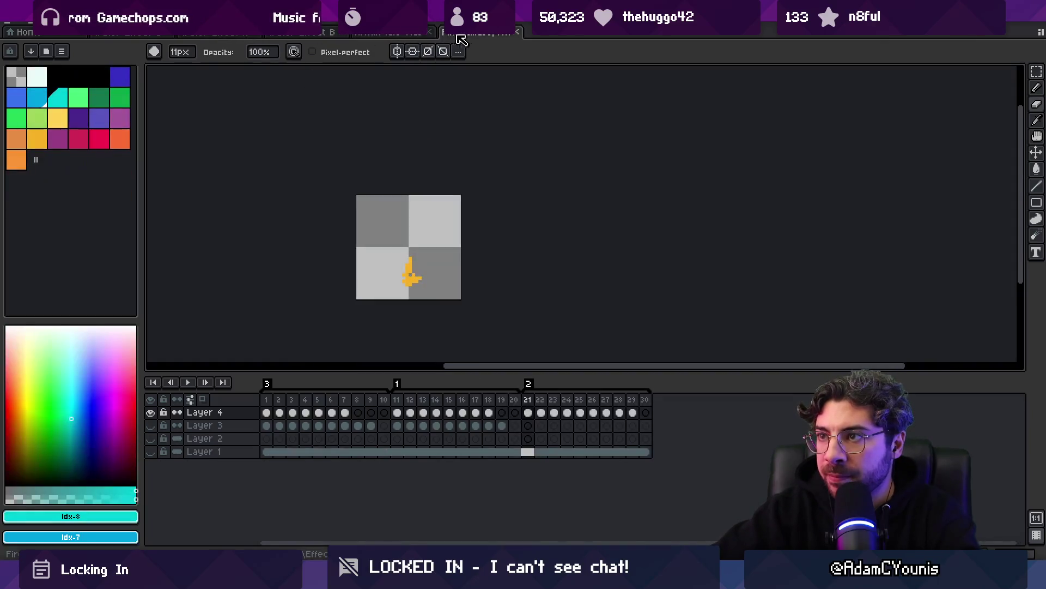
drag(267, 400, 646, 400)
click(305, 33)
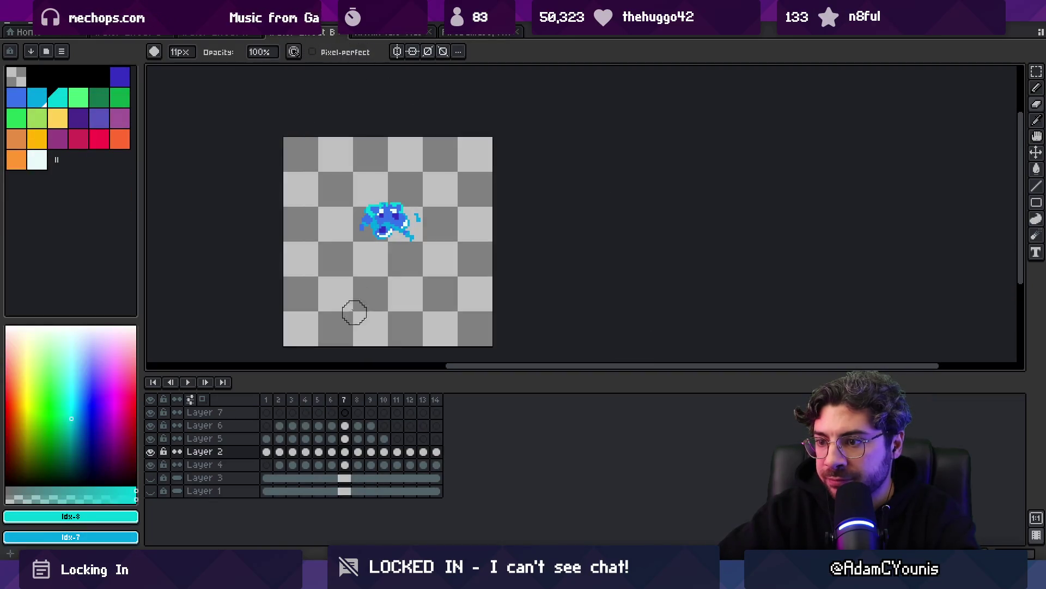
click(224, 33)
mouse_move(476, 410)
mouse_down()
mouse_move(528, 401)
mouse_move(676, 411)
mouse_move(485, 412)
mouse_up()
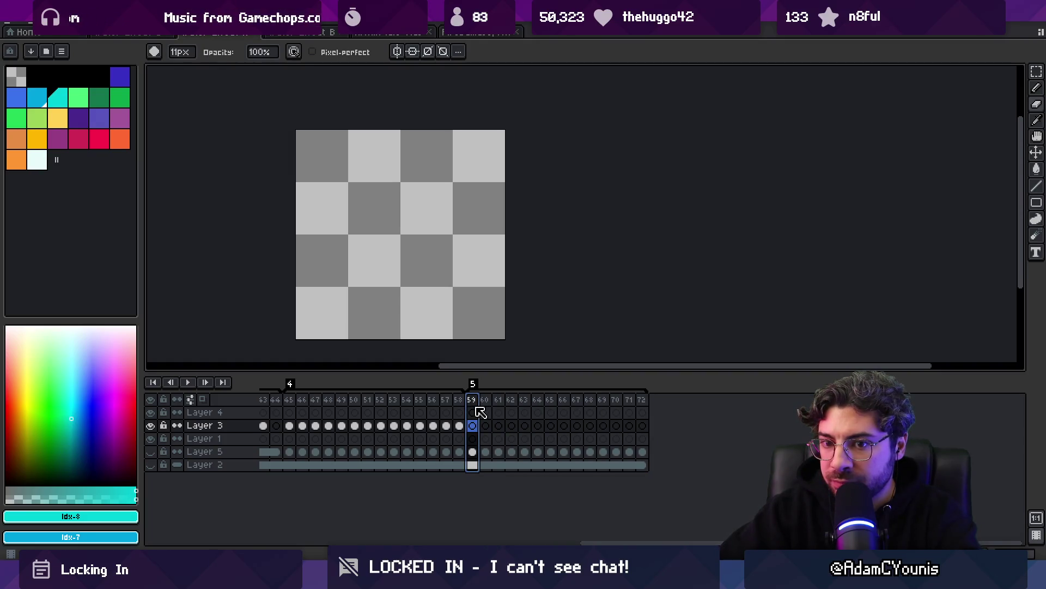
key(alt+Tab)
mouse_move(459, 172)
mouse_down()
mouse_move(332, 212)
mouse_move(344, 245)
mouse_move(461, 175)
mouse_move(452, 223)
mouse_move(403, 289)
mouse_move(480, 289)
mouse_move(474, 77)
mouse_move(463, 52)
mouse_move(471, 302)
mouse_move(467, 83)
mouse_move(426, 195)
mouse_move(245, 187)
mouse_move(537, 175)
mouse_move(254, 184)
mouse_move(349, 204)
mouse_move(319, 194)
mouse_move(443, 175)
mouse_move(259, 192)
mouse_move(354, 196)
mouse_move(523, 180)
mouse_move(331, 201)
mouse_move(522, 192)
mouse_up()
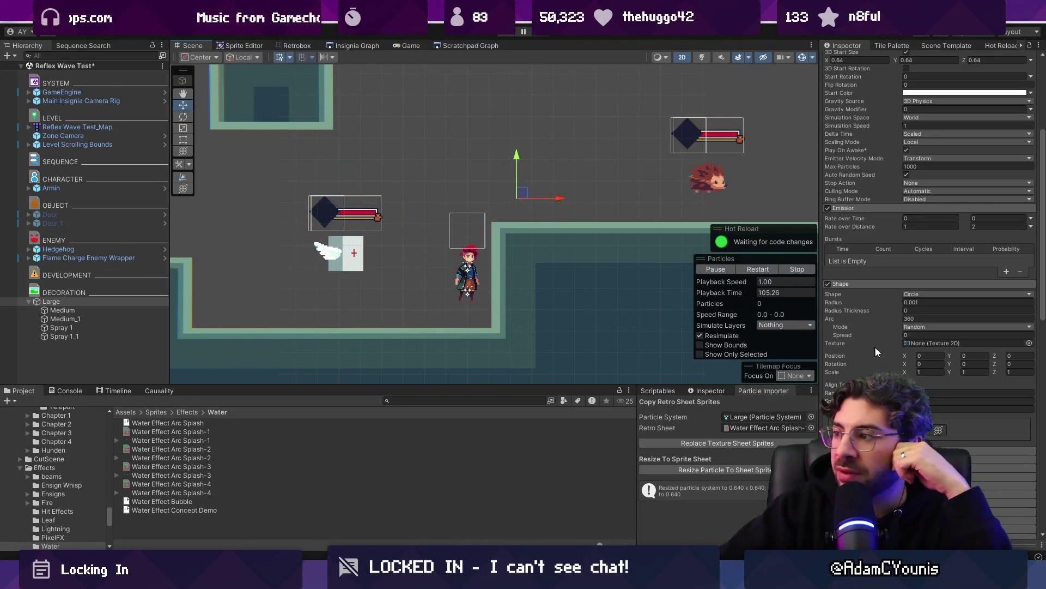
Enable Rotation by Speed on the Large particle system
click(882, 284)
click(852, 208)
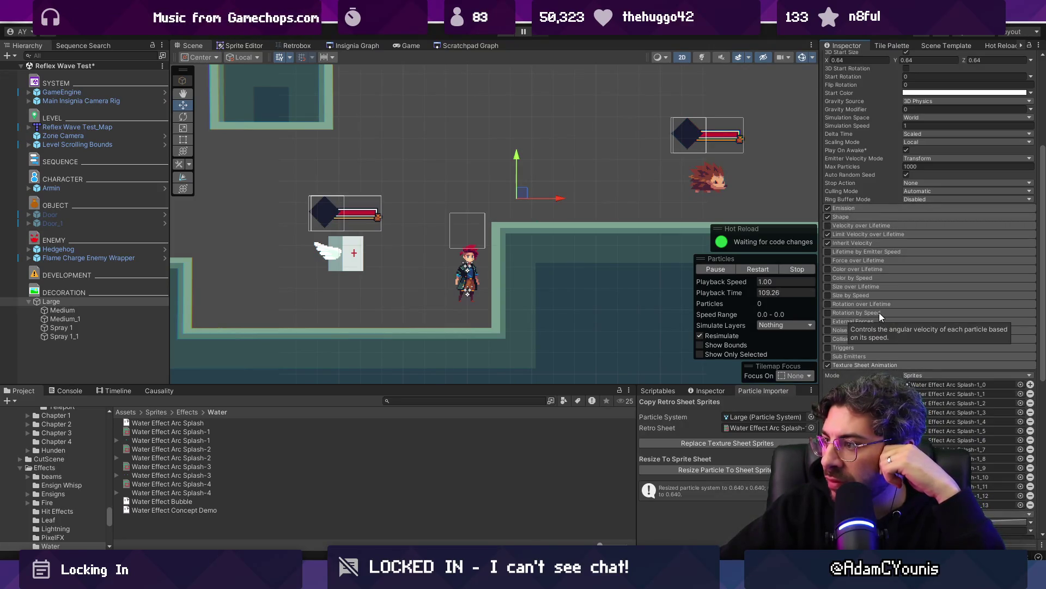
click(831, 309)
click(829, 312)
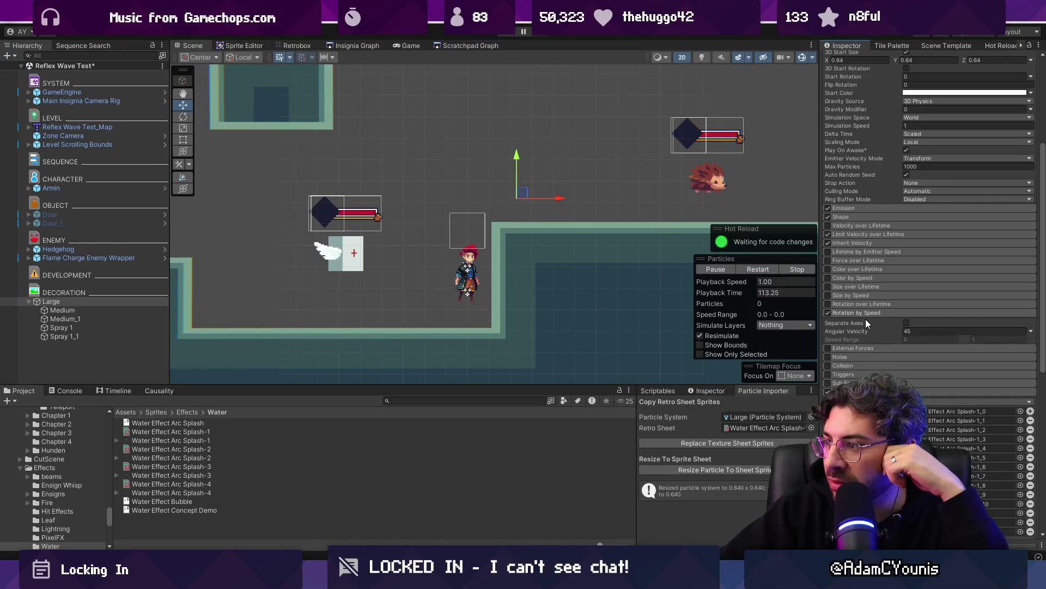
click(843, 312)
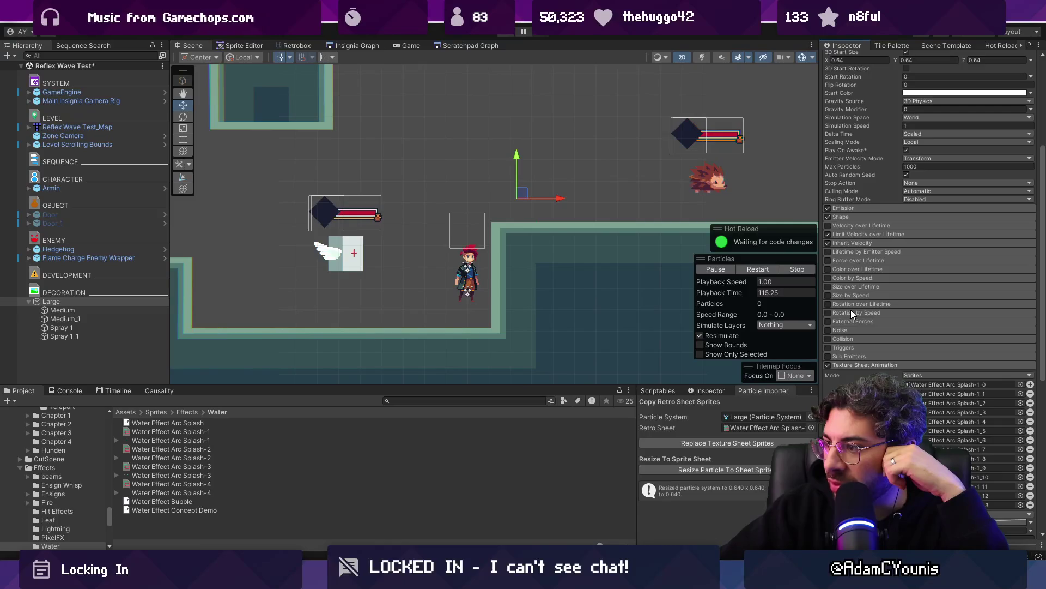
scroll(851, 311, up, 5)
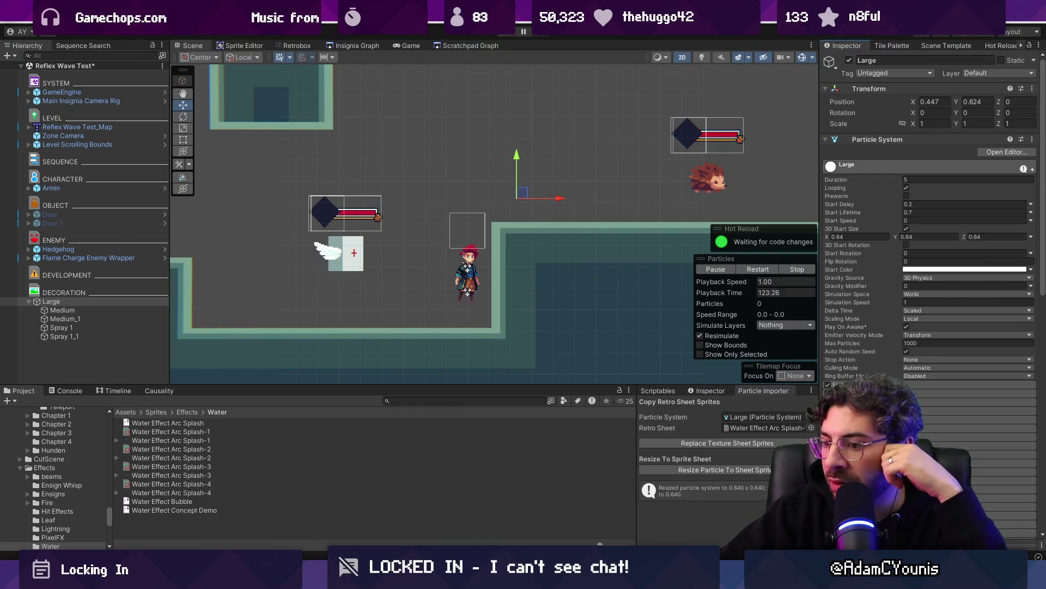
Glance at the particle importer script code, then return to the Unity editor
click(391, 580)
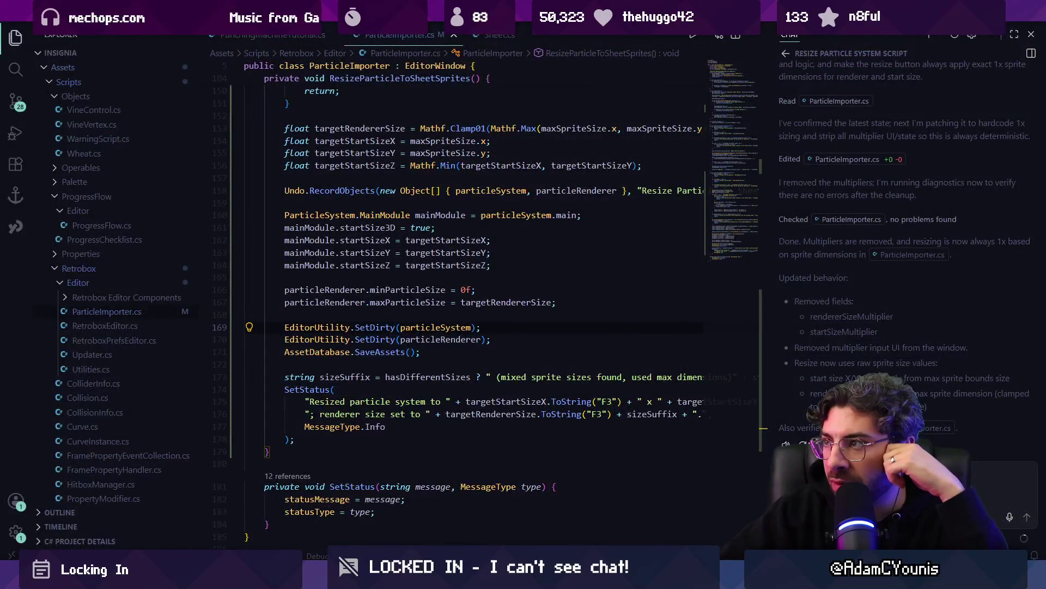
key(alt+Tab)
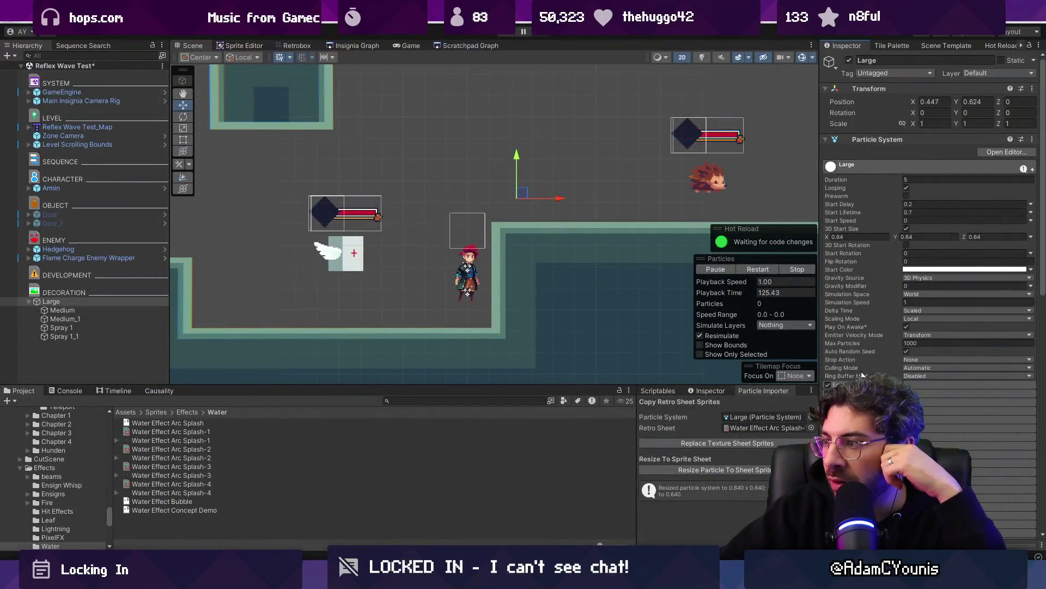
scroll(929, 294, down, 4)
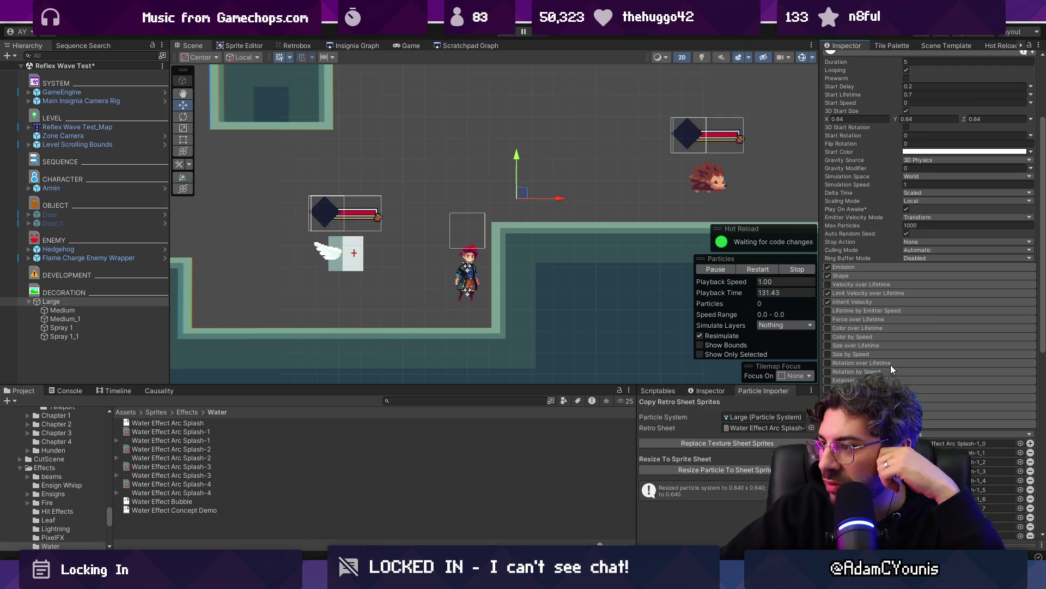
Tick Align To Direction in the Large system's Shape module and preview the splashes
click(873, 267)
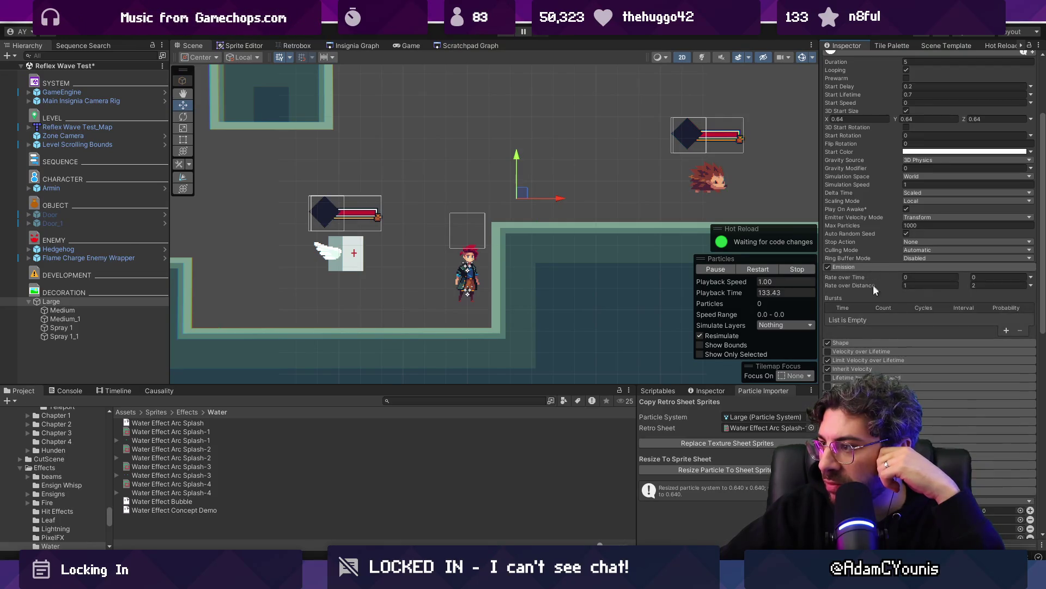
click(851, 269)
click(851, 277)
scroll(872, 349, down, 3)
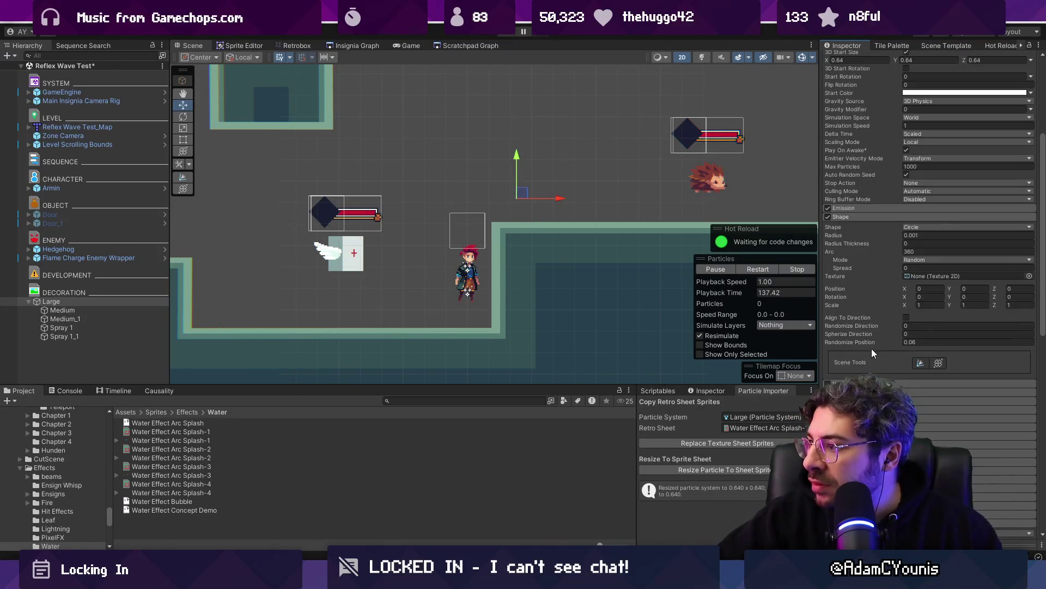
click(904, 317)
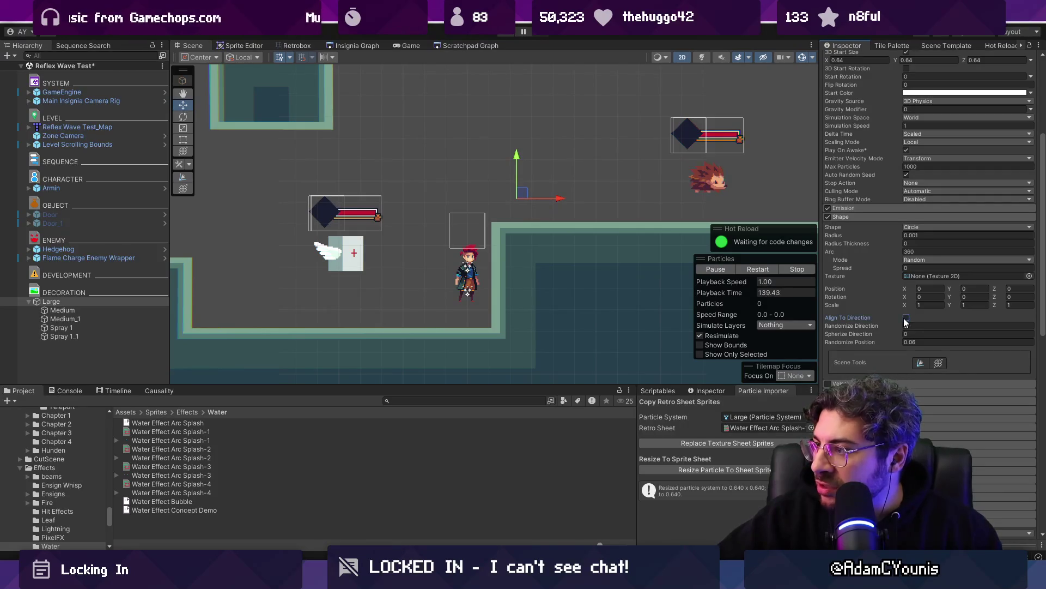
mouse_move(372, 184)
mouse_down()
mouse_move(561, 177)
mouse_move(282, 175)
mouse_move(616, 188)
mouse_move(597, 184)
mouse_move(567, 223)
mouse_move(371, 199)
mouse_move(490, 150)
mouse_move(354, 243)
mouse_move(445, 173)
mouse_move(610, 166)
mouse_move(363, 148)
mouse_move(434, 186)
mouse_move(451, 177)
mouse_up()
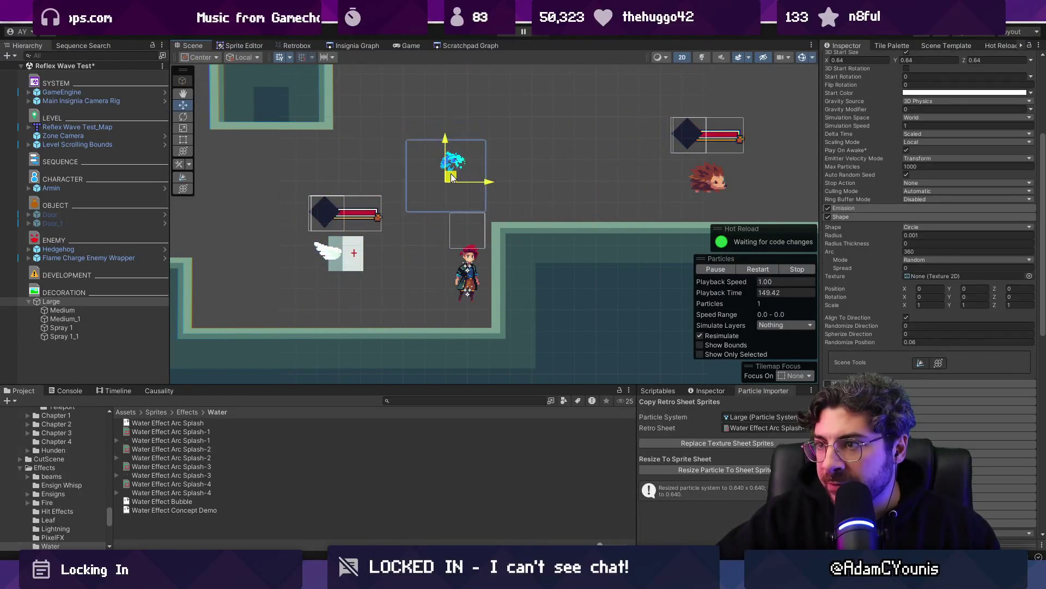
Untick Align To Direction, drag the Large emitter to preview the trail, then select the Medium emitter
click(905, 317)
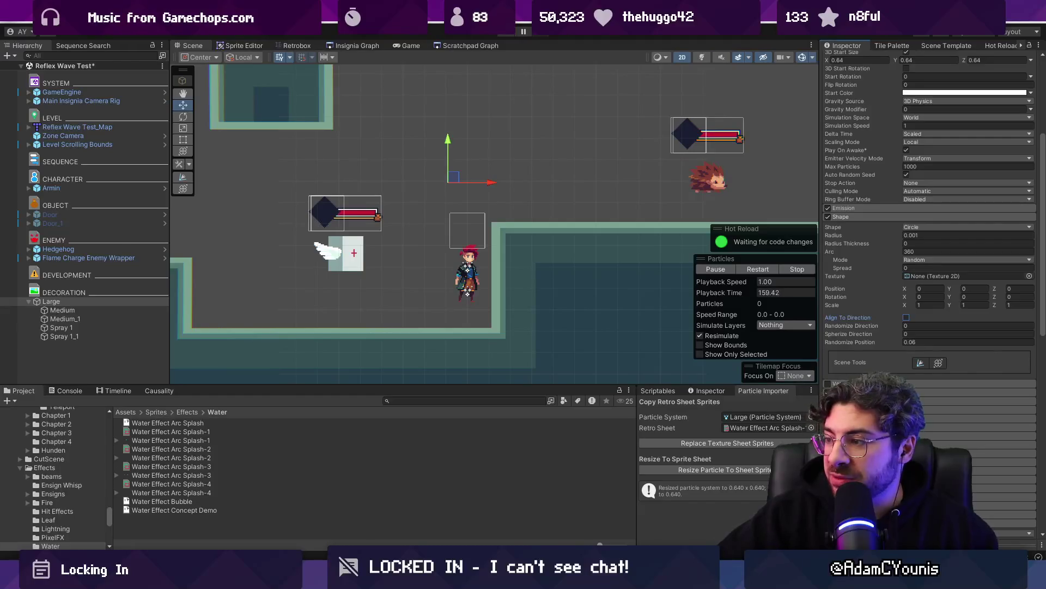
scroll(929, 273, down, 3)
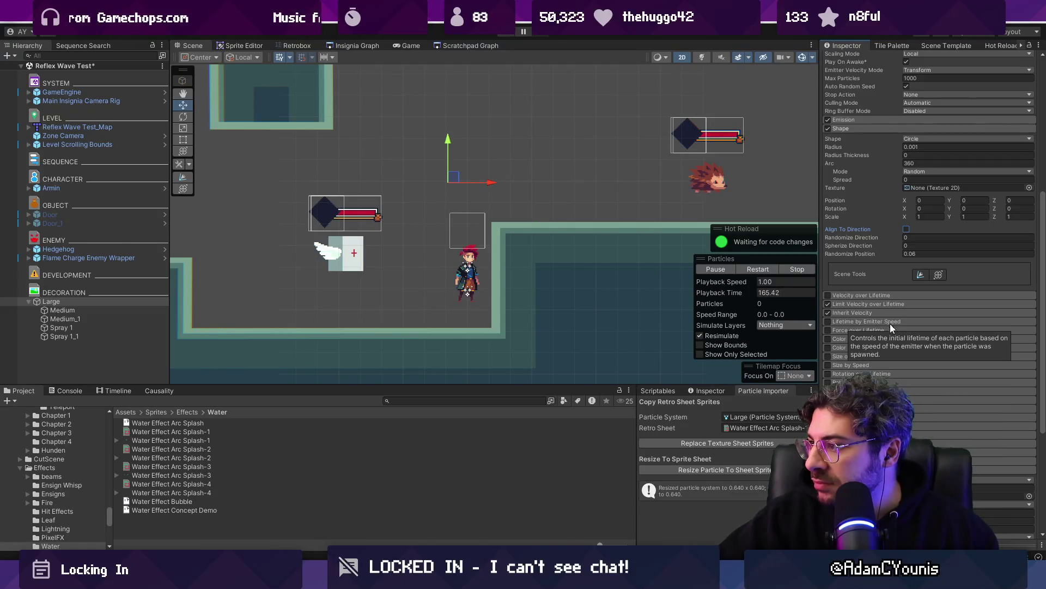
scroll(894, 420, down, 1)
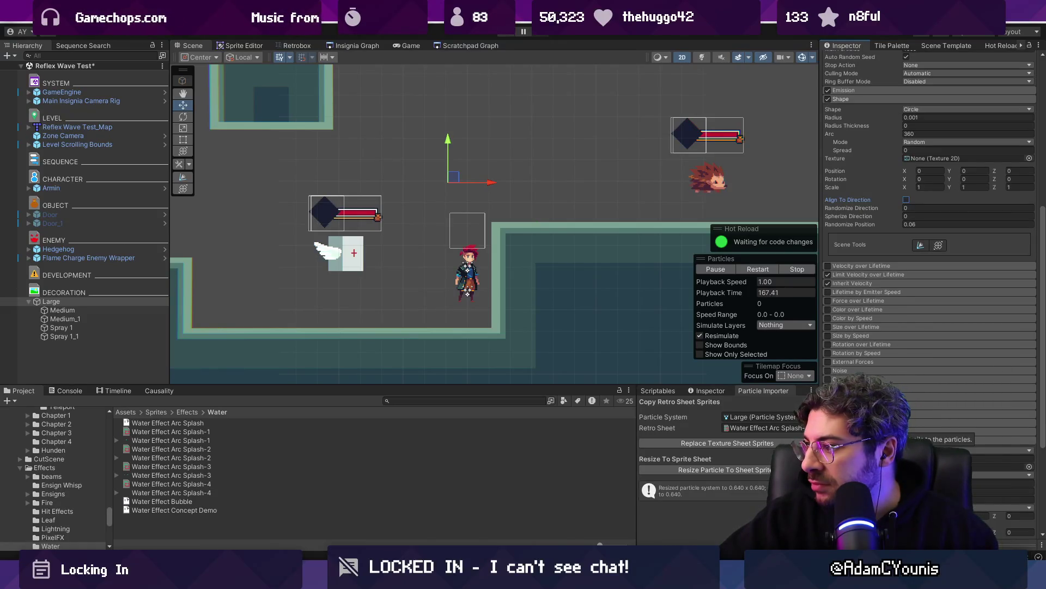
scroll(894, 420, down, 2)
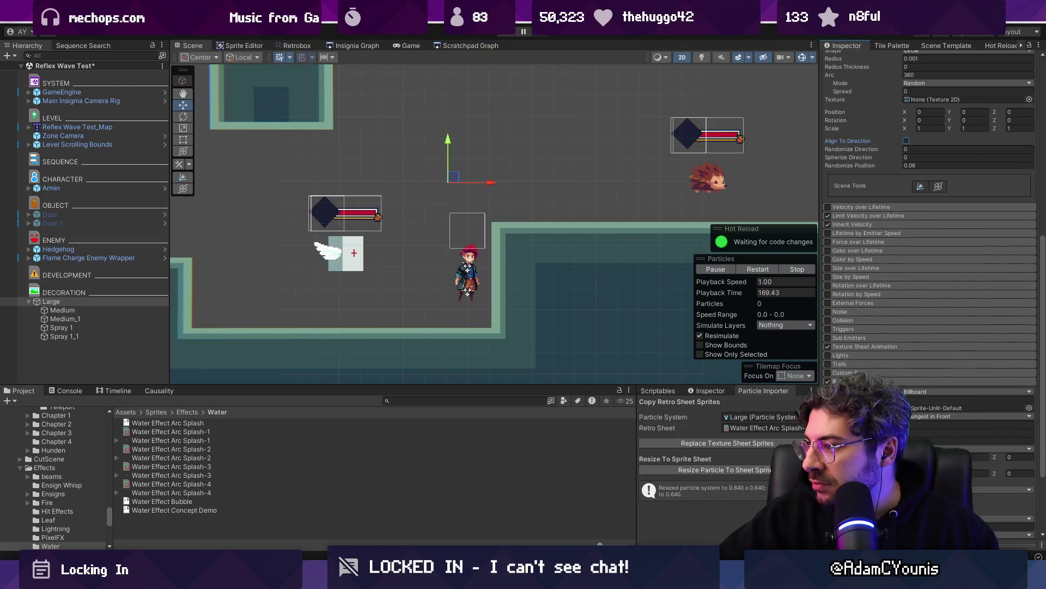
scroll(929, 245, up, 3)
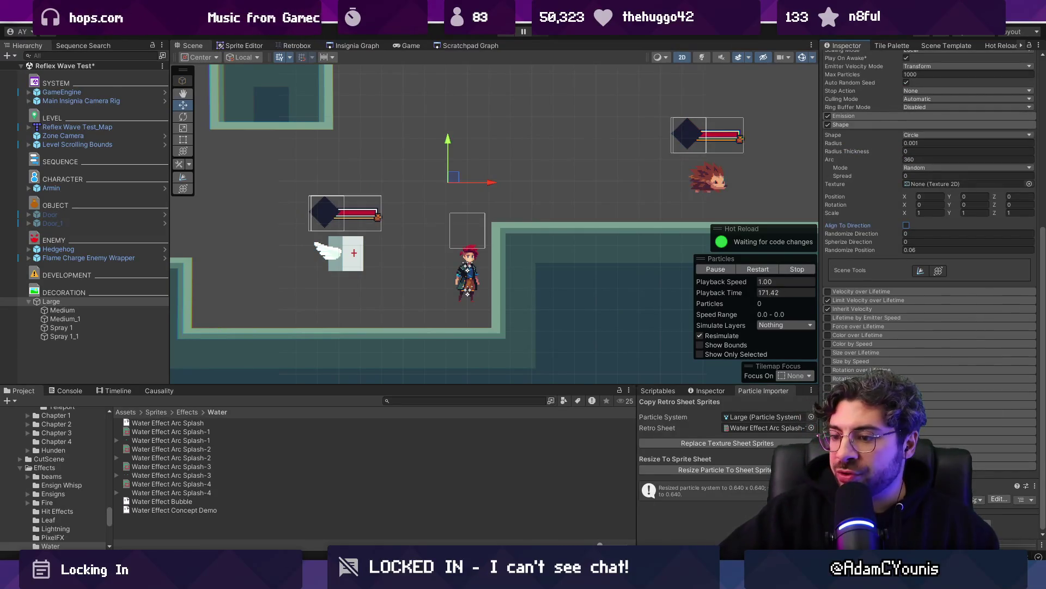
mouse_move(453, 177)
mouse_down()
mouse_move(651, 175)
mouse_move(425, 192)
mouse_move(719, 179)
mouse_move(235, 180)
mouse_move(757, 175)
mouse_move(240, 153)
mouse_move(591, 160)
mouse_move(319, 163)
mouse_move(757, 166)
mouse_move(363, 179)
mouse_up()
click(106, 310)
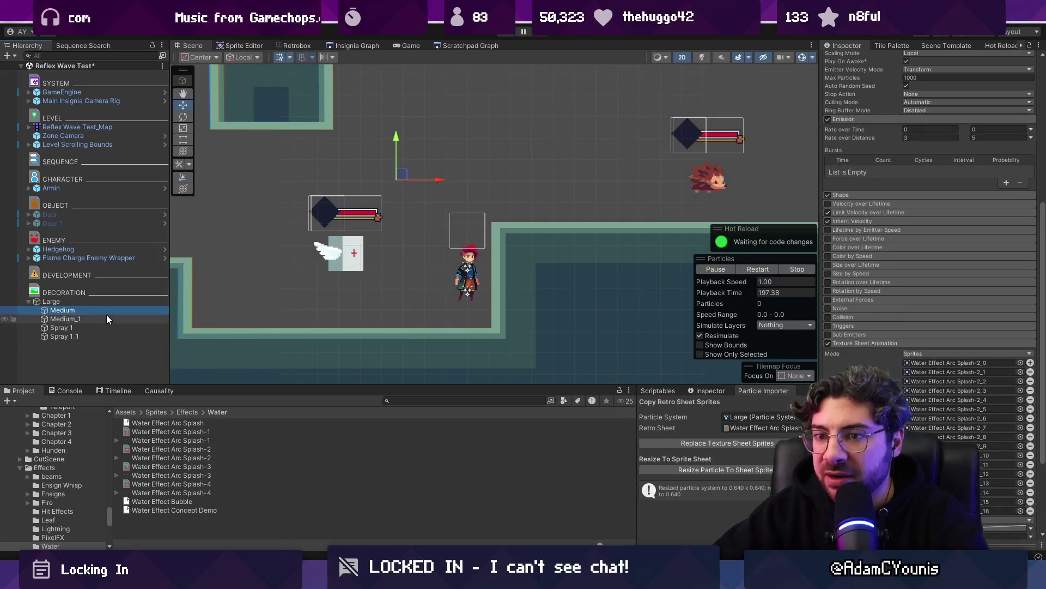
Edit Medium's Rate over Distance, then raise the Large emitter's minimum rate to 4 and test it
shift+click(107, 319)
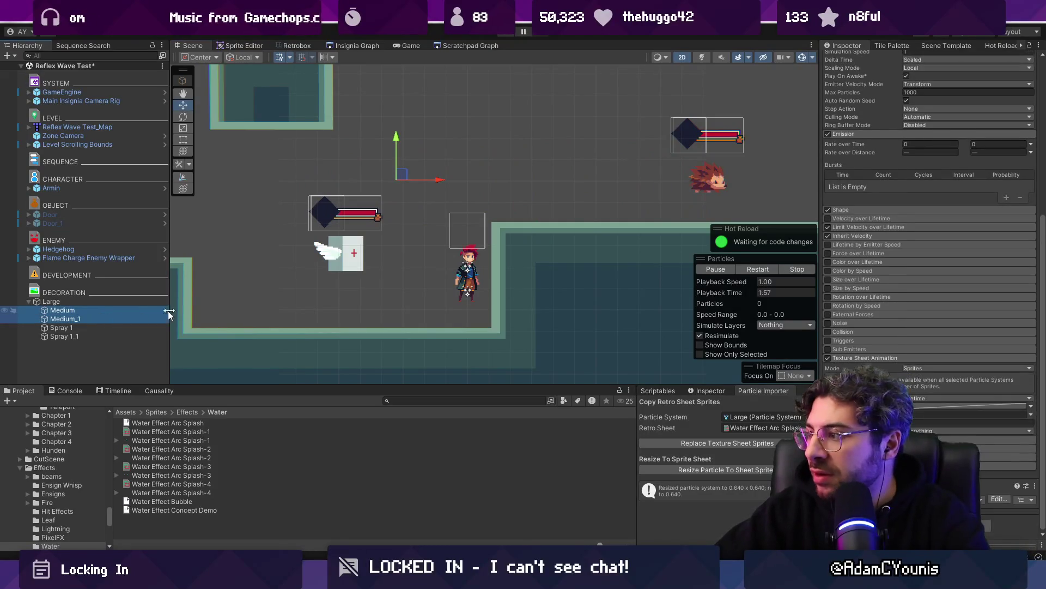
click(77, 311)
click(919, 162)
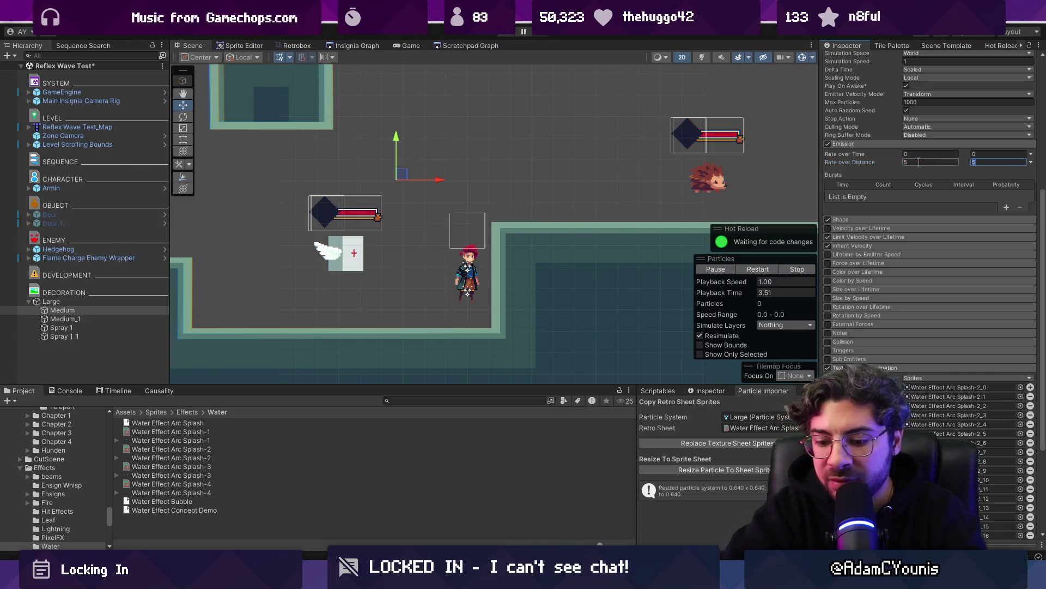
click(306, 255)
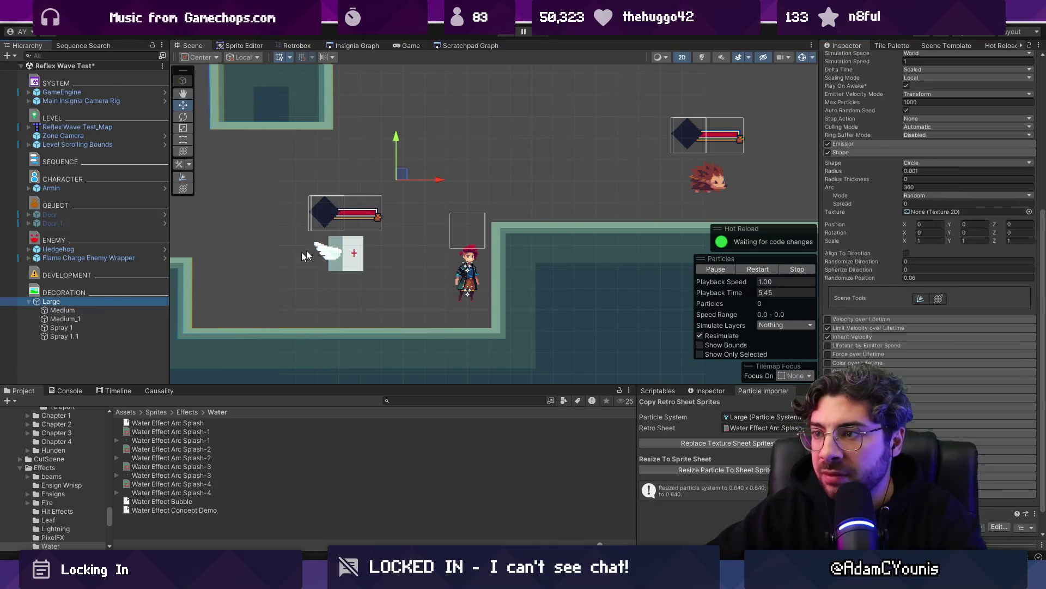
click(901, 151)
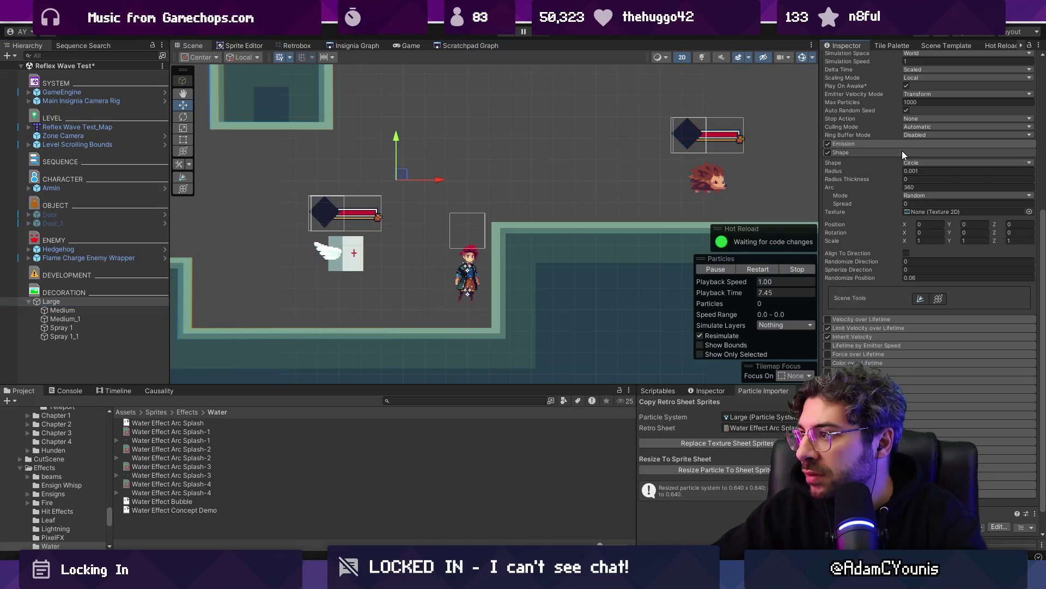
click(907, 284)
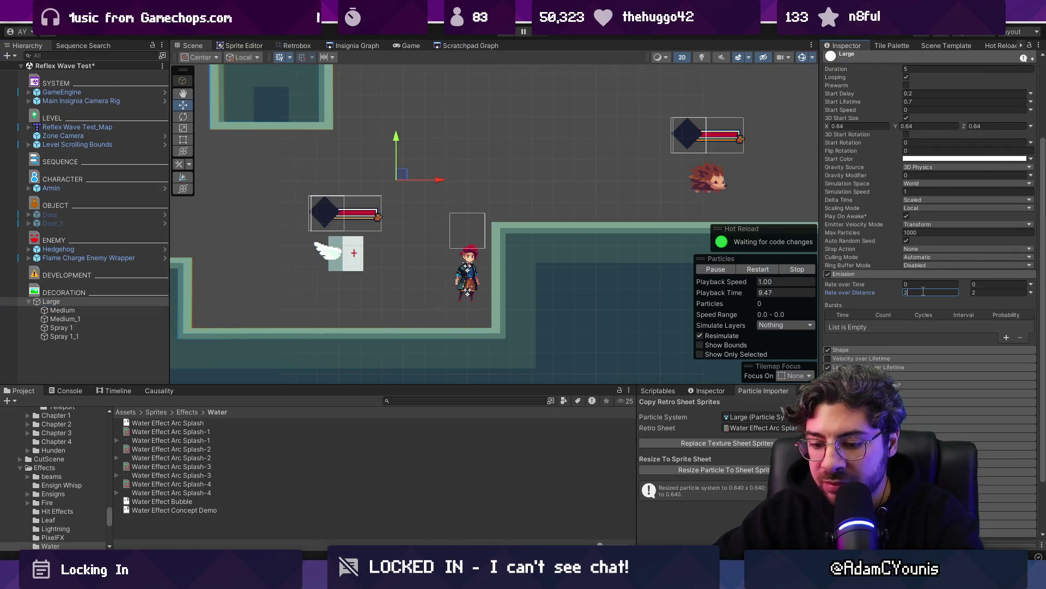
click(51, 301)
mouse_move(406, 175)
mouse_down()
mouse_move(638, 158)
mouse_move(757, 169)
mouse_move(417, 163)
mouse_move(317, 200)
mouse_move(359, 180)
mouse_move(474, 169)
mouse_move(687, 172)
mouse_move(338, 164)
mouse_move(583, 169)
mouse_move(401, 175)
mouse_up()
Edit Medium_1's Rate over Distance, then preview the Large trail and set its maximum to 6
click(93, 309)
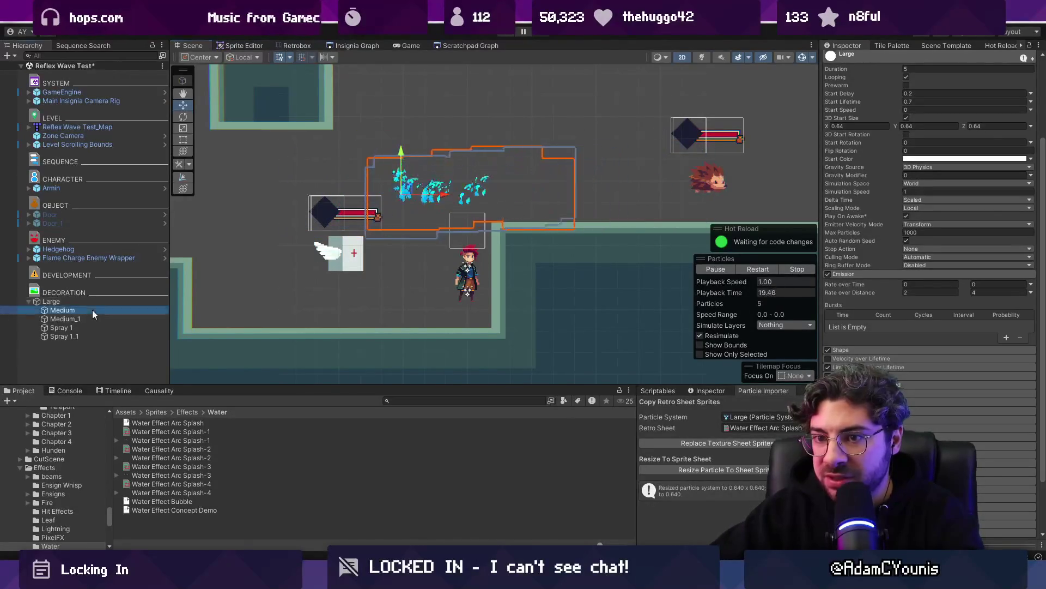
click(99, 318)
click(911, 292)
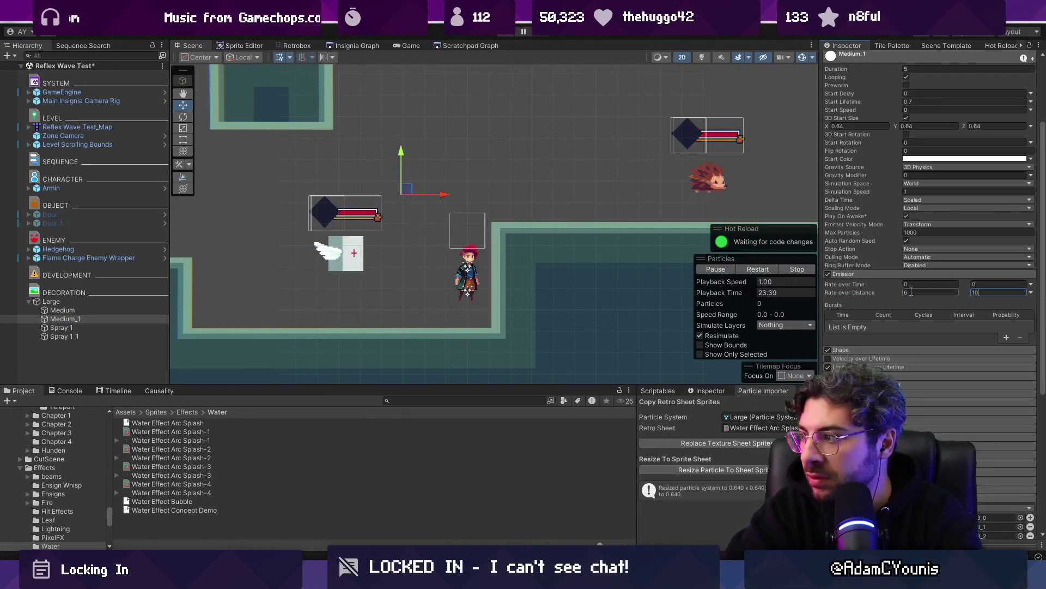
click(60, 301)
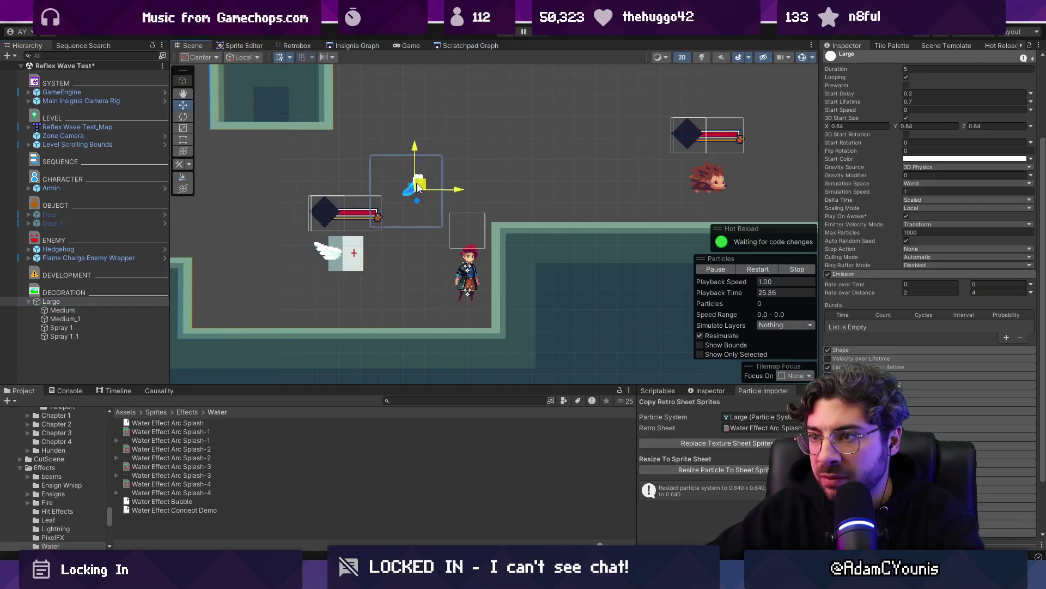
mouse_move(501, 173)
mouse_down()
mouse_move(692, 176)
mouse_move(287, 188)
mouse_move(432, 175)
mouse_move(431, 234)
mouse_move(394, 312)
mouse_move(395, 256)
mouse_move(363, 196)
mouse_move(320, 193)
mouse_move(453, 195)
mouse_up()
mouse_move(416, 271)
mouse_down()
mouse_move(354, 256)
mouse_move(351, 150)
mouse_move(641, 181)
mouse_move(333, 190)
mouse_move(551, 185)
mouse_up()
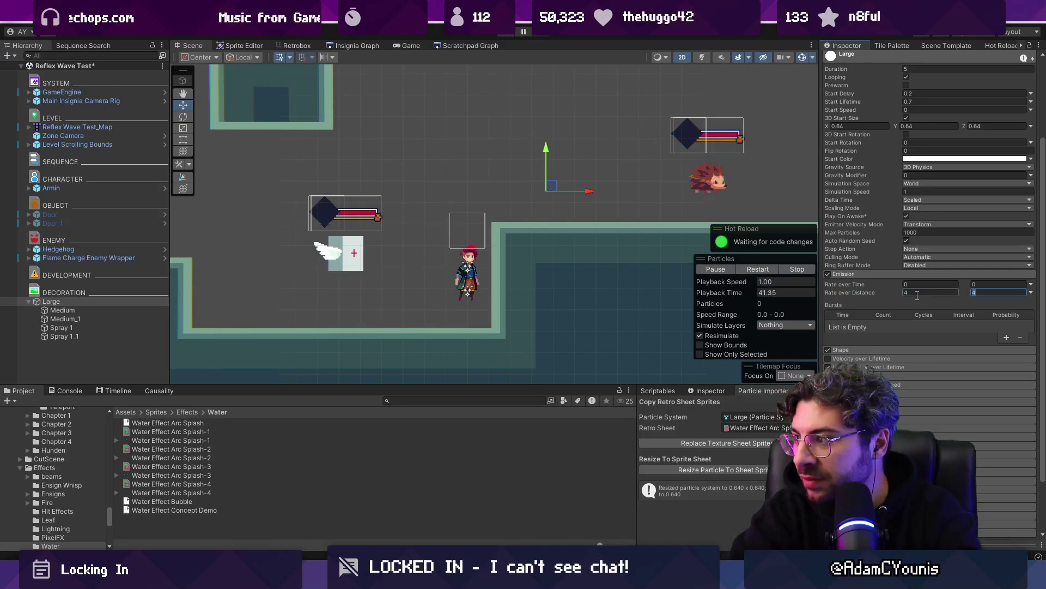
click(118, 303)
Sweep the Large emitter across the level to watch its splash trail, then return to Aseprite
mouse_move(553, 183)
mouse_down()
mouse_move(662, 177)
mouse_move(270, 160)
mouse_move(473, 183)
mouse_move(758, 167)
mouse_move(352, 182)
mouse_move(436, 170)
mouse_up()
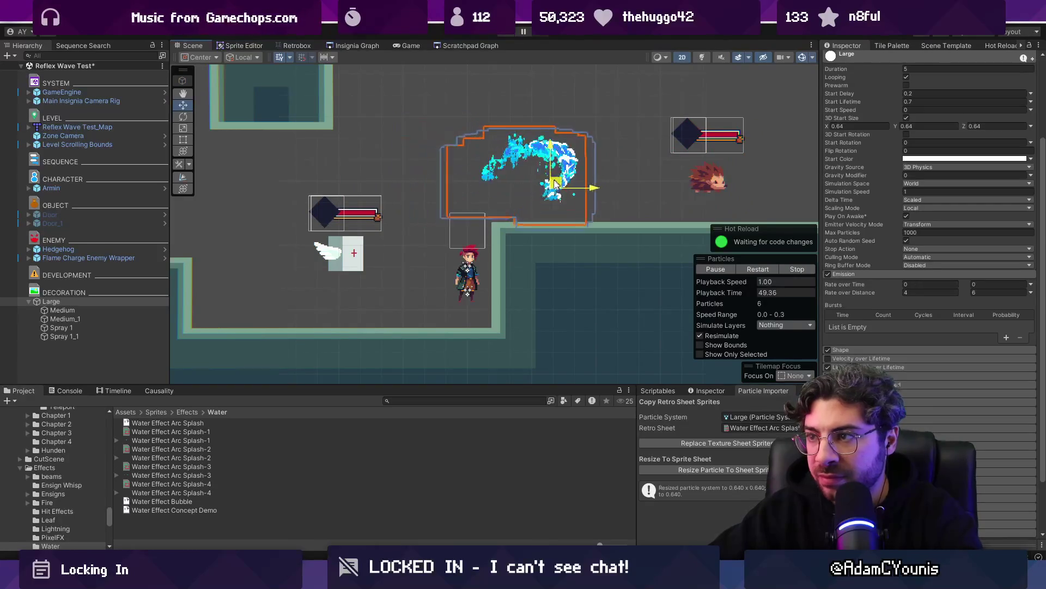
mouse_move(374, 163)
mouse_down()
mouse_move(338, 199)
mouse_move(521, 187)
mouse_move(538, 175)
mouse_move(510, 195)
mouse_move(332, 211)
mouse_move(402, 234)
mouse_move(436, 175)
mouse_move(491, 167)
mouse_move(664, 180)
mouse_move(681, 163)
mouse_move(404, 164)
mouse_move(396, 185)
mouse_up()
mouse_move(526, 173)
mouse_down()
mouse_move(327, 229)
mouse_move(511, 152)
mouse_up()
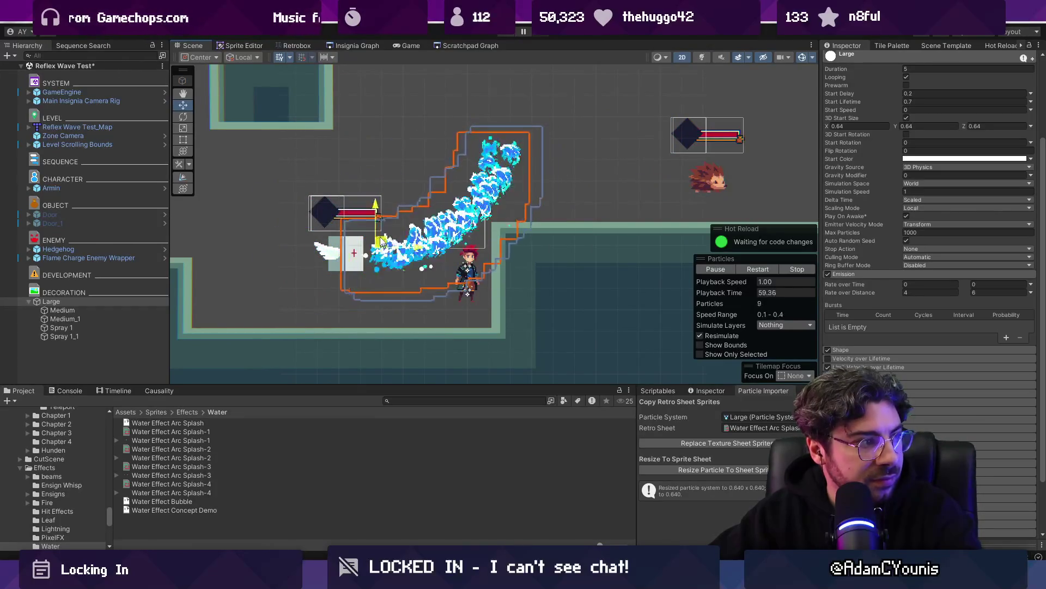
mouse_move(493, 202)
mouse_down()
mouse_move(376, 297)
mouse_move(528, 162)
mouse_up()
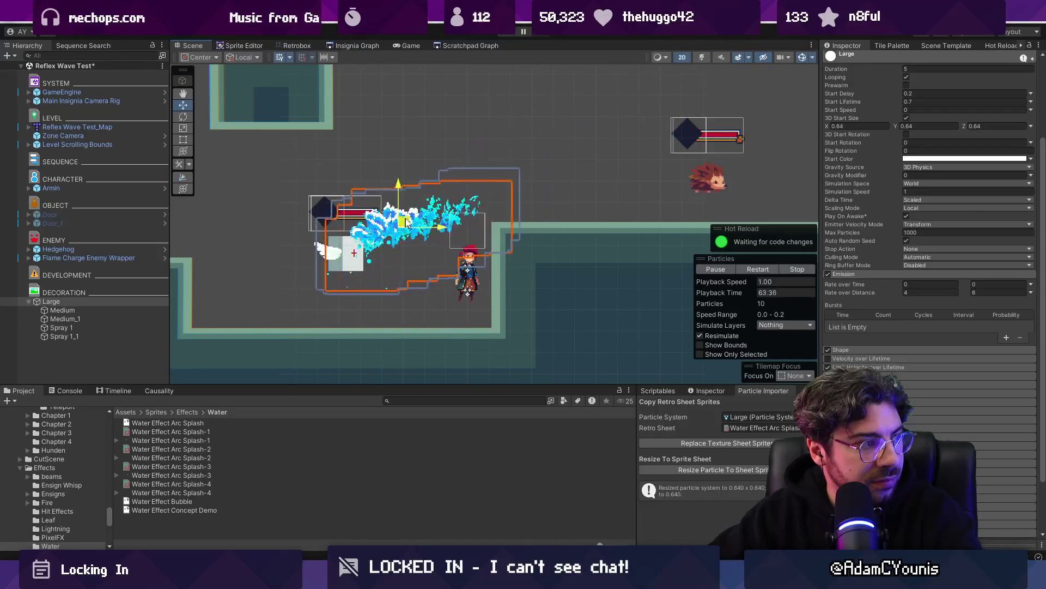
mouse_move(580, 197)
mouse_down()
mouse_move(700, 180)
mouse_move(545, 161)
mouse_move(447, 189)
mouse_up()
drag(407, 230, 430, 276)
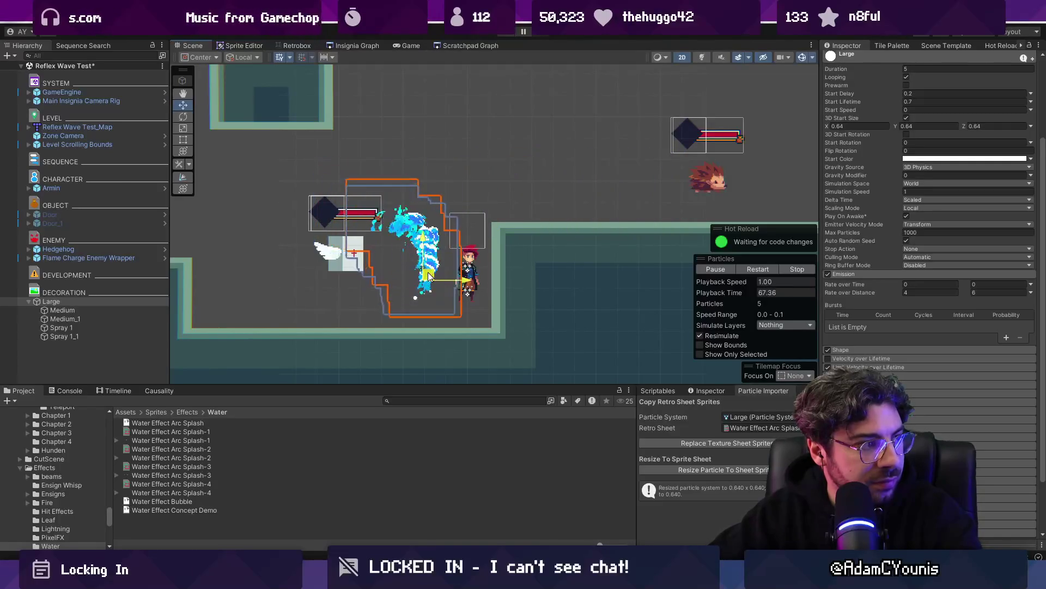
mouse_move(431, 138)
mouse_down()
mouse_move(425, 226)
mouse_move(402, 105)
mouse_move(485, 140)
mouse_move(480, 164)
mouse_move(497, 191)
mouse_move(701, 129)
mouse_move(415, 189)
mouse_up()
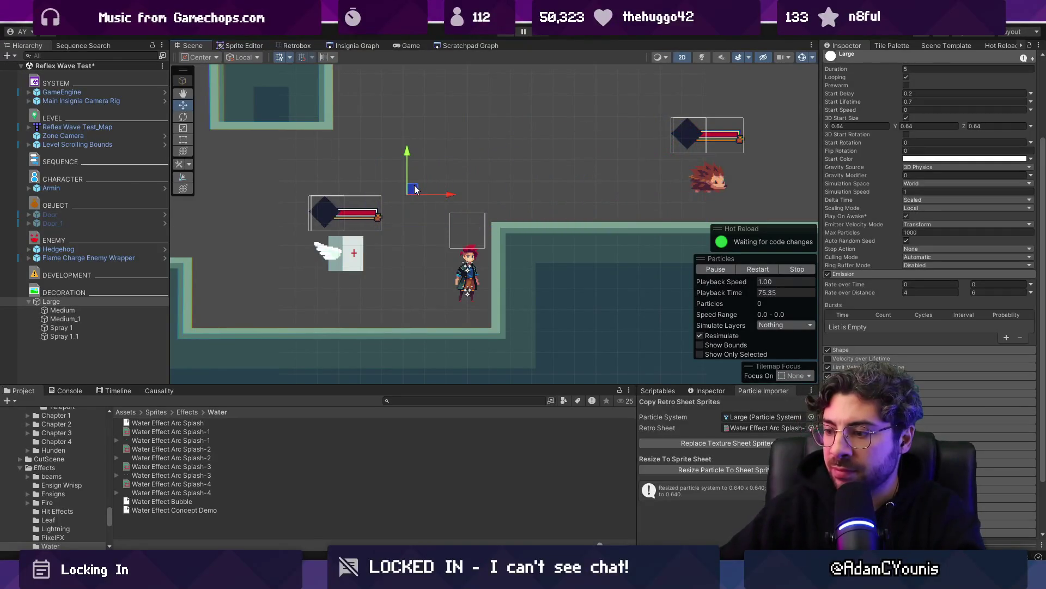
key(alt+Tab)
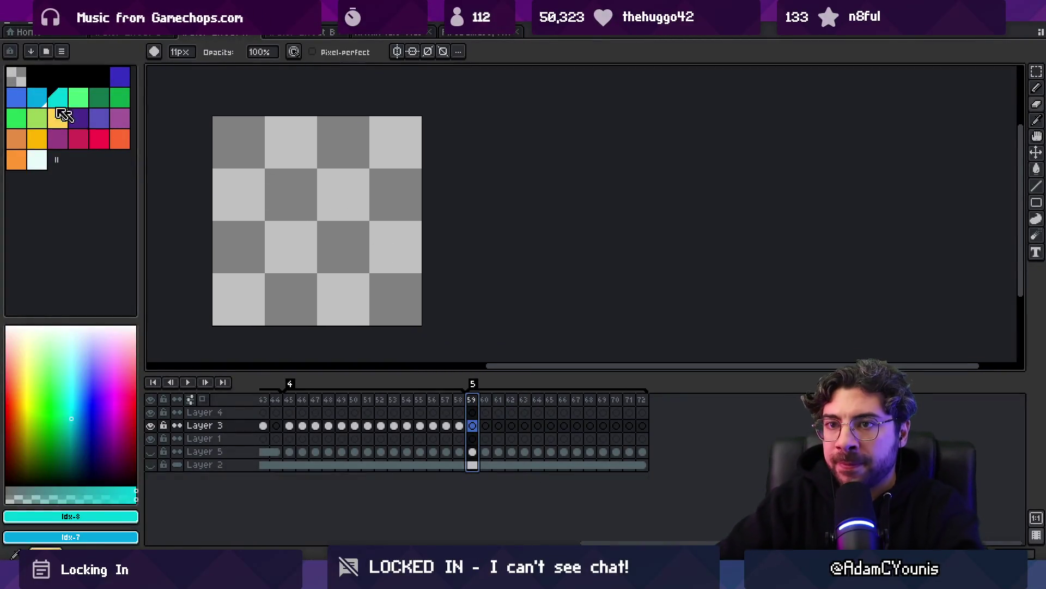
Sketch rough cyan blobs with an enlarged pencil on frames 59–64 and play them back
click(40, 104)
key(b)
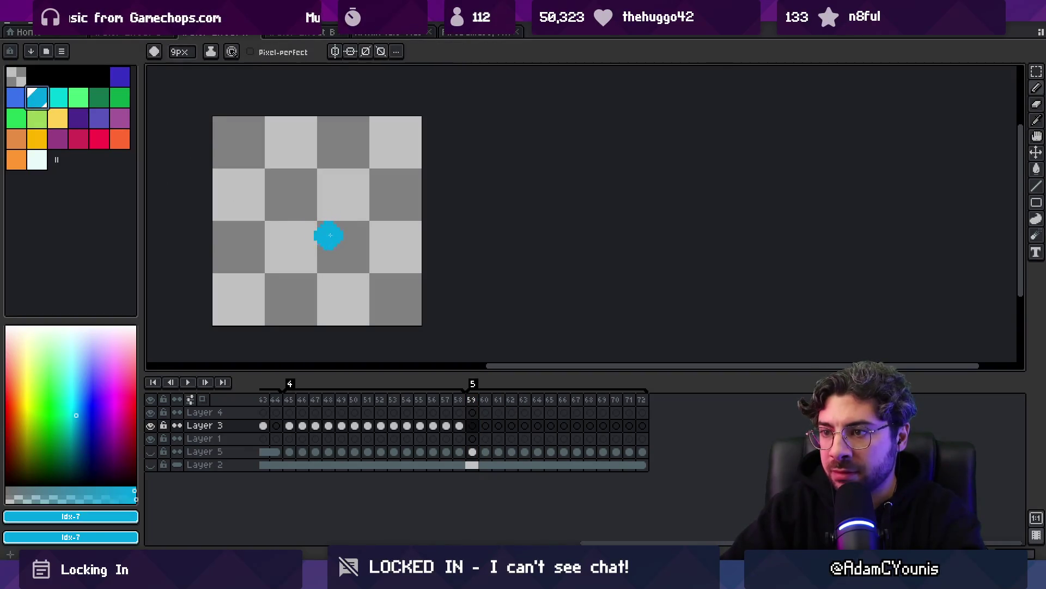
key(ctrl+z)
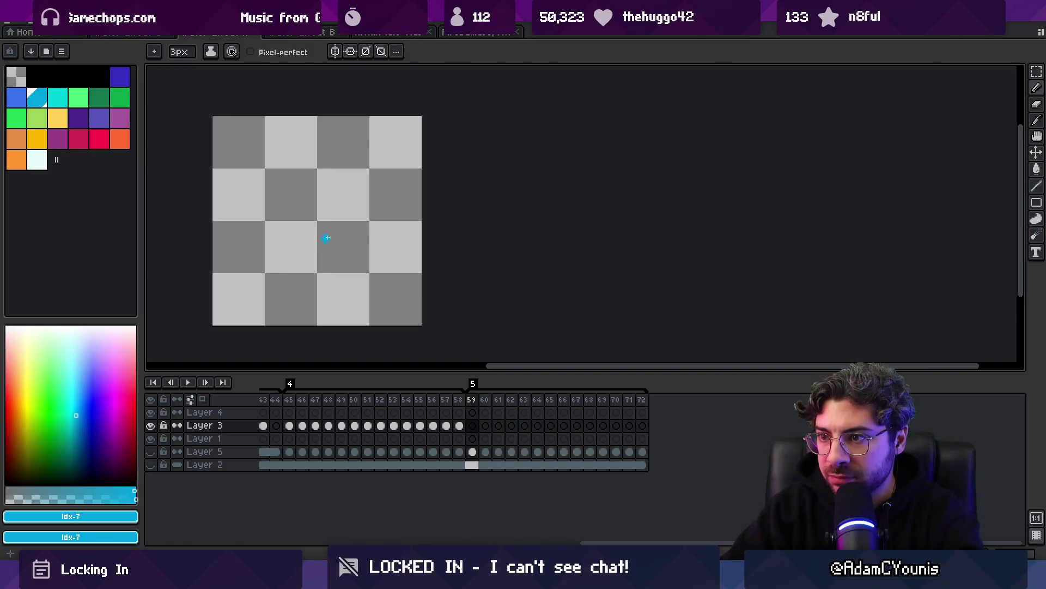
key(plus)
key(plus)
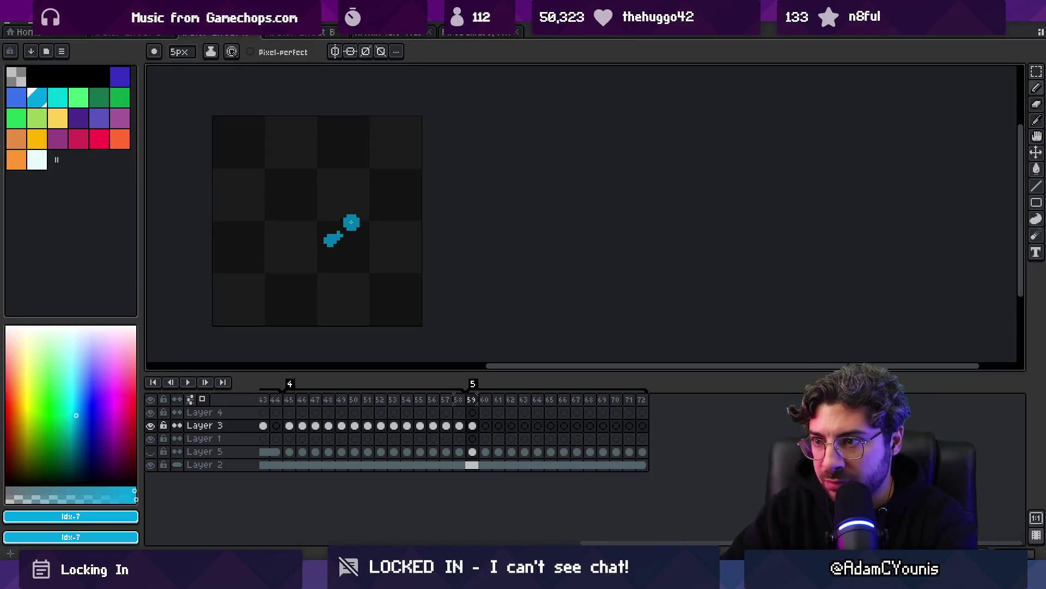
key(ctrl+Right)
click(312, 238)
key(ctrl+Right)
key(ctrl+Right)
mouse_move(299, 199)
mouse_down()
mouse_move(299, 190)
mouse_move(335, 187)
mouse_move(347, 207)
mouse_up()
key(ctrl+Right)
key(ctrl+Right)
key(ctrl+Right)
key(ctrl+Left)
key(ctrl+Left)
key(ctrl+Right)
key(ctrl+Right)
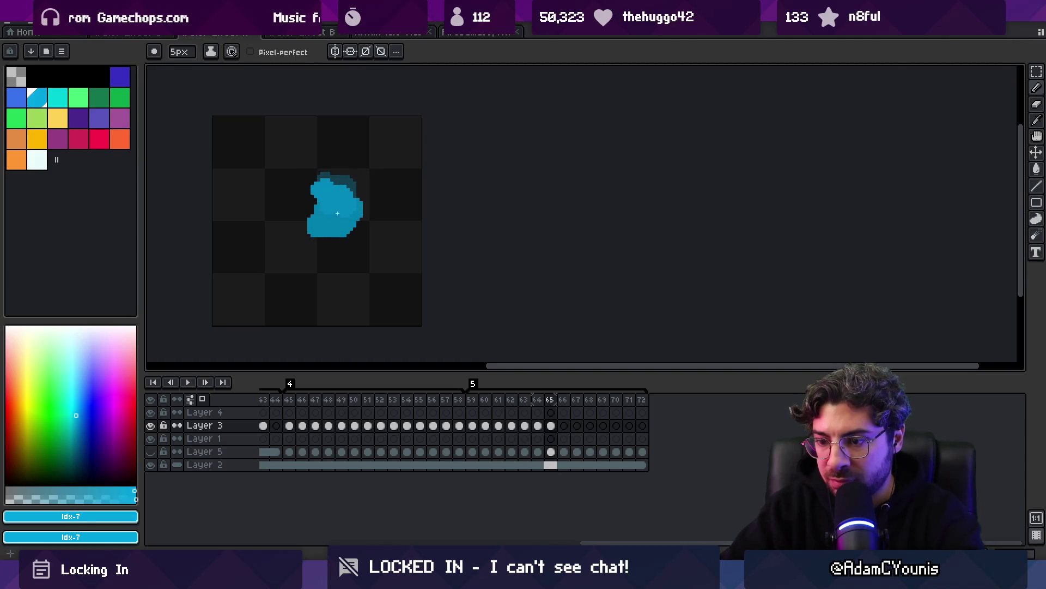
key(ctrl+Left)
key(ctrl+Left)
key(ctrl+Left)
key(Return)
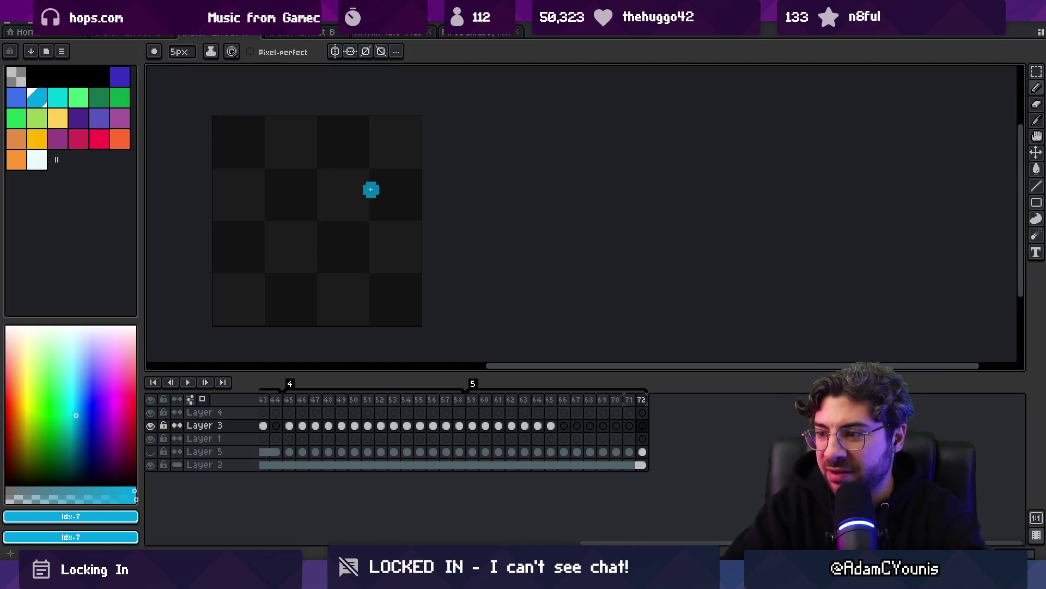
Delete the Layer 3 cels for frames 59–65 and go back to frame 59
drag(464, 430, 537, 425)
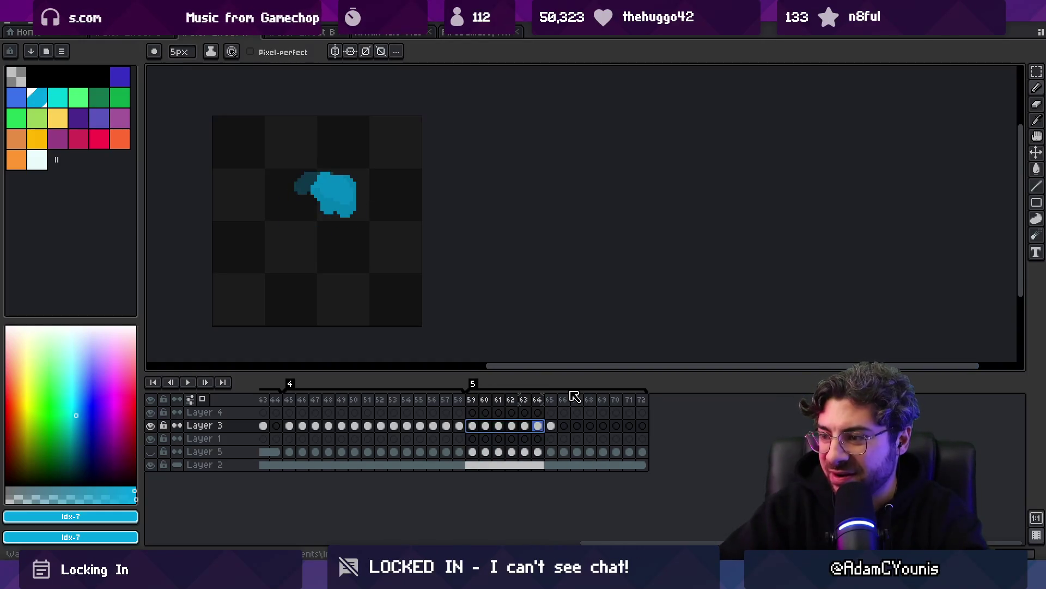
key(Delete)
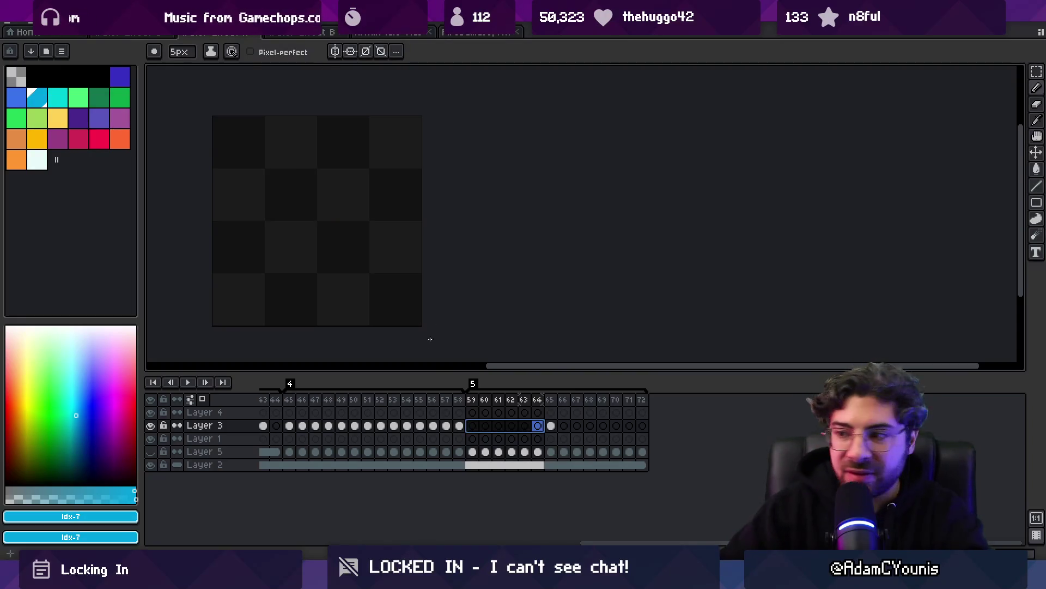
click(551, 425)
key(Delete)
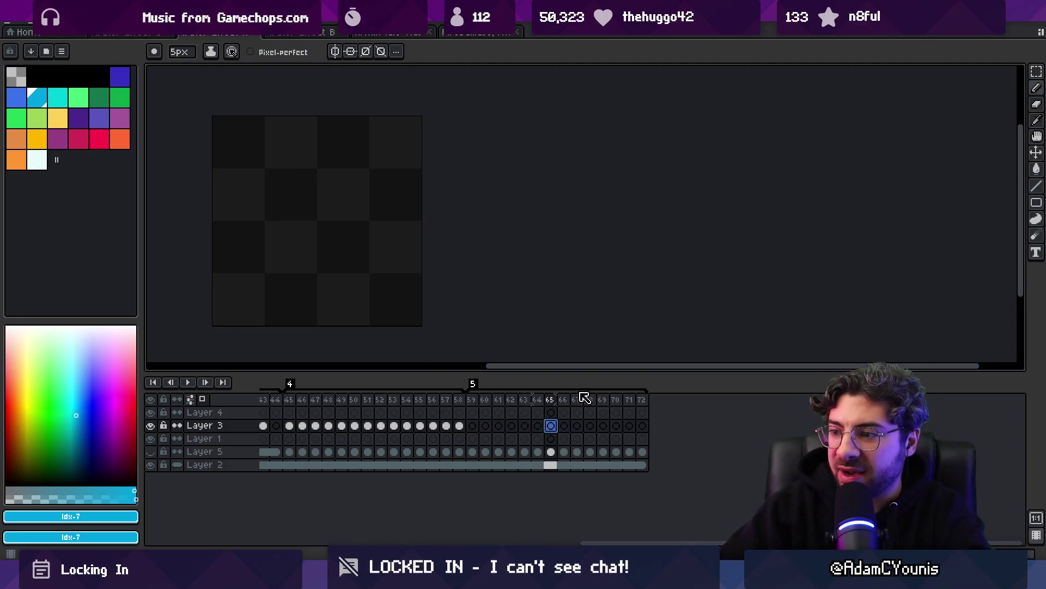
click(472, 425)
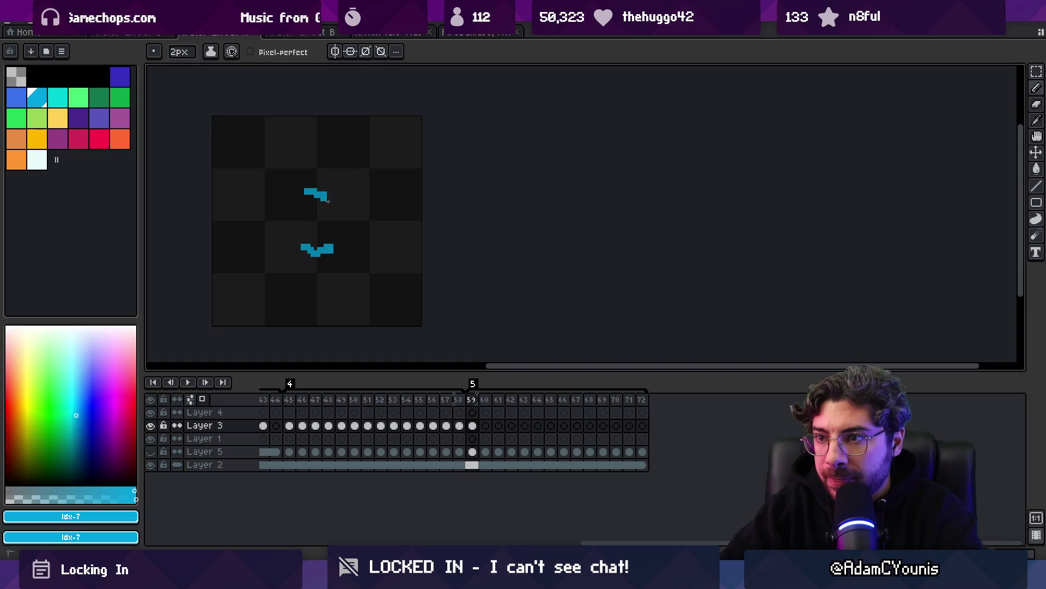
Redo frame 59, then paint a droplet on frame 60 and growing blobs on frames 61–62
key(ctrl+z)
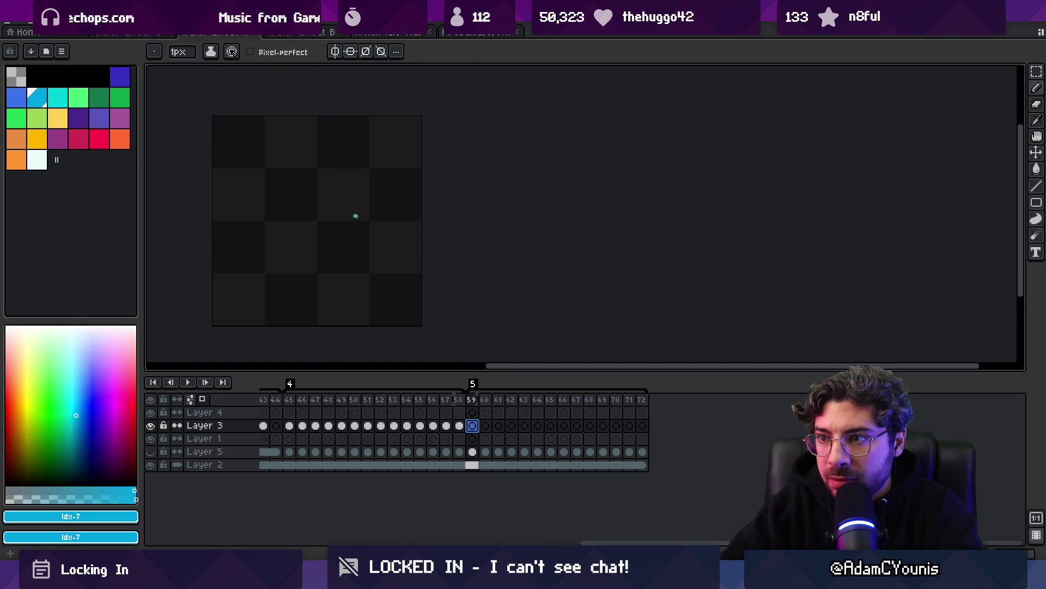
key(ctrl+z)
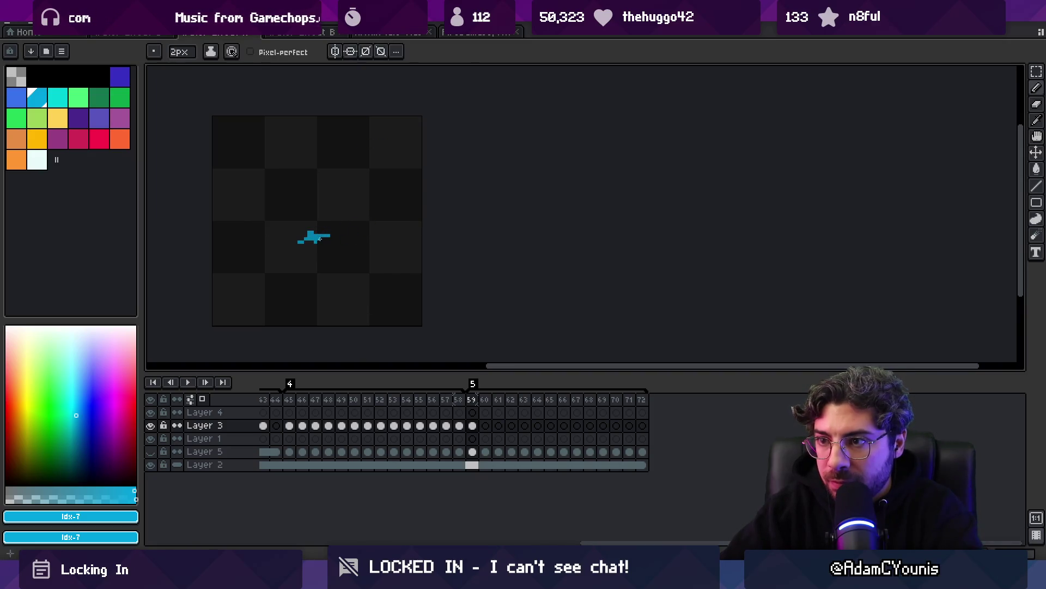
key(ctrl+z)
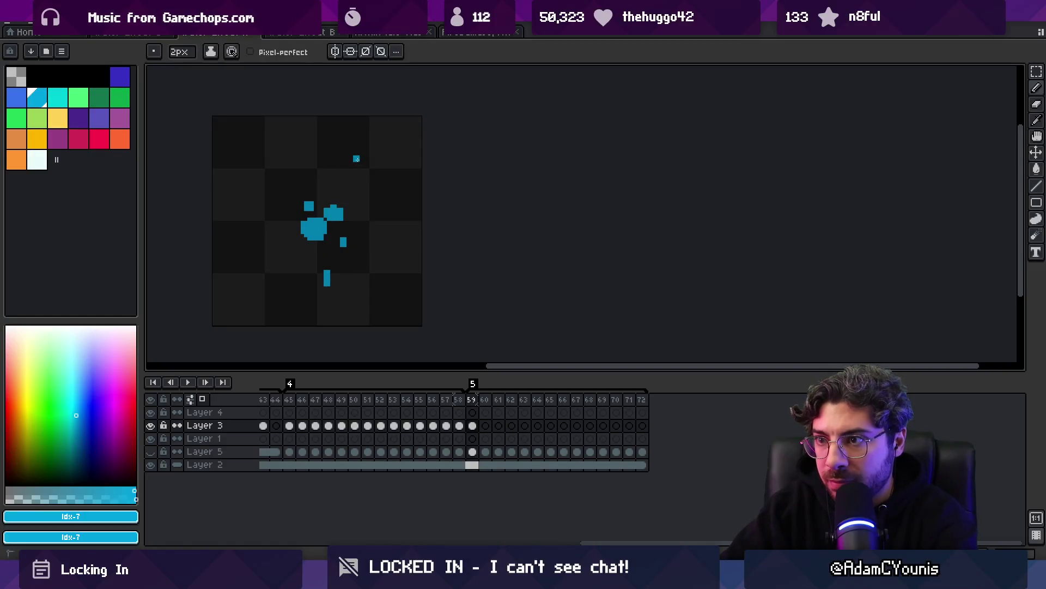
key(period)
click(344, 178)
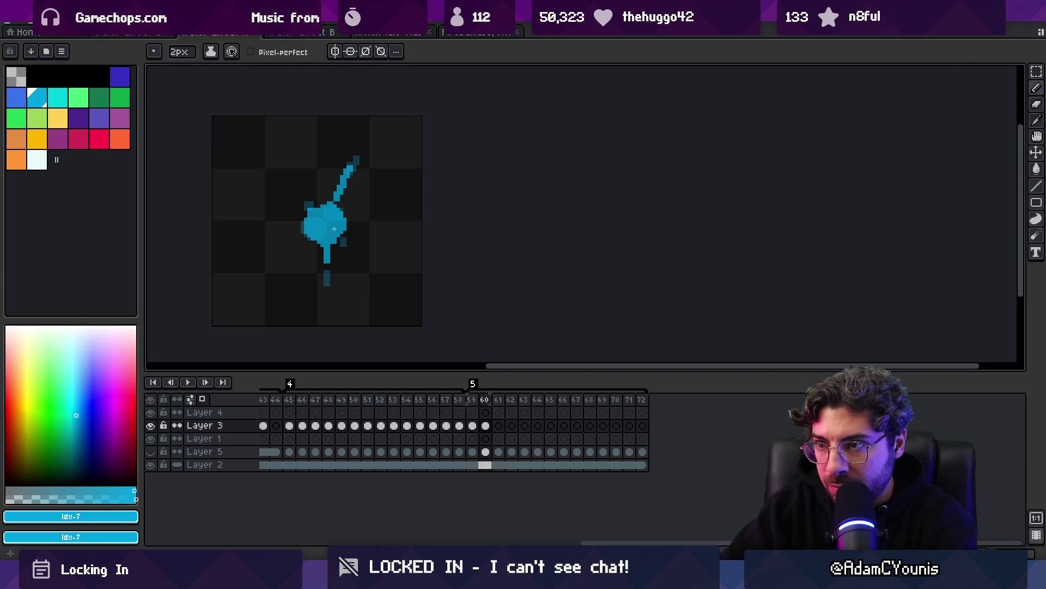
key(period)
mouse_move(318, 214)
mouse_down()
mouse_move(338, 202)
mouse_move(330, 242)
mouse_move(310, 224)
mouse_up()
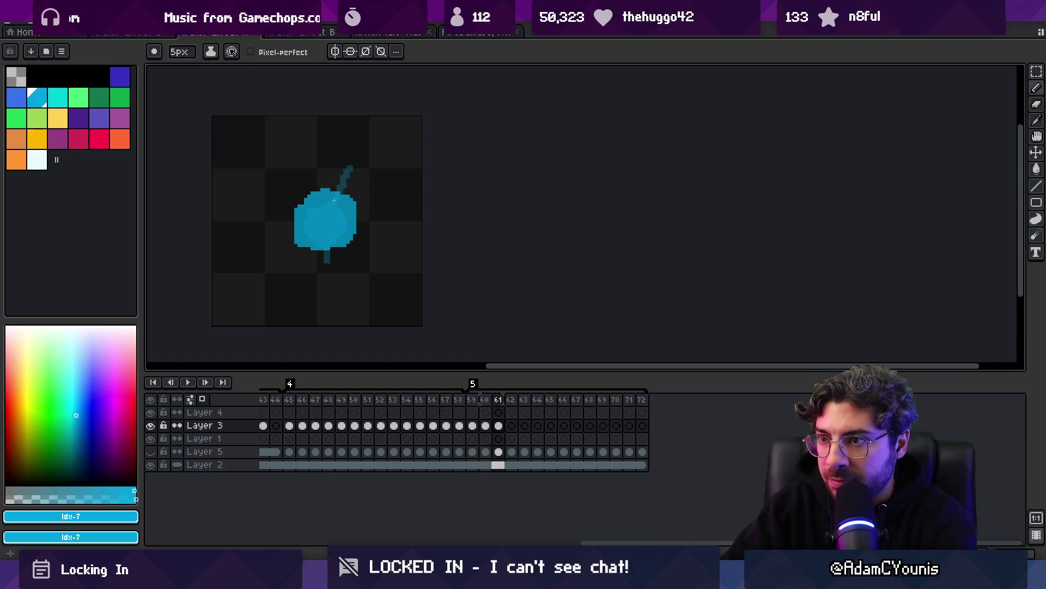
key(period)
mouse_move(309, 234)
mouse_down()
mouse_move(340, 193)
mouse_move(317, 186)
mouse_move(305, 215)
mouse_move(354, 215)
mouse_move(364, 229)
mouse_move(342, 235)
mouse_up()
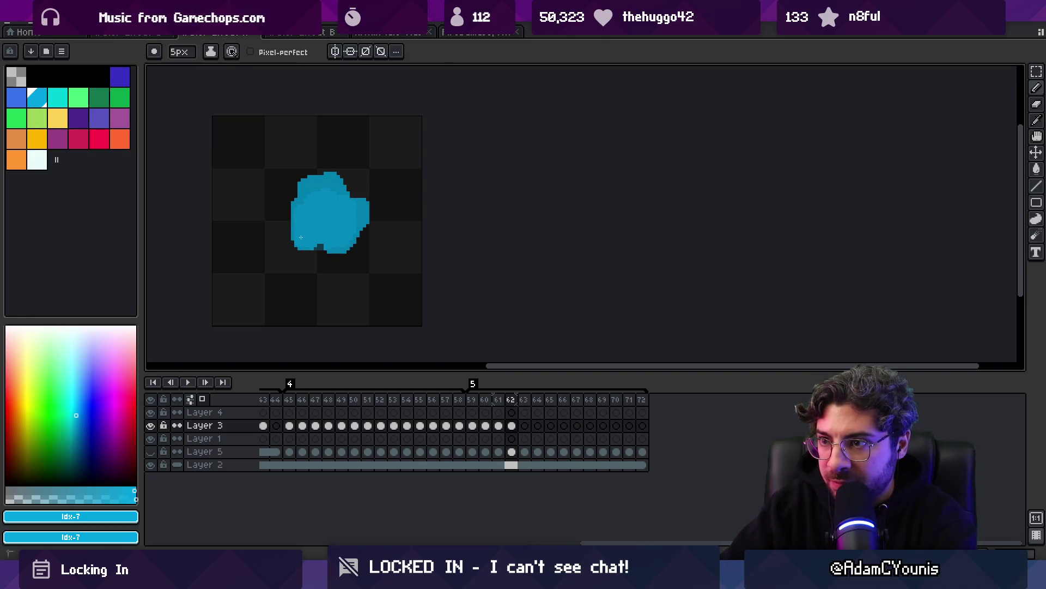
Add a top bump on frame 62 and curling strokes on frames 63 and 64
click(336, 174)
key(Right)
mouse_move(351, 206)
mouse_down()
mouse_move(361, 220)
mouse_move(345, 248)
mouse_move(339, 241)
mouse_up()
mouse_move(308, 199)
mouse_down()
mouse_move(299, 221)
mouse_move(328, 184)
mouse_up()
key(Left)
key(Left)
key(Left)
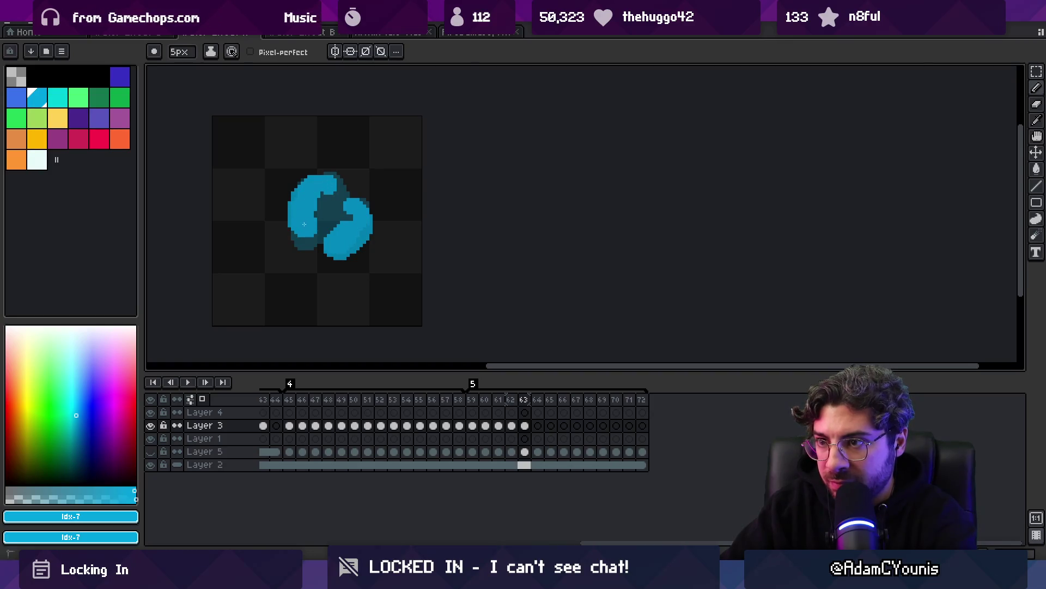
key(Right)
key(Right)
key(Right)
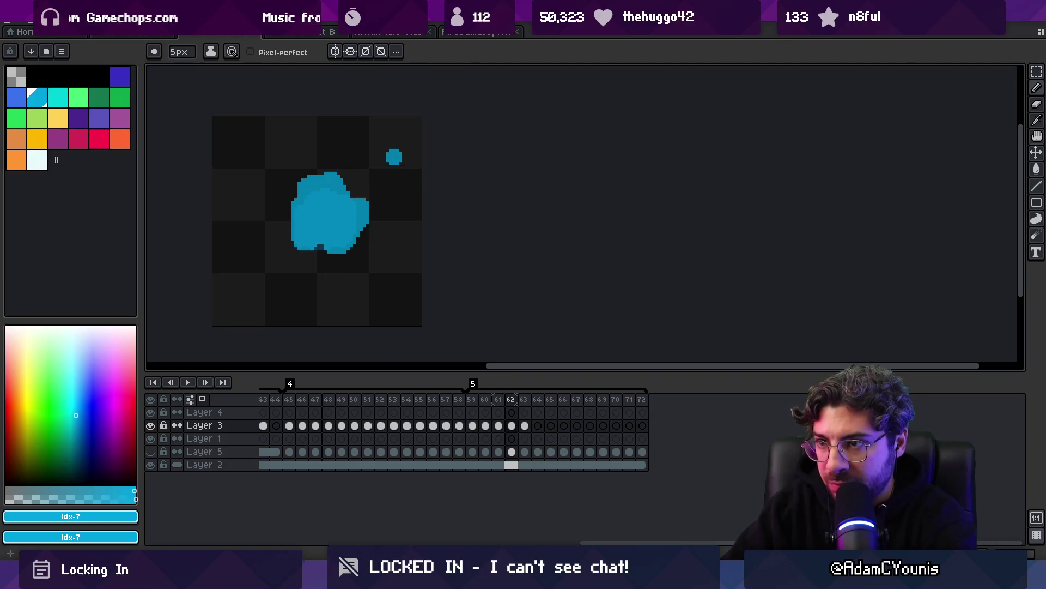
key(Right)
mouse_move(366, 201)
mouse_down()
mouse_move(372, 221)
mouse_move(333, 254)
mouse_move(345, 242)
mouse_move(297, 215)
mouse_move(318, 175)
mouse_move(322, 204)
mouse_move(318, 195)
mouse_move(308, 211)
mouse_move(322, 207)
mouse_up()
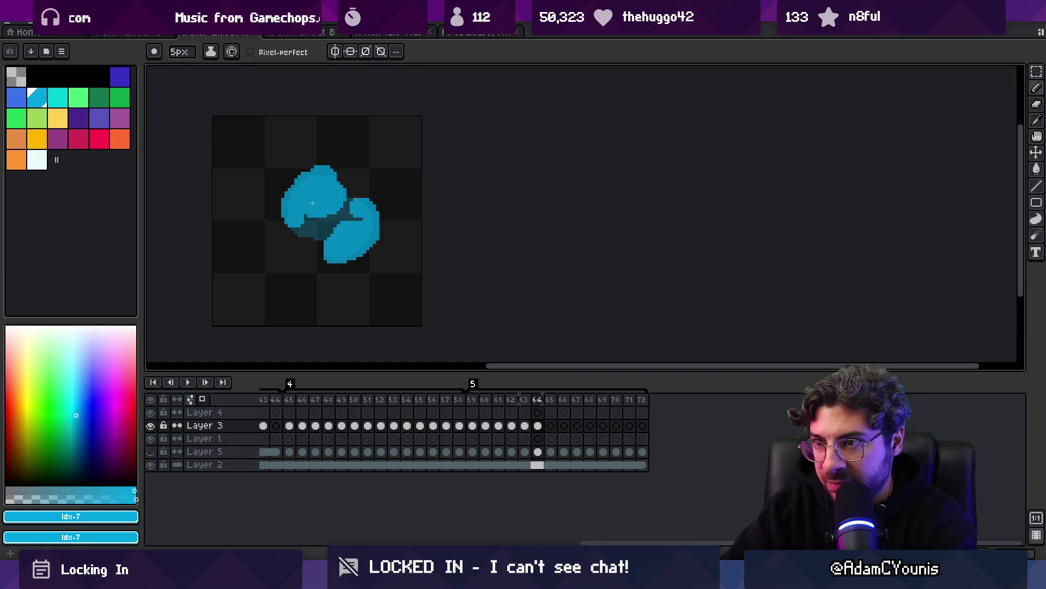
Paint the splash blobs on frames 65, 66 and 67
key(Right)
mouse_move(311, 203)
mouse_down()
mouse_move(313, 183)
mouse_move(337, 186)
mouse_up()
drag(361, 222, 343, 238)
key(Right)
mouse_move(329, 185)
mouse_down()
mouse_move(341, 218)
mouse_move(319, 240)
mouse_move(309, 215)
mouse_move(333, 248)
mouse_move(350, 209)
mouse_move(341, 250)
mouse_up()
key(Right)
mouse_move(323, 184)
mouse_down()
mouse_move(348, 229)
mouse_move(318, 228)
mouse_move(321, 203)
mouse_move(327, 236)
mouse_up()
Place a dot and a left-side stroke on frame 69 with a 3px brush
key(Right)
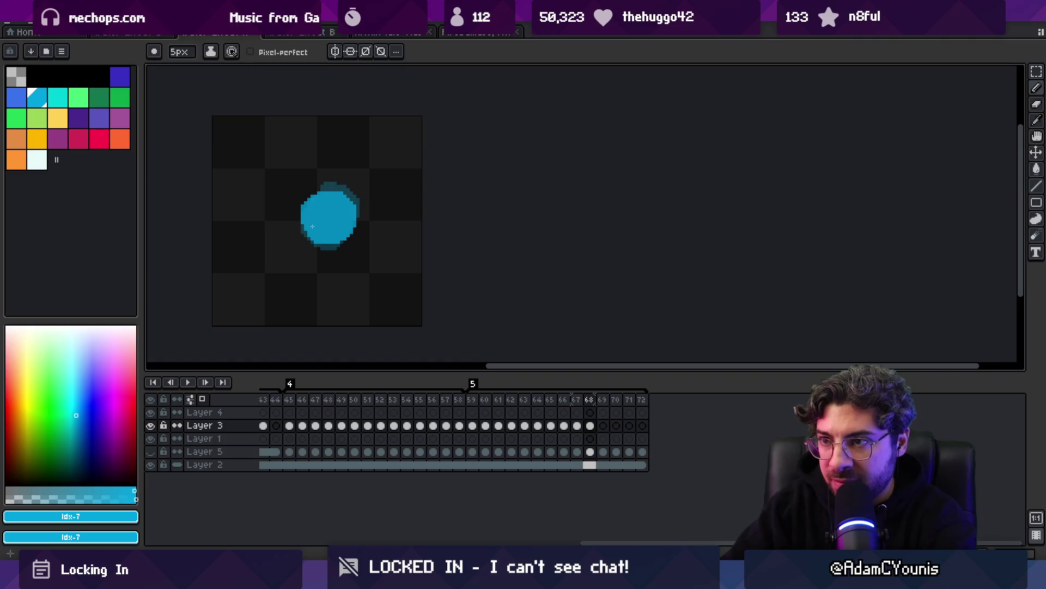
key(Right)
click(318, 222)
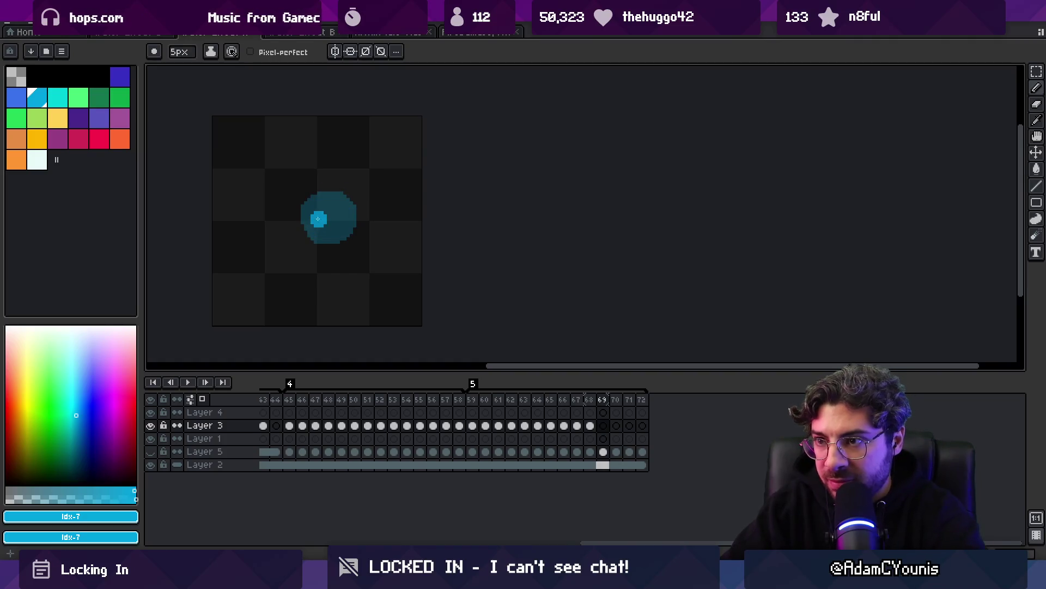
key(minus)
mouse_move(312, 233)
mouse_down()
mouse_move(309, 217)
mouse_move(349, 218)
mouse_move(342, 240)
mouse_up()
Step back and forth through frames 65–70 to review the splash
key(Left)
key(Left)
key(Left)
key(Right)
key(Right)
key(Right)
key(Left)
key(Left)
key(Left)
key(Left)
key(Left)
key(Right)
key(Right)
key(Right)
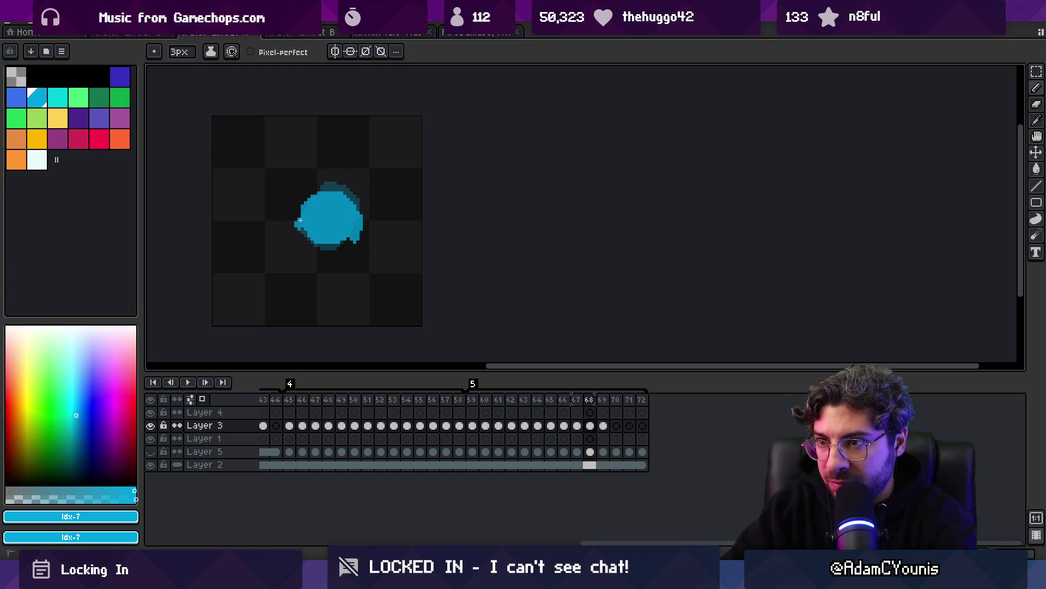
key(Right)
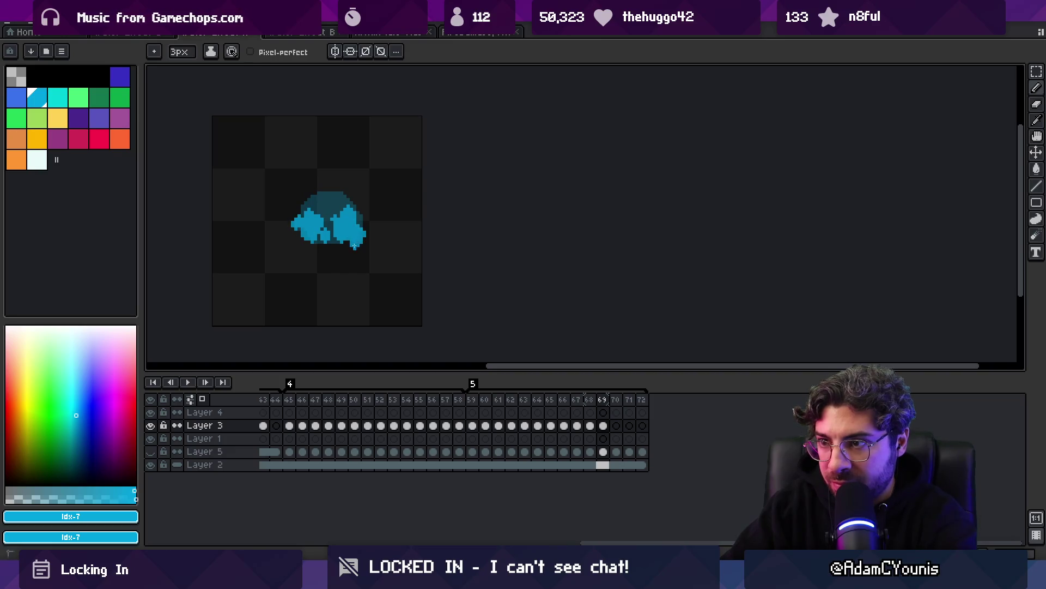
key(Right)
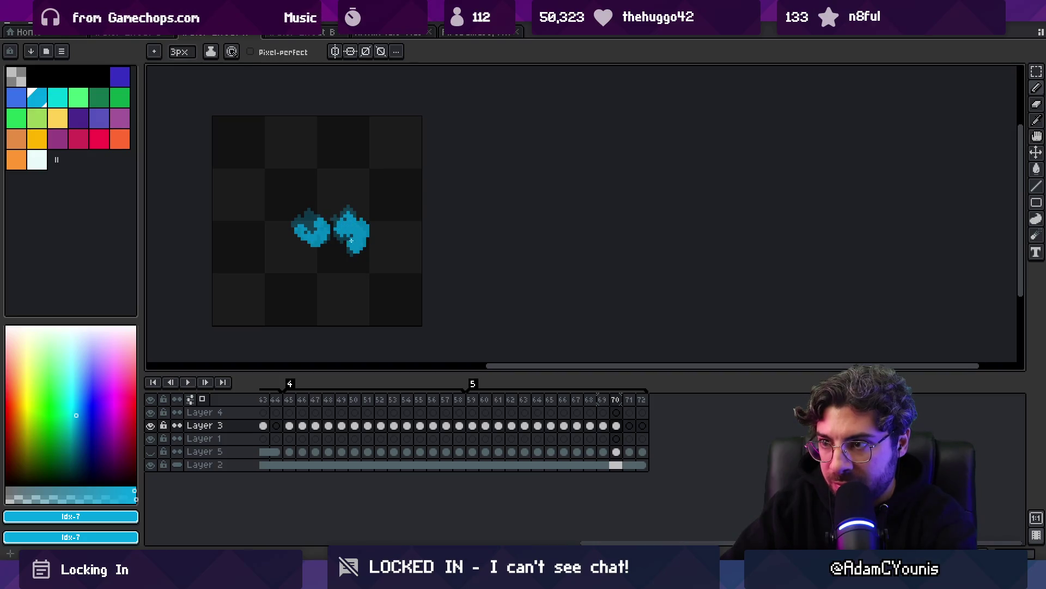
key(Right)
key(Left)
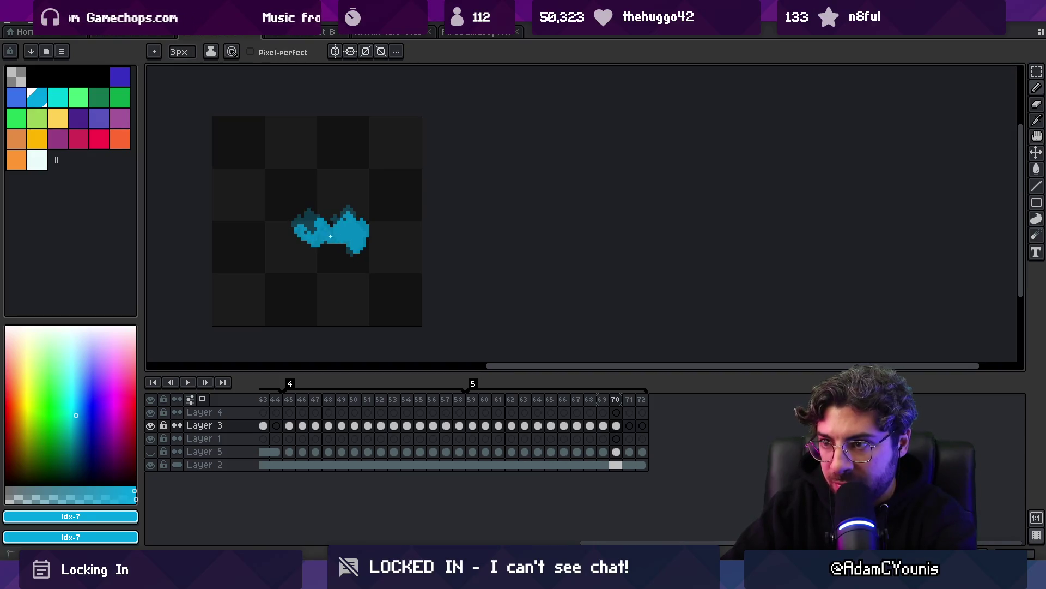
Paint a low cyan blob on frame 71, advance to frame 72 and play the animation
key(Right)
drag(306, 245, 356, 232)
key(Right)
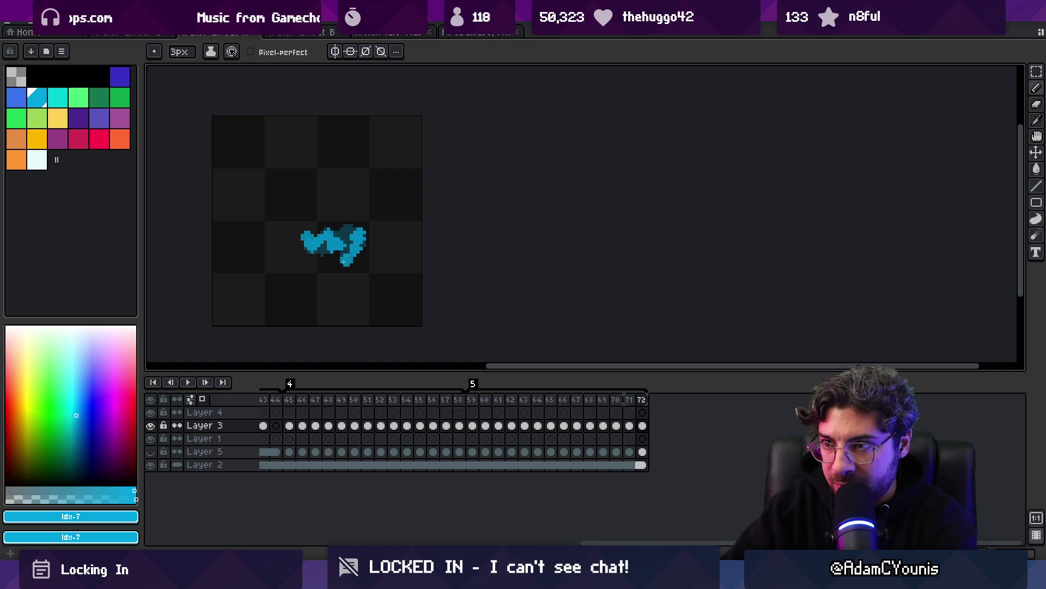
key(Return)
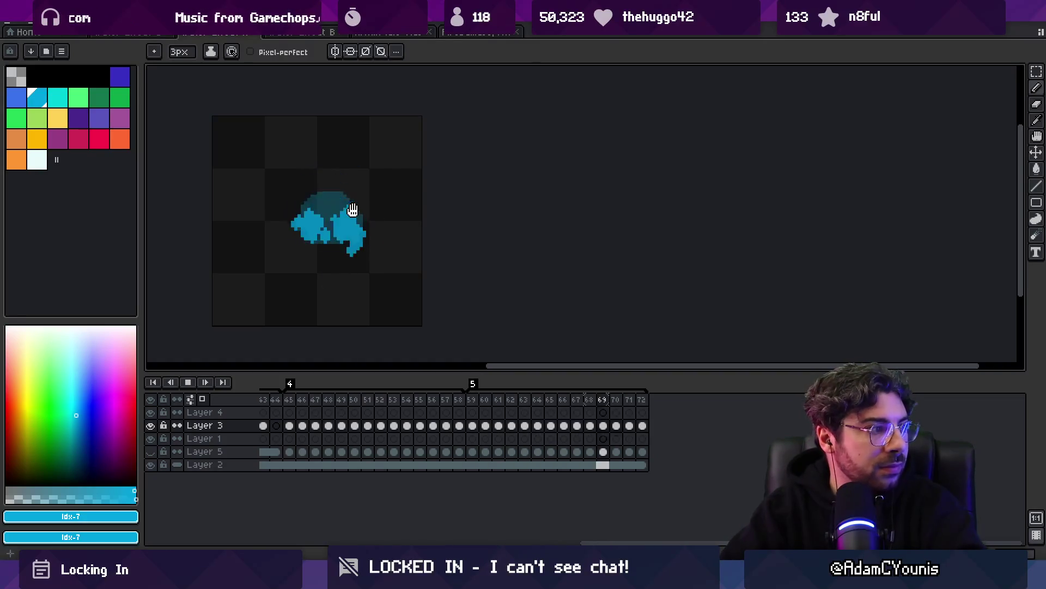
Zoom in and out on the playing splash, then stop playback
key(z)
scroll(327, 240, down, 8)
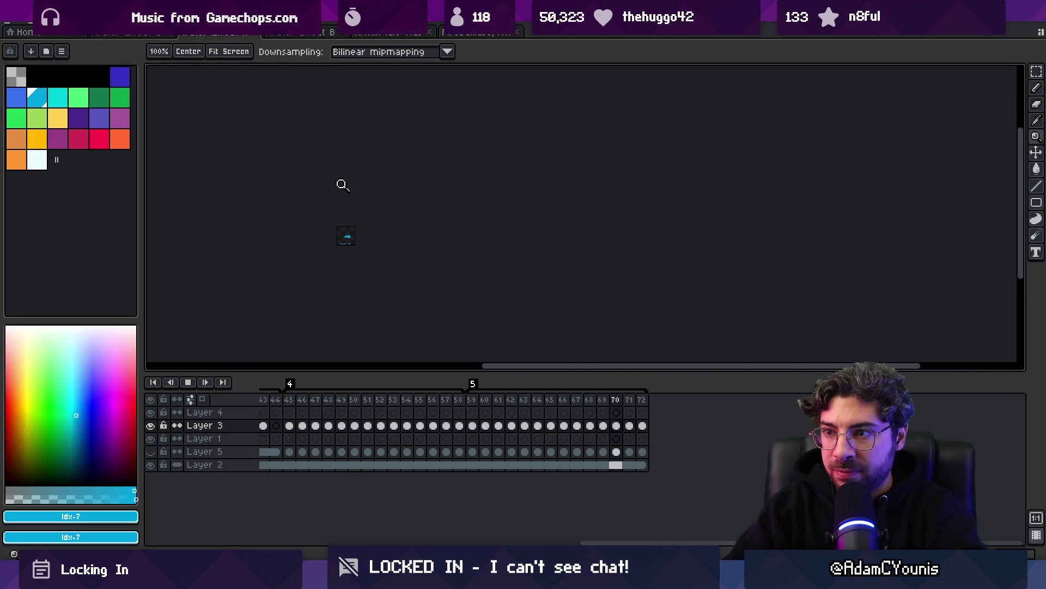
scroll(341, 234, up, 8)
scroll(416, 210, up, 1)
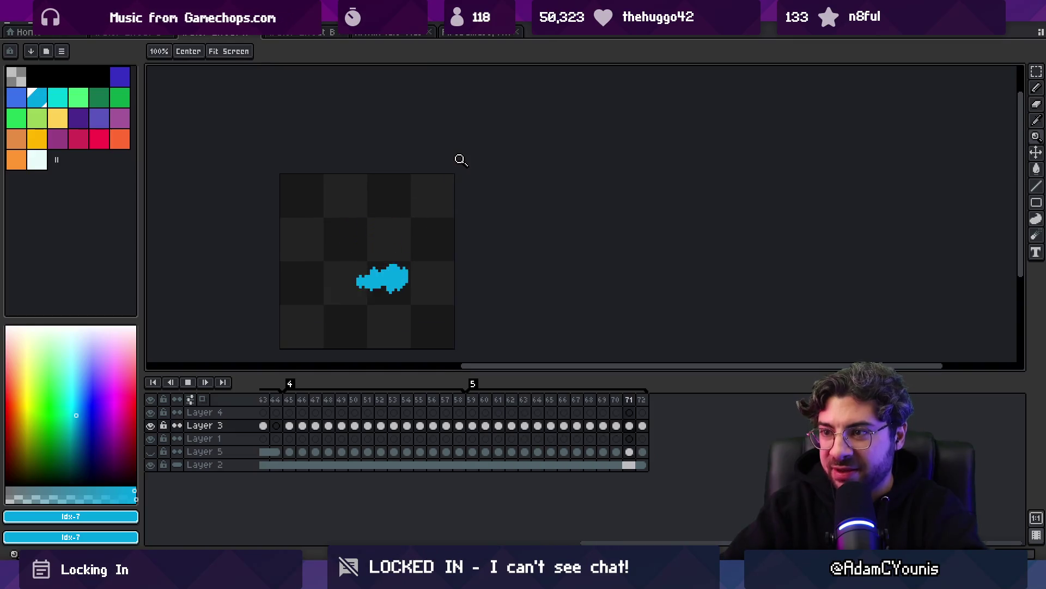
key(Return)
key(b)
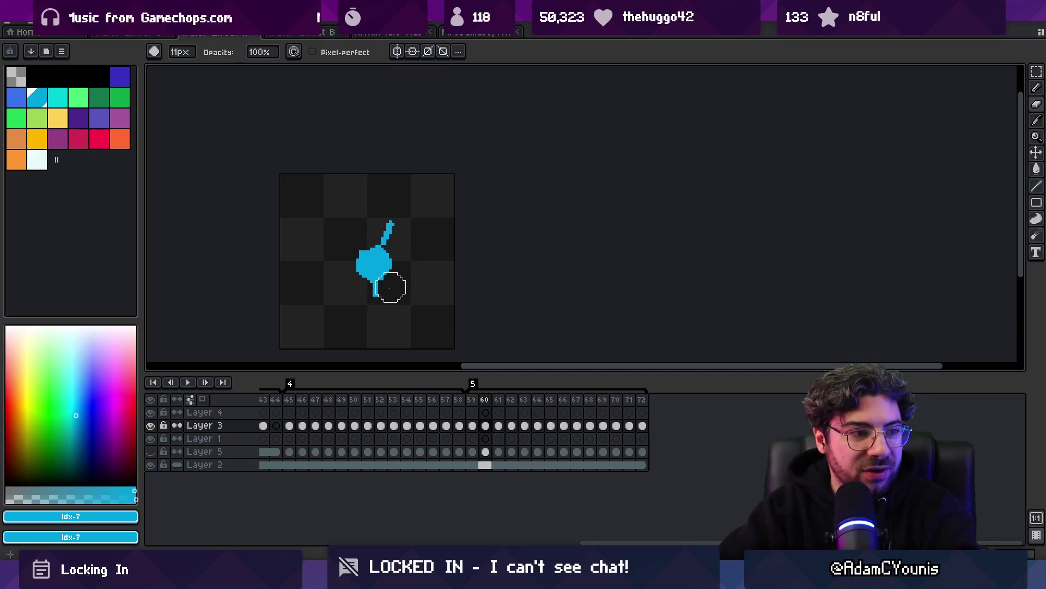
Replay and zoom-check the splash again, stop, and step back to frames 59–60
key(Return)
key(z)
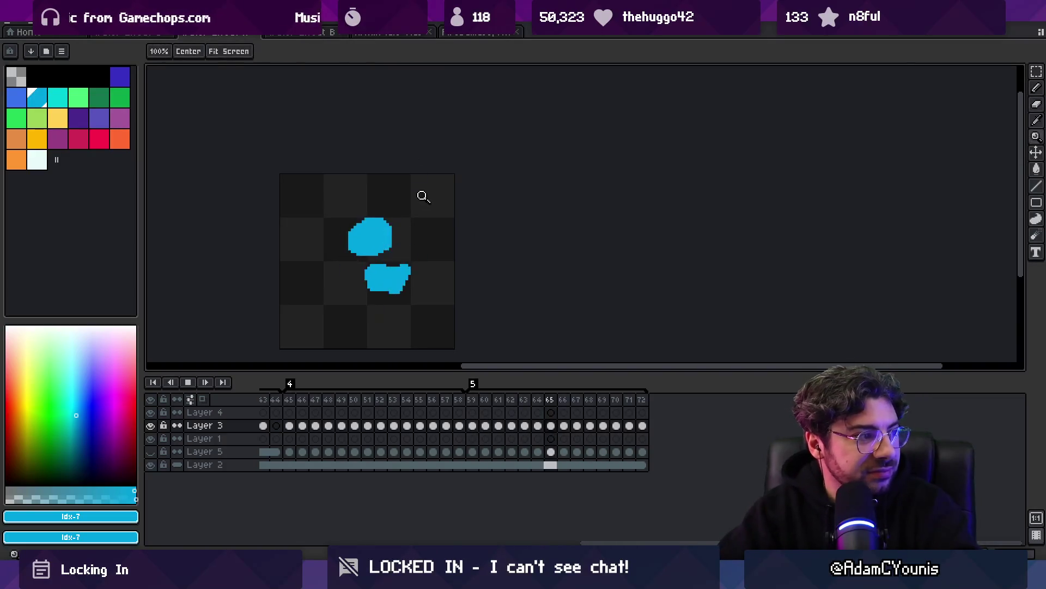
scroll(421, 194, down, 5)
scroll(430, 218, up, 2)
scroll(424, 199, down, 2)
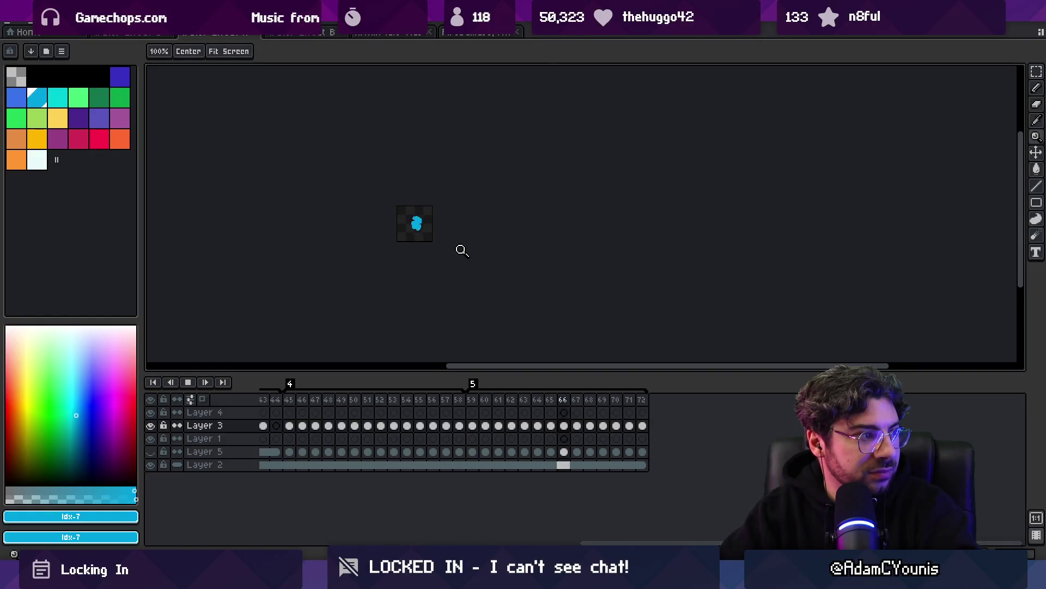
scroll(462, 213, up, 5)
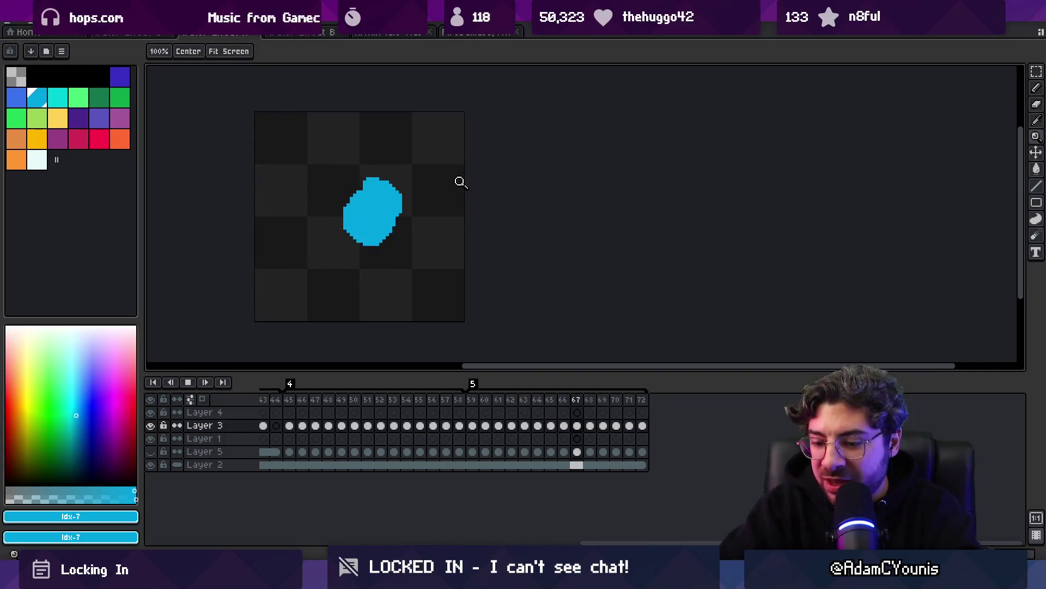
key(Return)
key(Left)
key(Left)
key(Left)
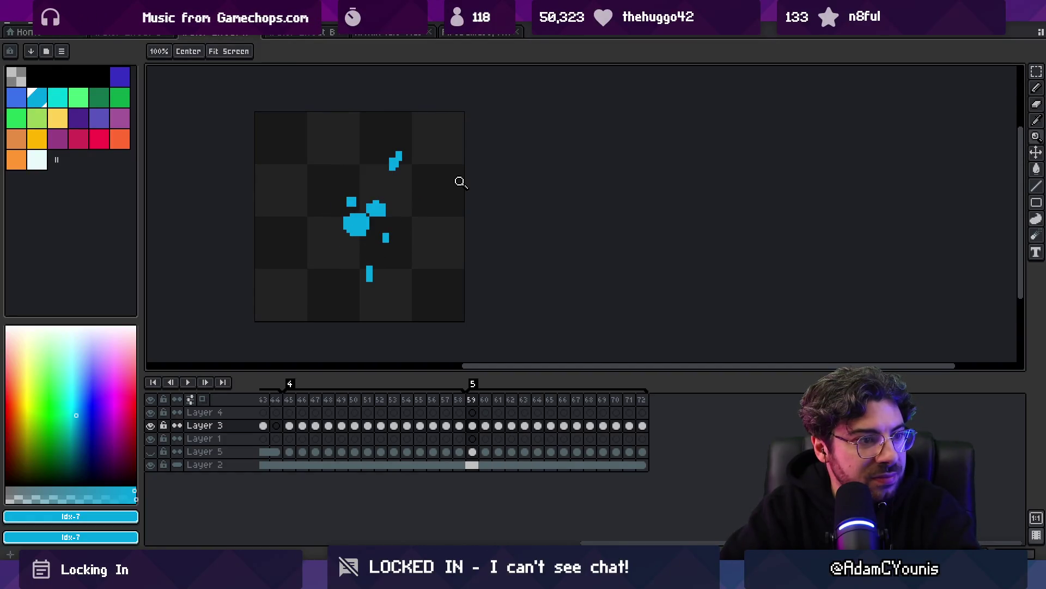
key(Right)
Touch up the frame 60 blob with the 3px pencil, filling its upper-right notch
key(Left)
key(Right)
key(b)
drag(390, 202, 380, 195)
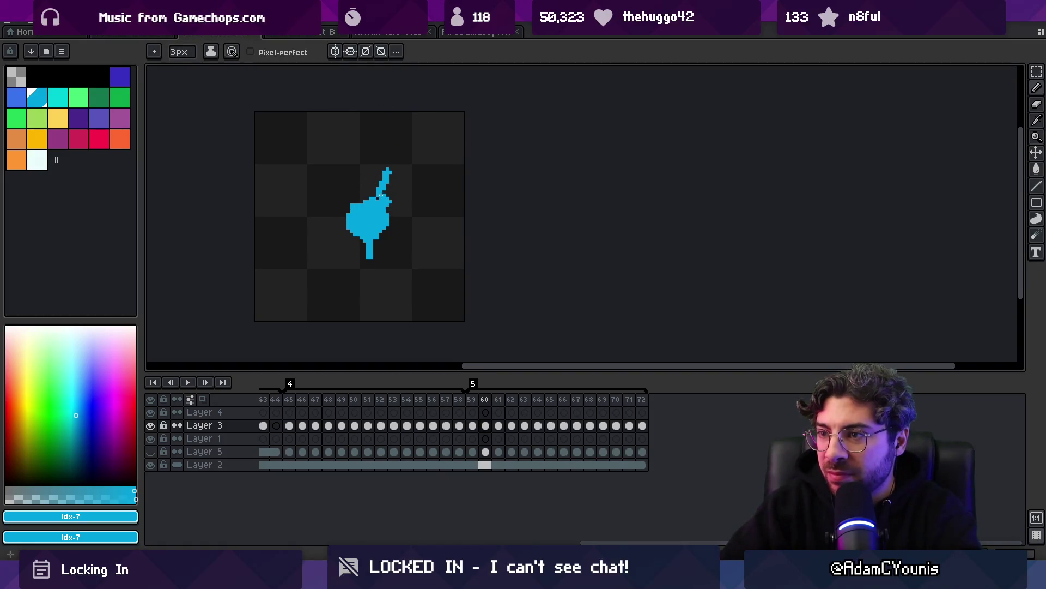
key(e)
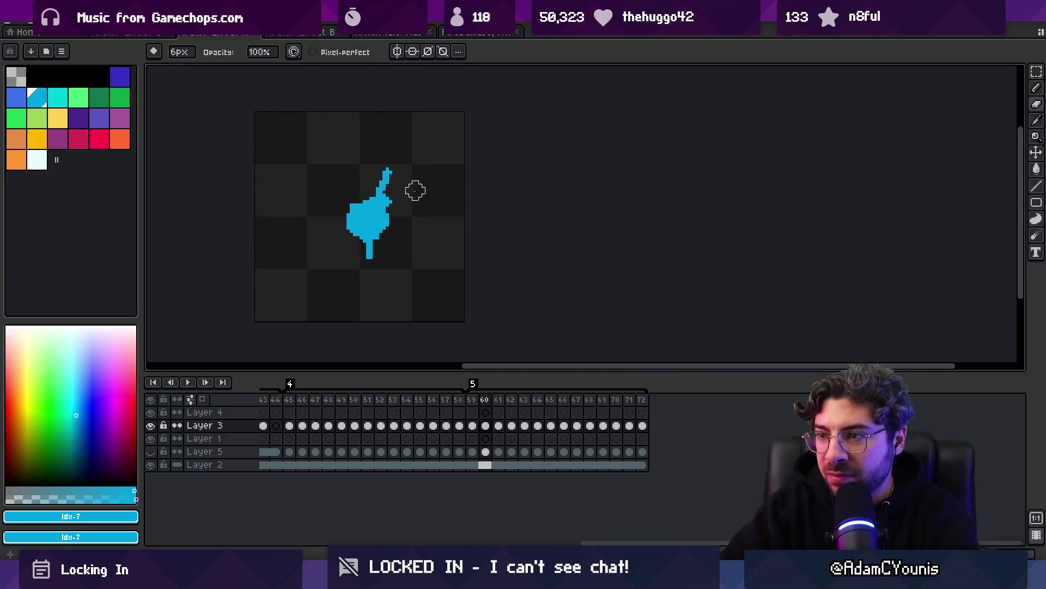
key(b)
key(e)
key(b)
mouse_move(383, 197)
mouse_down()
mouse_move(375, 211)
mouse_move(390, 217)
mouse_up()
Check frames 61–63, then paint along the frame 60 blob's lower-left edge
key(.)
key(.)
key(.)
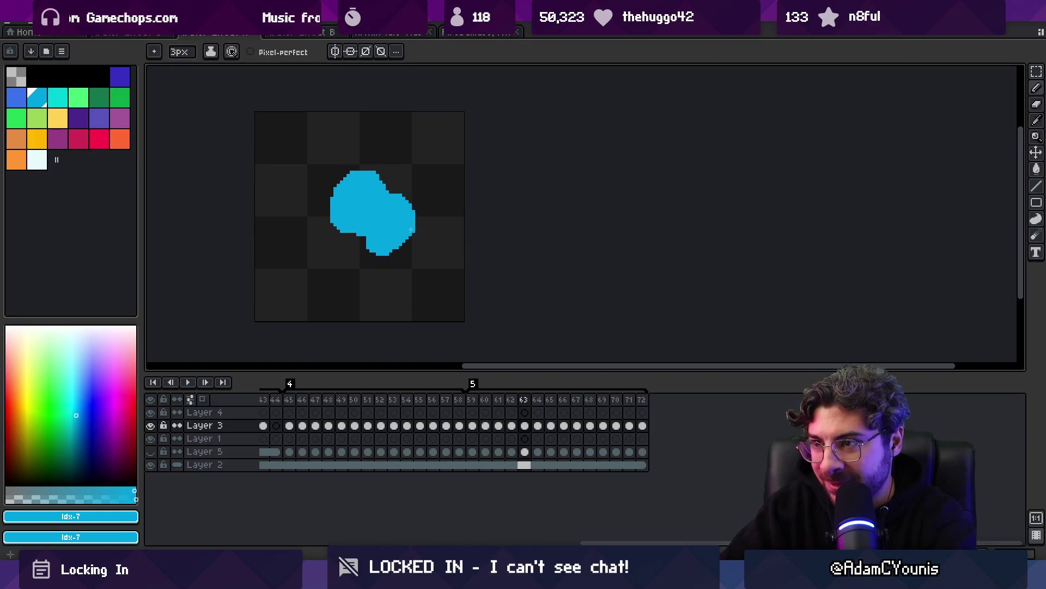
key(.)
key(Return)
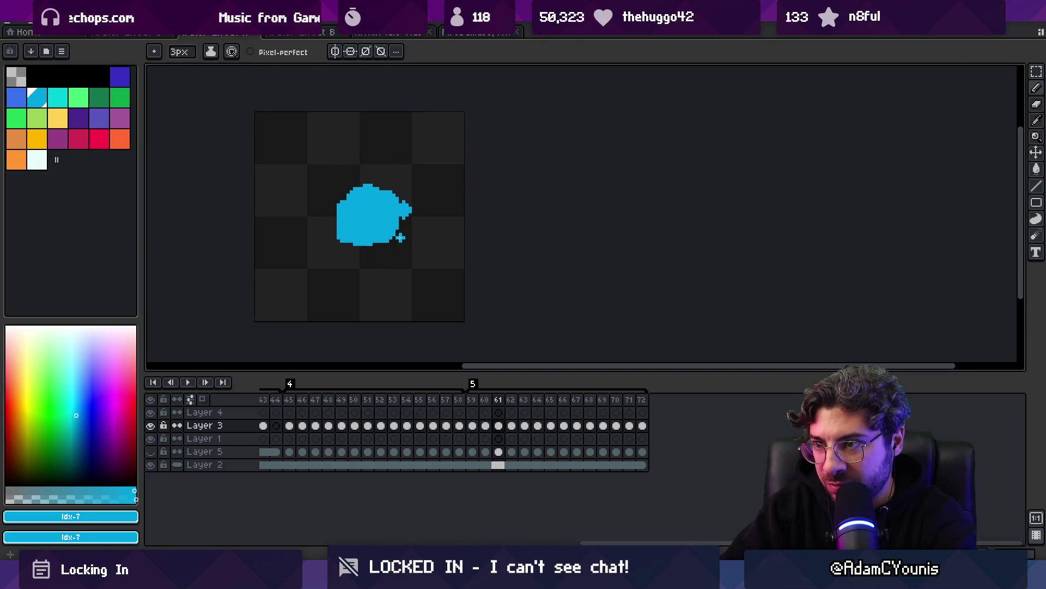
mouse_move(335, 224)
mouse_down()
mouse_move(345, 243)
mouse_move(332, 242)
mouse_move(326, 207)
mouse_move(345, 242)
mouse_move(331, 216)
mouse_up()
key(period)
key(period)
key(period)
key(period)
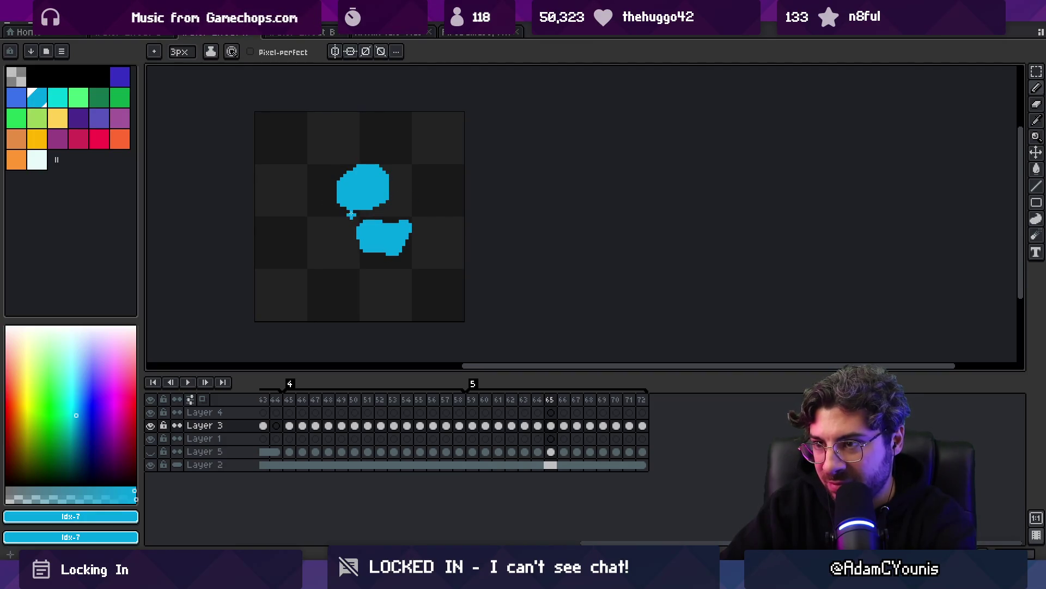
Play the splash with a zoom check and stop on frame 60
key(Return)
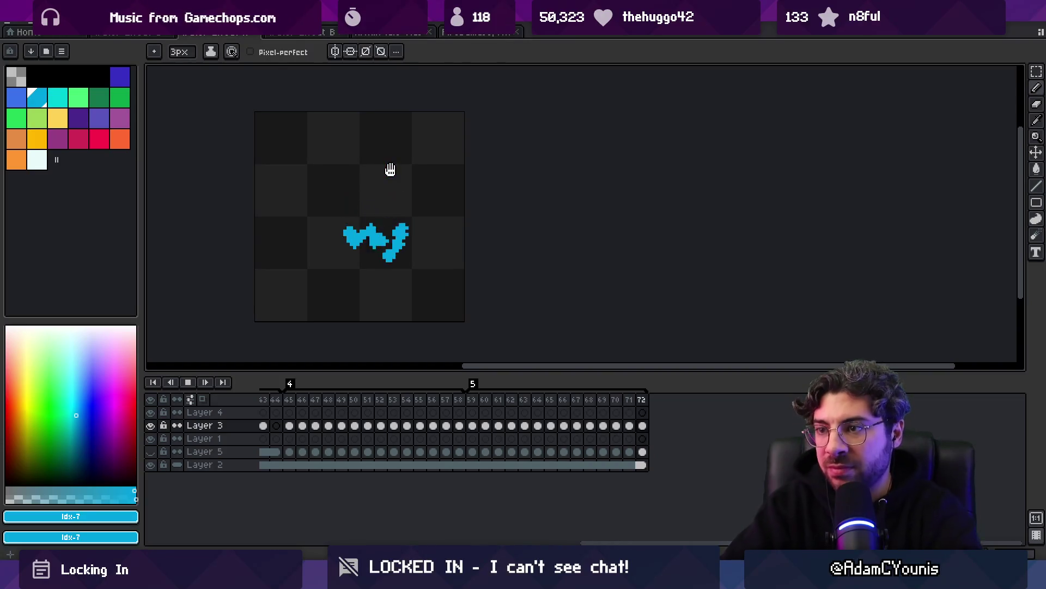
key(z)
scroll(414, 196, down, 5)
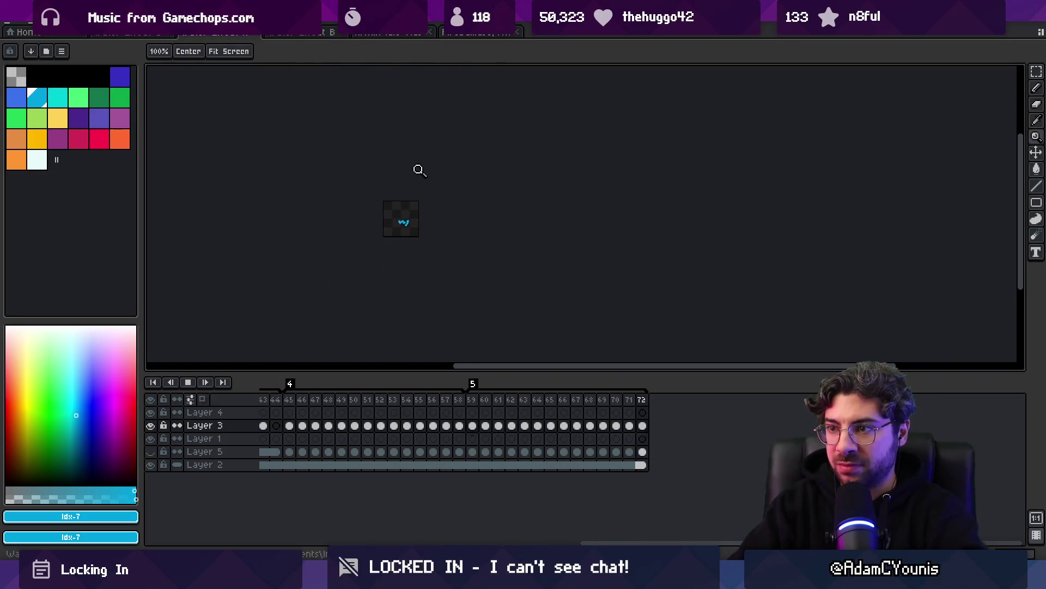
scroll(436, 196, up, 5)
key(Return)
key(Right)
key(Right)
key(b)
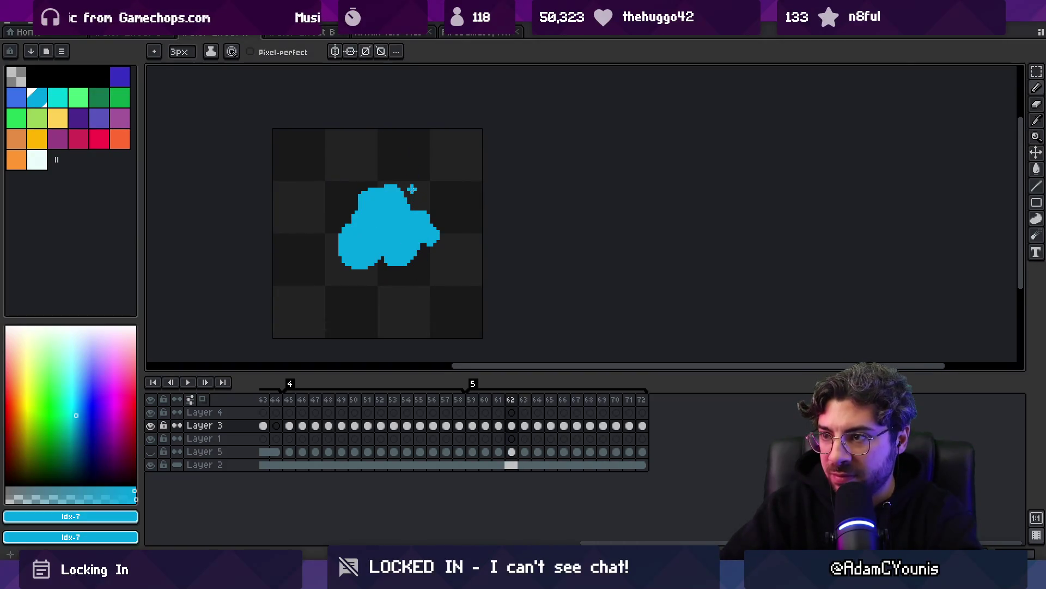
Step forward to frame 68 and play the animation while zooming
key(Right)
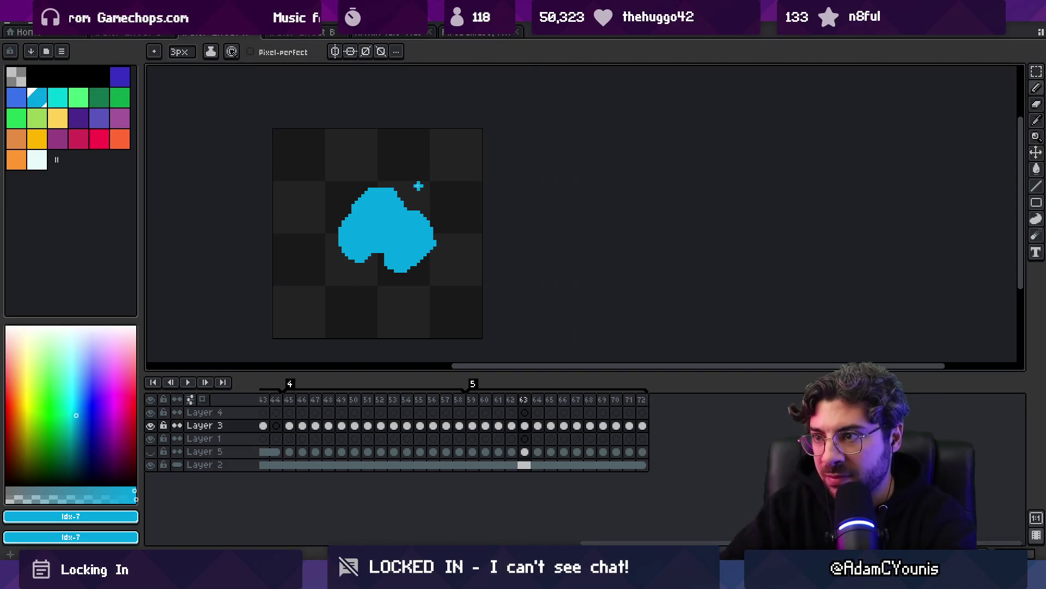
key(Right)
key(Right)
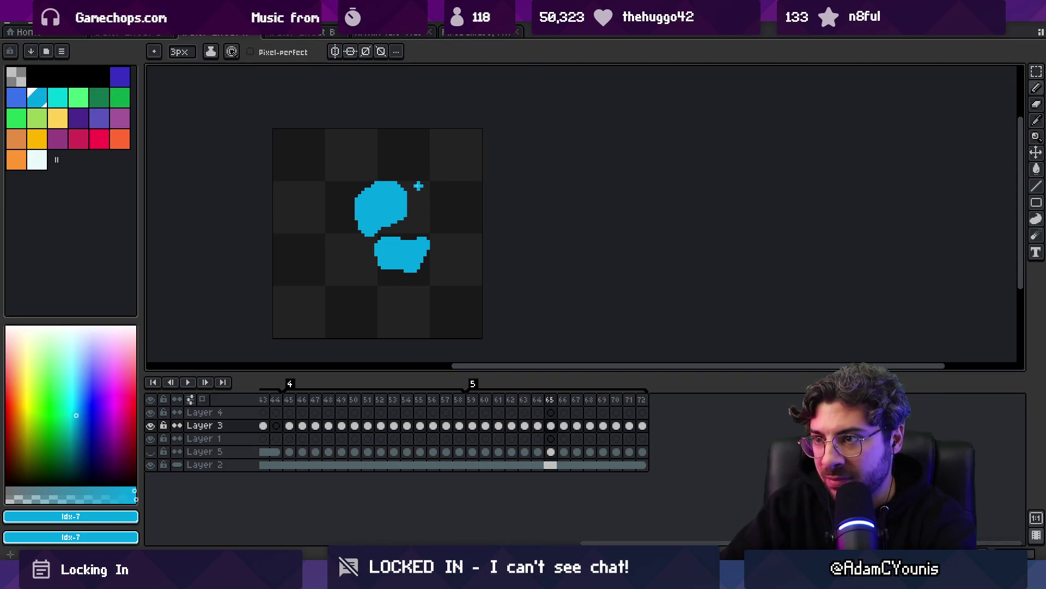
key(Right)
key(Right)
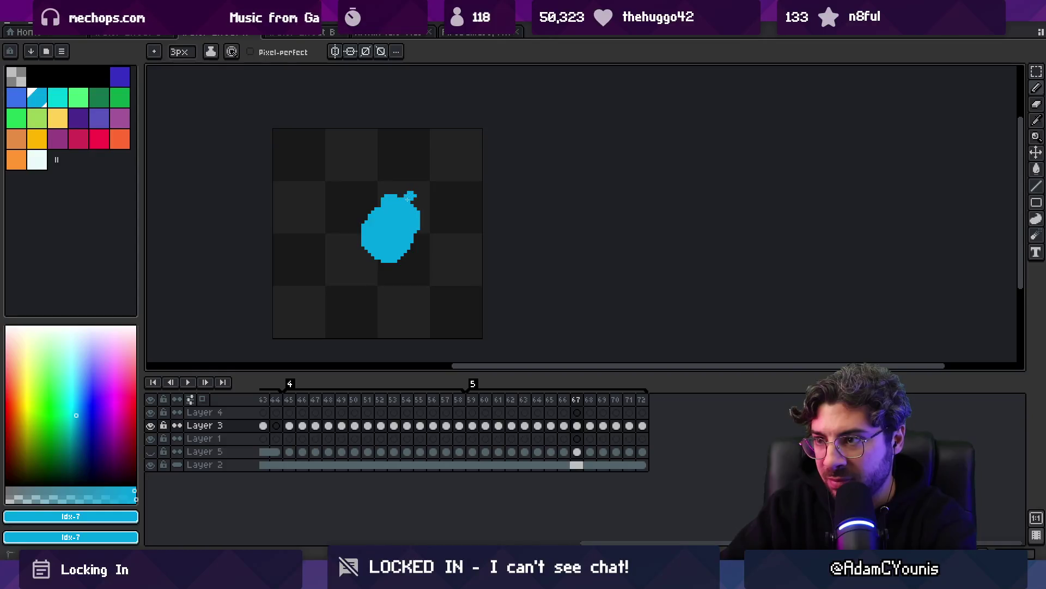
key(Right)
key(z)
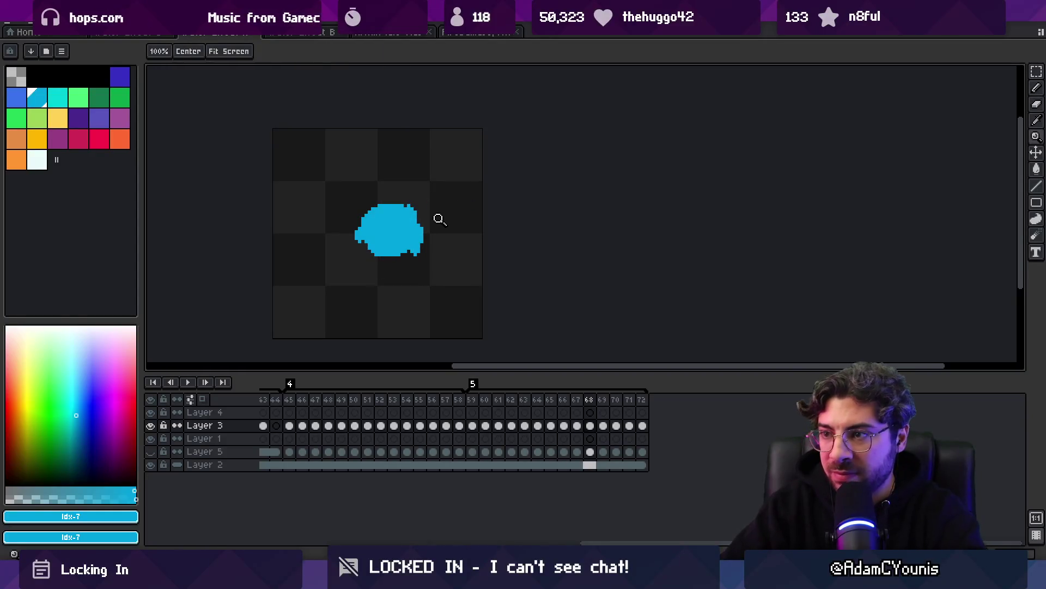
scroll(436, 216, down, 4)
key(Return)
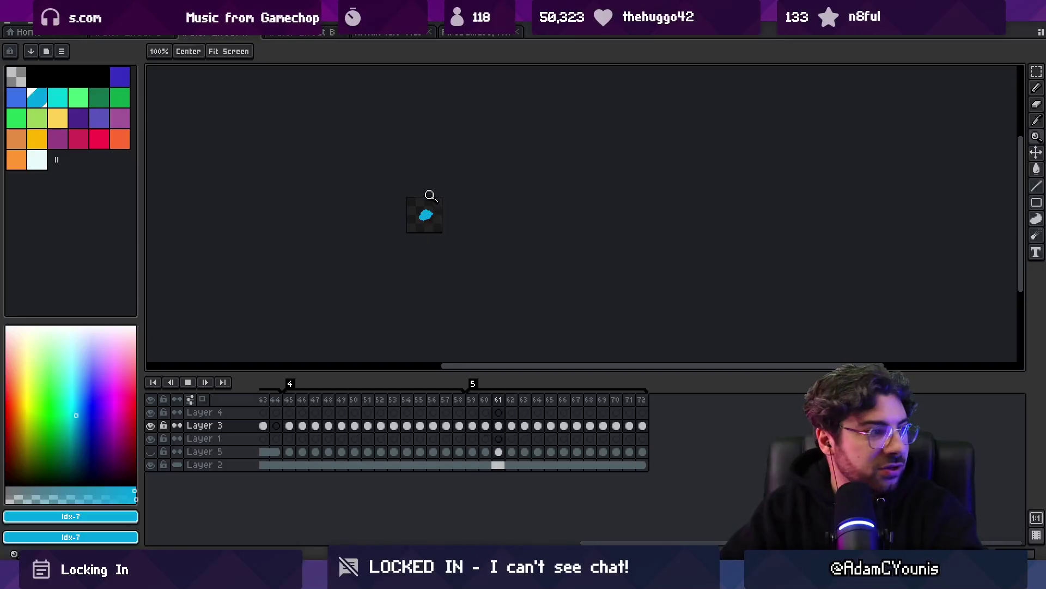
scroll(466, 202, up, 3)
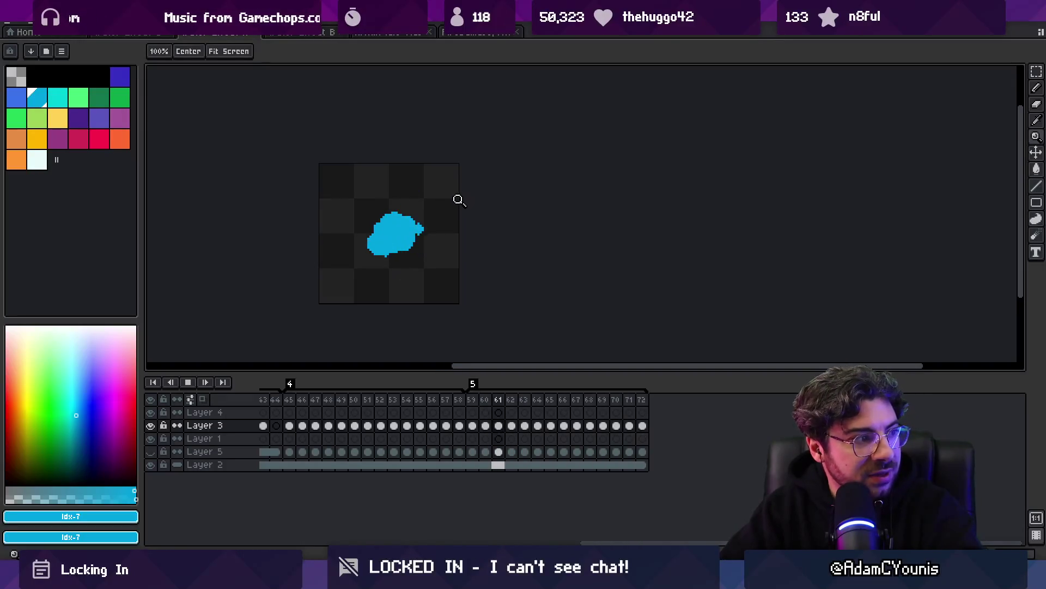
scroll(451, 216, up, 2)
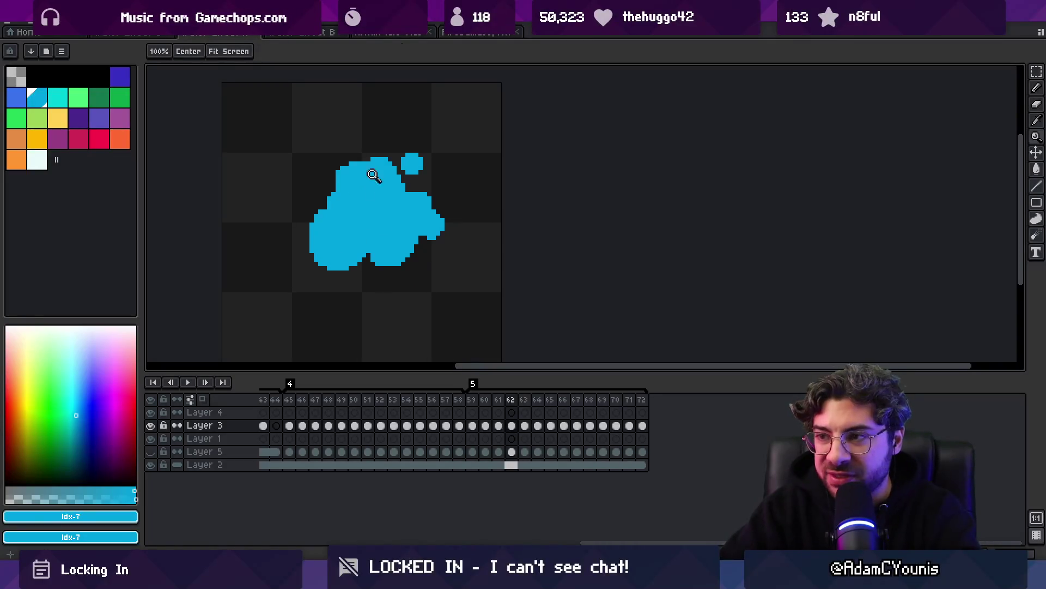
key(b)
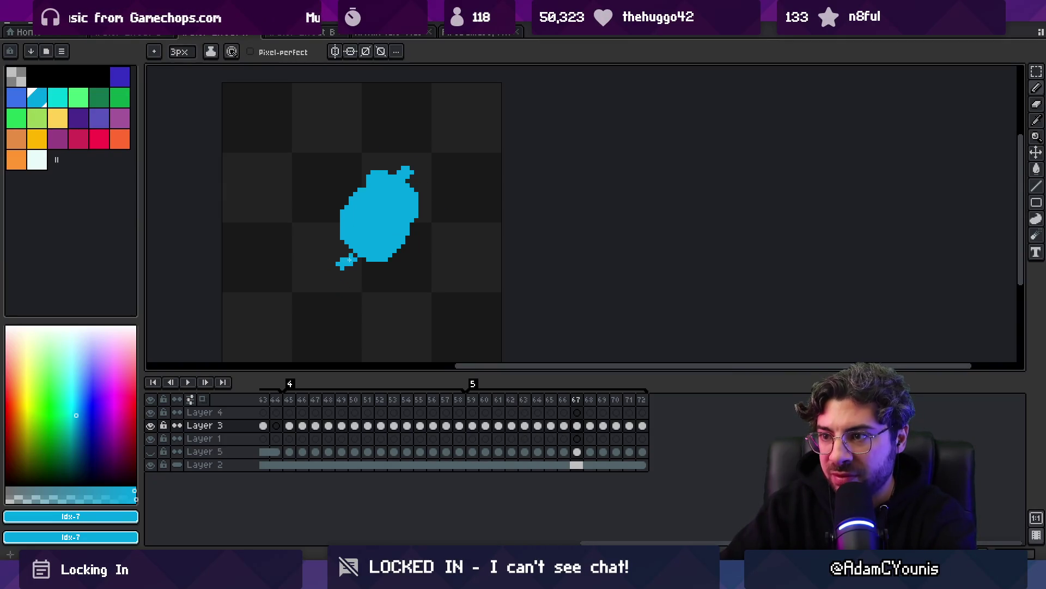
Zoom-check the playback again, stopping on frame 65 and stepping toward frame 68
key(z)
scroll(336, 201, down, 3)
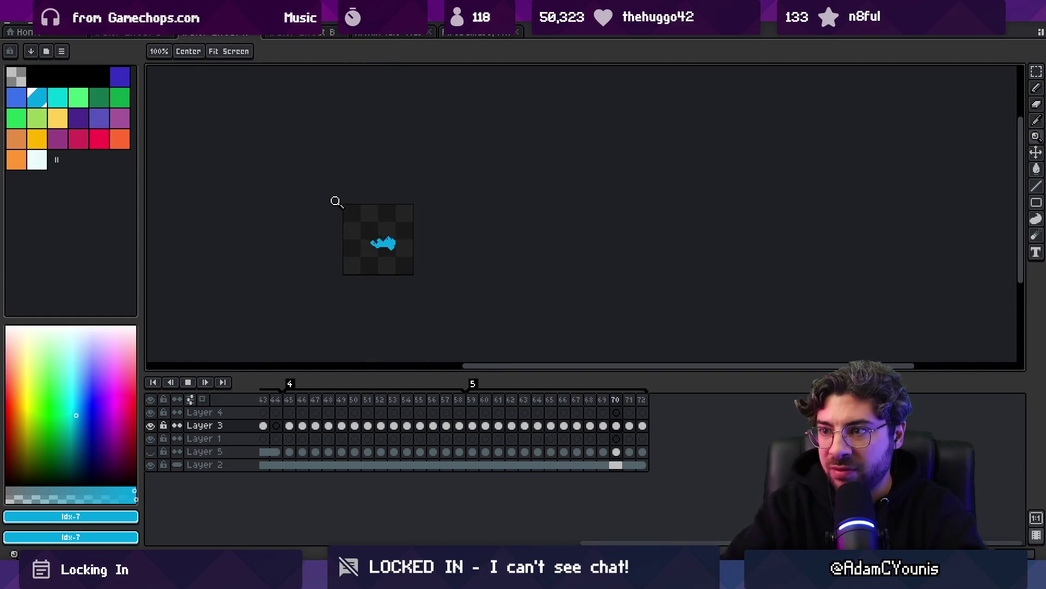
scroll(417, 197, down, 2)
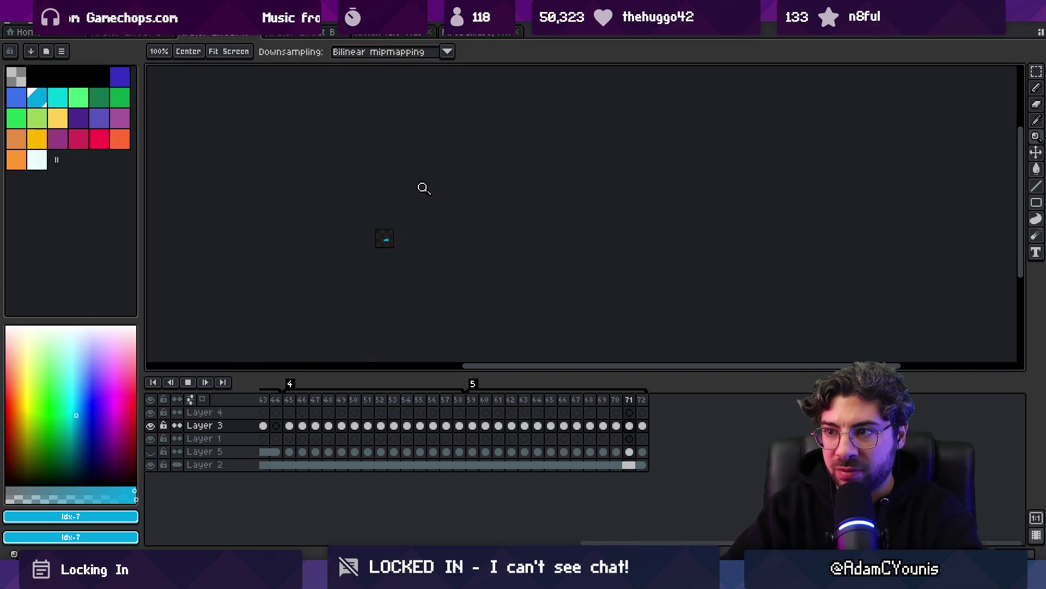
scroll(393, 238, up, 4)
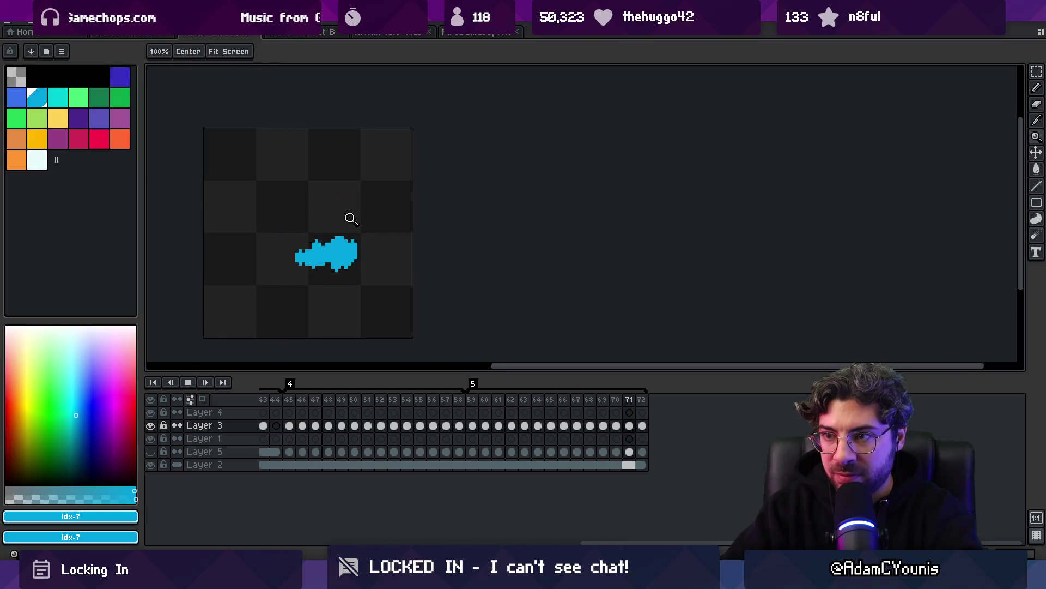
key(Return)
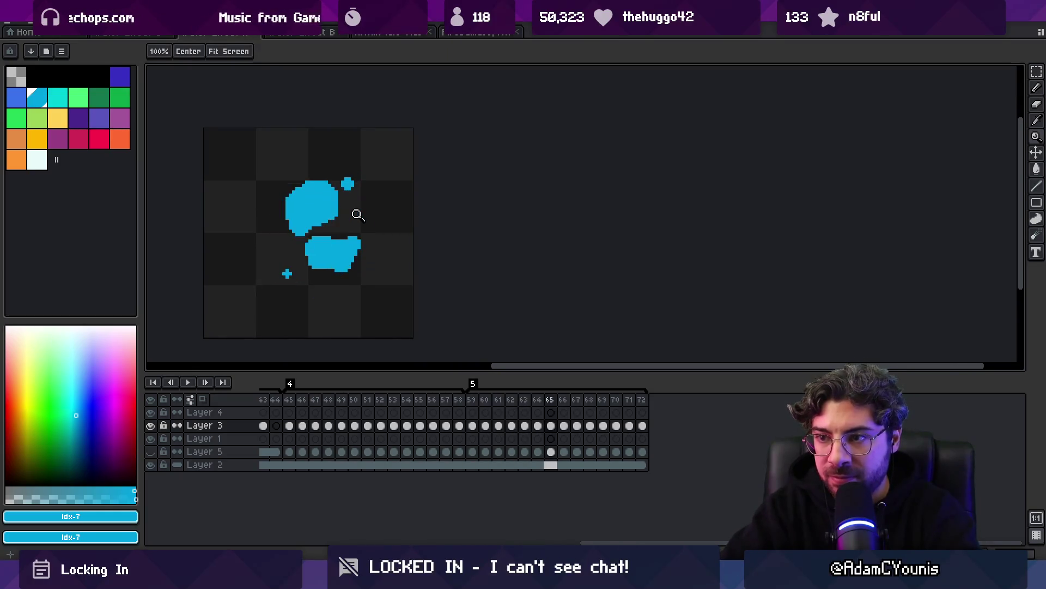
key(Right)
key(Right)
key(Right)
key(b)
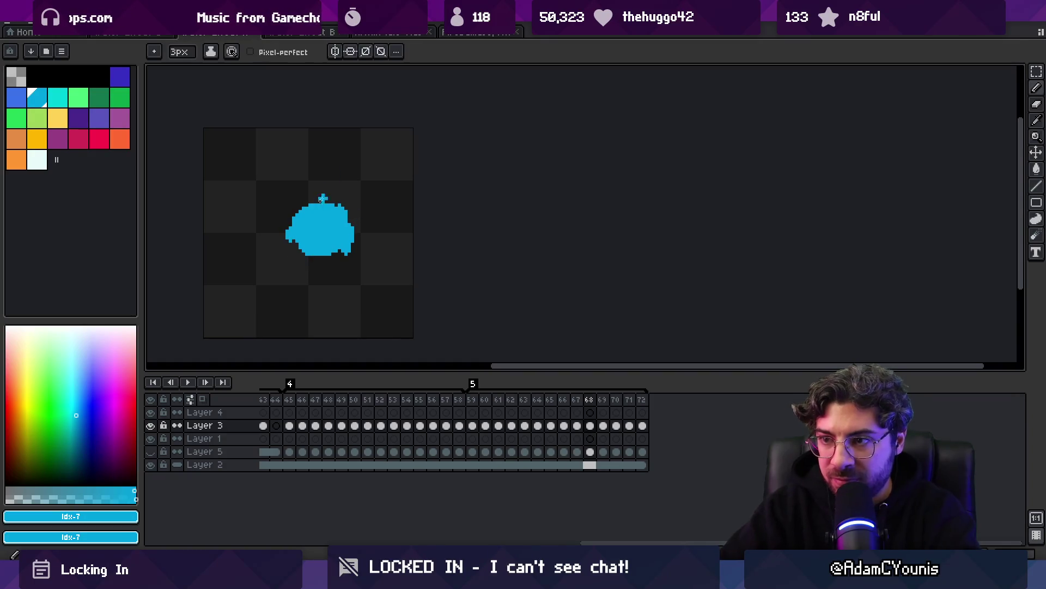
Step through frames 69–72, adding pixels to the blob's top on frame 70
key(Right)
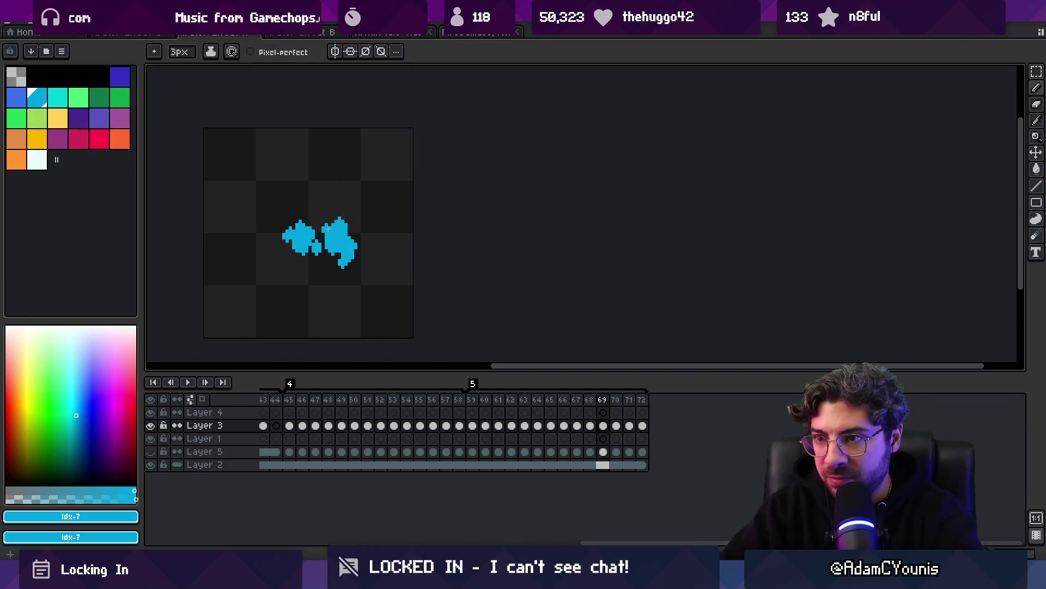
key(e)
key(Right)
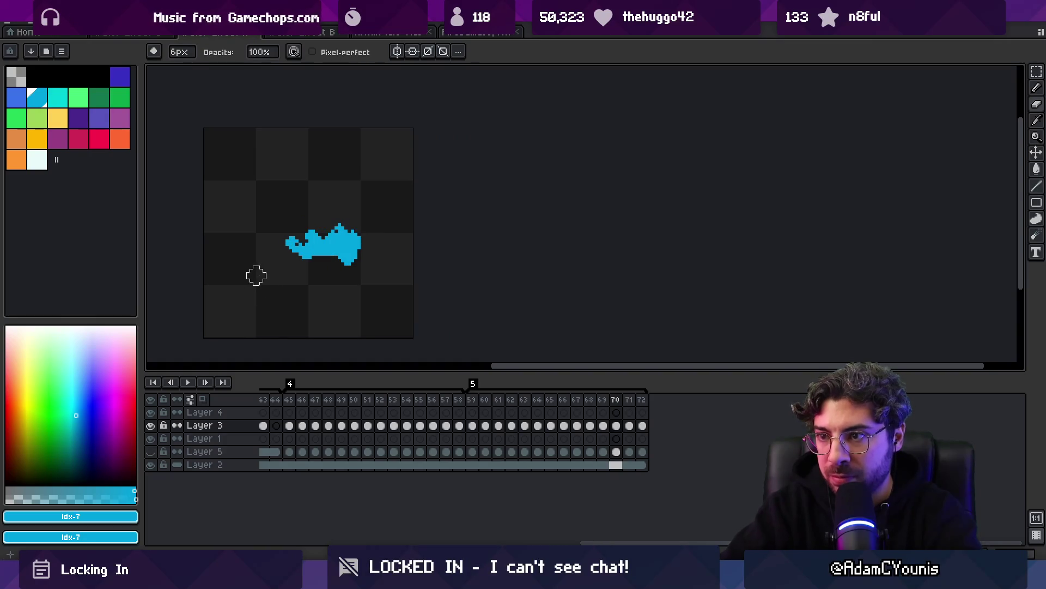
key(b)
drag(333, 223, 335, 227)
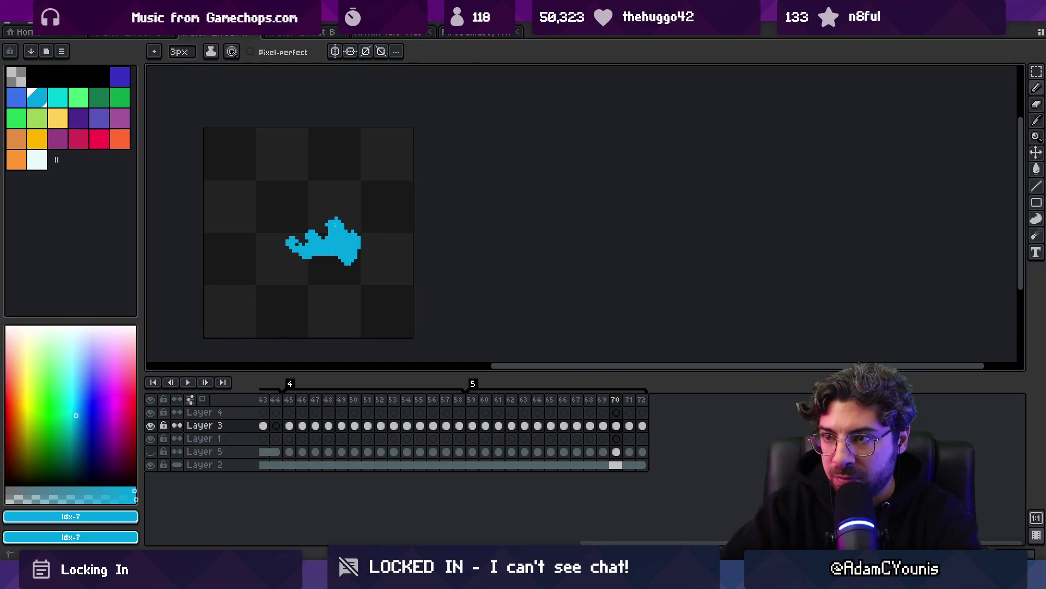
key(Right)
key(Right)
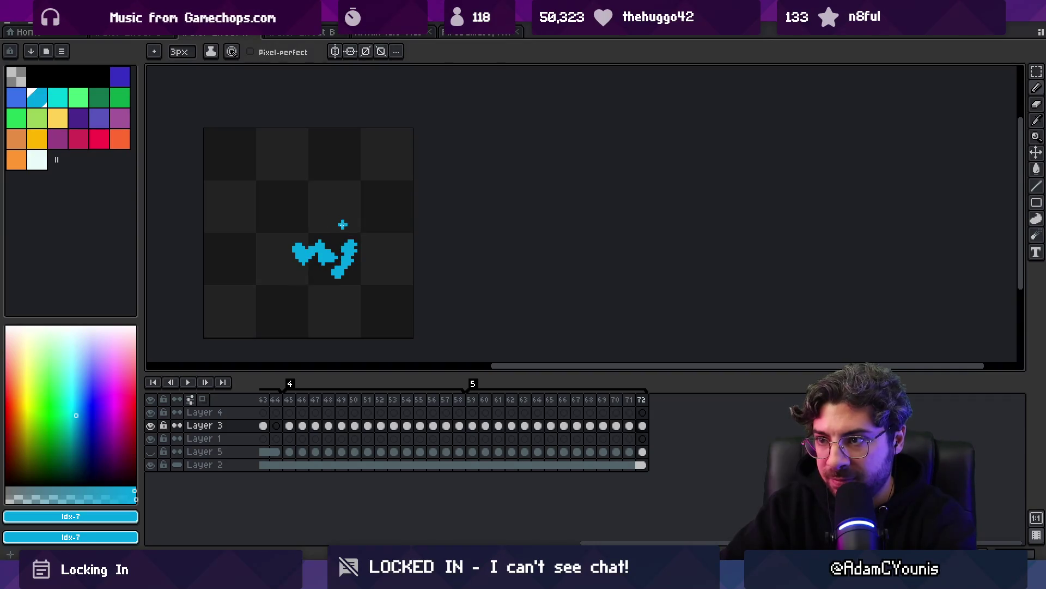
key(Right)
Play and zoom-check the animation, stop on frame 66, then step to frame 69
key(Return)
key(z)
scroll(407, 185, down, 1)
scroll(393, 158, up, 1)
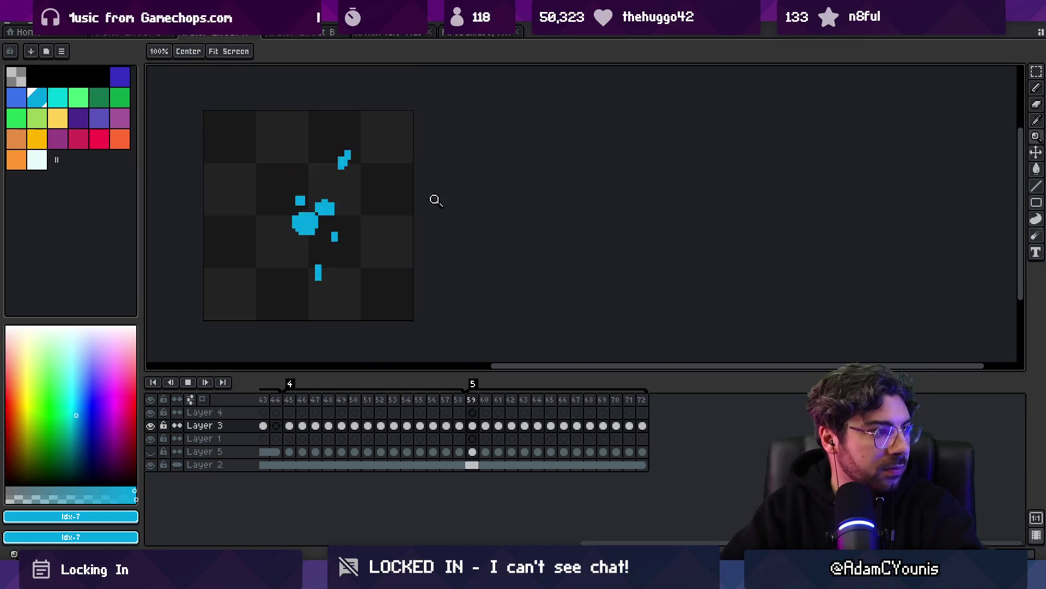
key(Return)
key(Right)
key(Right)
key(Right)
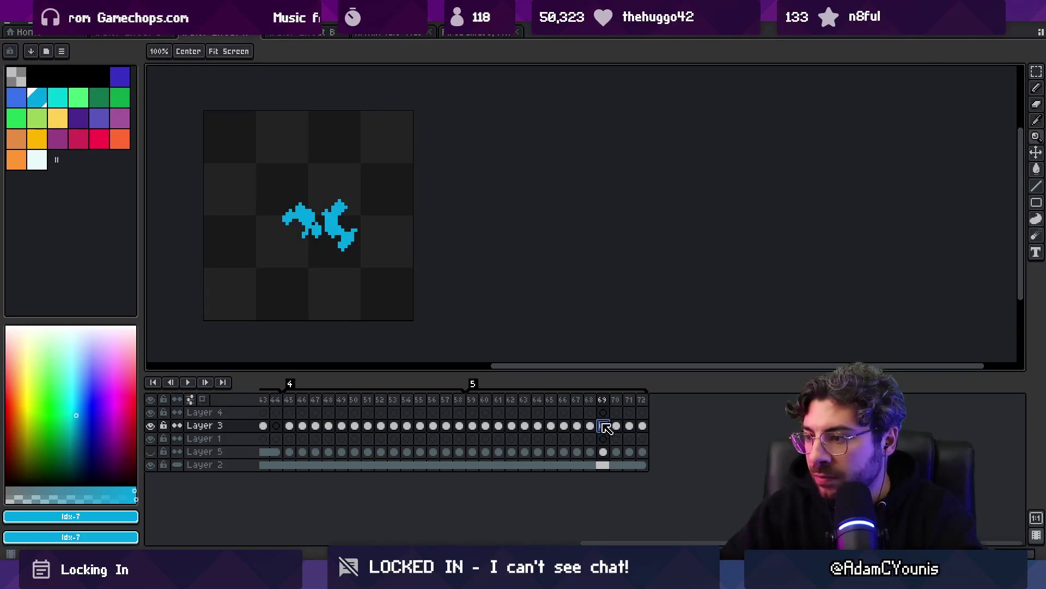
Clear Layer 3 cels 69–72, replay from the tag start, and begin repainting frame 69
drag(606, 426, 643, 425)
key(Delete)
key(Home)
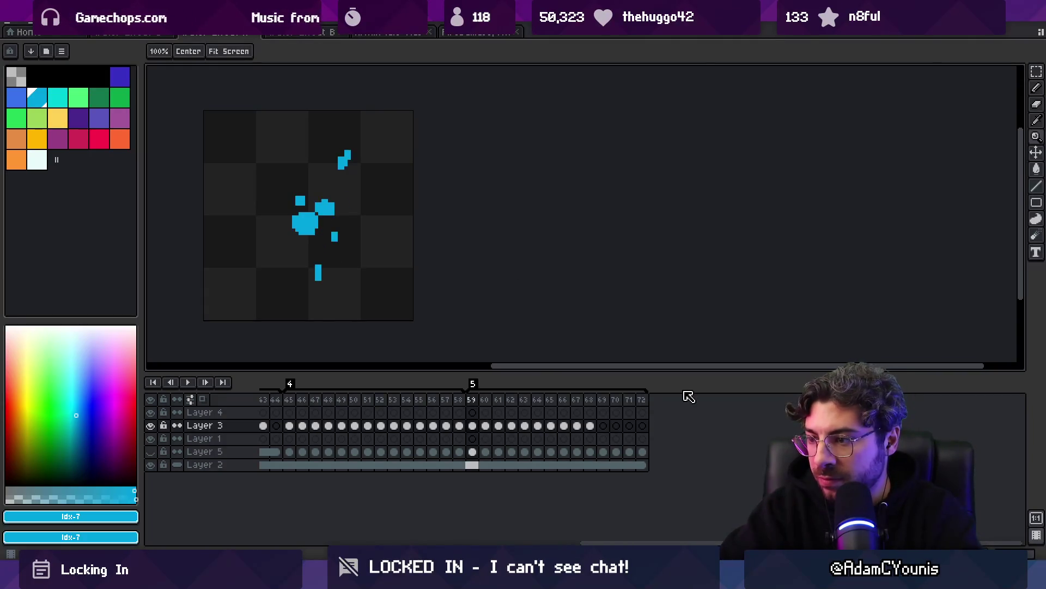
key(Return)
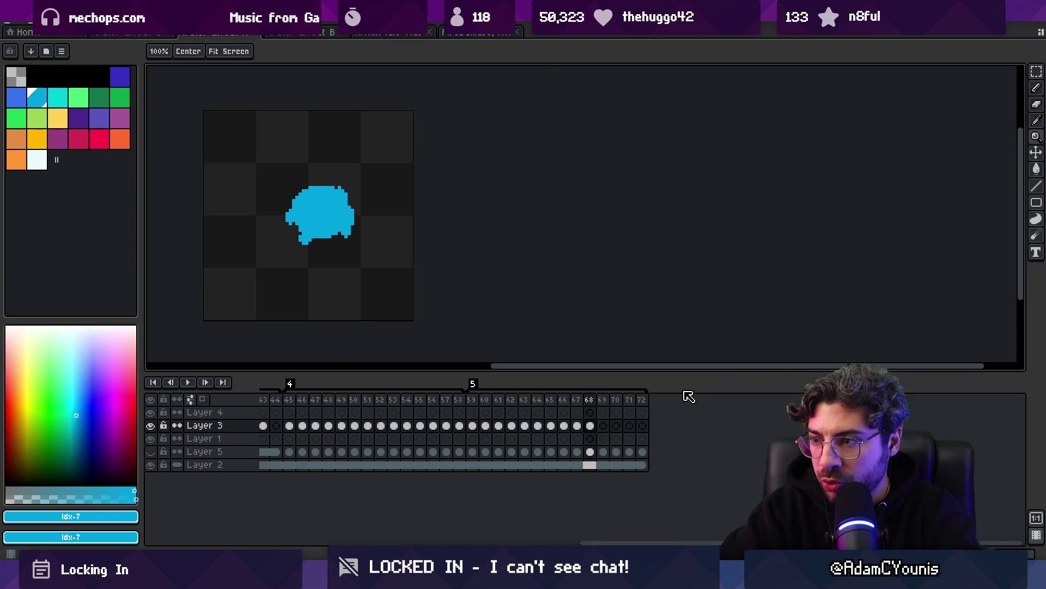
key(Right)
key(b)
click(205, 401)
Paint a smaller blue blob on frame 69 and a small blue stroke on frame 70
mouse_move(319, 240)
mouse_down()
mouse_move(297, 210)
mouse_move(310, 206)
mouse_up()
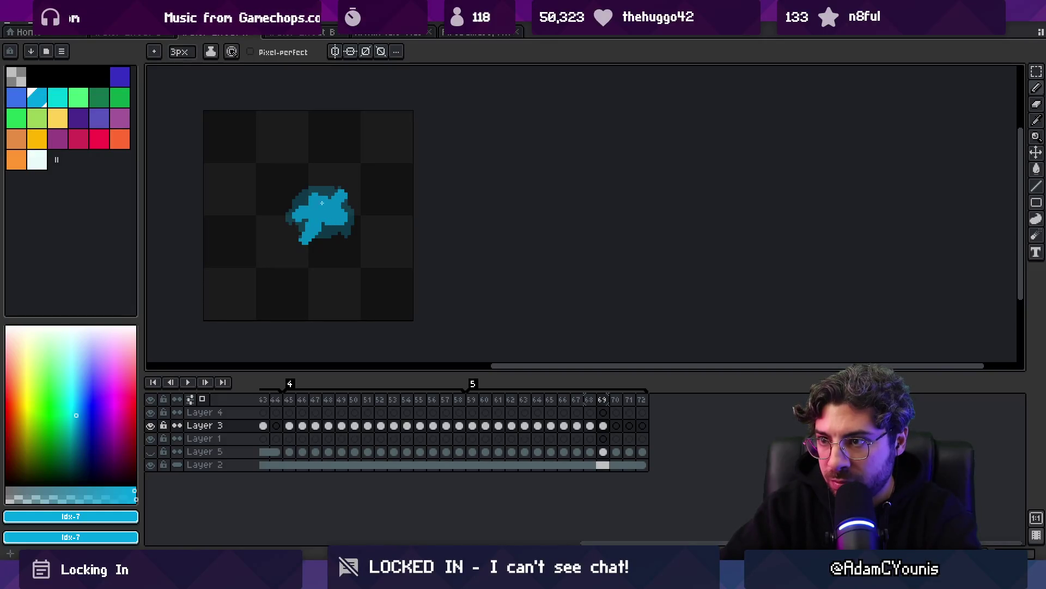
key(Right)
drag(308, 214, 317, 212)
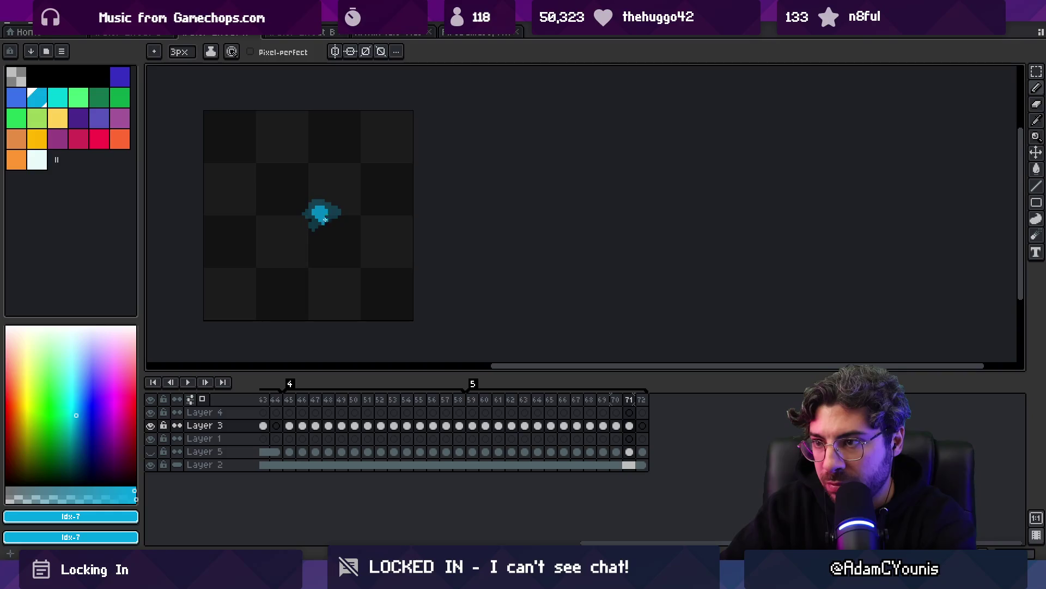
key(e)
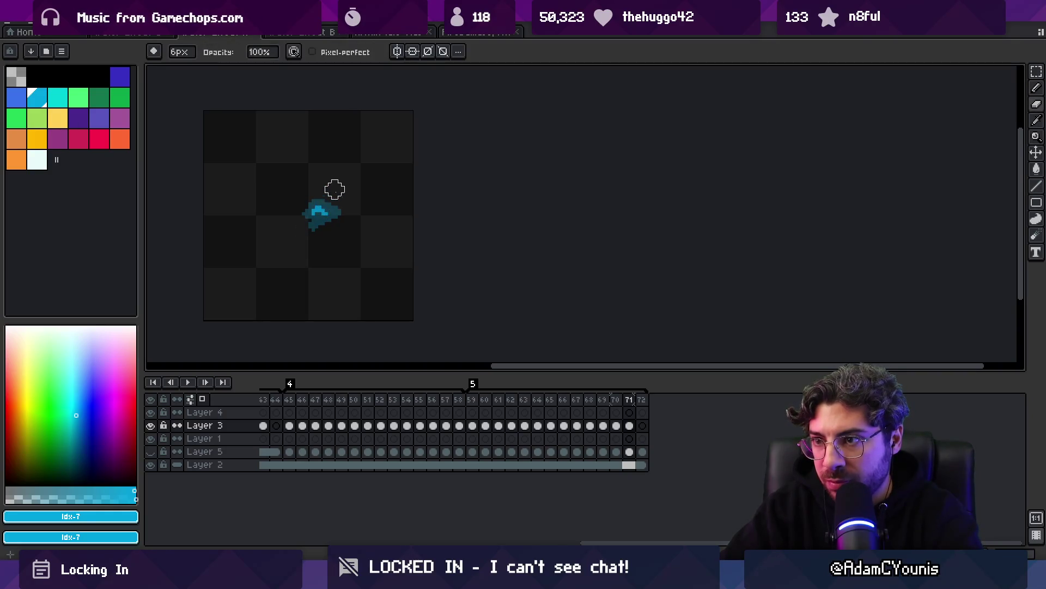
key(b)
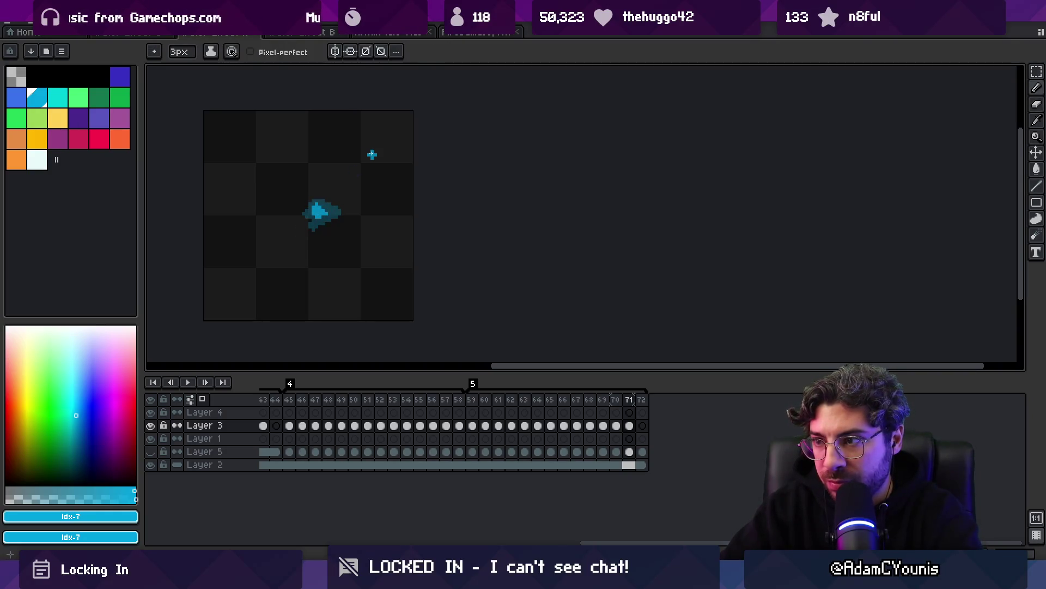
Go to the final frame 72, zoom out and play the animation to check the ending
key(Right)
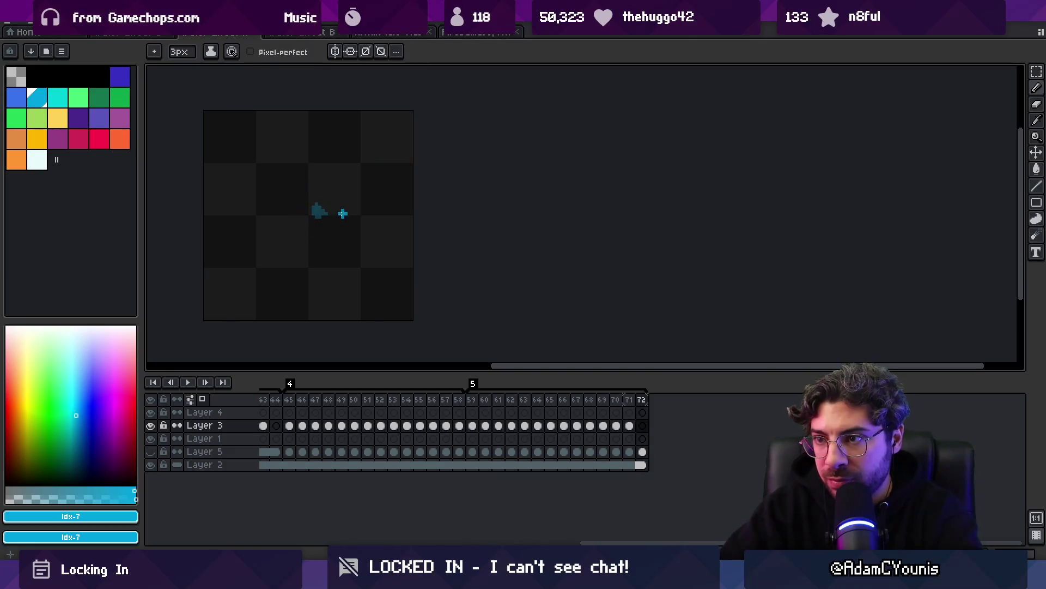
key(z)
scroll(308, 224, down, 1)
key(Return)
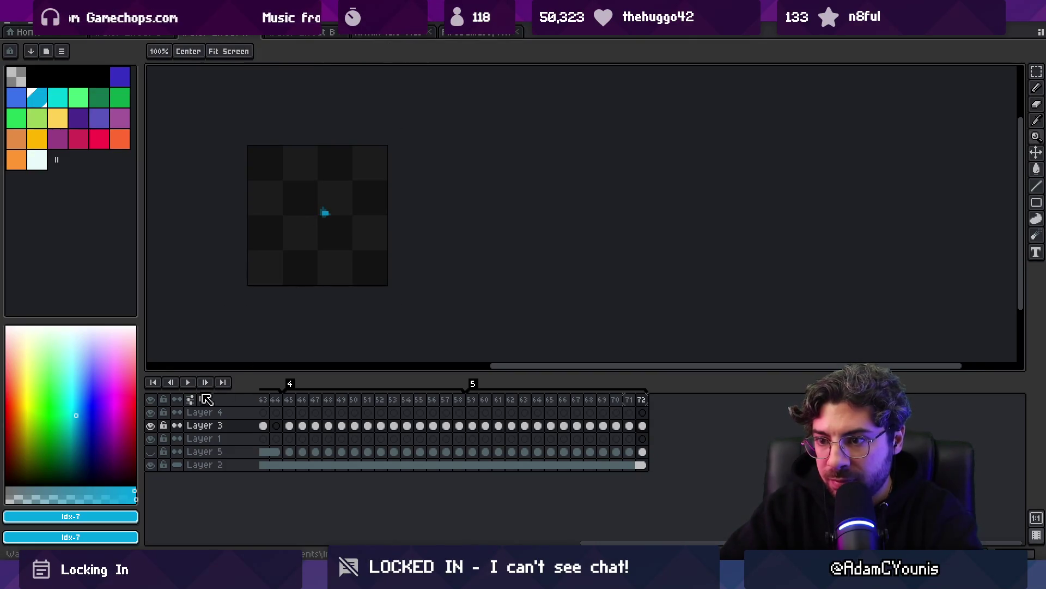
scroll(299, 208, down, 1)
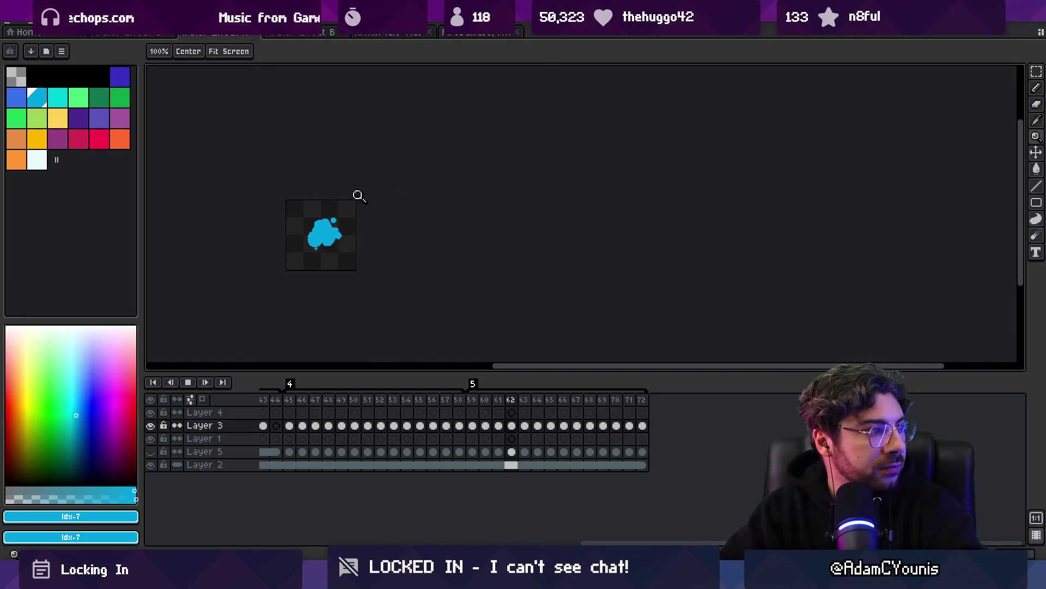
Shrink the pencil by one pixel and undo the recent strokes on frame 59
scroll(369, 229, up, 2)
scroll(413, 175, up, 1)
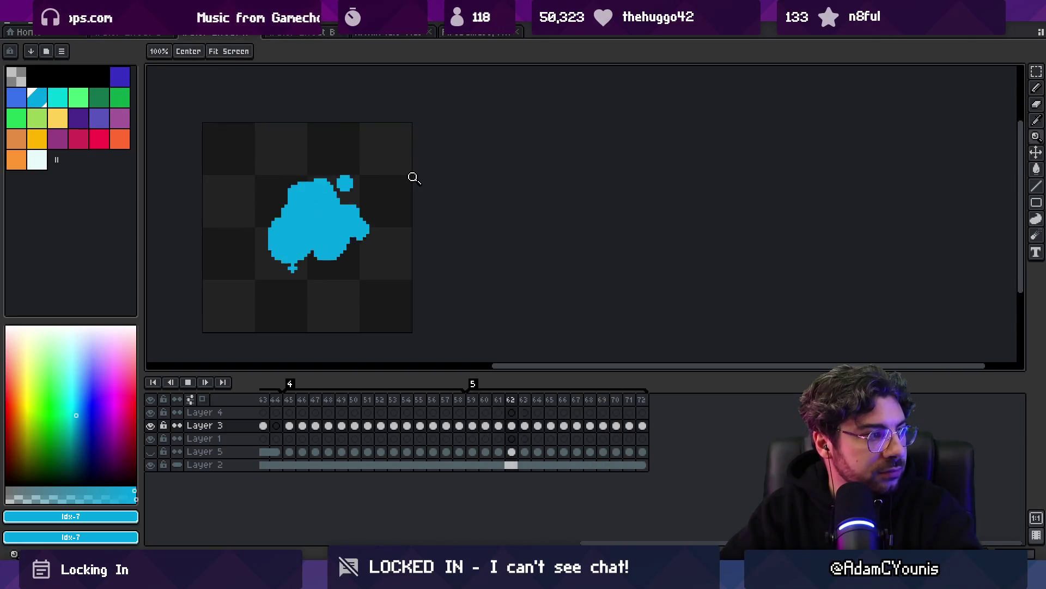
key(b)
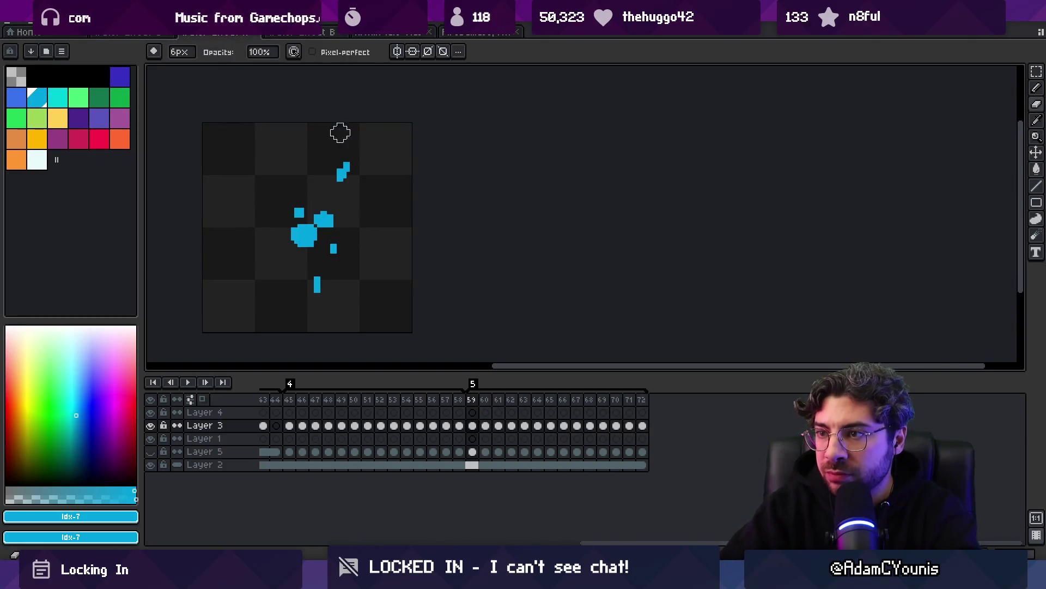
key(minus)
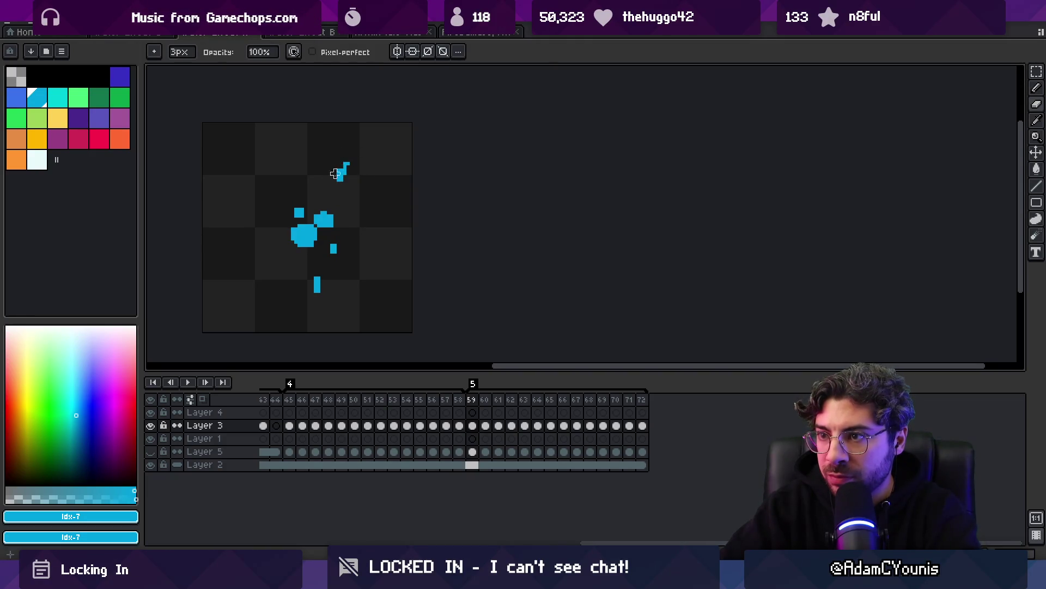
key(v)
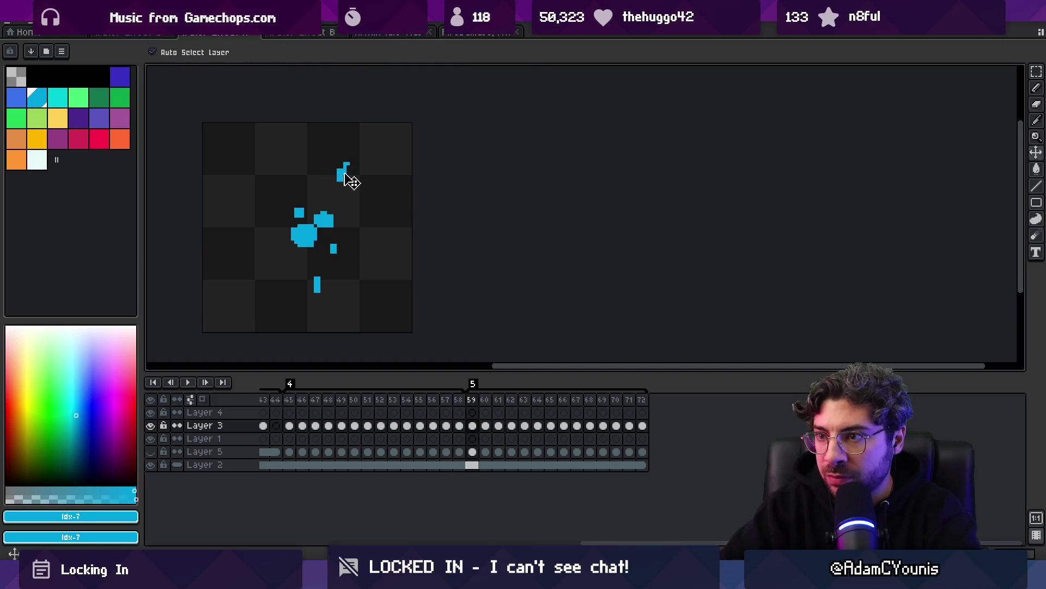
key(b)
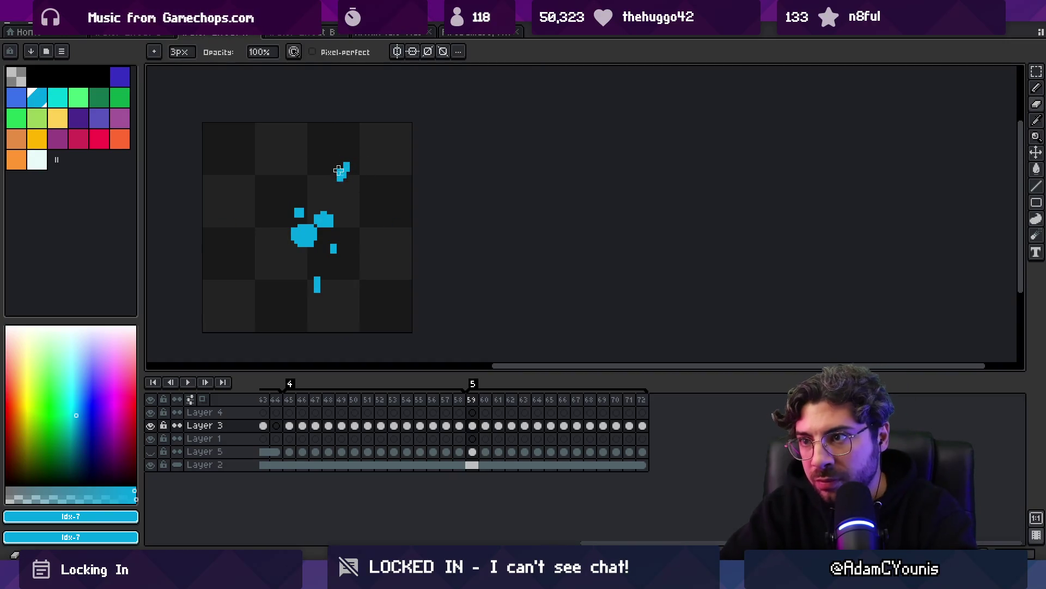
key(ctrl+z)
key(ctrl+z)
Play the splash animation zoomed out to review it, then stop playback
key(F5)
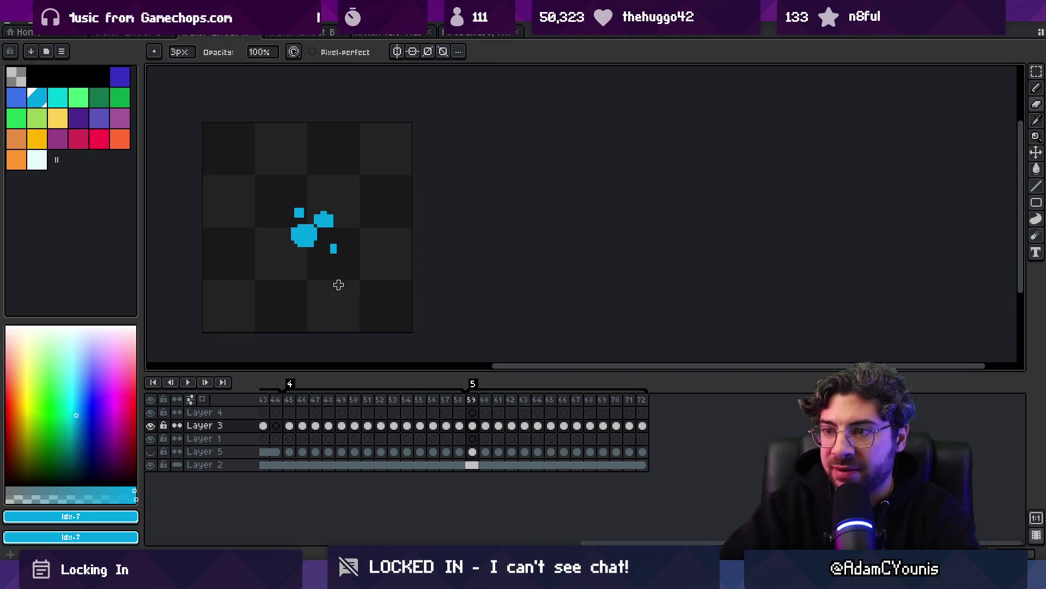
key(z)
scroll(391, 178, down, 2)
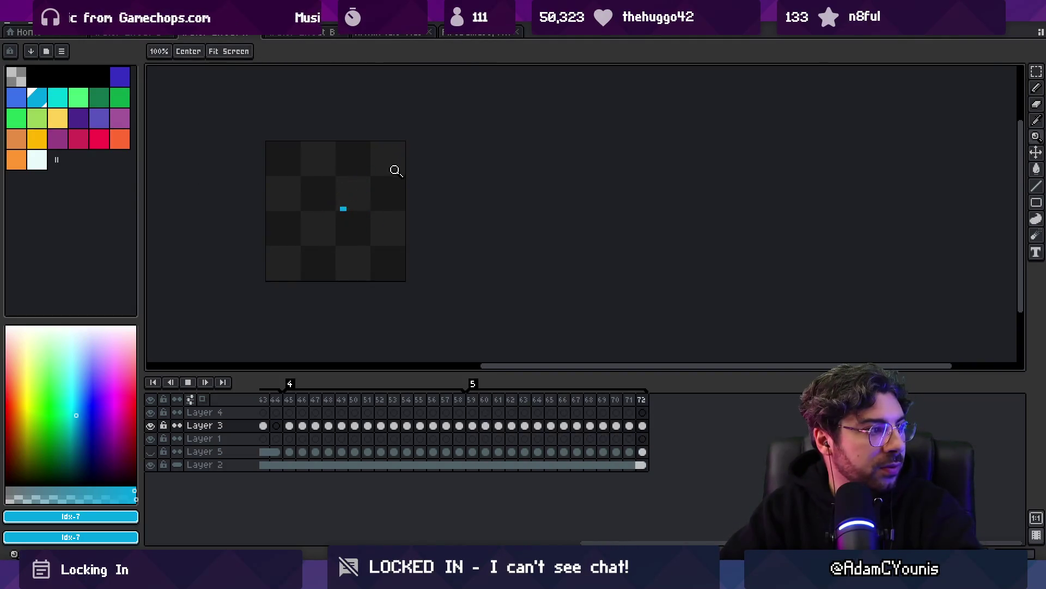
scroll(361, 187, up, 1)
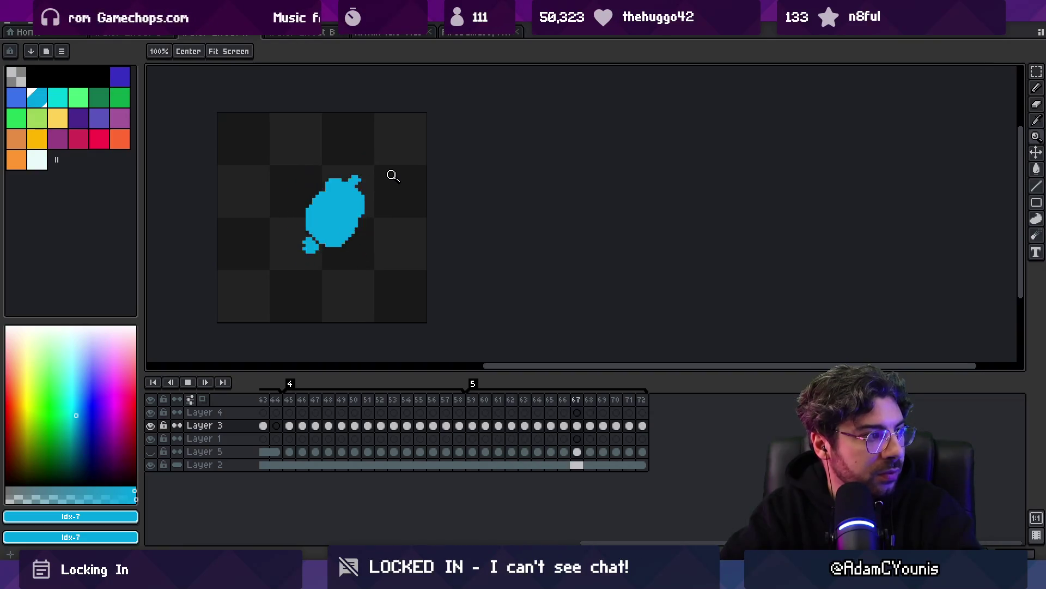
key(Return)
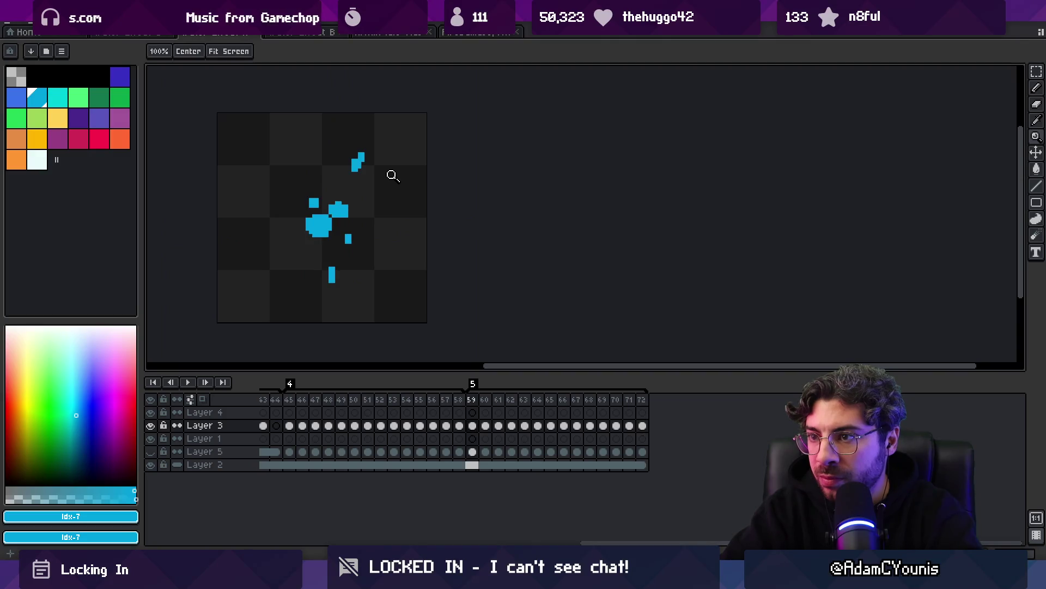
Replace the old diagonal droplet stroke with a shorter streak in the upper left
key(b)
key(ctrl+z)
drag(298, 184, 288, 173)
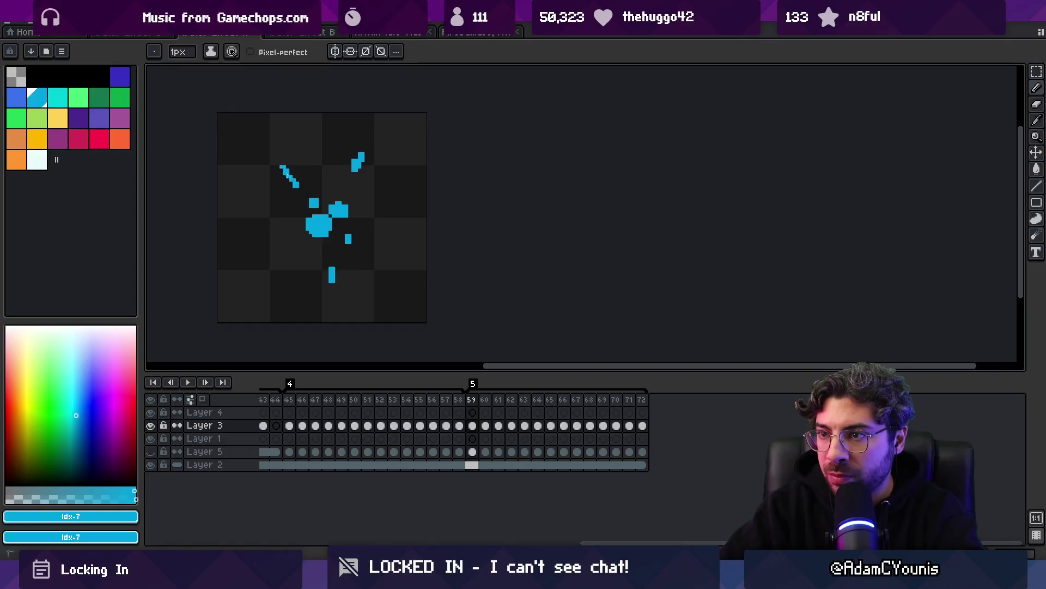
key(e)
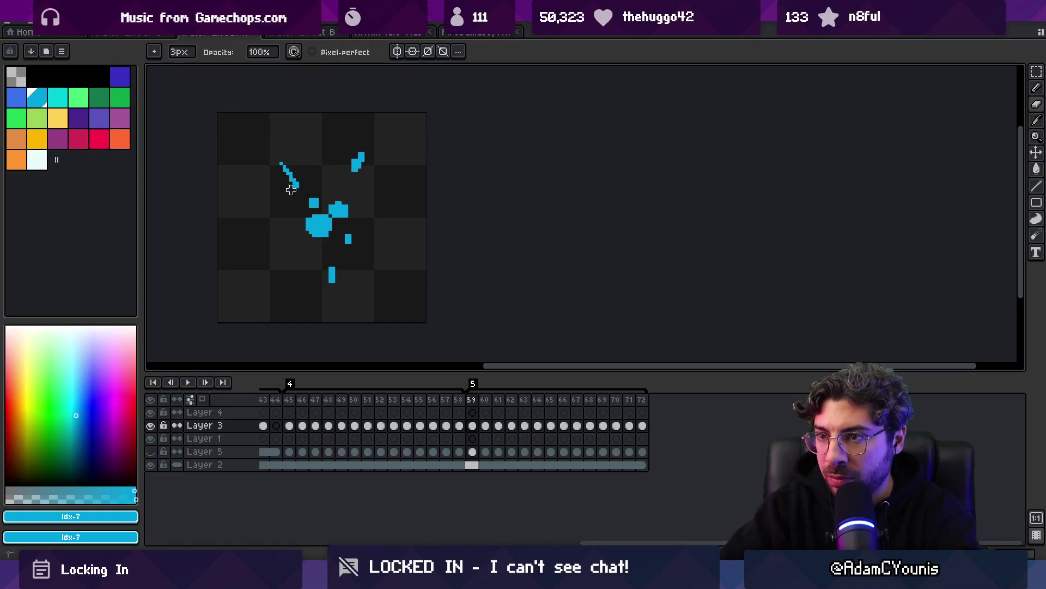
key(Right)
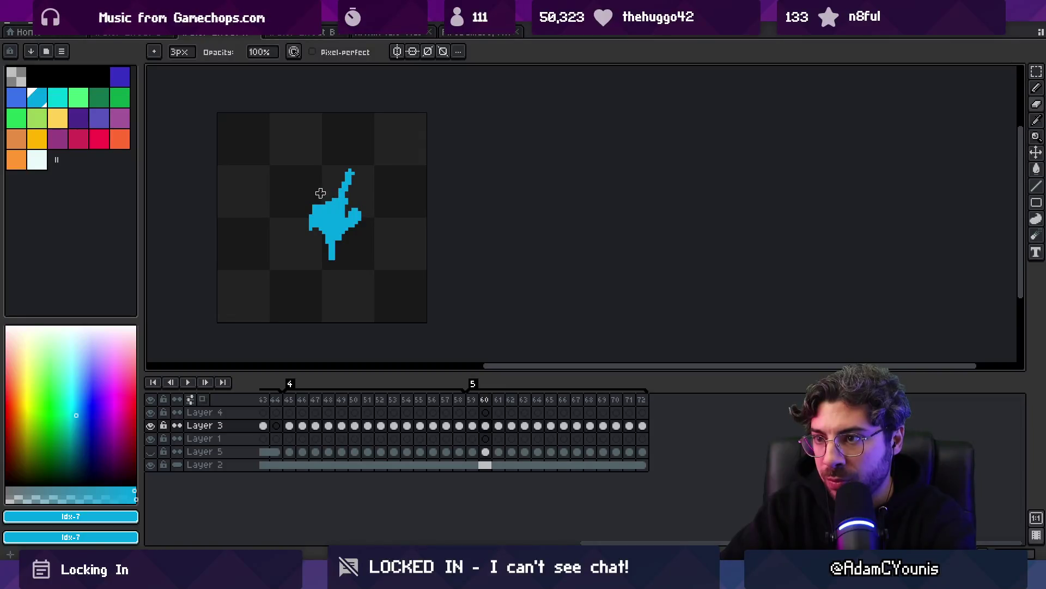
key(b)
Replay the animation, then step back and forth through the splash frames to frame 65
key(z)
scroll(327, 155, down, 2)
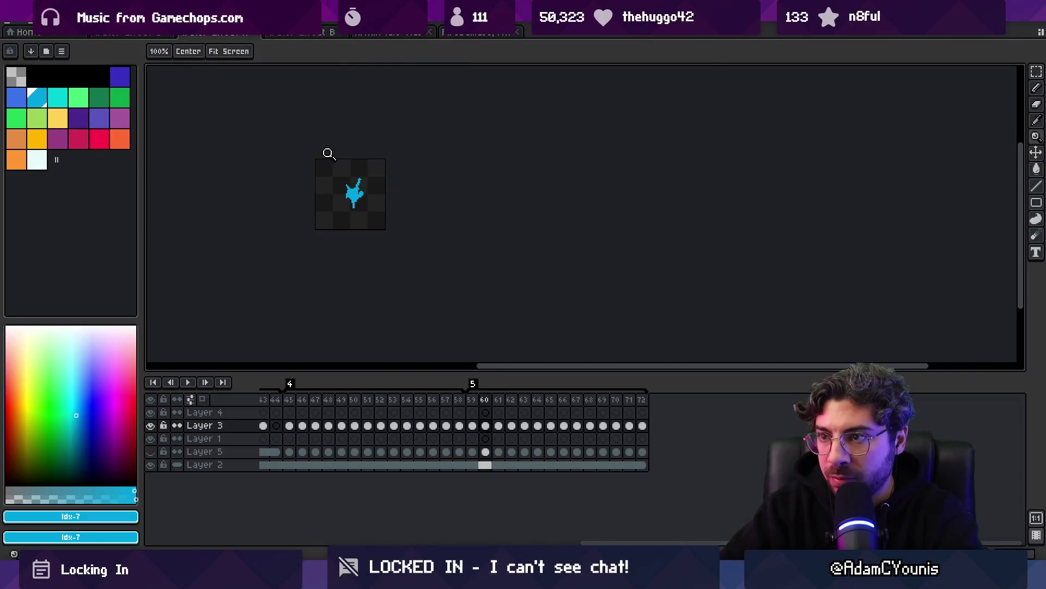
key(Return)
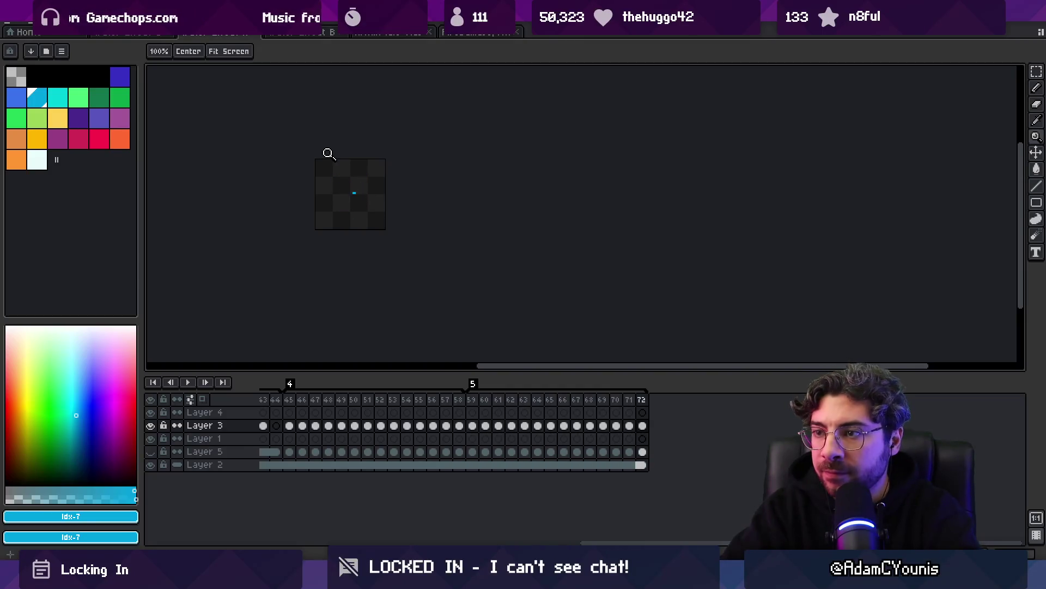
key(Return)
key(Right)
key(Right)
key(Right)
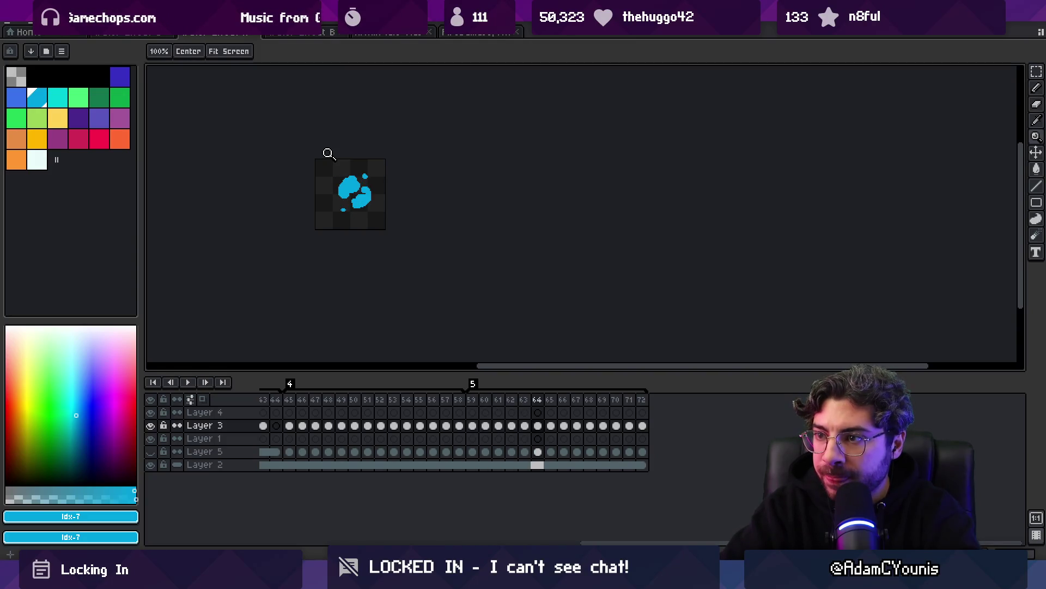
key(Left)
key(Left)
key(Left)
key(Right)
key(Right)
key(Right)
key(Left)
key(Left)
key(Right)
key(Right)
key(Right)
key(Left)
key(Right)
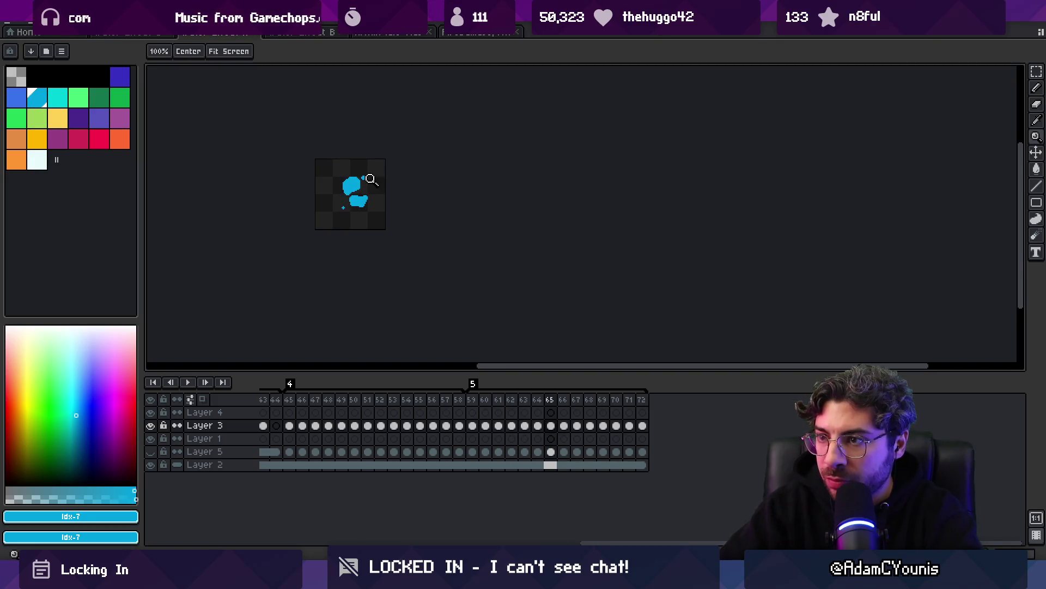
Advance to frame 67 and play the splash animation zoomed out once more
scroll(352, 191, up, 3)
key(b)
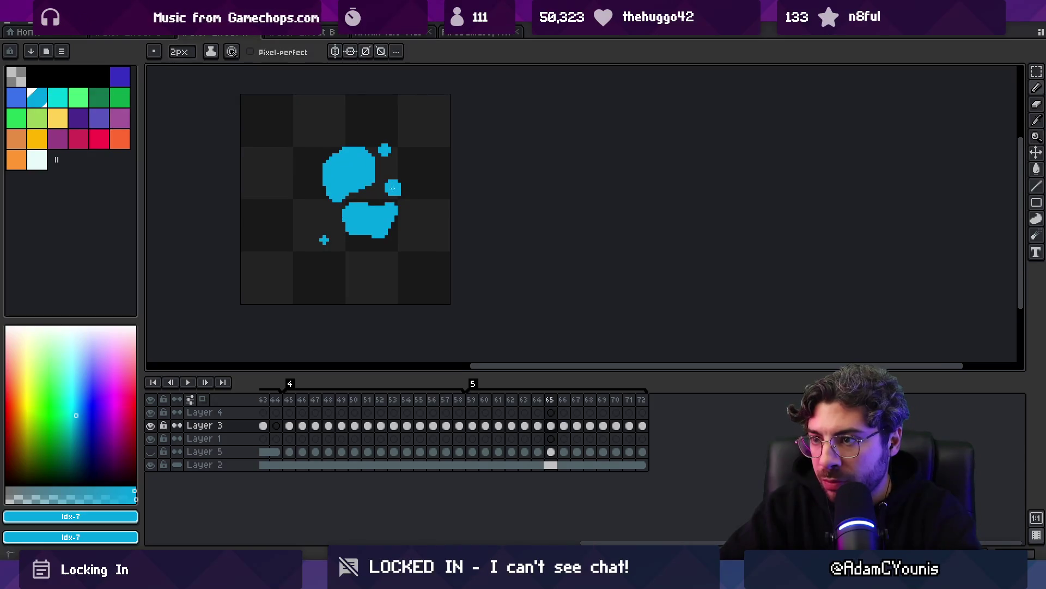
key(Right)
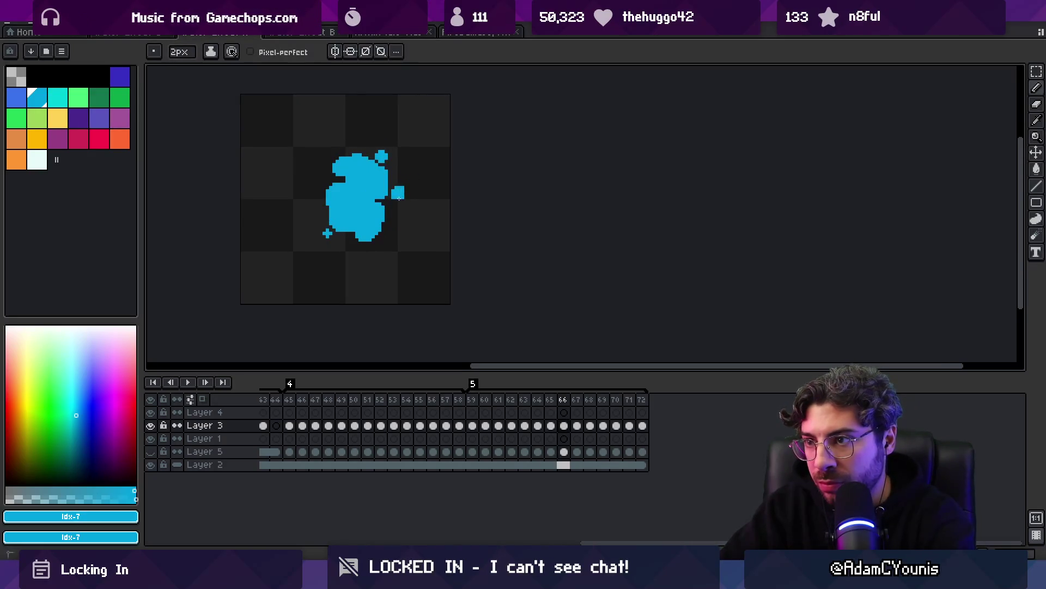
key(Right)
key(Right)
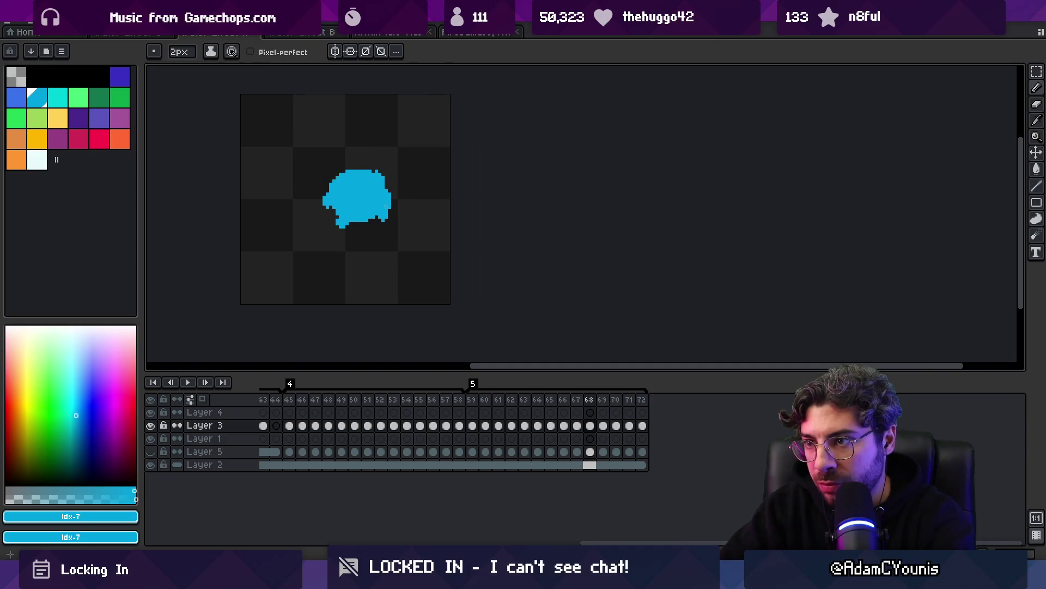
key(Return)
key(z)
scroll(402, 132, down, 1)
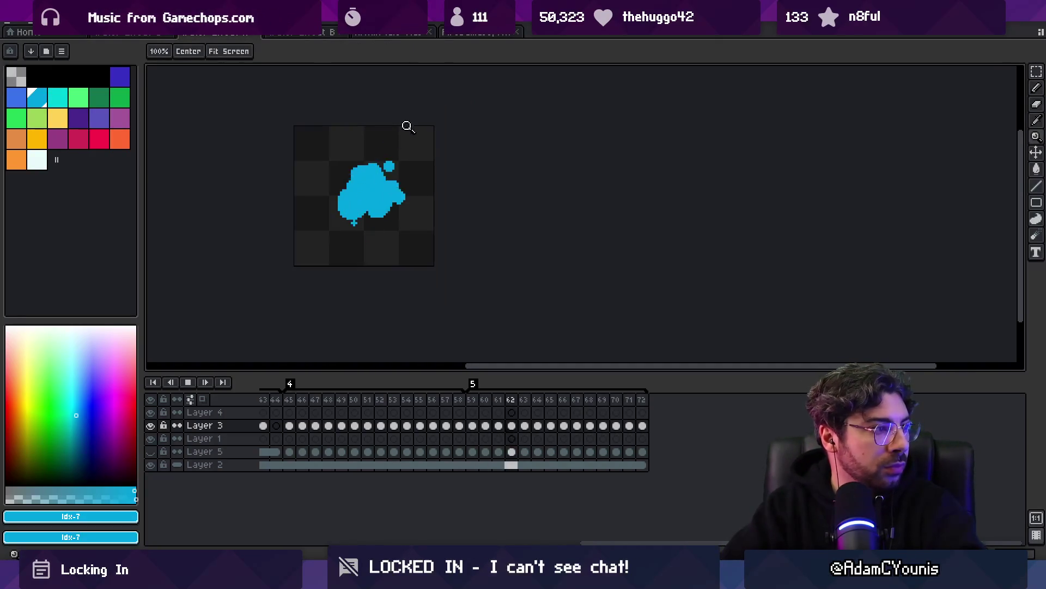
scroll(417, 135, down, 1)
scroll(436, 169, up, 2)
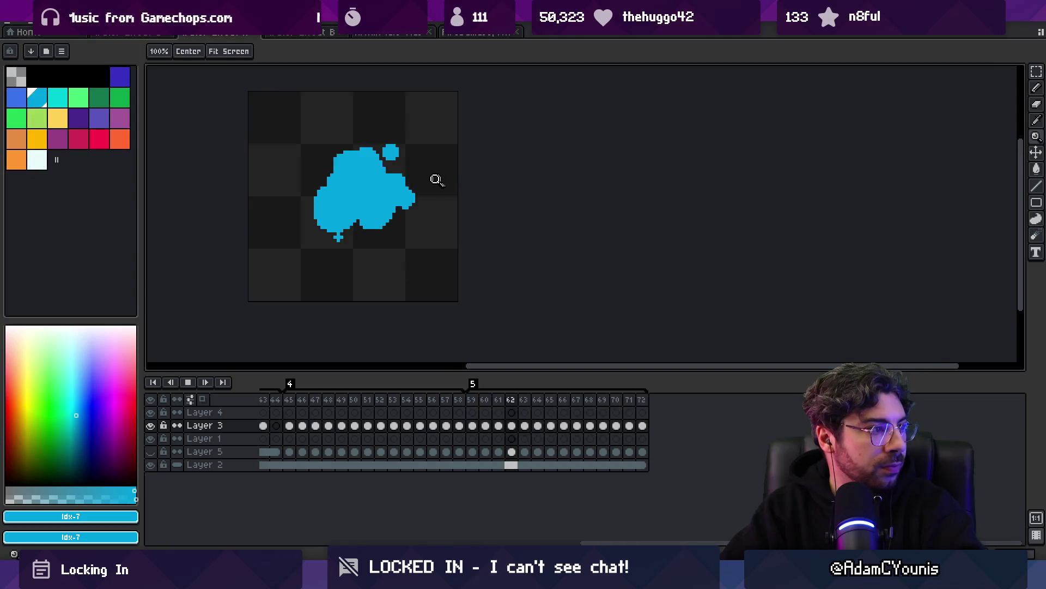
key(Return)
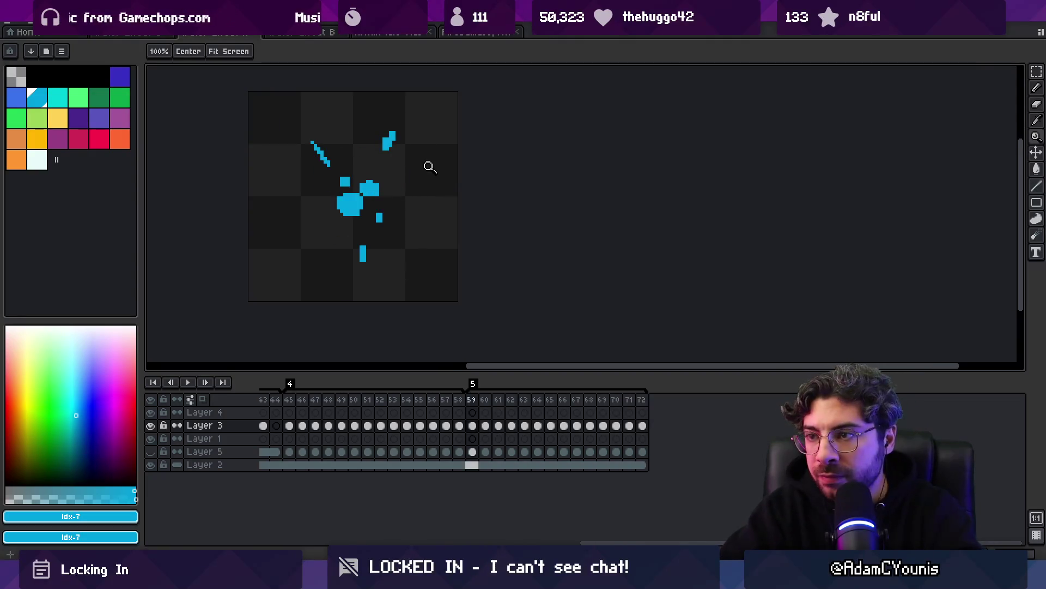
On frame 60, pick the darker blue palette colour for pencil shading
key(Right)
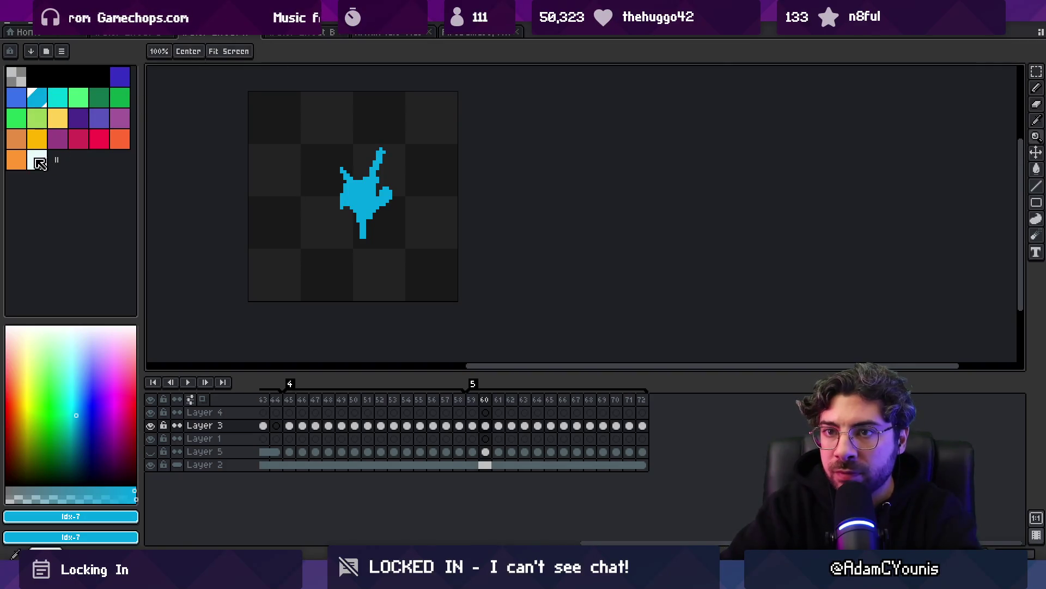
click(39, 162)
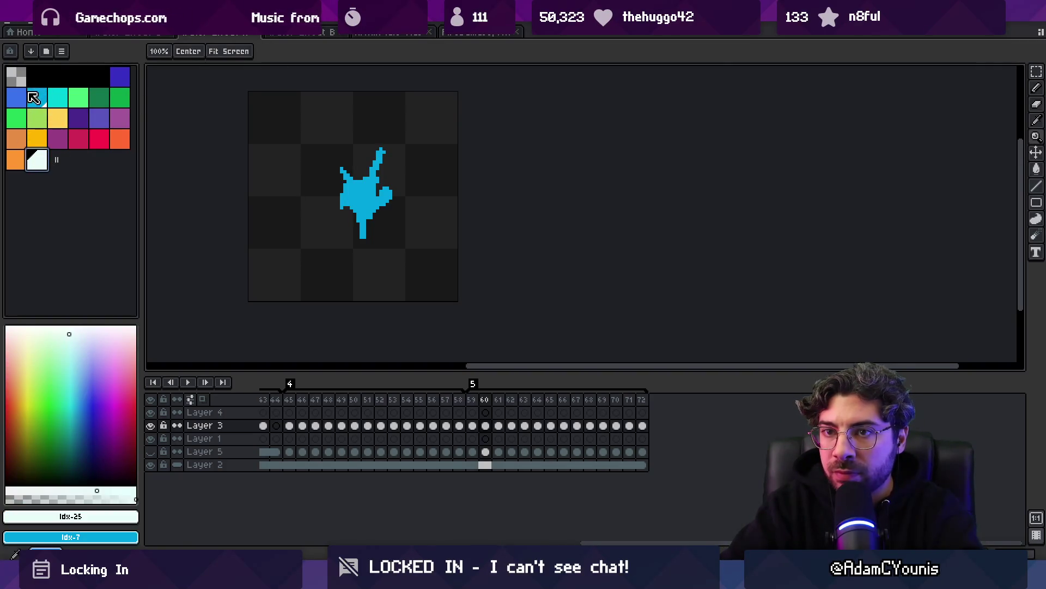
click(27, 103)
key(b)
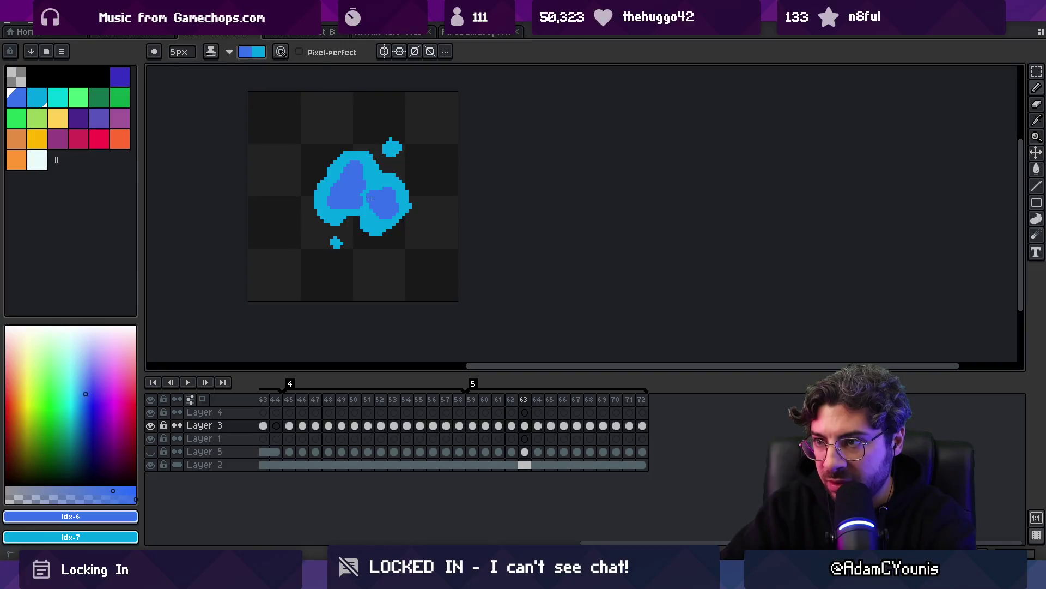
Brush darker blue over the blobs, then down the blob's left side on frame 63
mouse_move(350, 184)
mouse_down()
mouse_move(335, 196)
mouse_move(368, 169)
mouse_move(384, 223)
mouse_move(400, 204)
mouse_move(383, 194)
mouse_move(376, 164)
mouse_move(349, 164)
mouse_move(328, 201)
mouse_move(354, 215)
mouse_move(387, 207)
mouse_move(384, 185)
mouse_up()
key(Left)
key(Left)
key(Left)
key(Right)
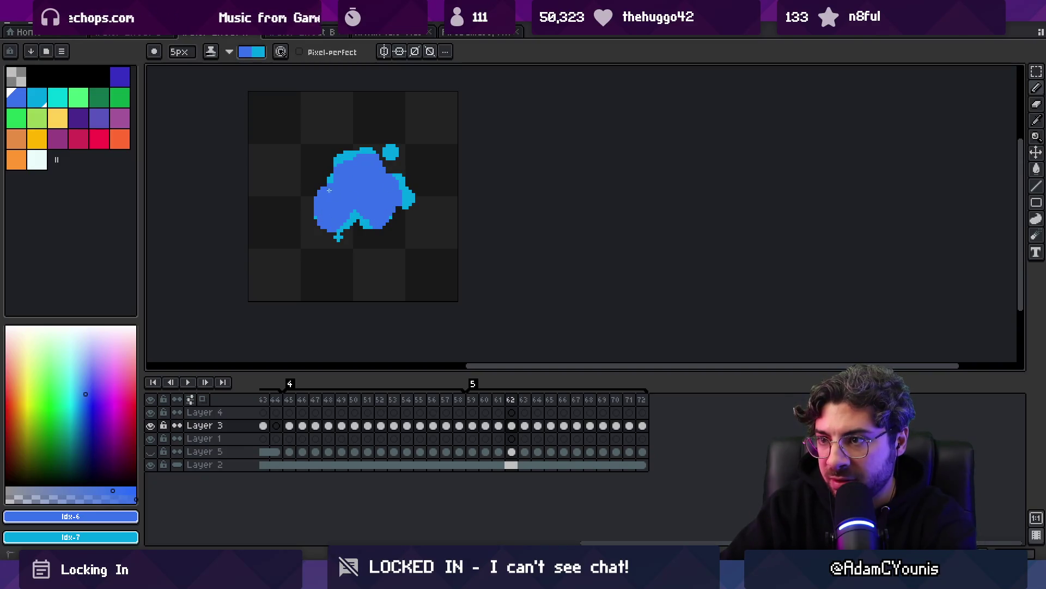
key(Right)
mouse_move(336, 186)
mouse_down()
mouse_move(329, 196)
mouse_move(397, 220)
mouse_move(388, 181)
mouse_move(350, 156)
mouse_move(371, 161)
mouse_move(352, 170)
mouse_up()
Restore cyan rim pixels along the blob's lower-left edge and lower right
key(x)
key(x)
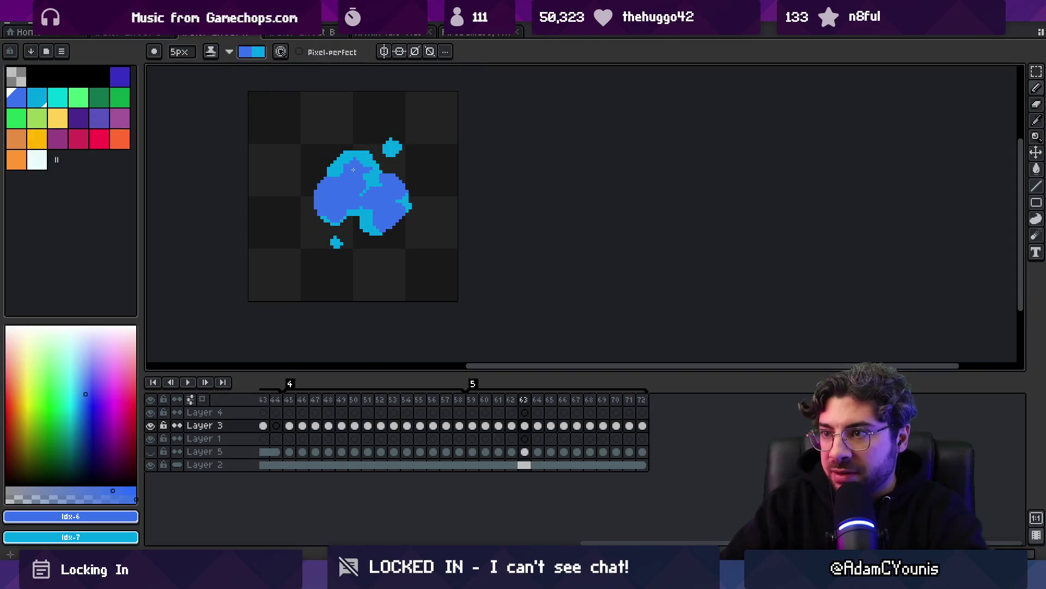
key(x)
drag(320, 216, 343, 219)
key(x)
key(x)
click(377, 219)
key(x)
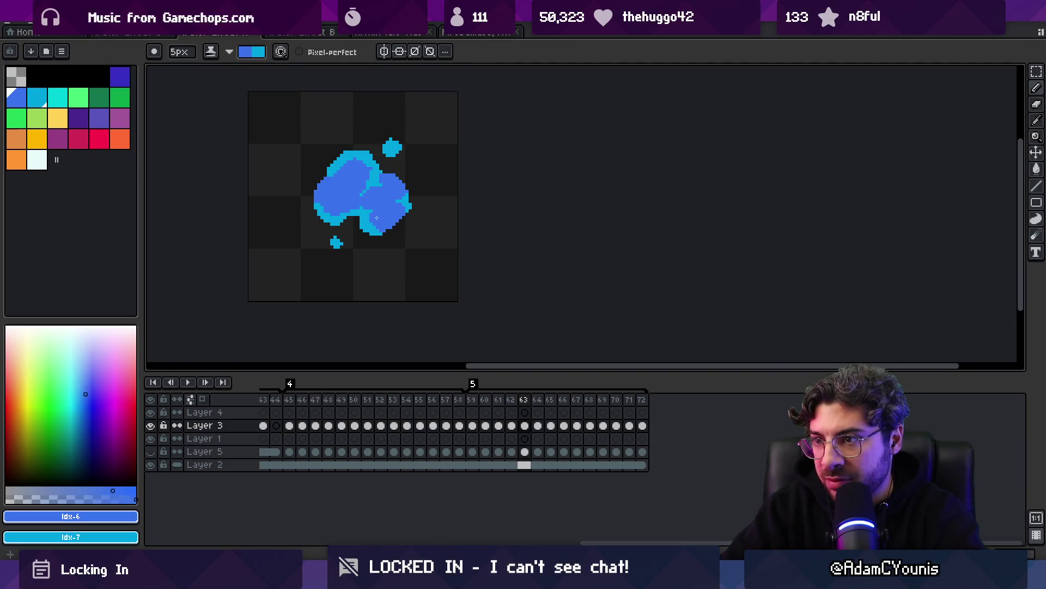
key(x)
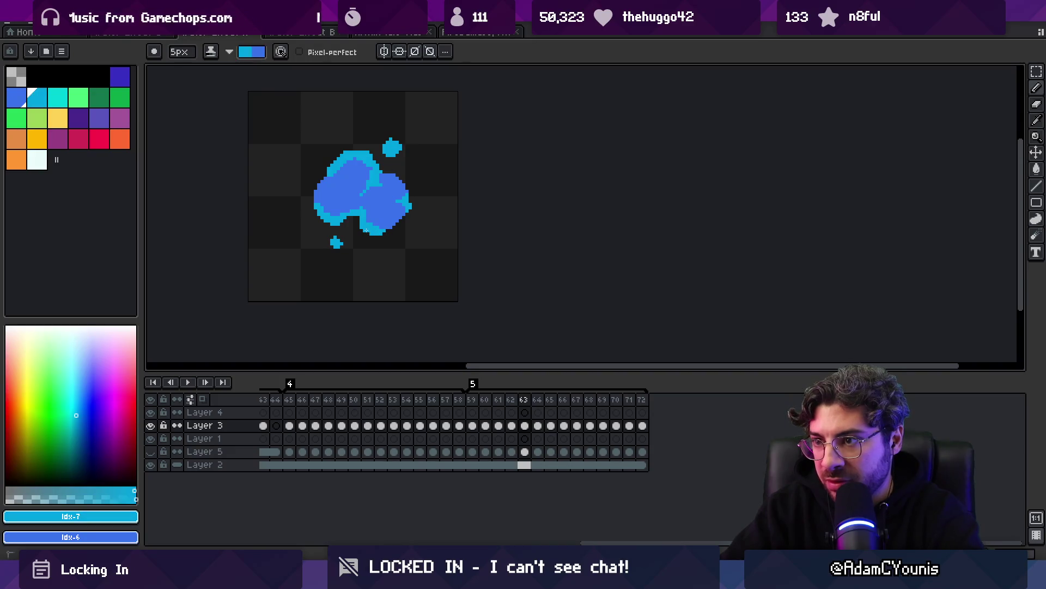
Paint darker blue inside the cyan blobs on frames 65 through 69
key(period)
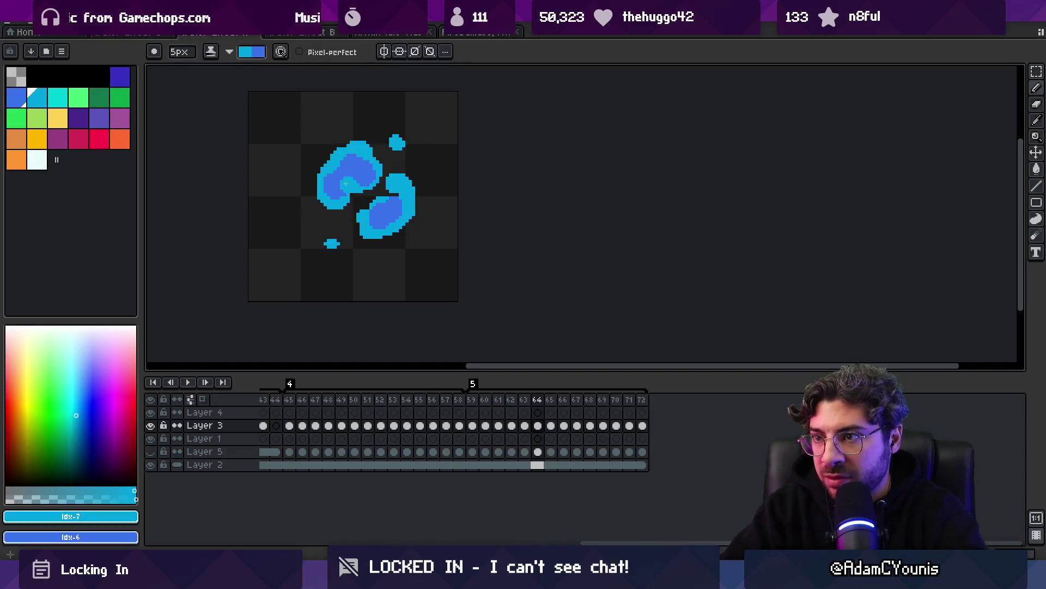
key(x)
key(period)
mouse_move(354, 177)
mouse_down()
mouse_move(363, 160)
mouse_move(376, 218)
mouse_move(397, 207)
mouse_move(355, 205)
mouse_move(382, 215)
mouse_move(385, 171)
mouse_move(350, 187)
mouse_move(362, 207)
mouse_move(385, 171)
mouse_move(362, 203)
mouse_up()
key(period)
key(period)
key(period)
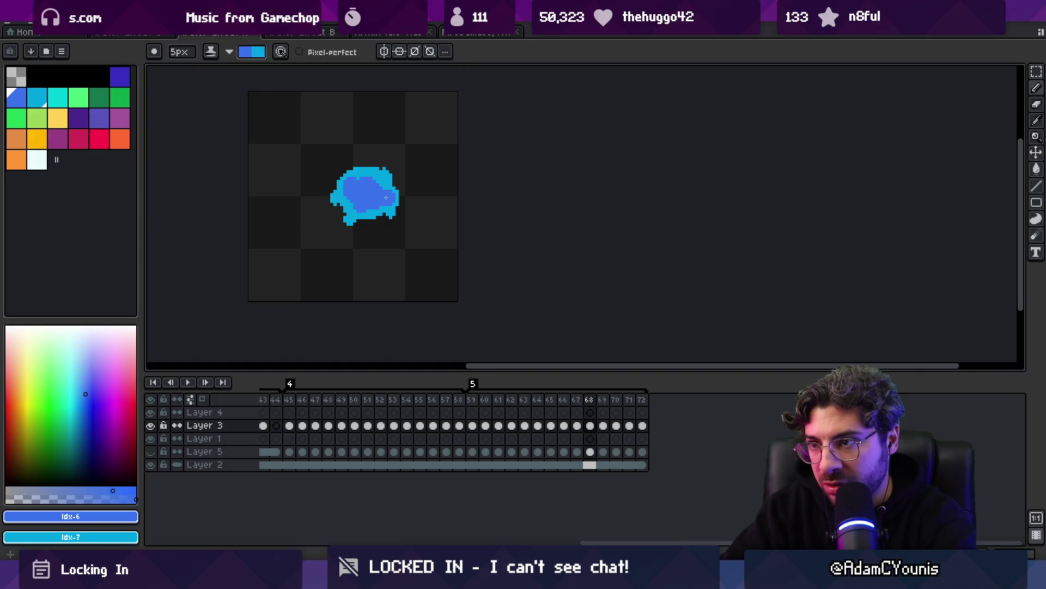
key(period)
click(367, 188)
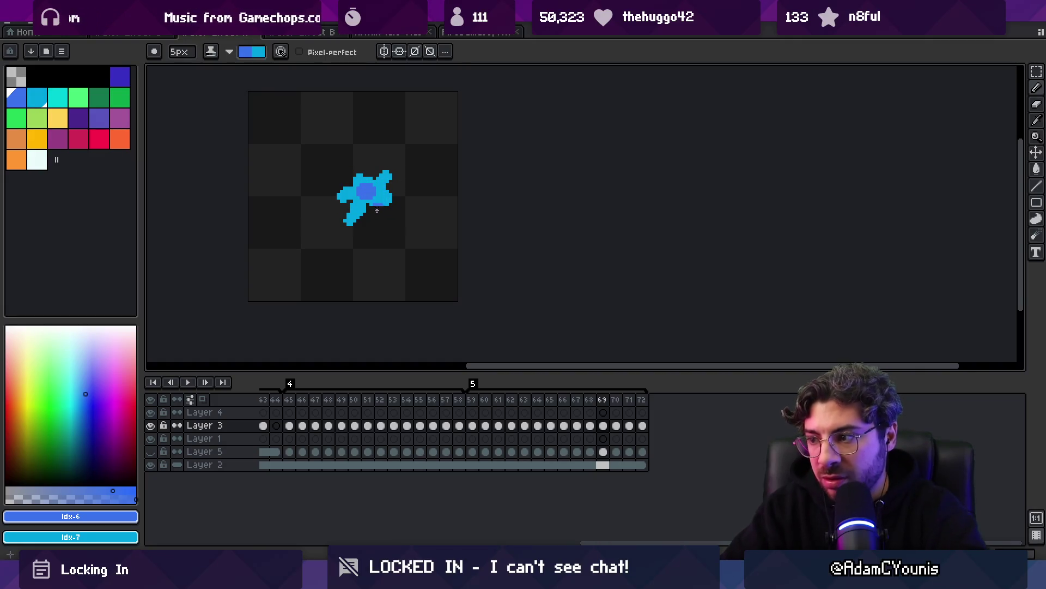
Zoom out and play the animation to review the darker blue shading
key(z)
scroll(409, 175, down, 5)
key(Return)
scroll(415, 185, up, 5)
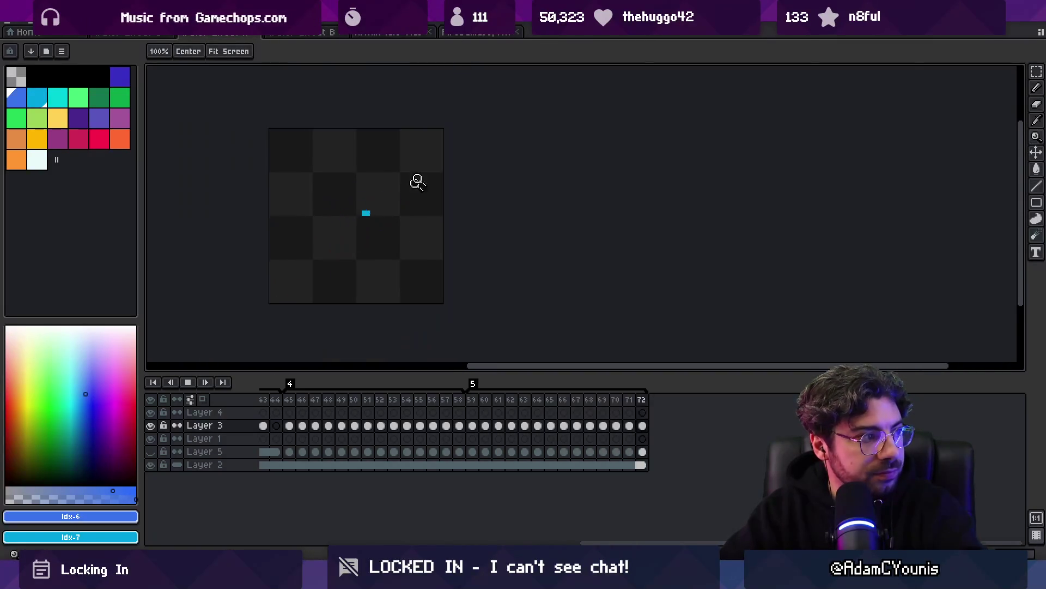
With bright cyan, add highlight pixels to frame 60's splash and frame 61's lower edge
key(Return)
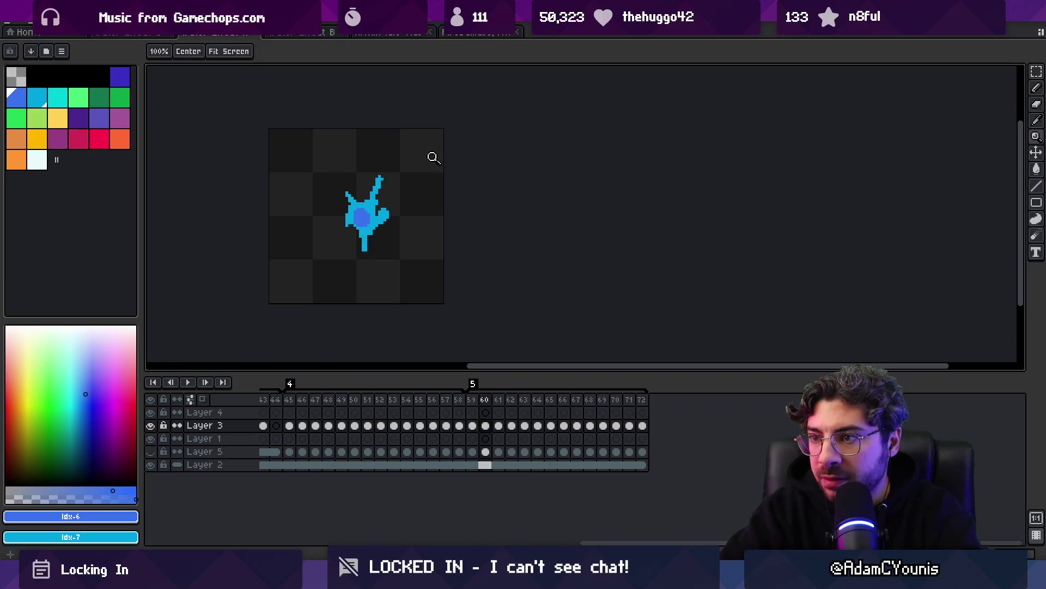
click(37, 98)
key(b)
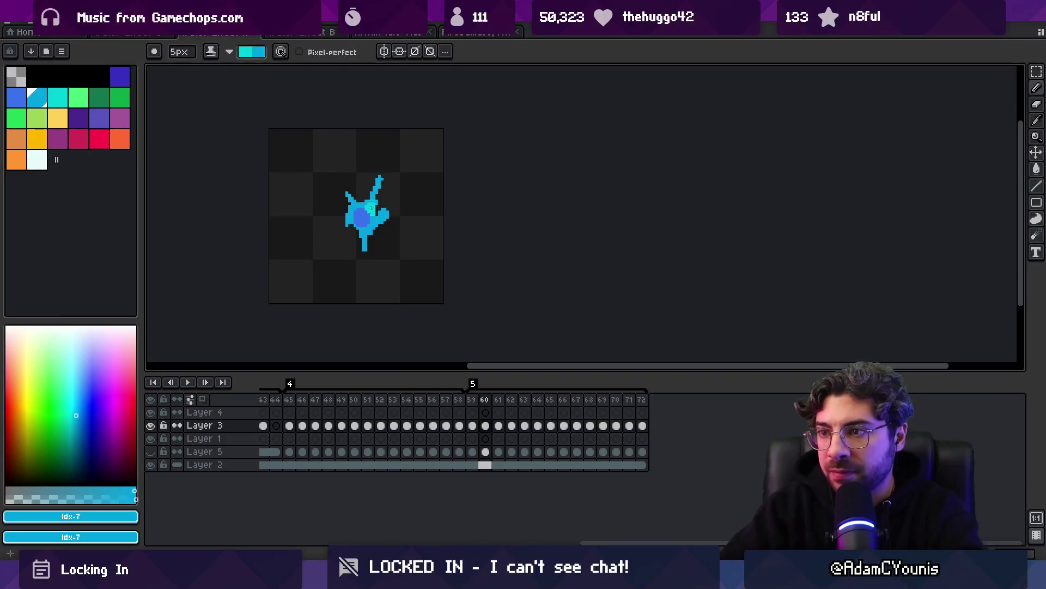
click(371, 207)
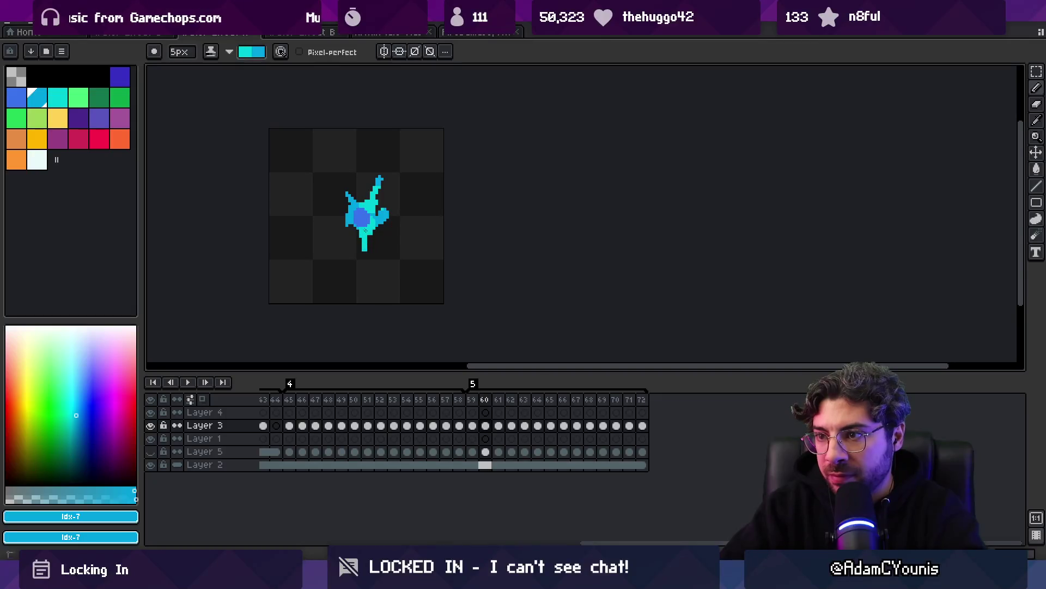
key(.)
mouse_move(357, 242)
mouse_down()
mouse_move(335, 239)
mouse_move(364, 233)
mouse_up()
Highlight the small top-right and right droplets in light cyan on frames 62–65
key(.)
click(384, 180)
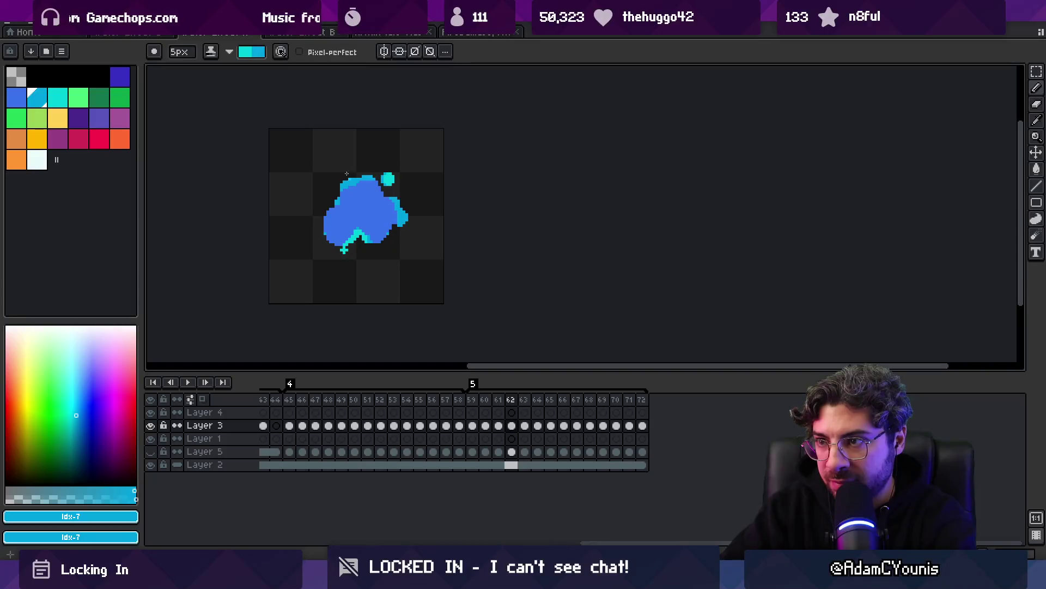
key(.)
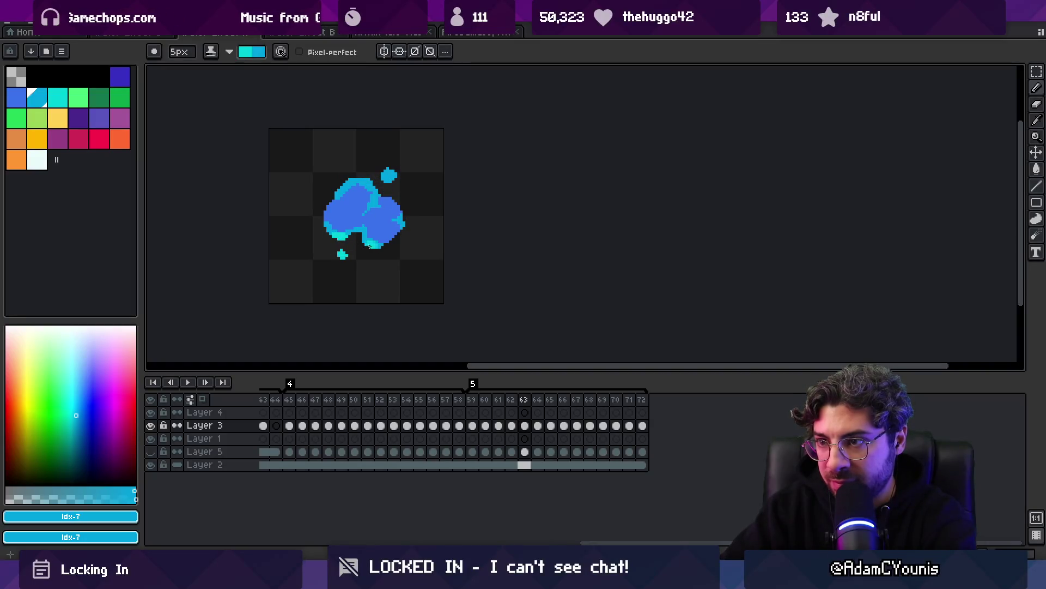
key(.)
click(394, 169)
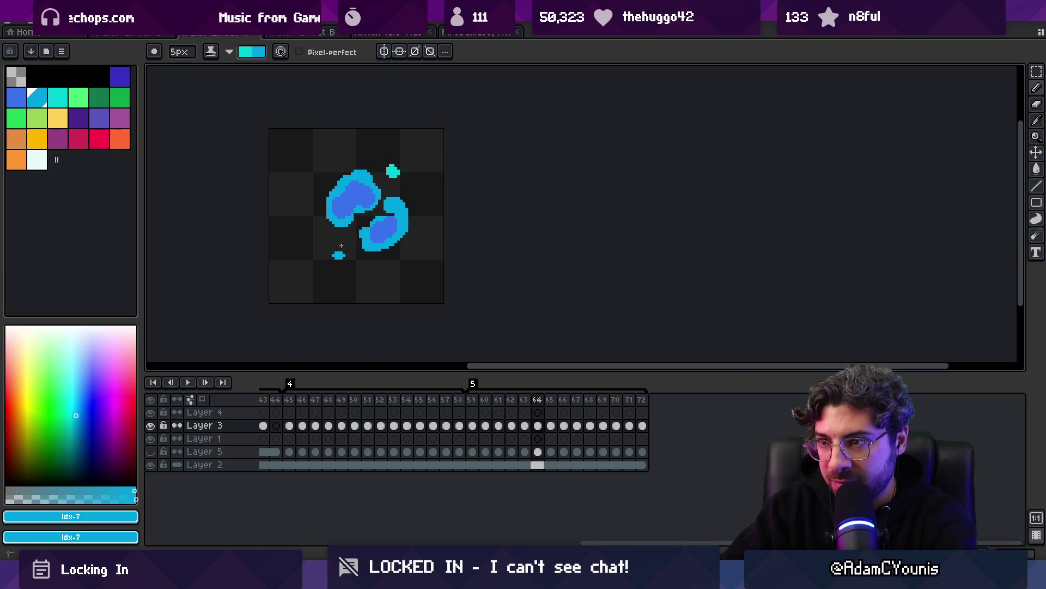
key(.)
click(390, 176)
click(398, 203)
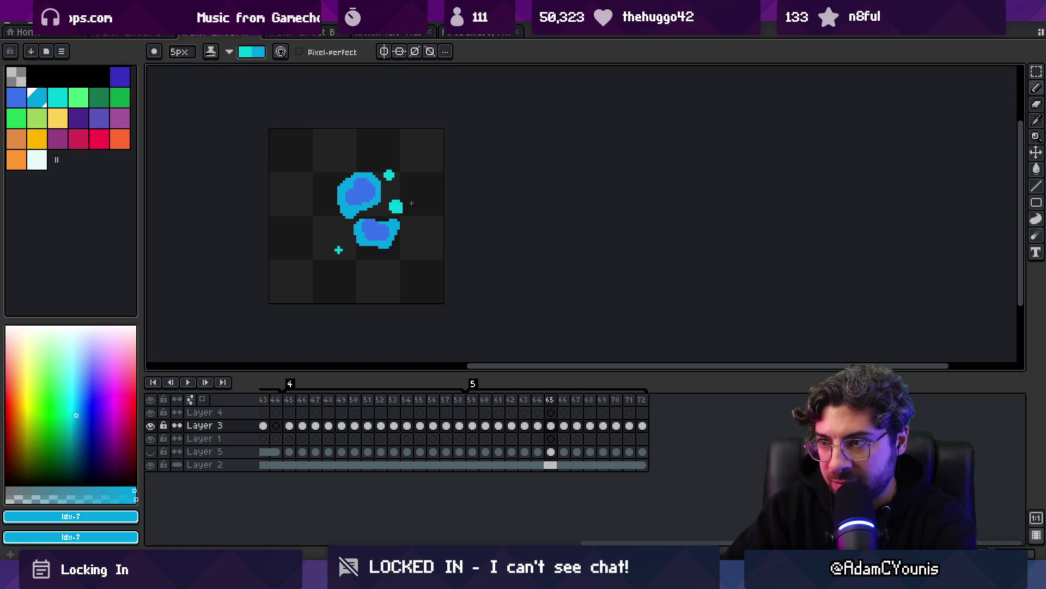
Dab light cyan onto blob edges on frames 66–69, including frame 69's lower-left arm
key(.)
click(397, 200)
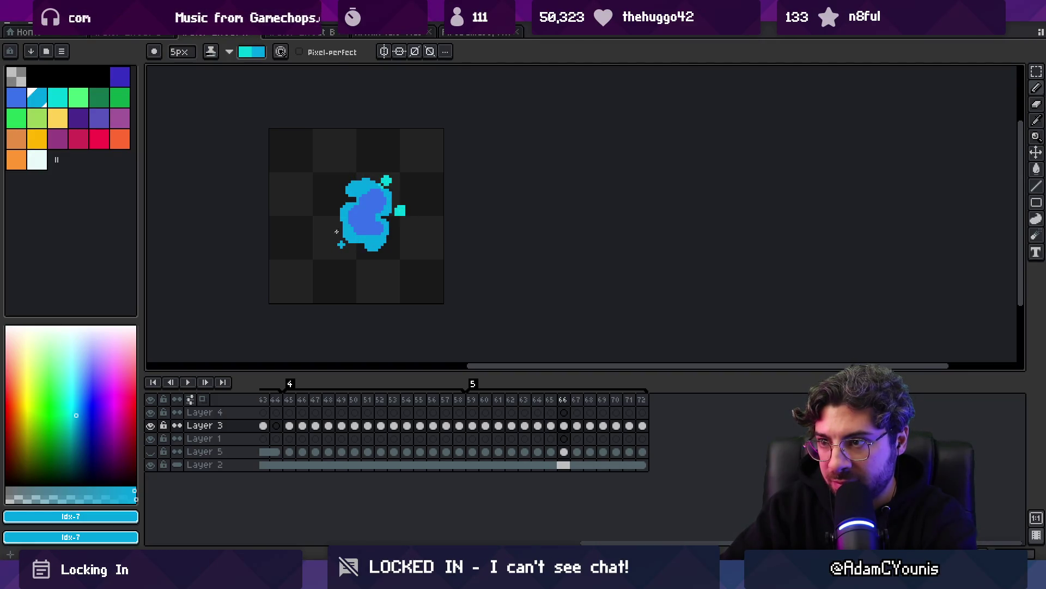
key(period)
click(354, 238)
key(period)
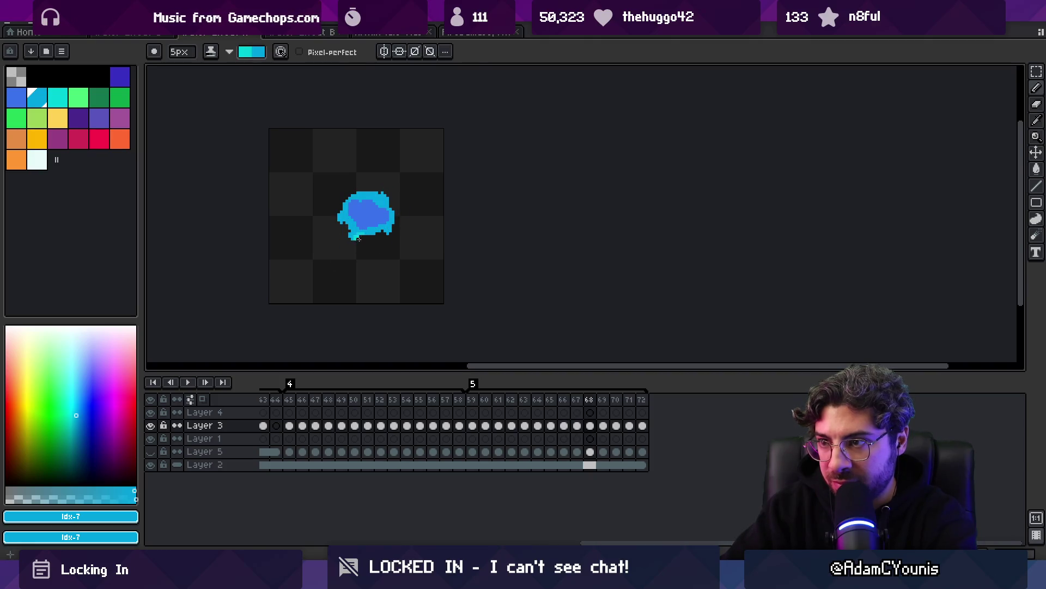
key(period)
click(352, 229)
click(384, 199)
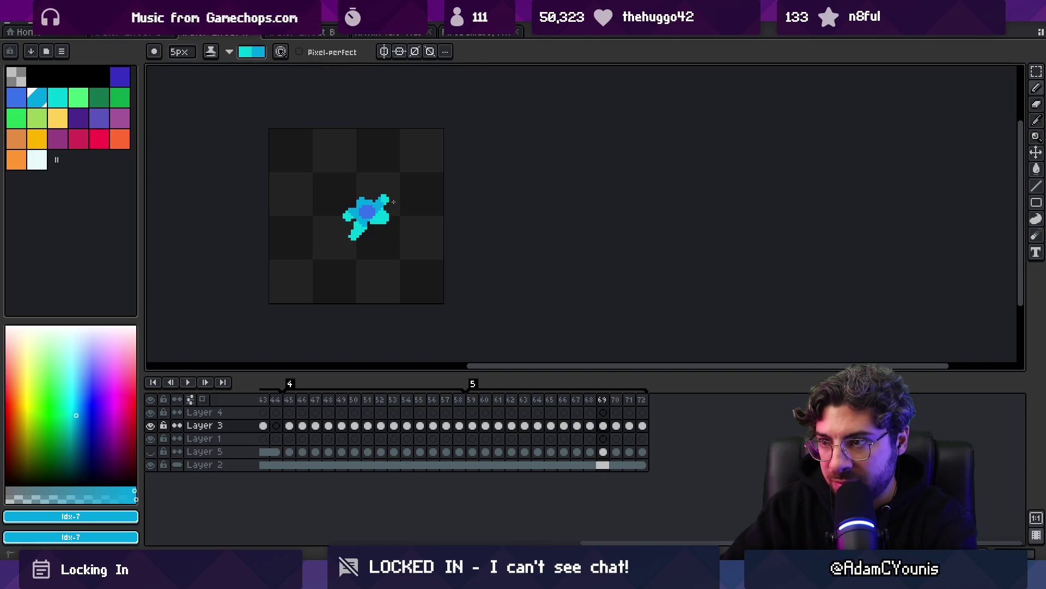
Step to frame 71, play the animation zoomed out, and stop on frame 60
key(period)
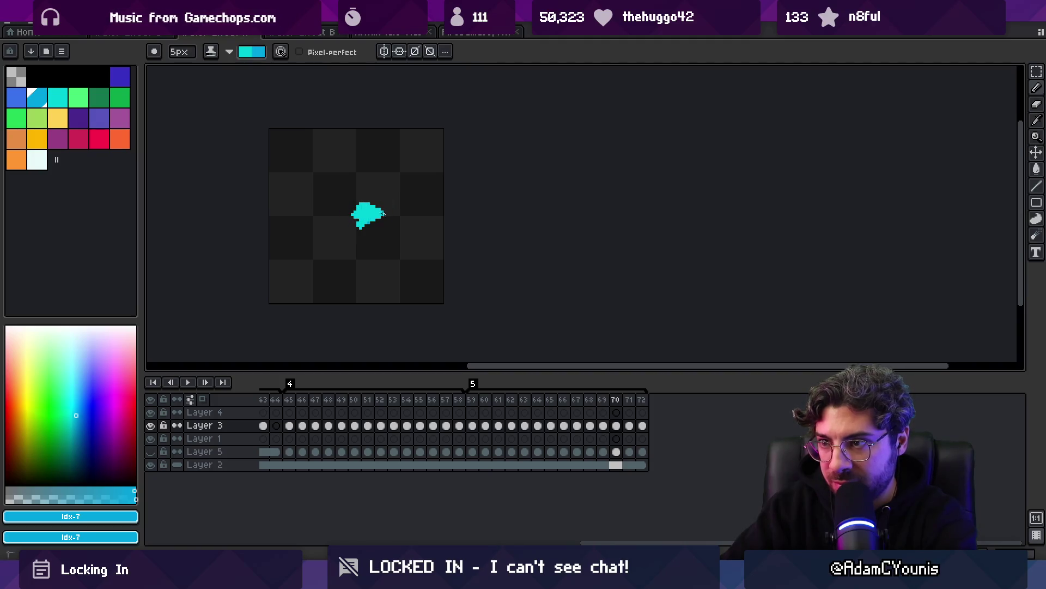
key(period)
key(period)
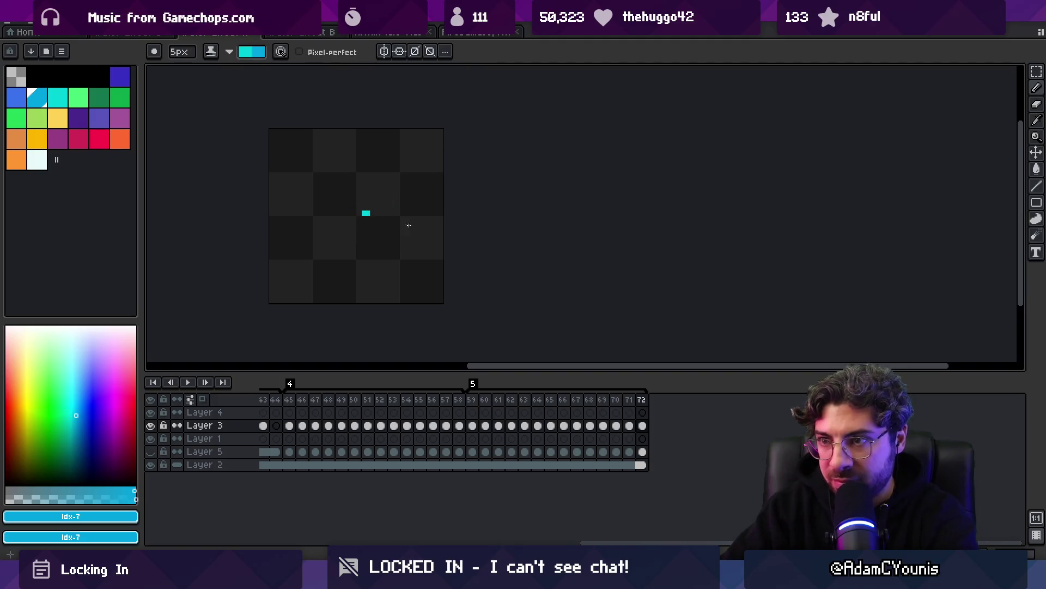
key(Return)
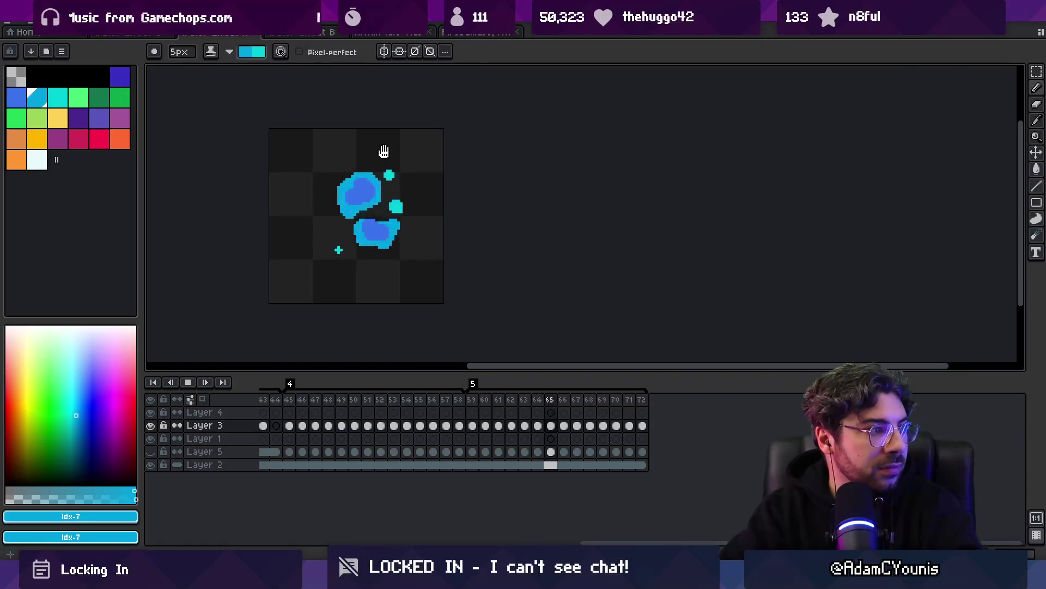
key(z)
scroll(390, 196, down, 5)
scroll(433, 178, up, 4)
scroll(408, 182, up, 1)
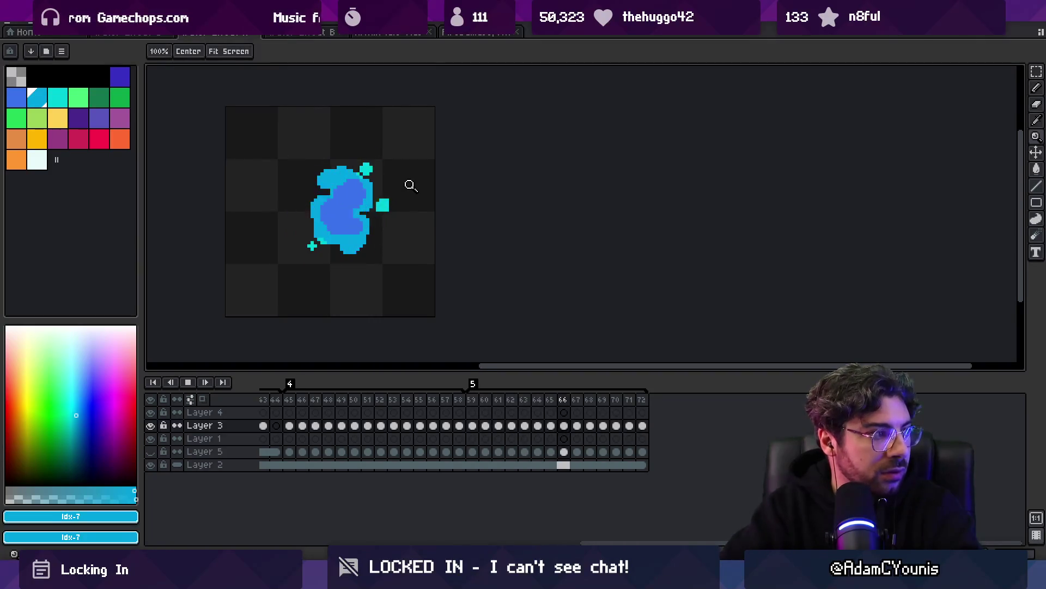
key(Return)
Pick white and, on Layer 4 with a smaller brush, paint highlights onto the splash's blue core
key(b)
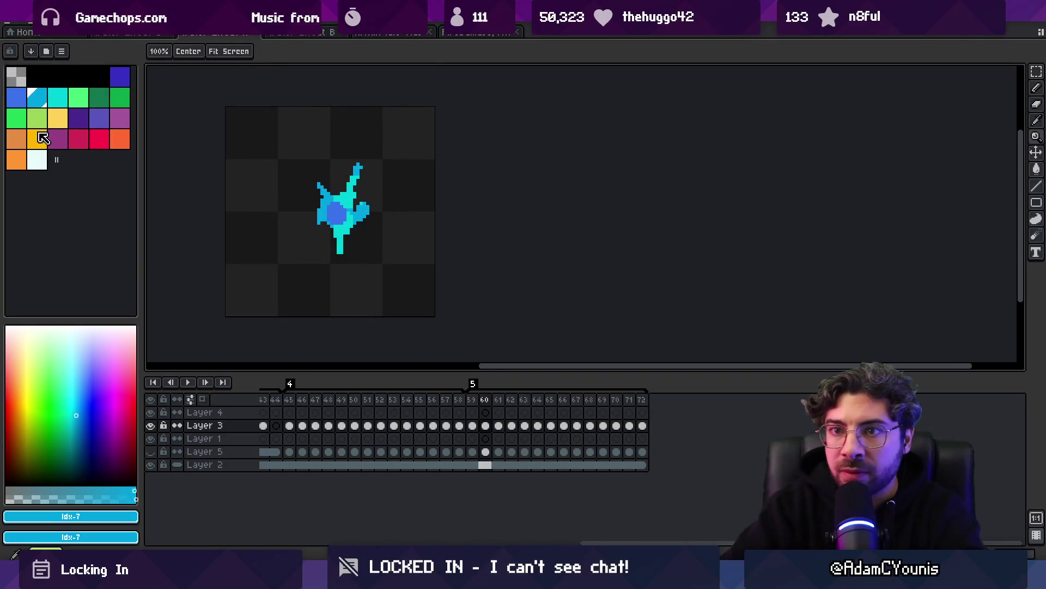
click(37, 159)
key(Up)
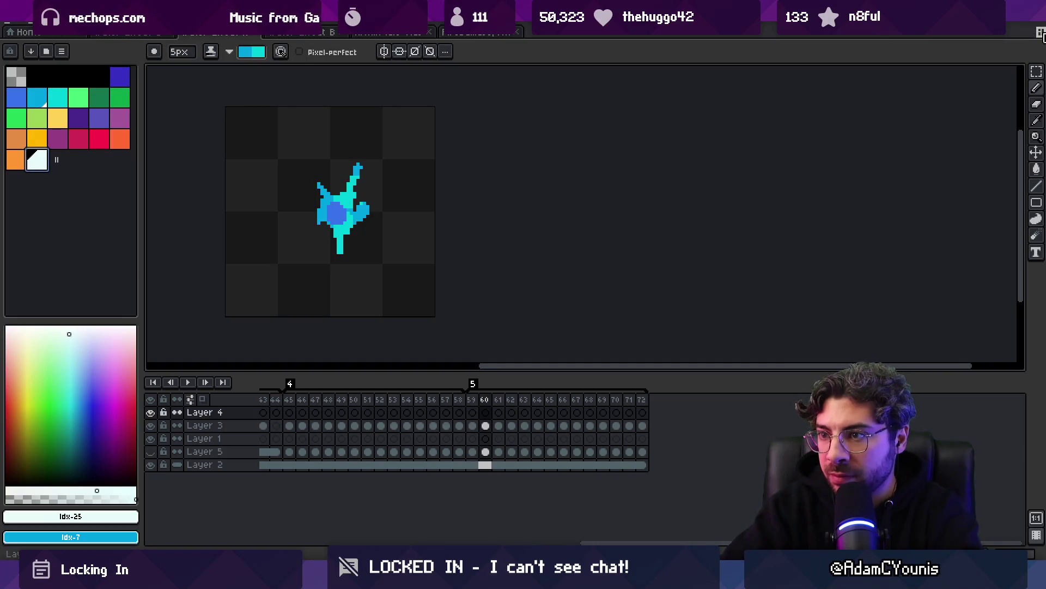
key(b)
drag(328, 203, 346, 209)
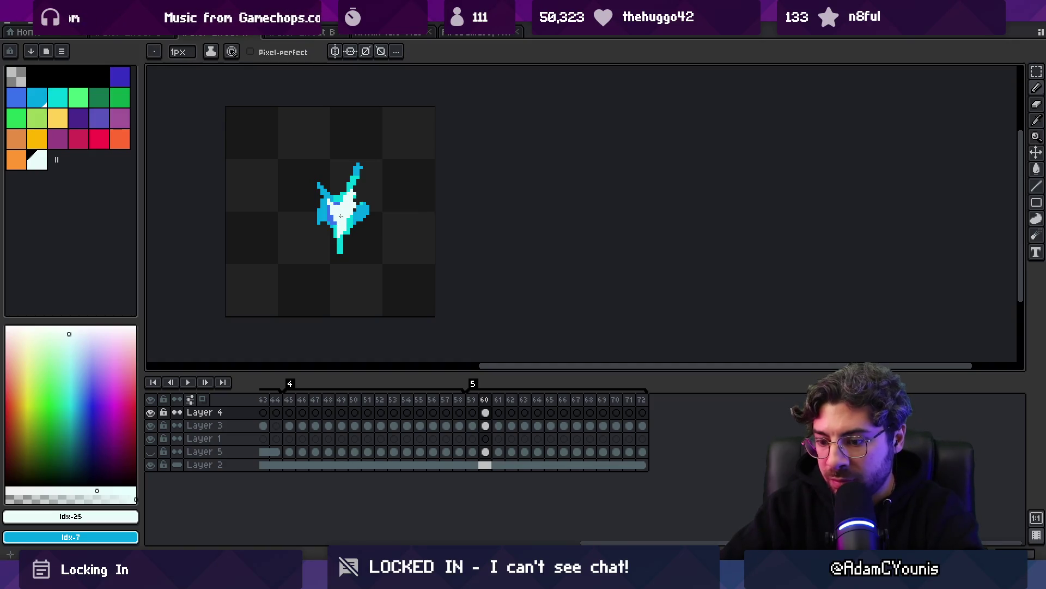
With a larger brush, add another white highlight, then a diagonal white streak on frame 61
key(Right)
key(plus)
key(plus)
key(Left)
key(Left)
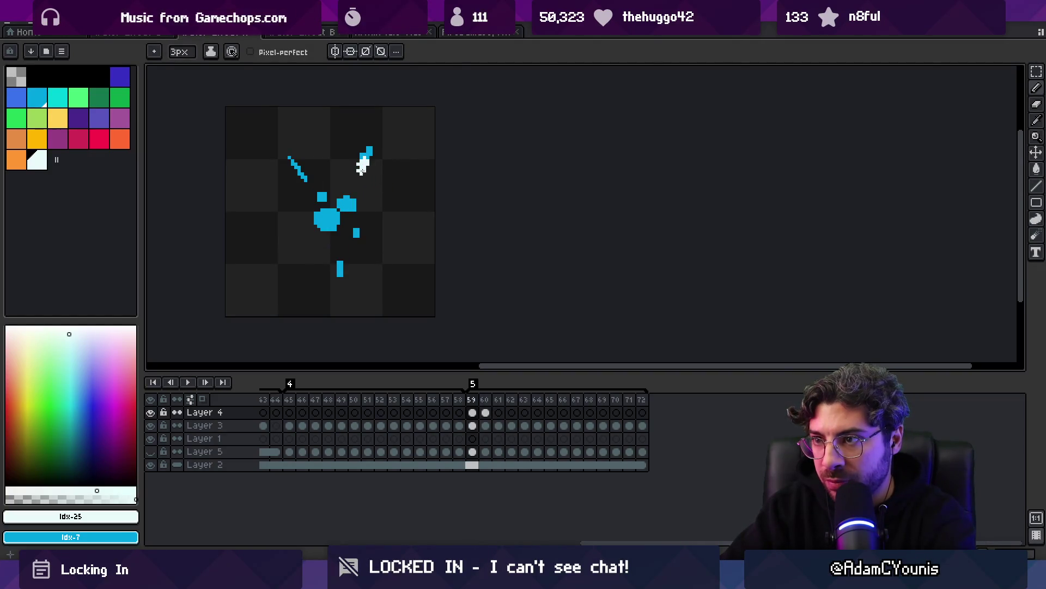
drag(343, 207, 326, 218)
key(Right)
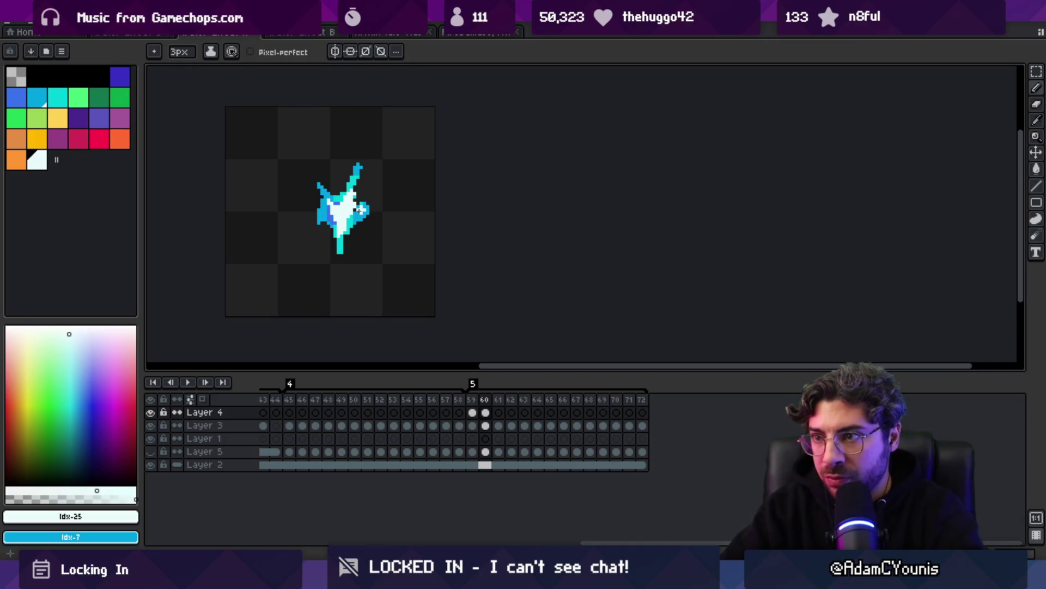
key(Right)
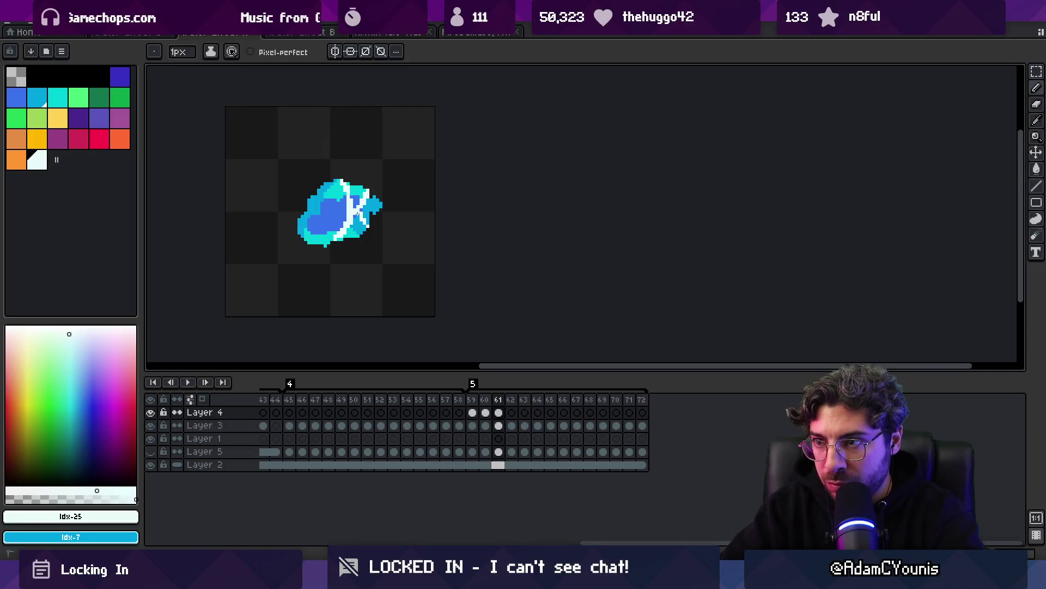
drag(306, 239, 333, 220)
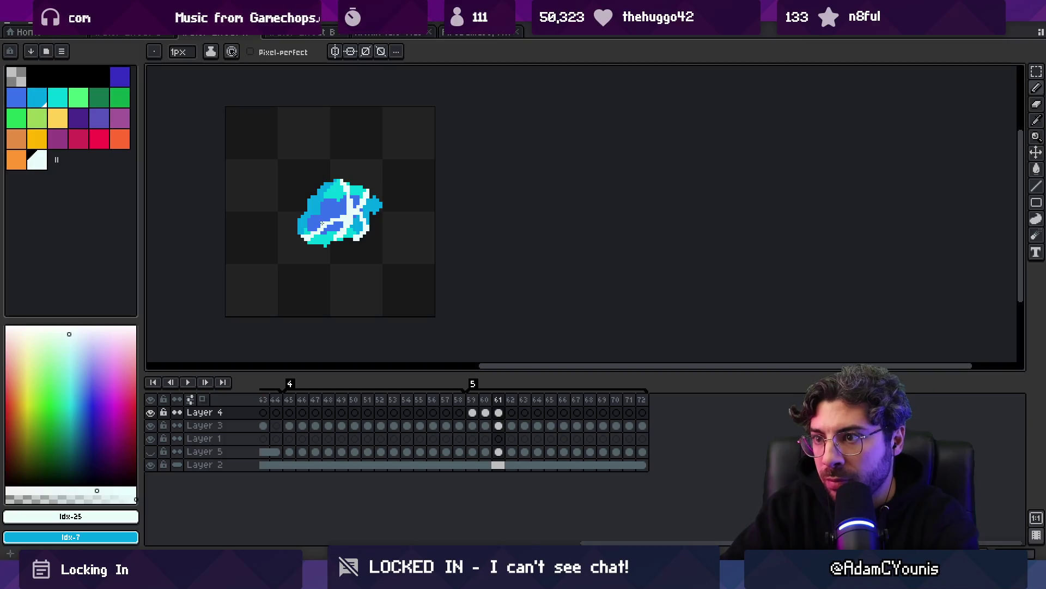
Zoom out to actual size and play the splash animation
key(z)
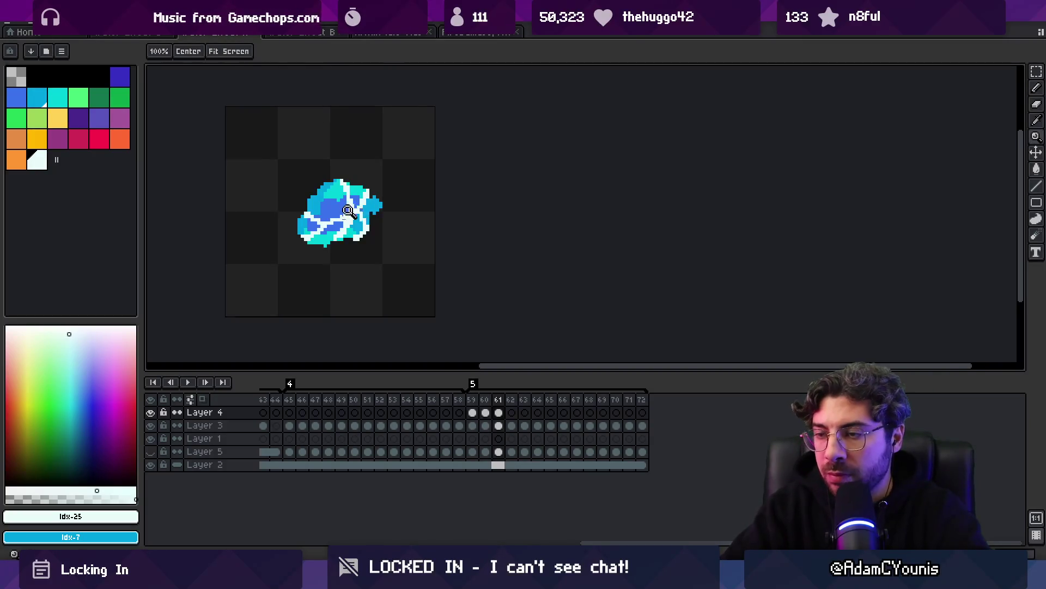
scroll(325, 160, down, 5)
key(Return)
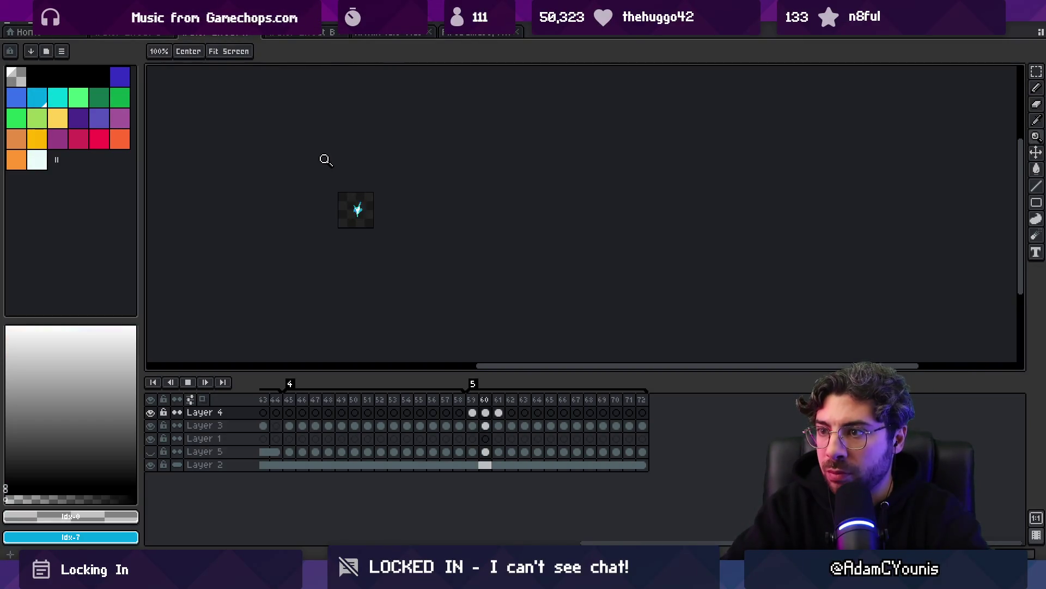
Stop playback on frame 62 and ready the 1px pencil on Layer 4 with the pale Idx-25 swatch
key(Return)
key(Right)
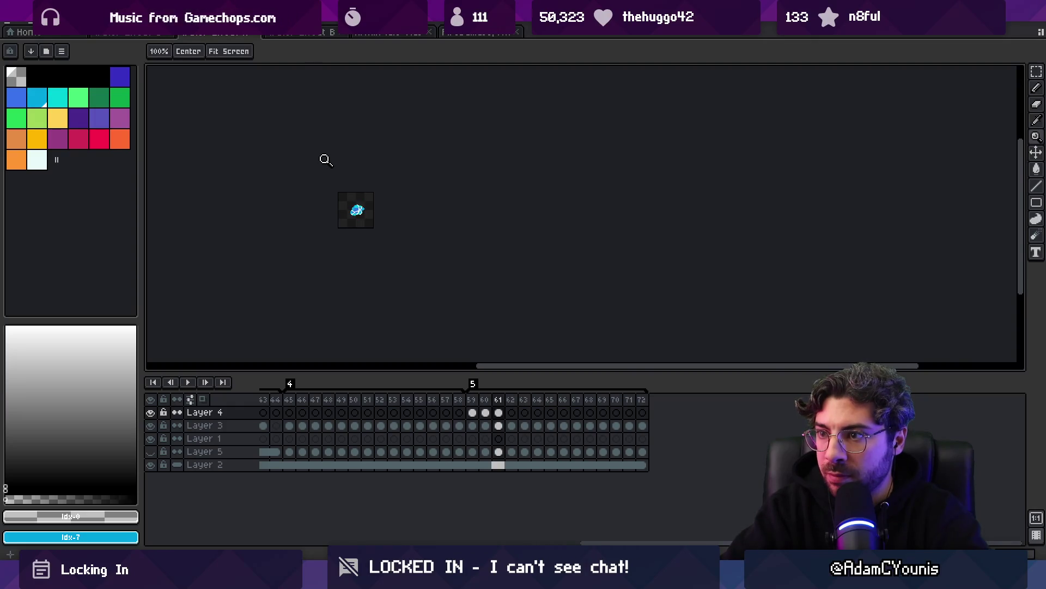
key(Right)
scroll(357, 209, up, 5)
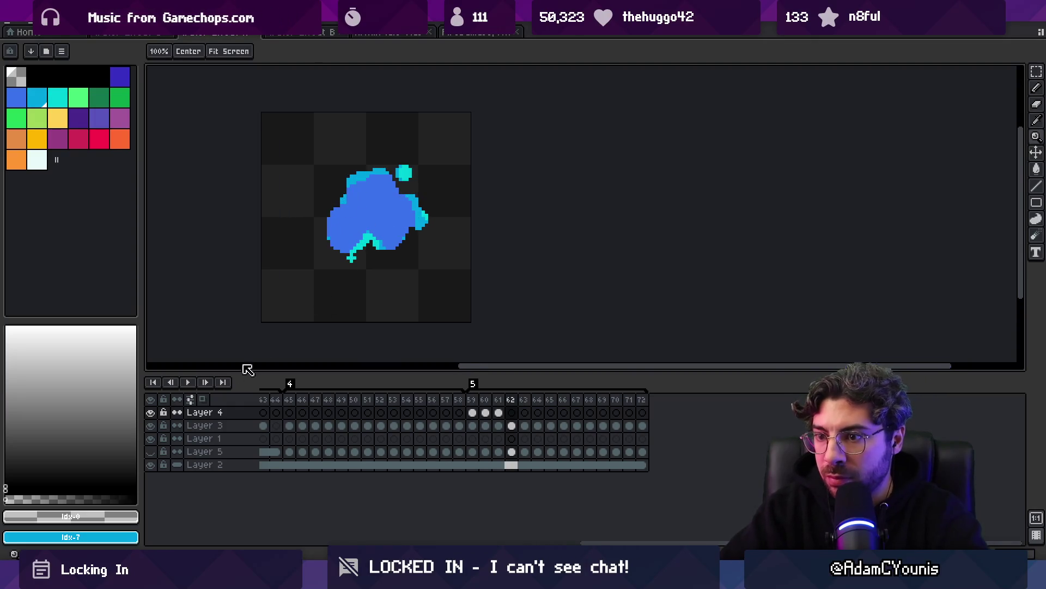
key(b)
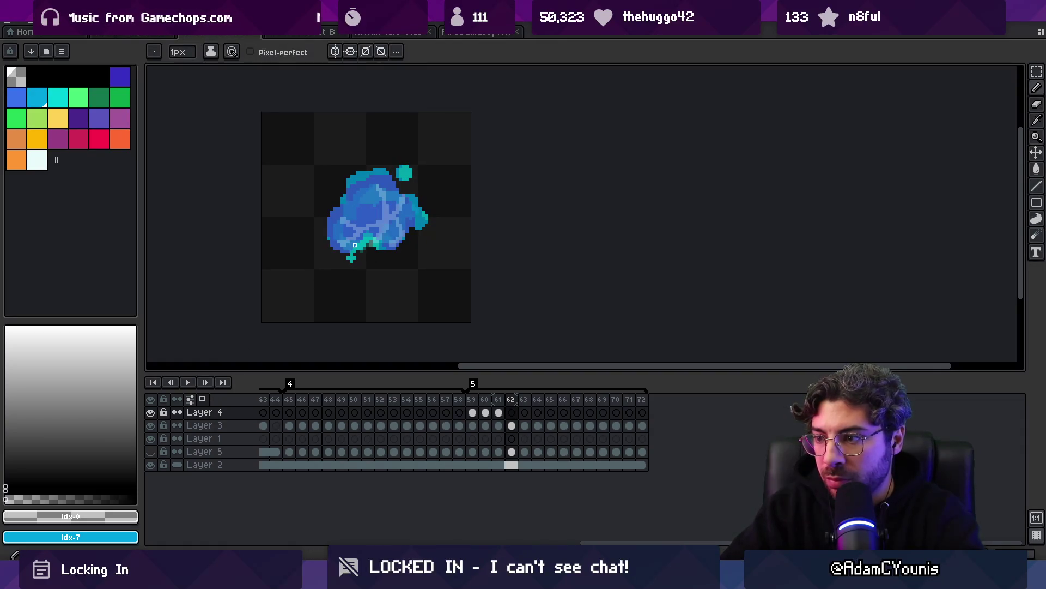
click(511, 413)
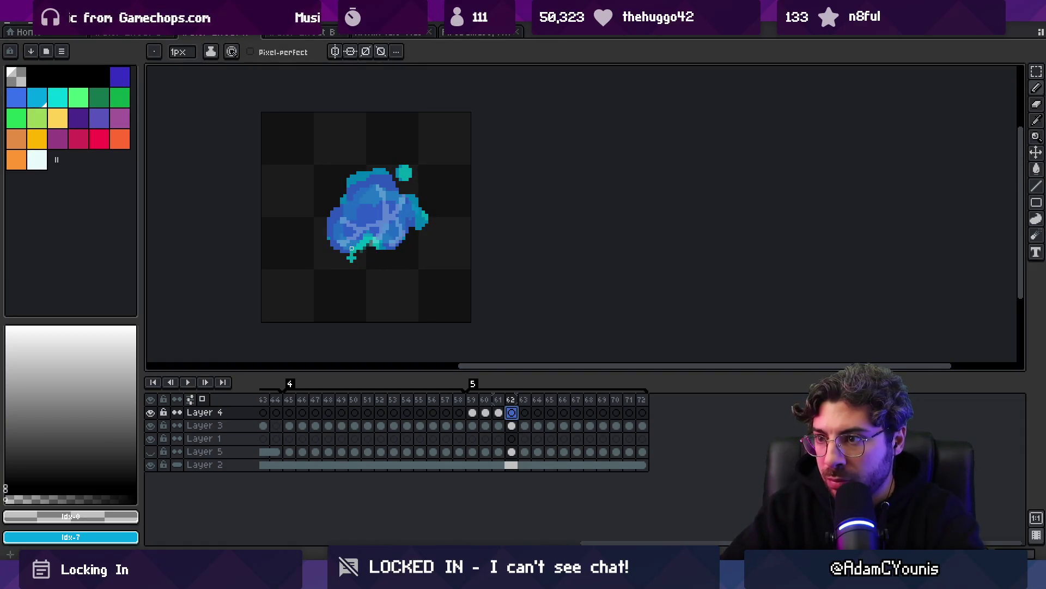
click(37, 159)
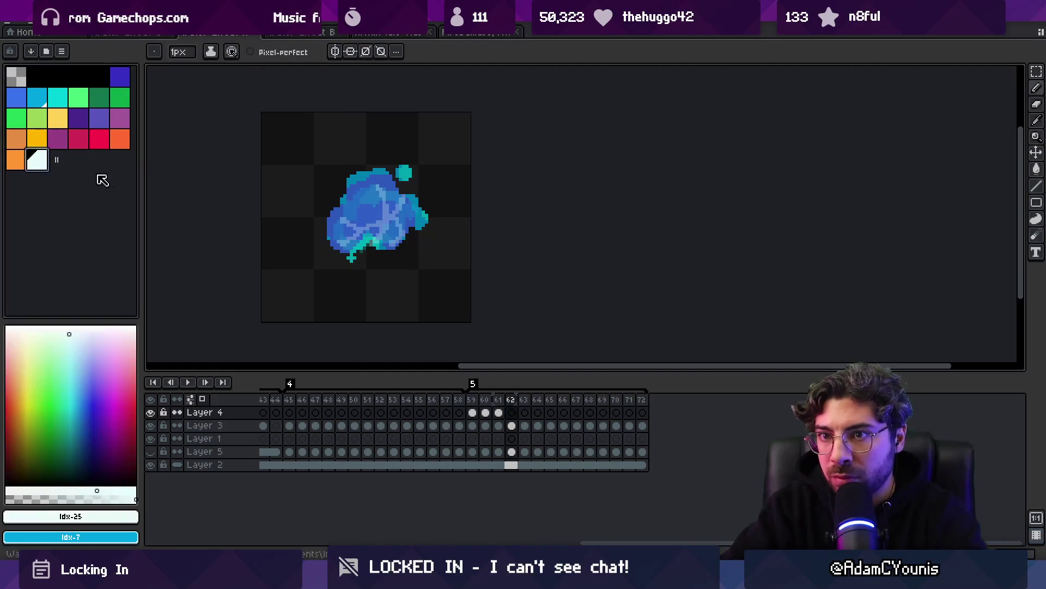
Draw pale diagonal and vertical highlight lines across the splash blobs on frames 62 and 63
drag(352, 251, 373, 232)
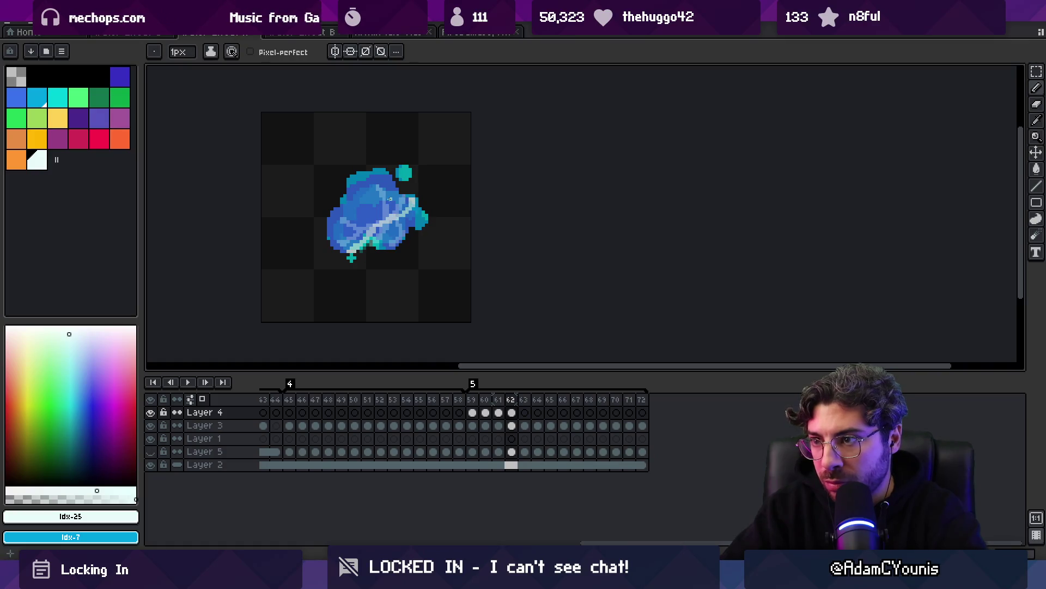
drag(388, 181, 391, 215)
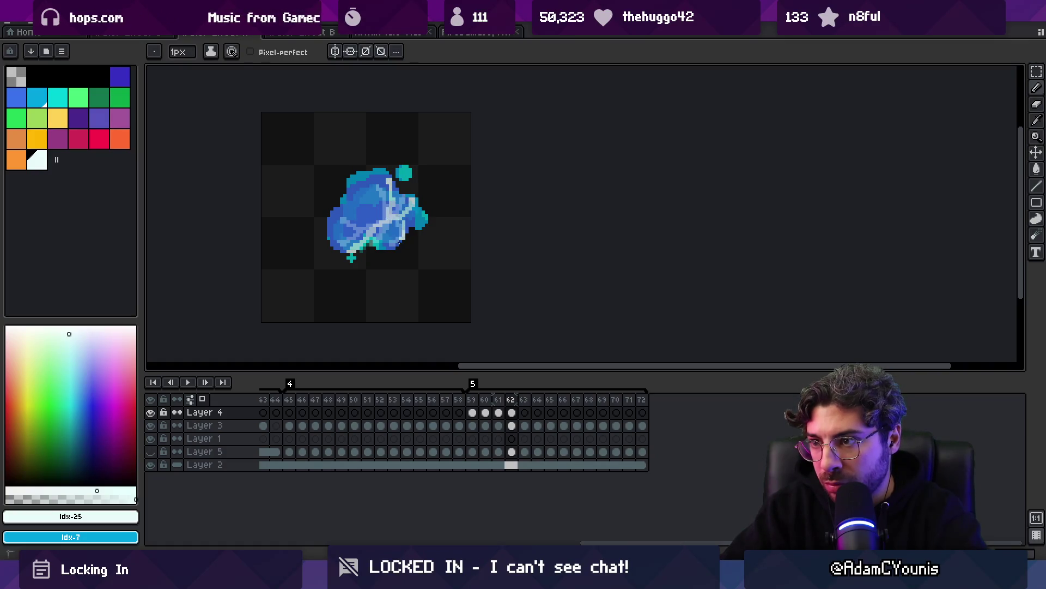
key(Right)
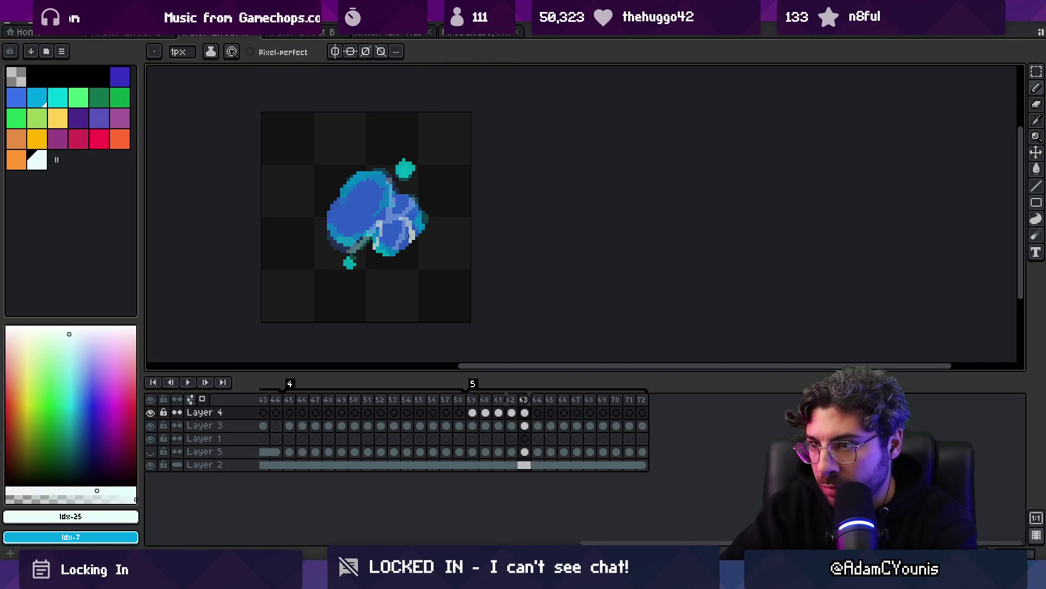
drag(390, 219, 410, 213)
drag(388, 178, 392, 212)
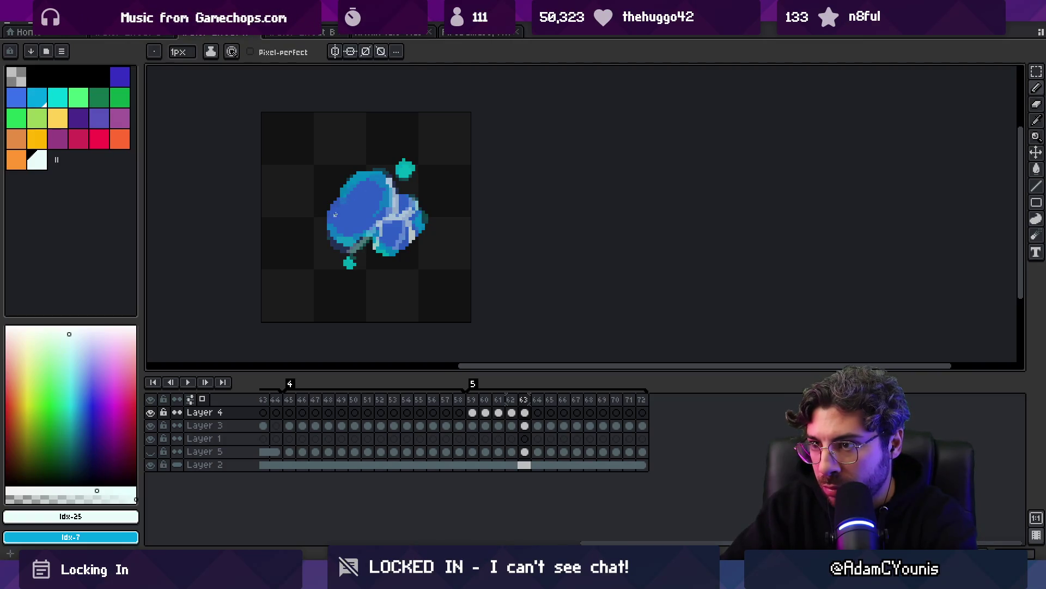
Add pale highlights to the blobs on frames 64 through 66, ending on frame 67
key(Right)
drag(342, 211, 340, 208)
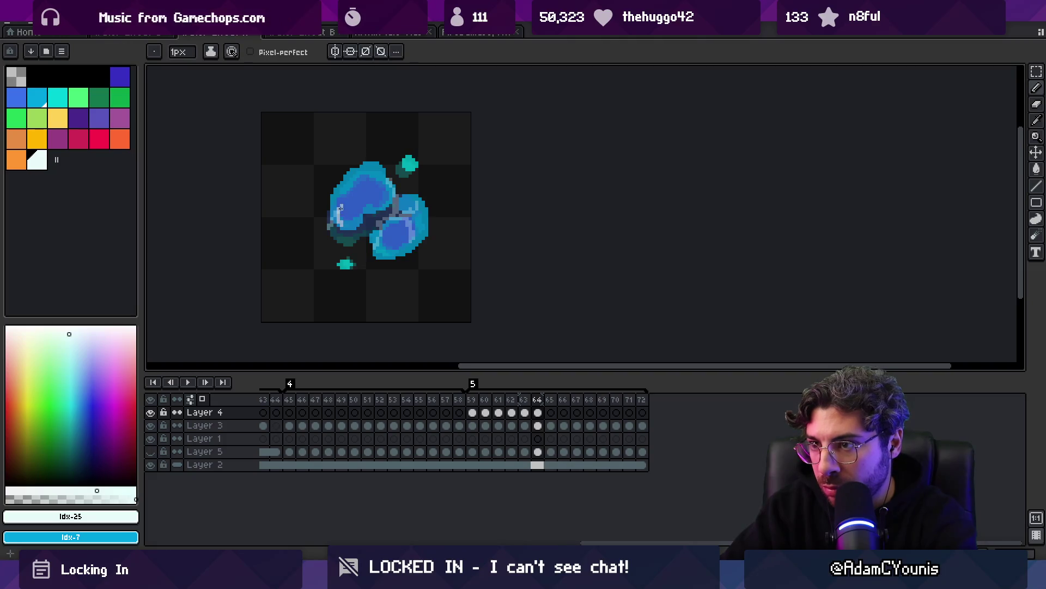
drag(416, 221, 421, 231)
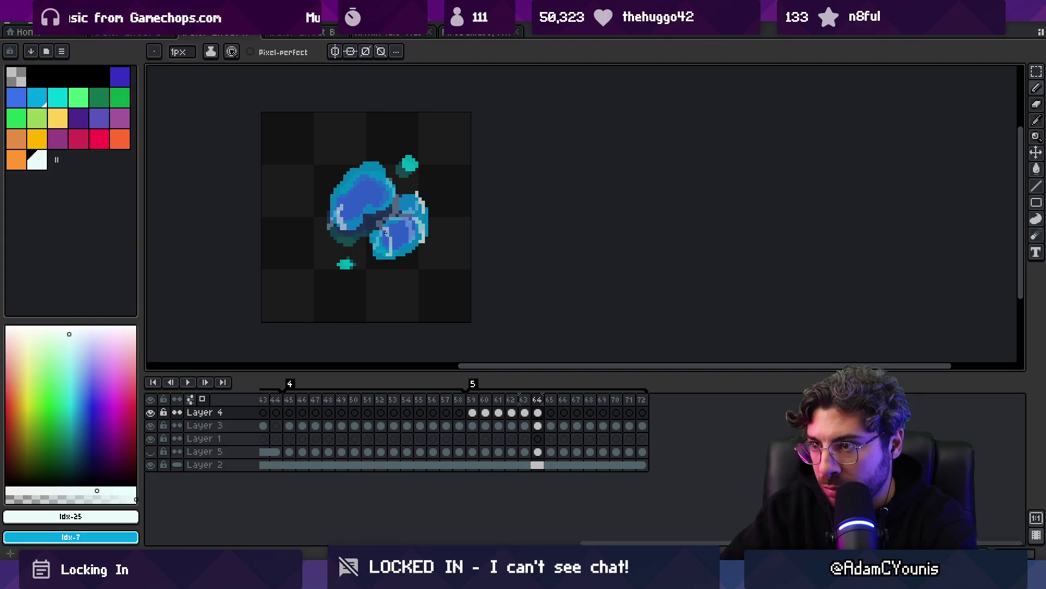
key(Right)
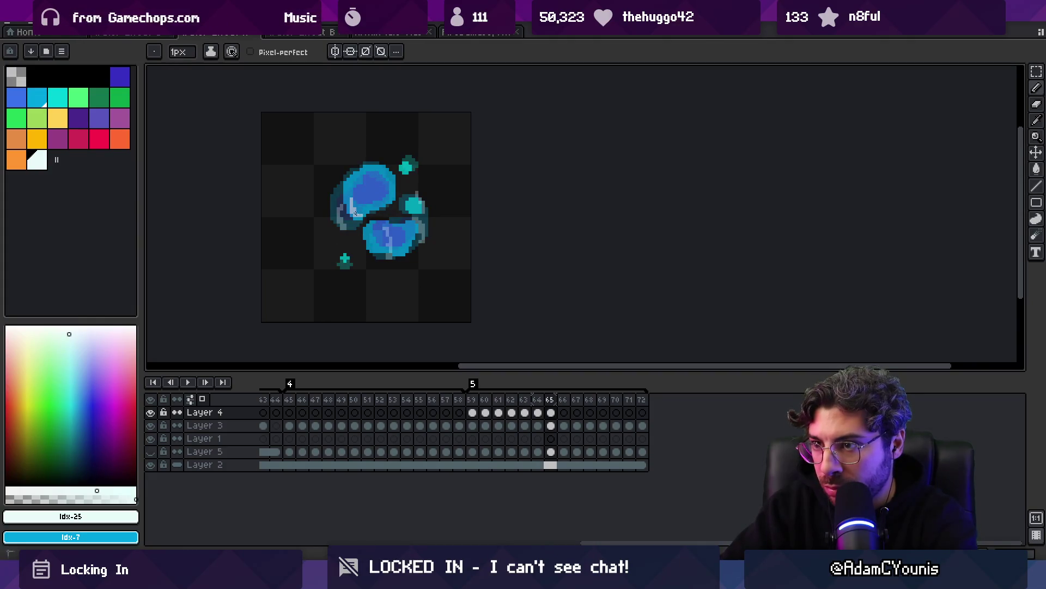
drag(387, 222, 394, 238)
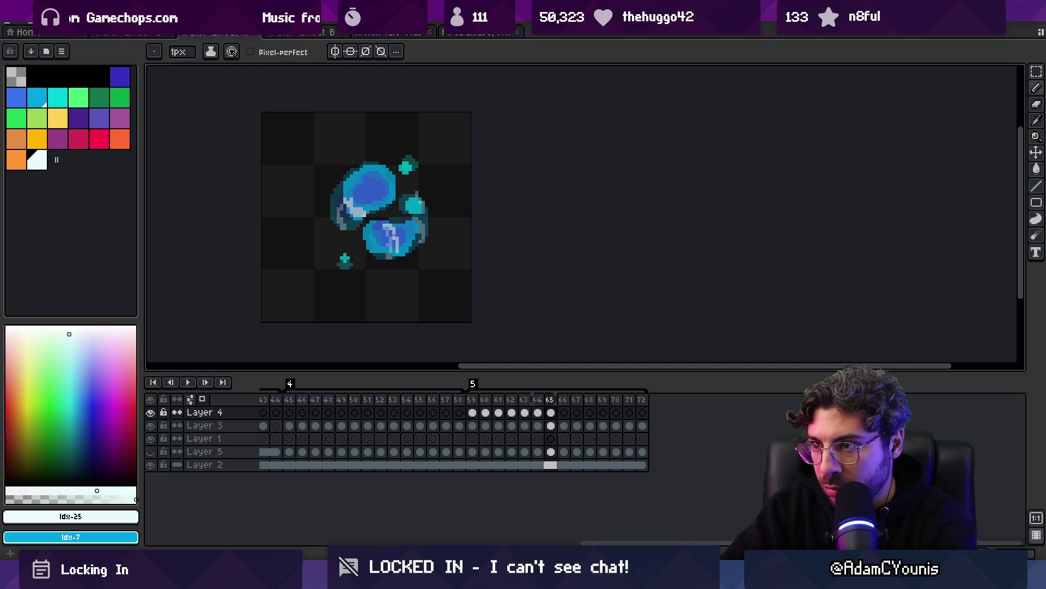
key(Right)
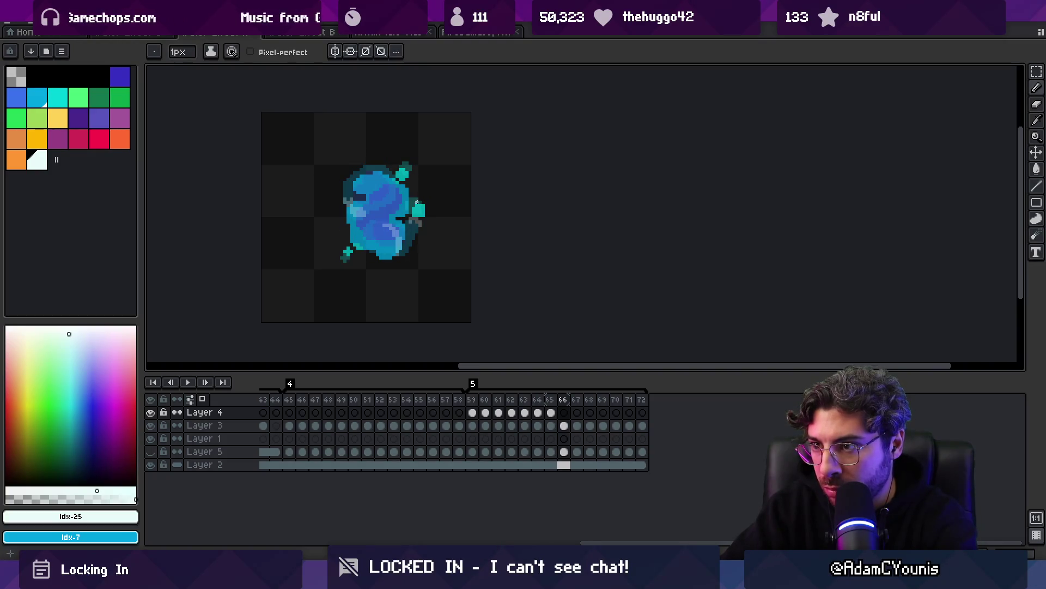
drag(391, 224, 395, 220)
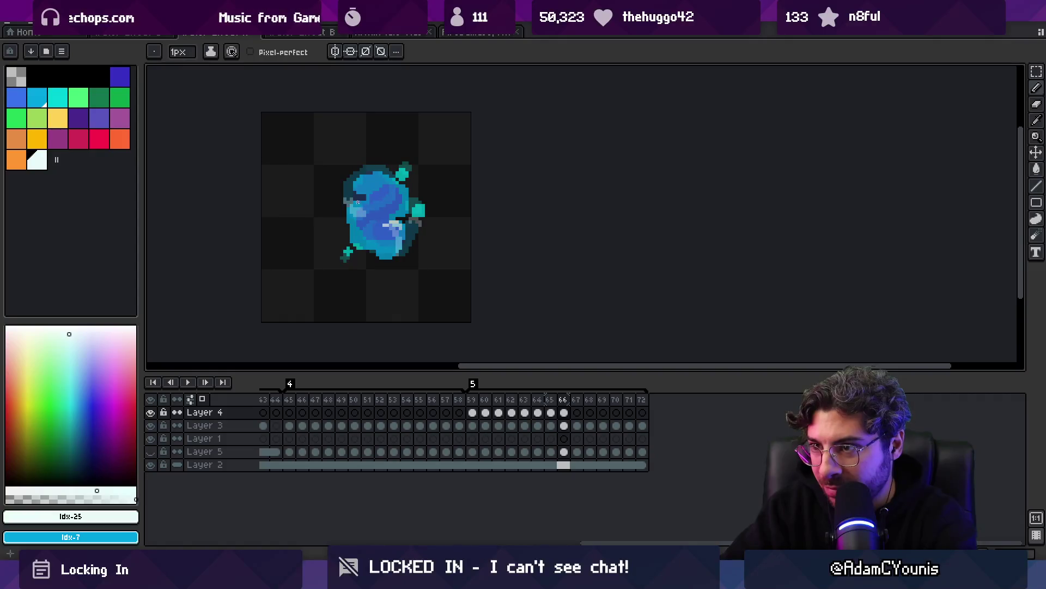
key(Right)
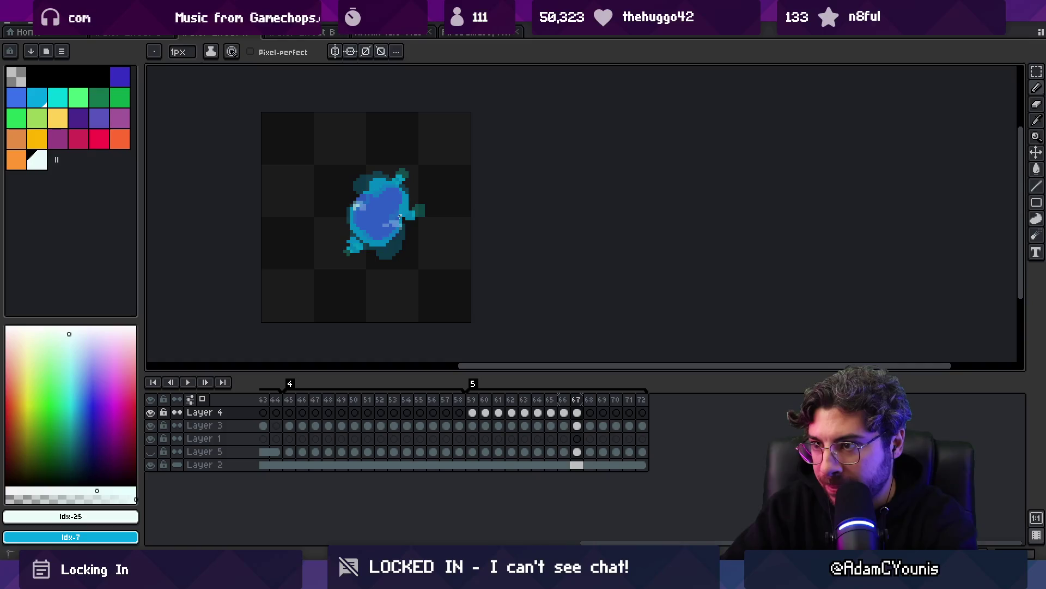
Zoom out and play the splash animation to preview it
key(z)
scroll(320, 203, down, 1)
key(Return)
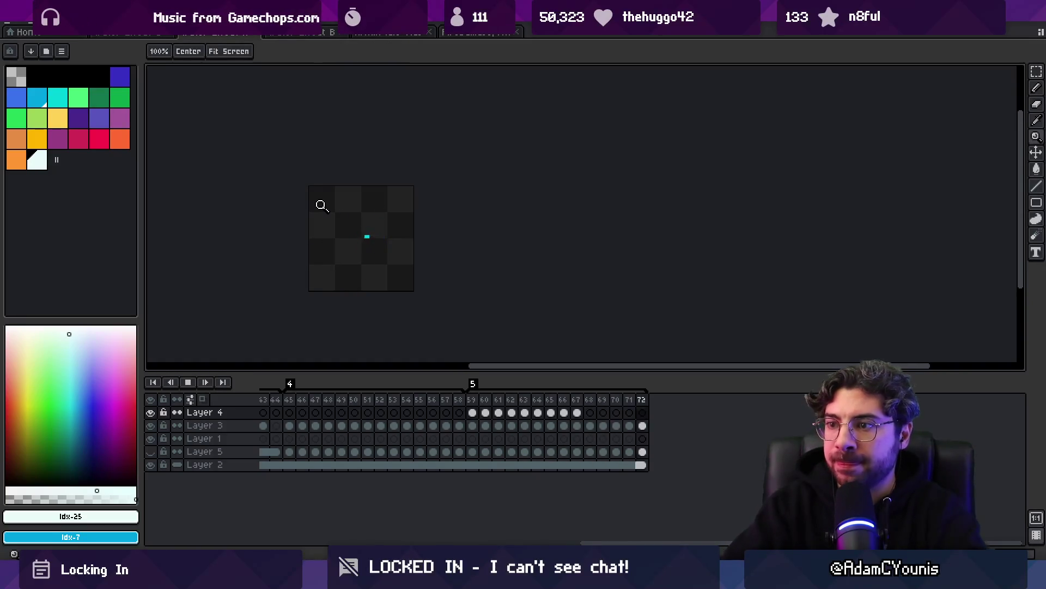
scroll(382, 185, down, 5)
scroll(404, 215, up, 5)
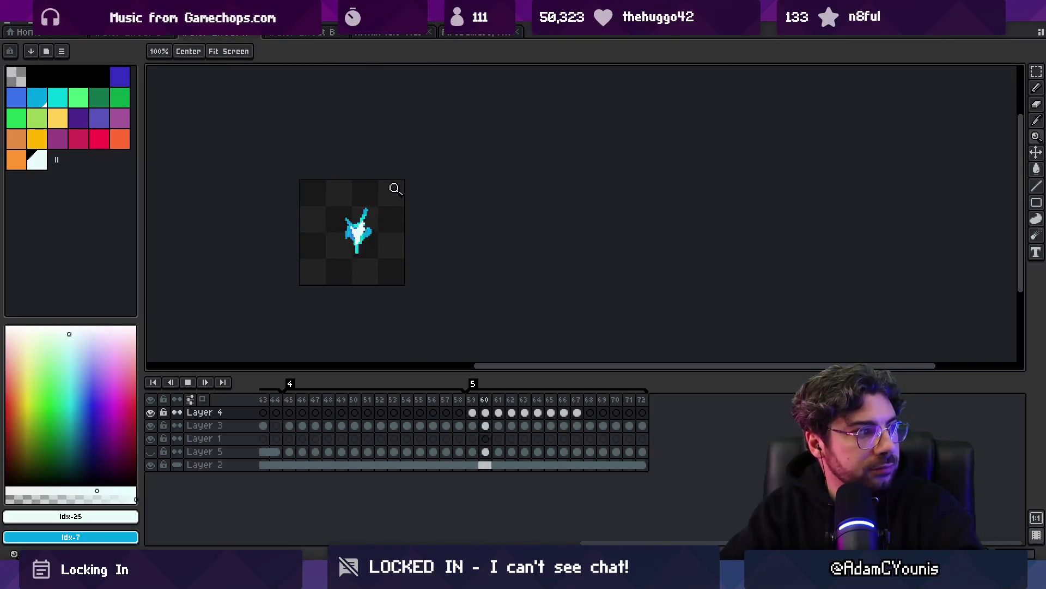
scroll(373, 233, up, 1)
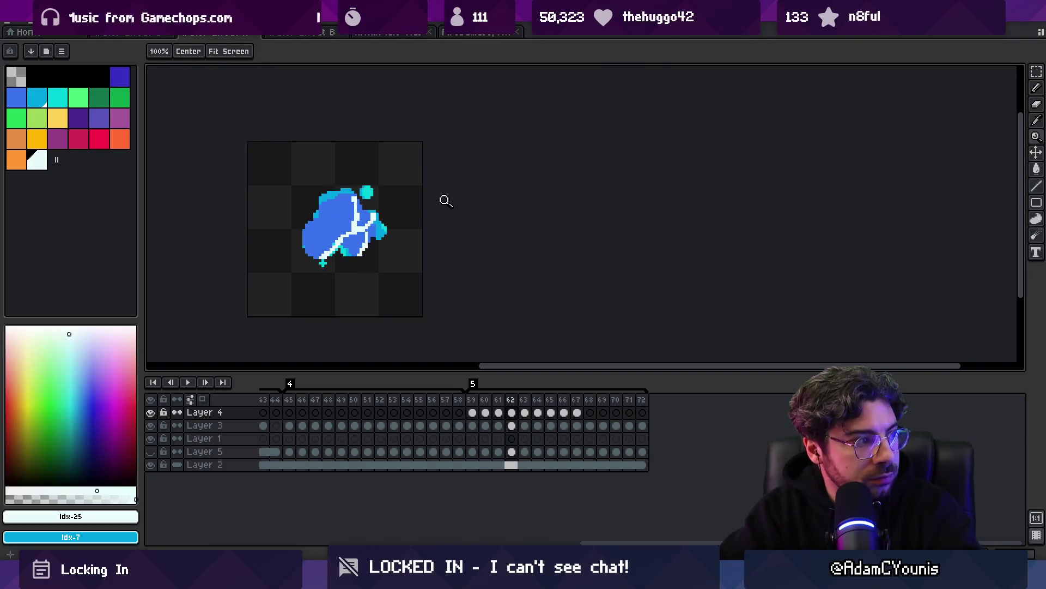
Switch the pencil colour from the sampled blue to the cyan palette colour and target Layer 3
alt+click(343, 189)
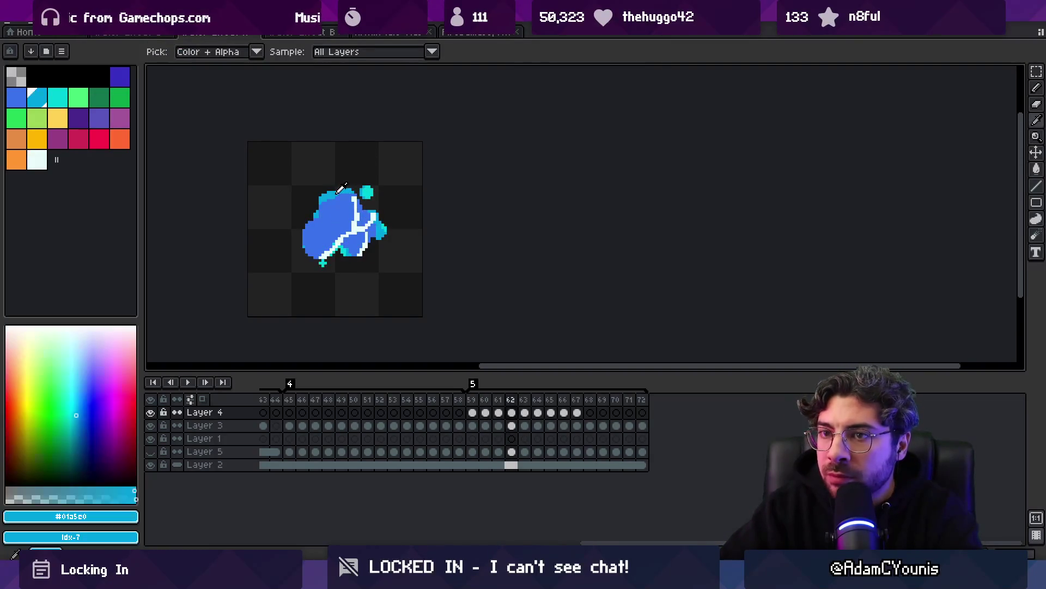
click(57, 97)
key(b)
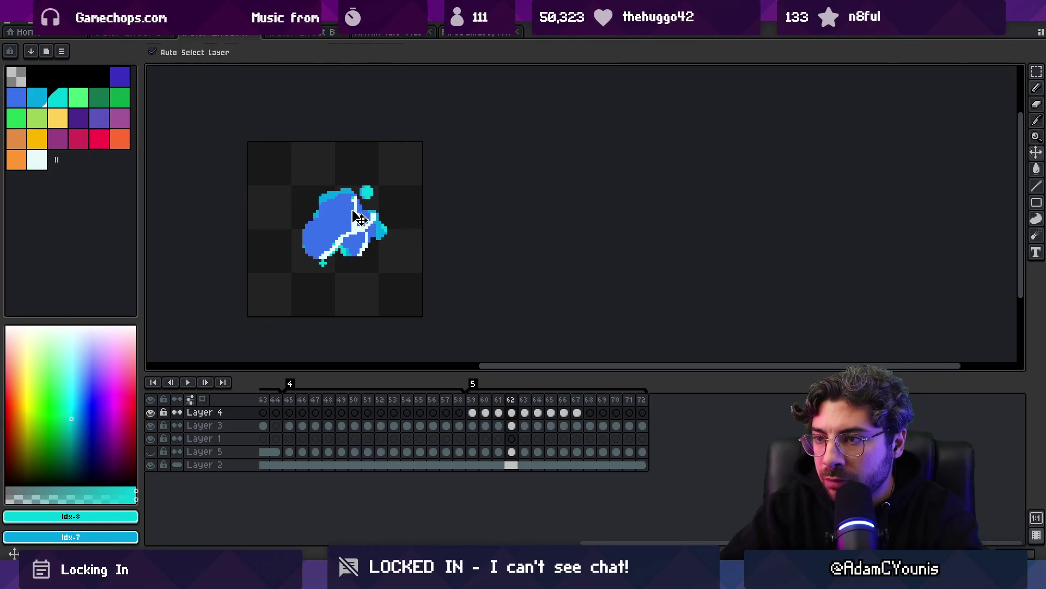
key(alt+Down)
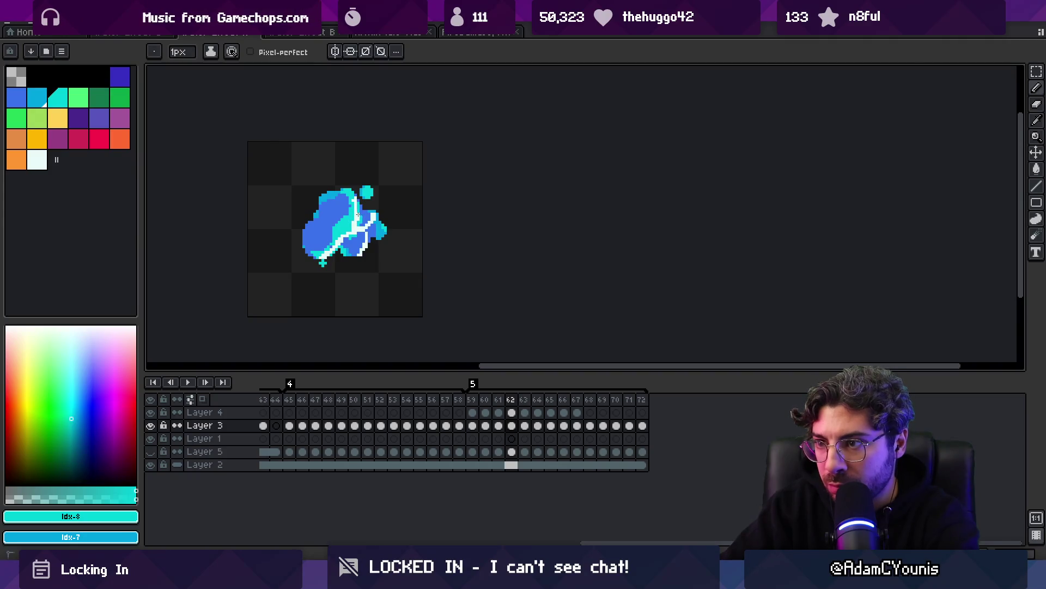
Step from frame 61 forward to frame 65 and zoom out to view the splash
key(comma)
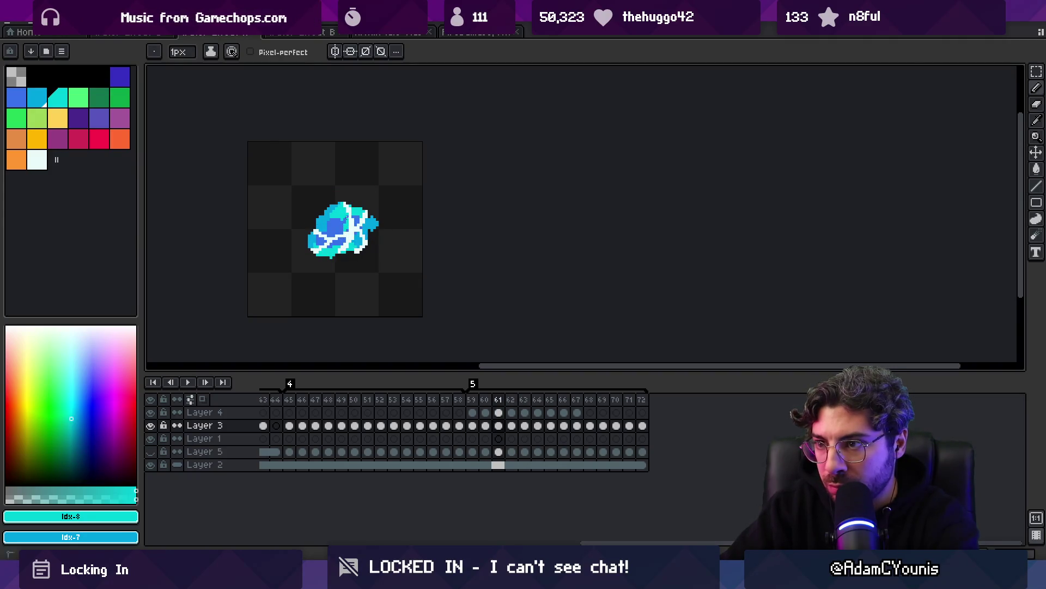
key(period)
key(period)
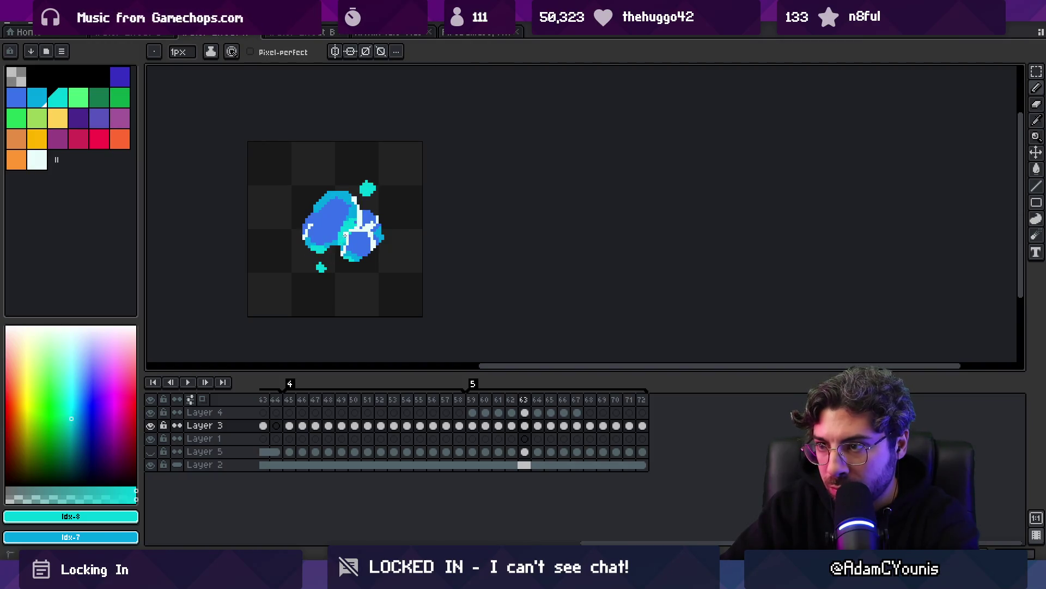
key(period)
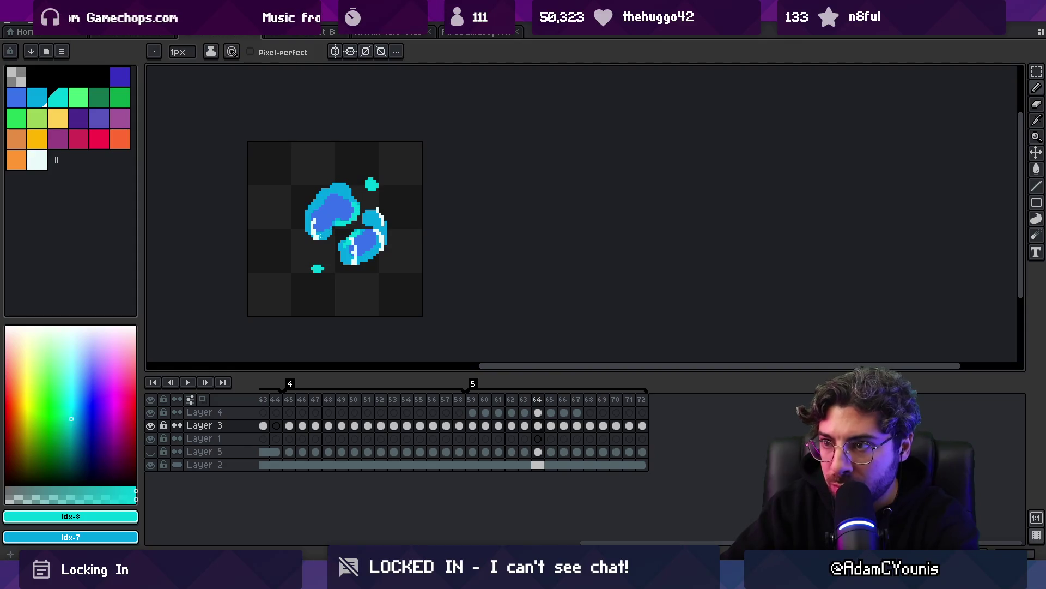
key(period)
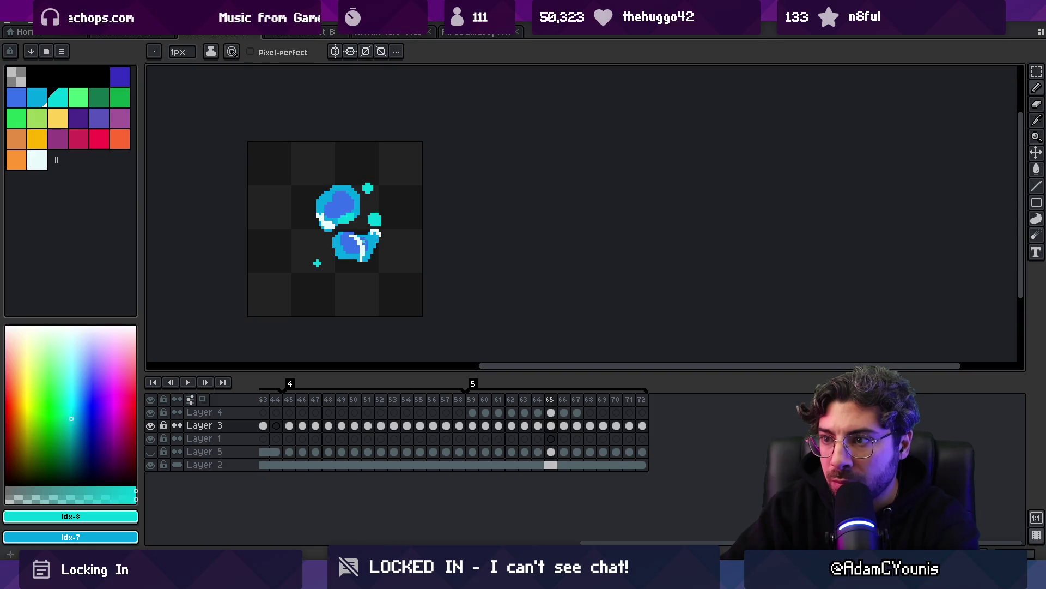
key(z)
scroll(342, 194, down, 3)
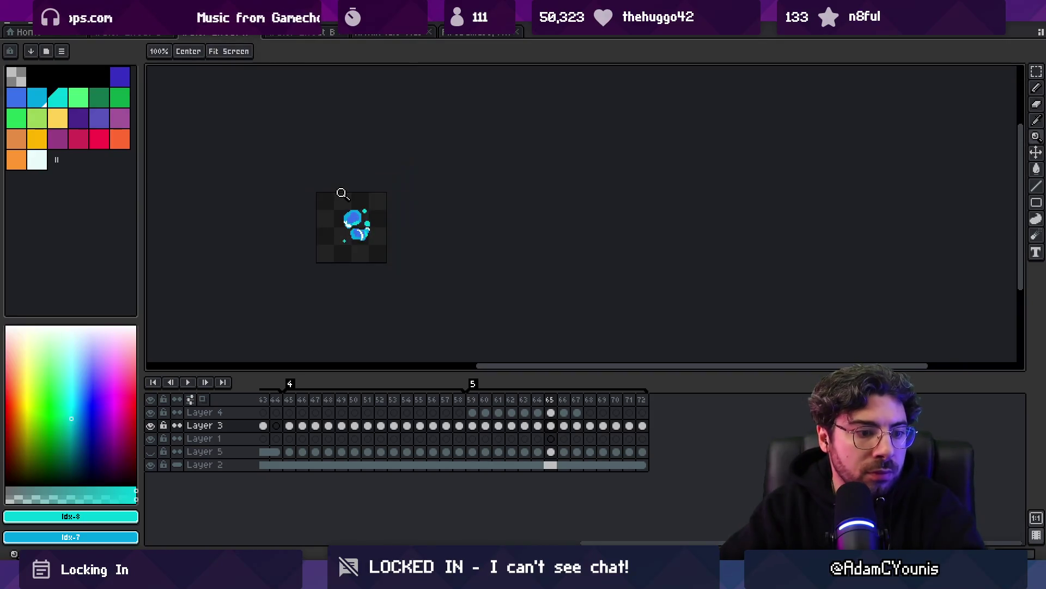
key(Return)
scroll(390, 215, down, 1)
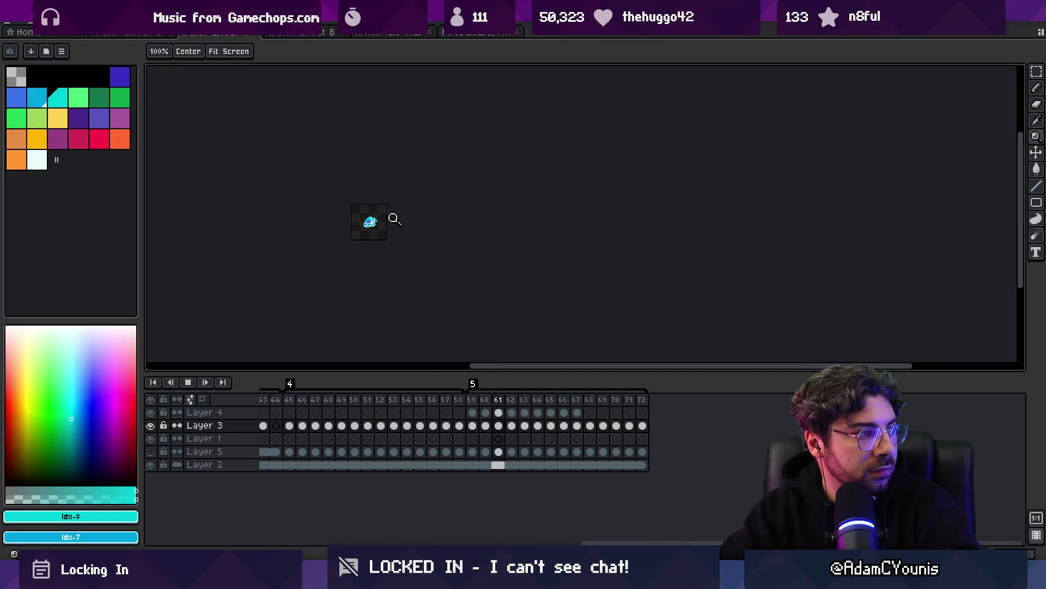
scroll(376, 221, up, 3)
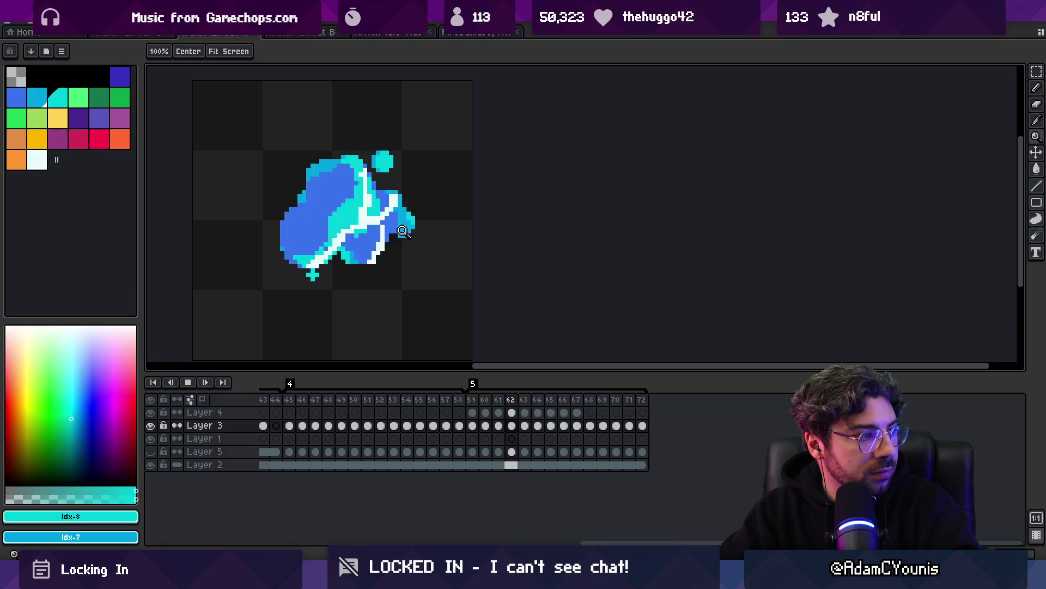
key(Return)
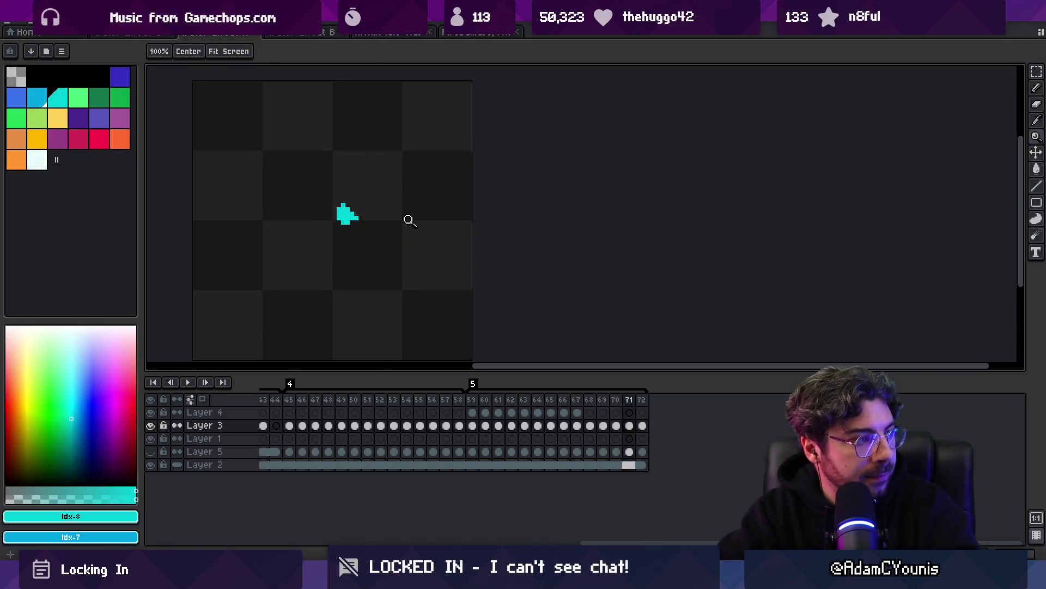
scroll(406, 218, down, 2)
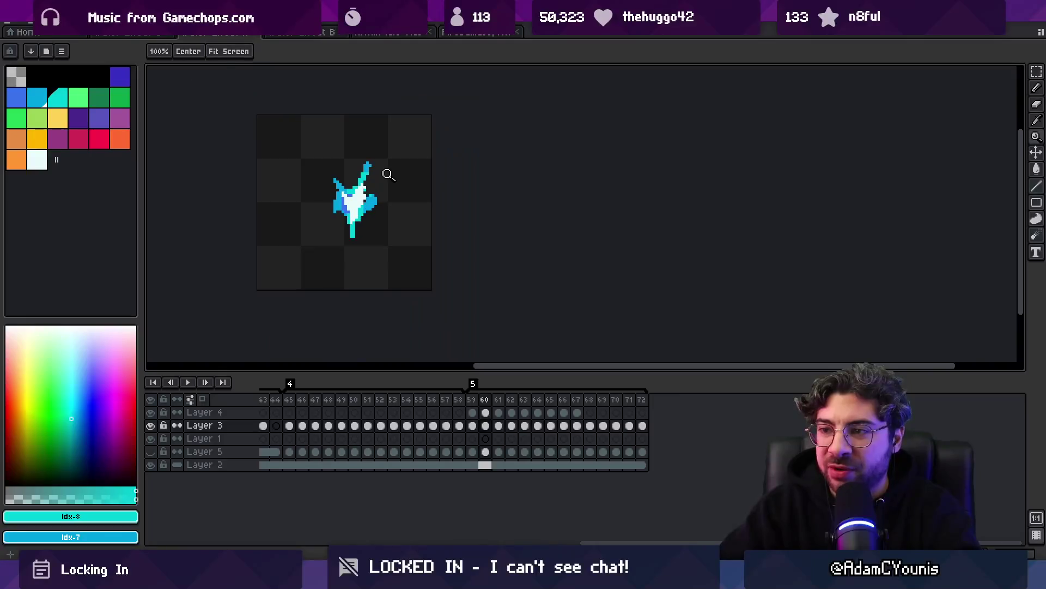
key(Return)
scroll(404, 175, down, 2)
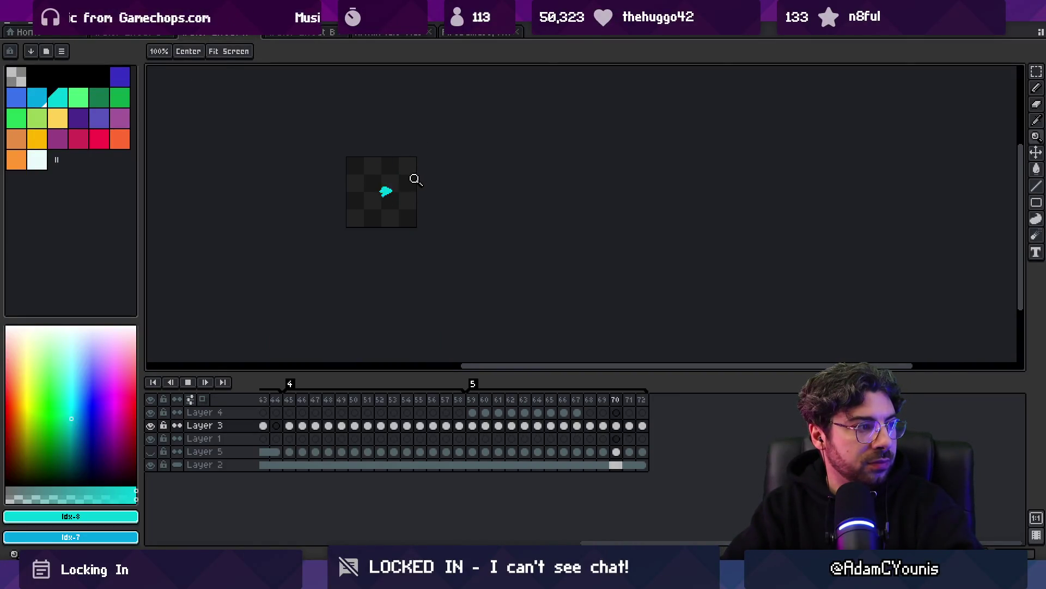
scroll(414, 185, down, 1)
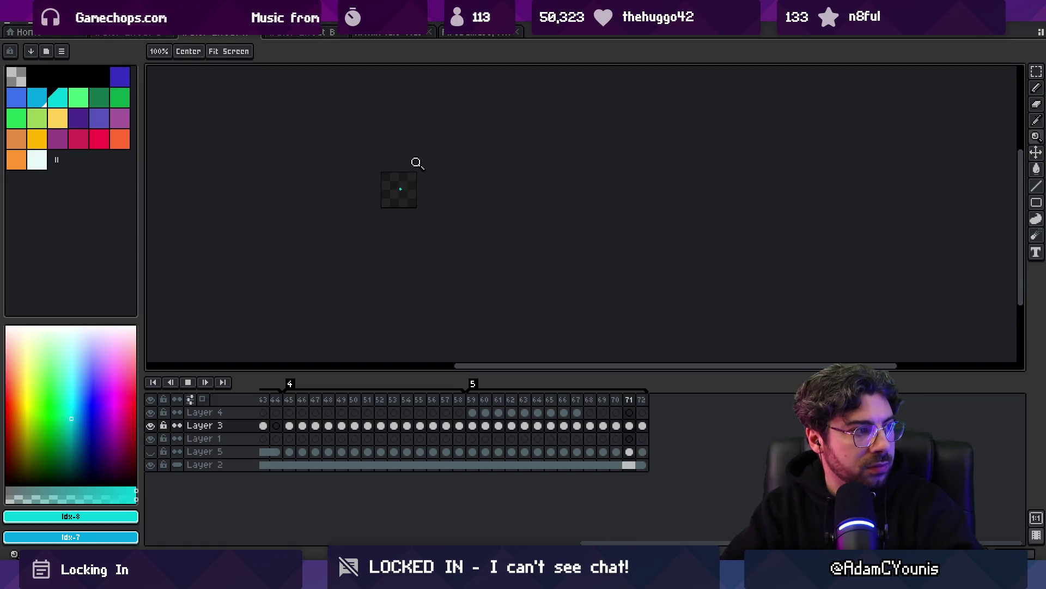
scroll(455, 168, up, 4)
key(Return)
key(v)
Paint dark indigo accent patches with a 2px pencil inside the blobs on frames 63 and 64
click(120, 76)
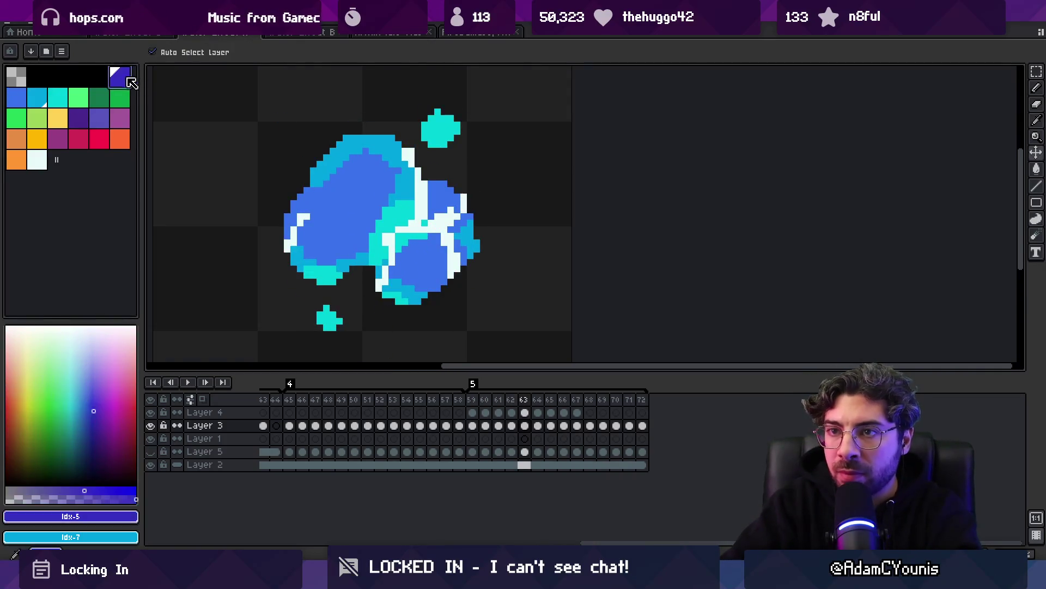
key(b)
click(326, 228)
key(plus)
mouse_move(327, 229)
mouse_down()
mouse_move(316, 223)
mouse_move(322, 239)
mouse_move(340, 243)
mouse_move(335, 221)
mouse_move(352, 190)
mouse_move(392, 180)
mouse_move(413, 196)
mouse_up()
key(Right)
key(Right)
key(Right)
key(Right)
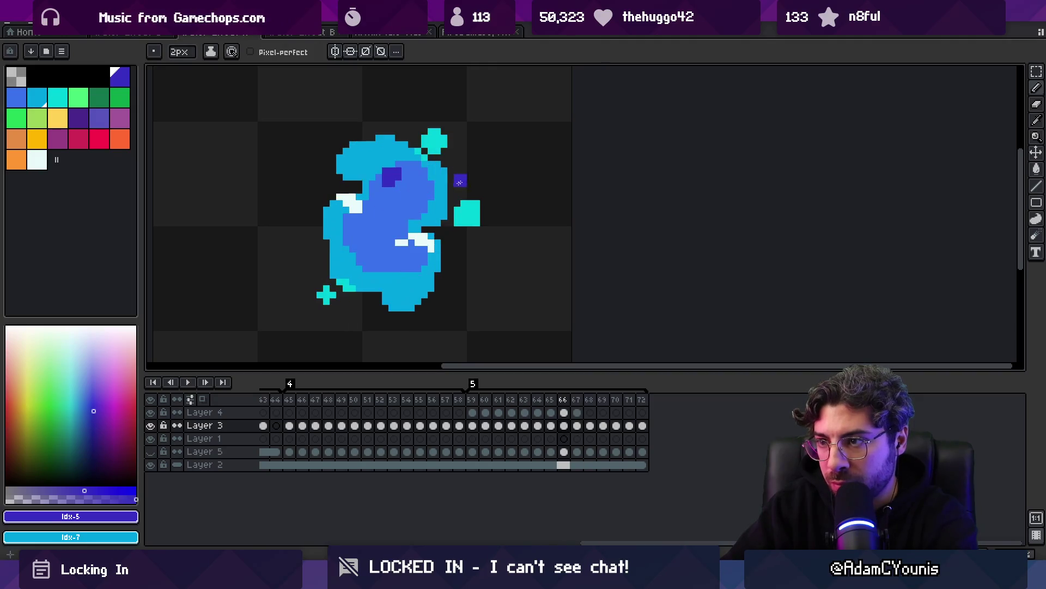
key(Left)
key(Left)
key(Left)
mouse_move(427, 256)
mouse_down()
mouse_move(432, 265)
mouse_move(403, 270)
mouse_move(409, 276)
mouse_up()
Step through frames 65 to 69, then zoom out, play the animation and centre the sprite
key(Right)
key(Right)
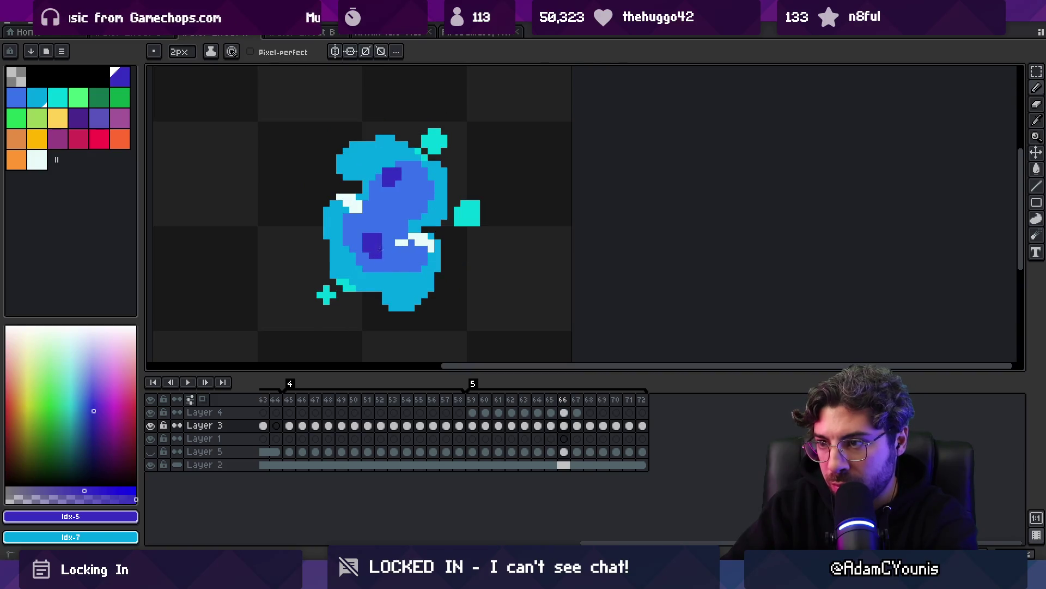
key(Right)
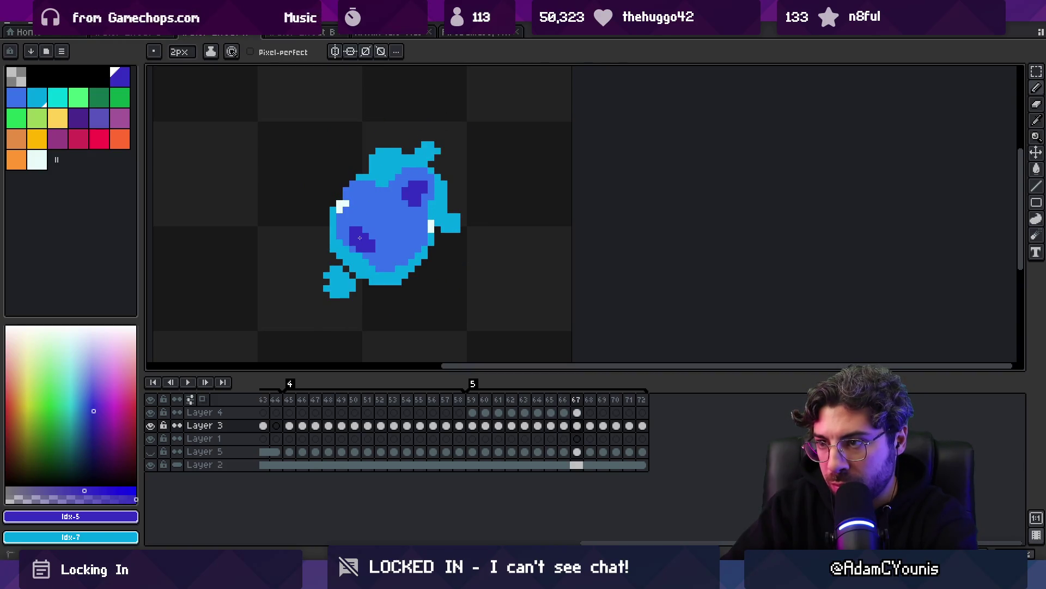
key(Right)
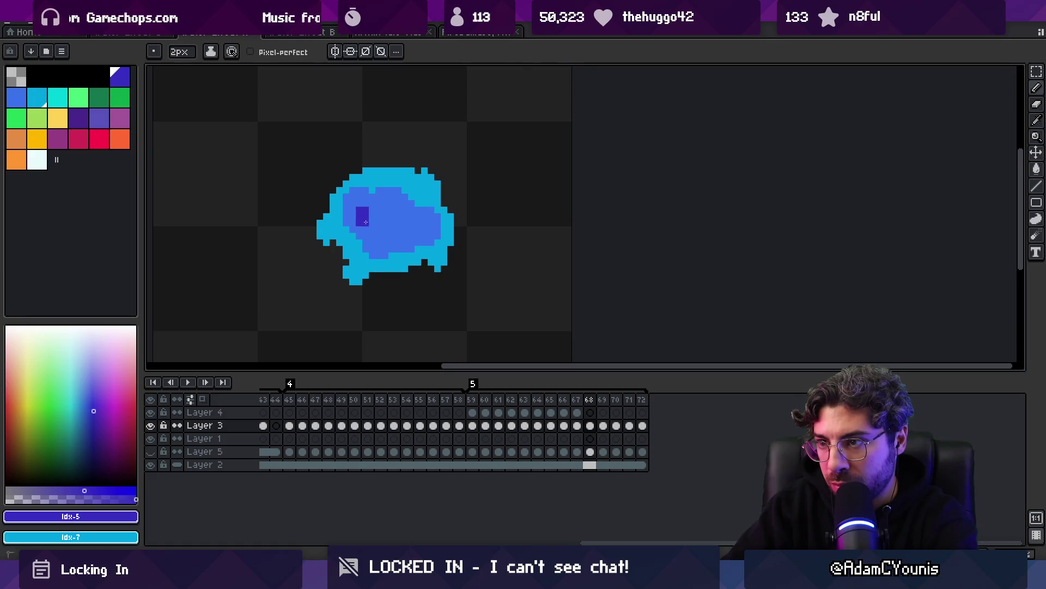
key(Right)
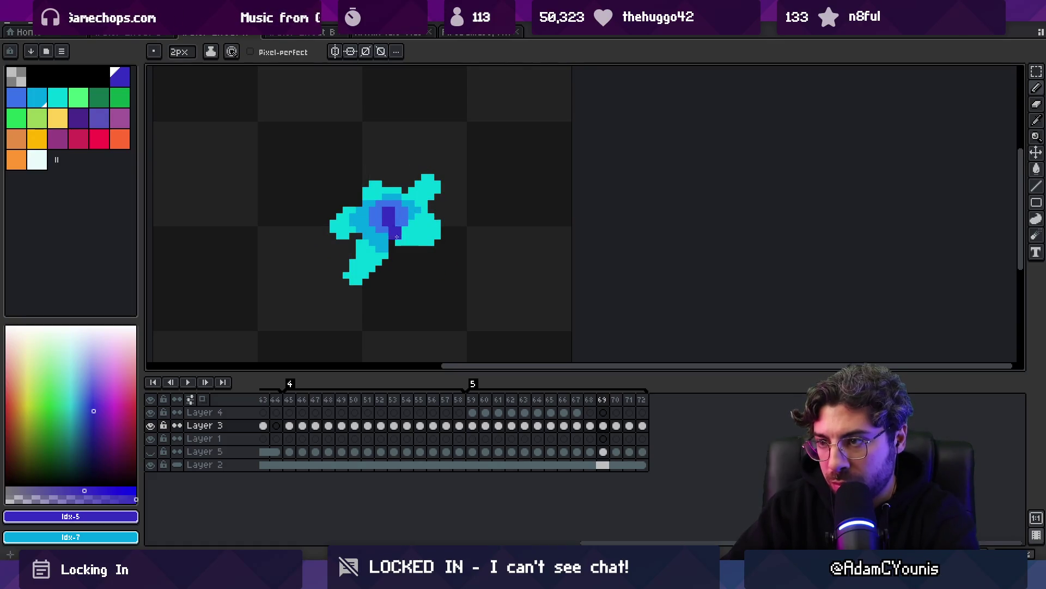
scroll(402, 235, down, 8)
key(z)
key(Return)
scroll(446, 226, up, 4)
drag(423, 264, 434, 189)
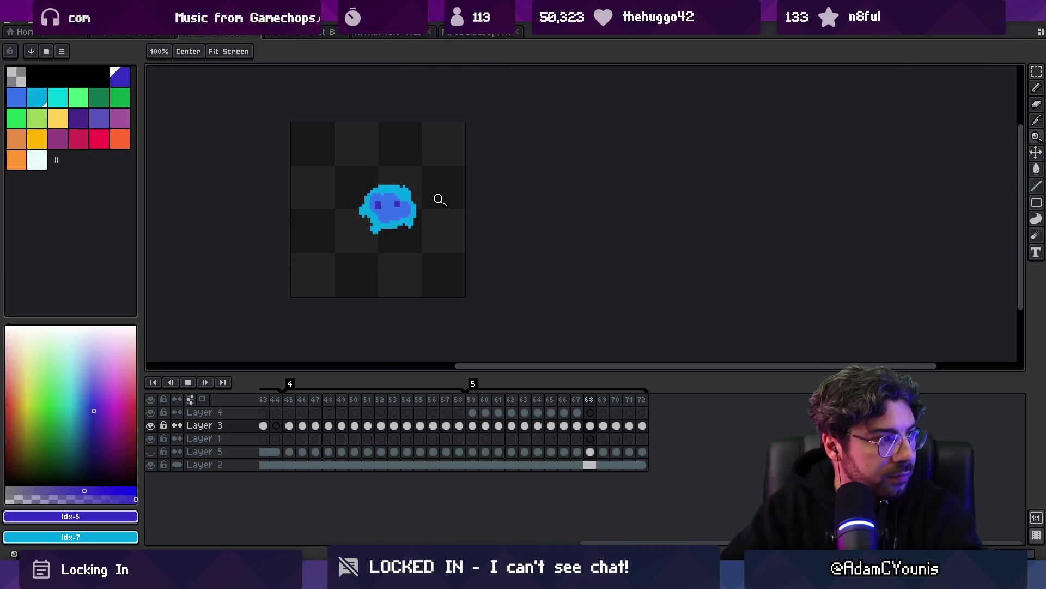
Stop on frame 62 and pencil #01a5e0 blue along the blob's upper-left edge
key(Return)
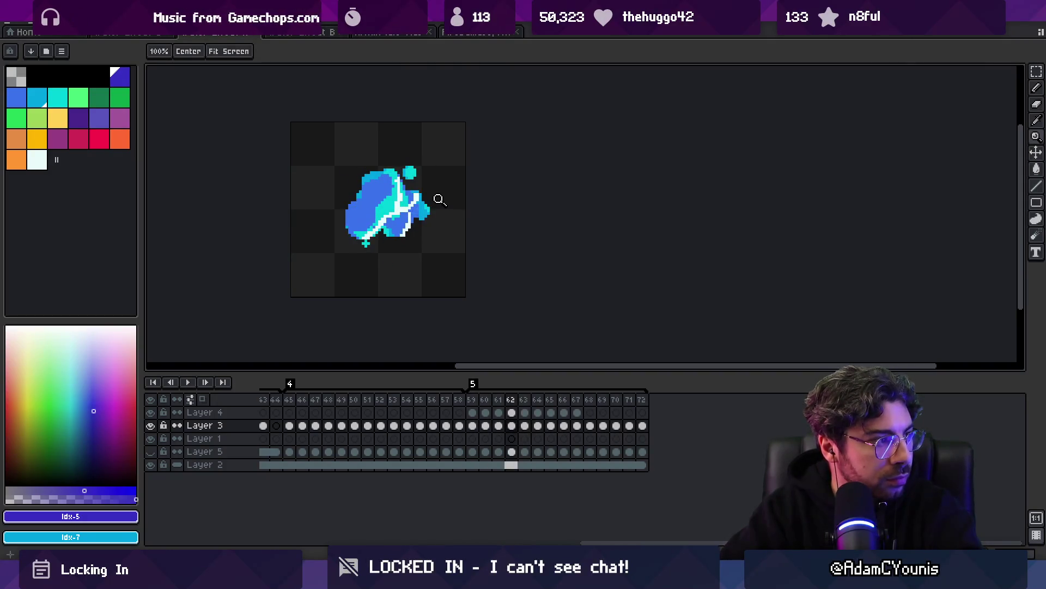
scroll(376, 215, up, 2)
key(b)
alt+click(349, 209)
drag(349, 209, 364, 196)
Step through the following frames, swap colours, and replay the animation zoomed out
key(period)
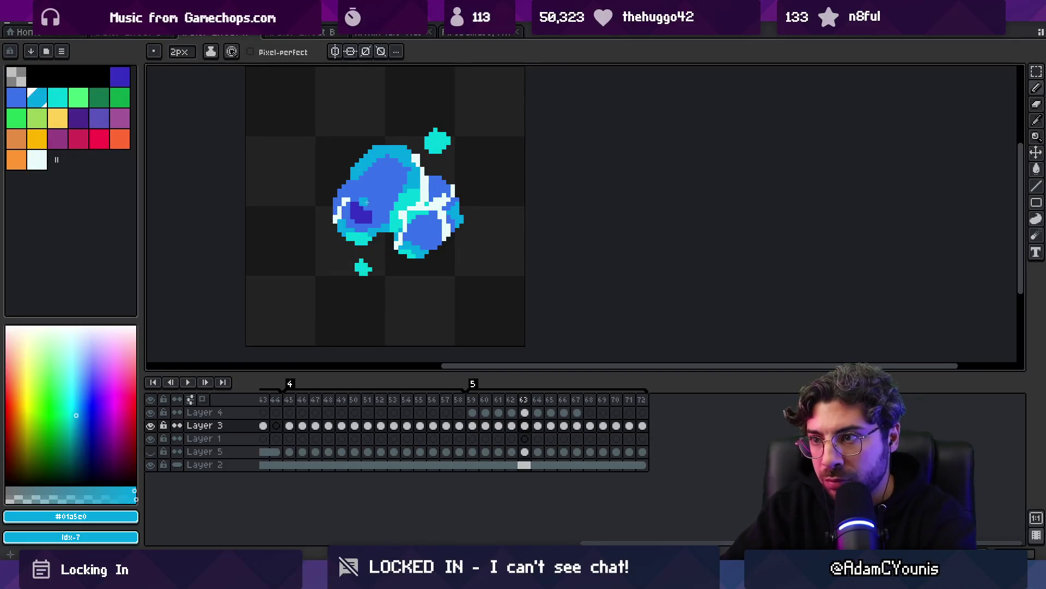
key(period)
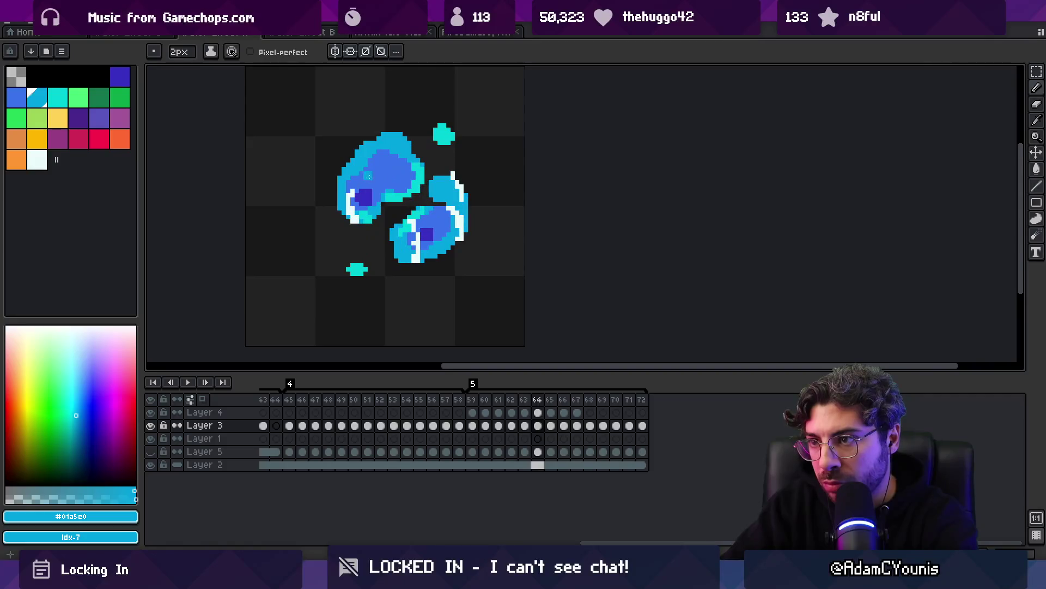
key(period)
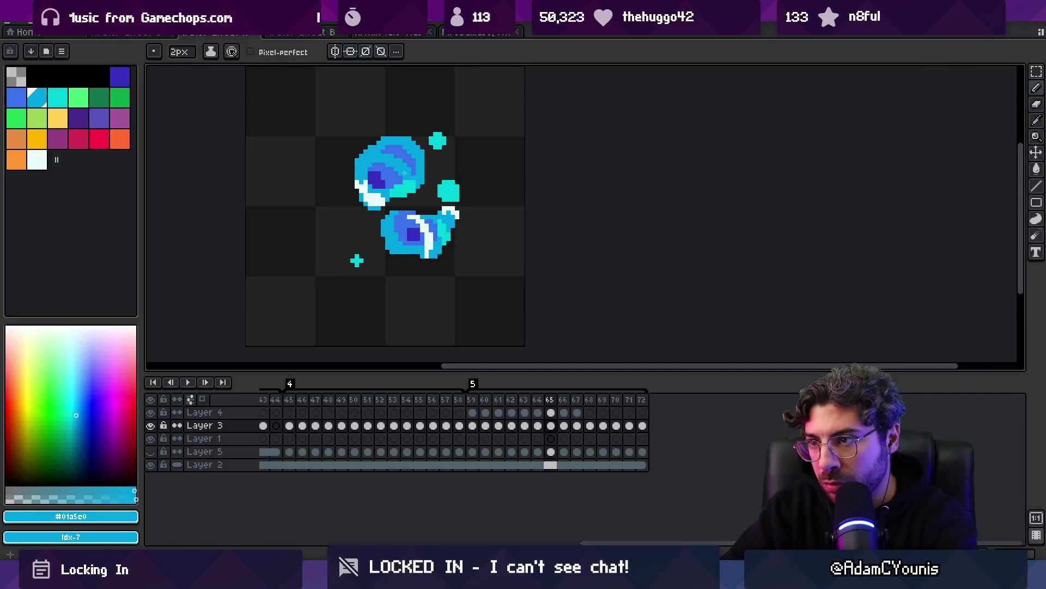
key(period)
key(period)
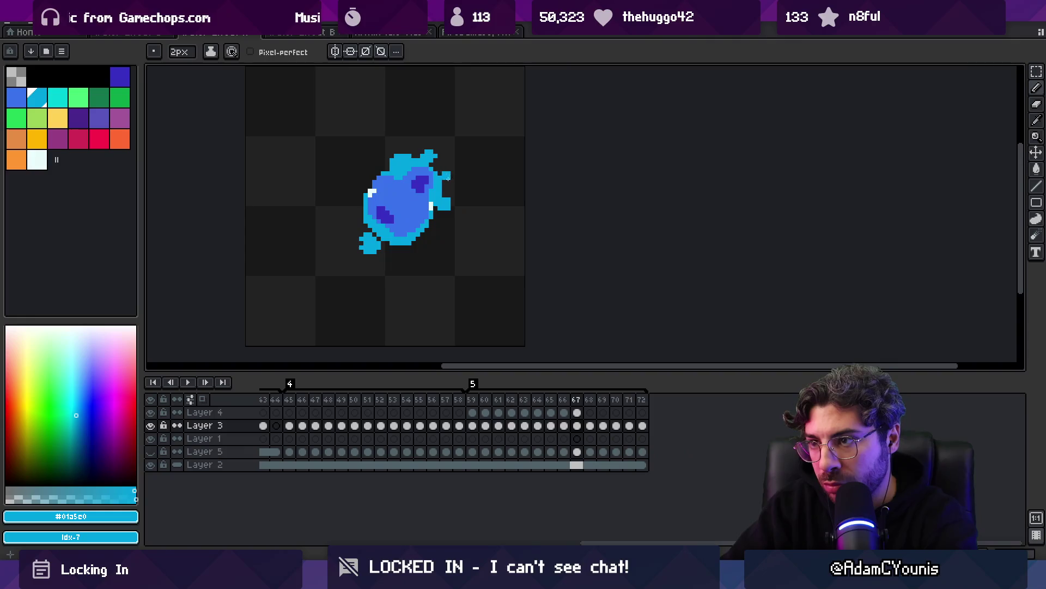
key(x)
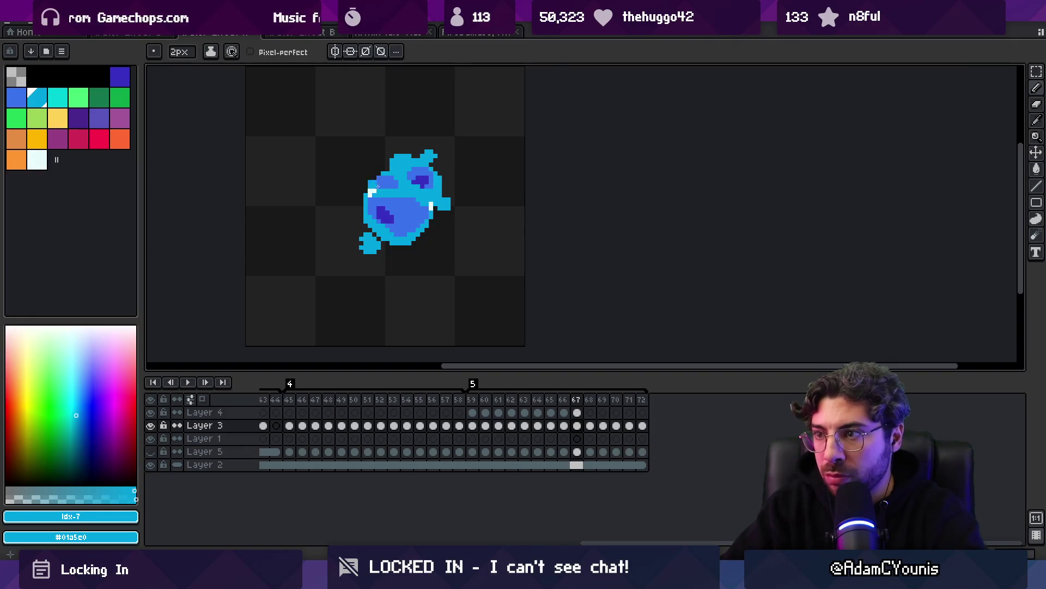
key(v)
key(z)
key(1)
key(Return)
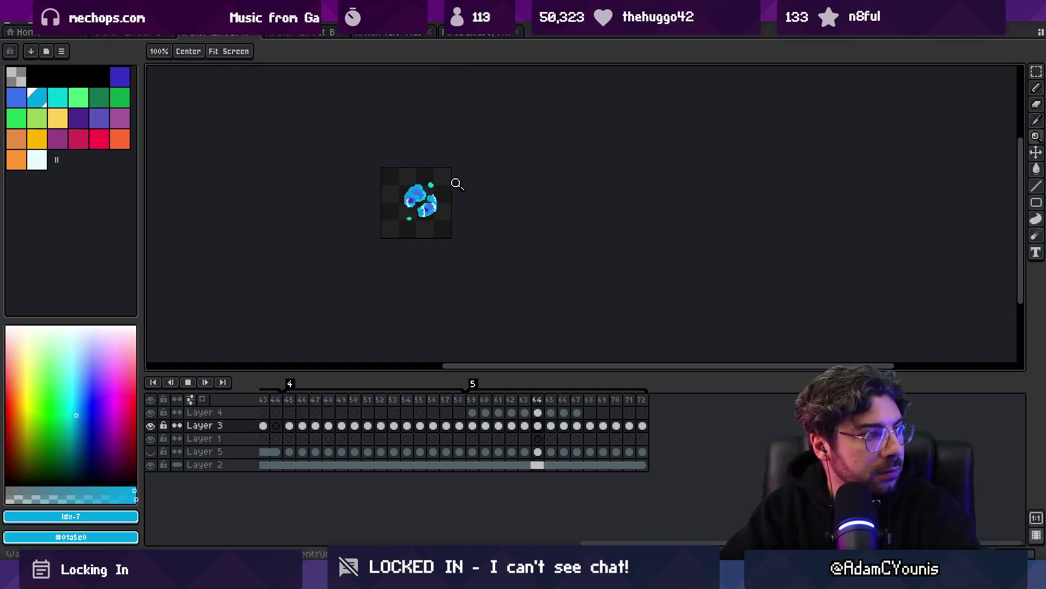
Stop on frame 62 and paint teal #00d0d8 along the blob's left edge
scroll(458, 191, up, 3)
scroll(462, 194, up, 1)
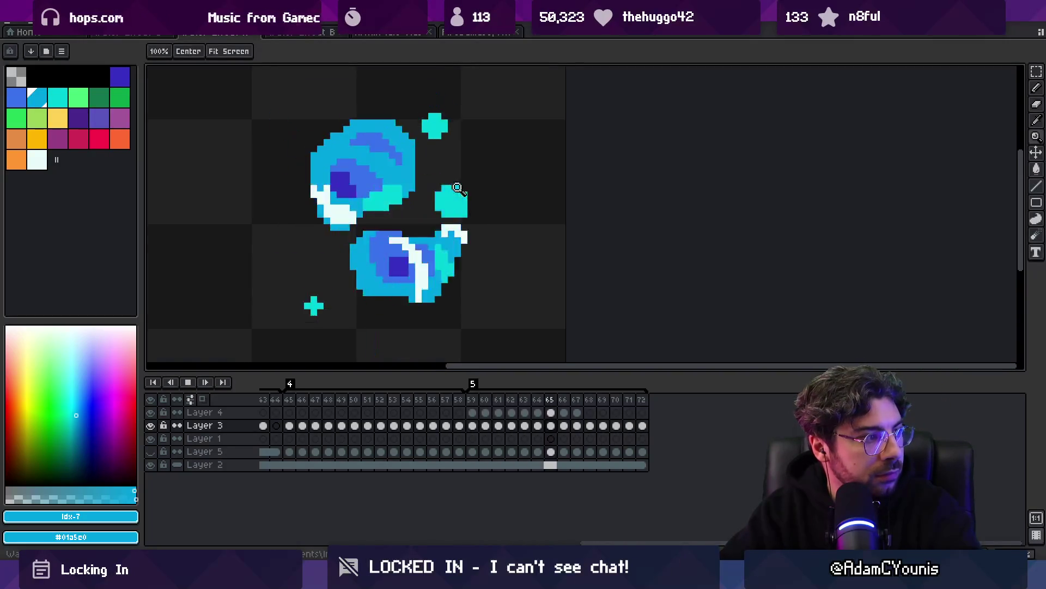
key(Return)
key(b)
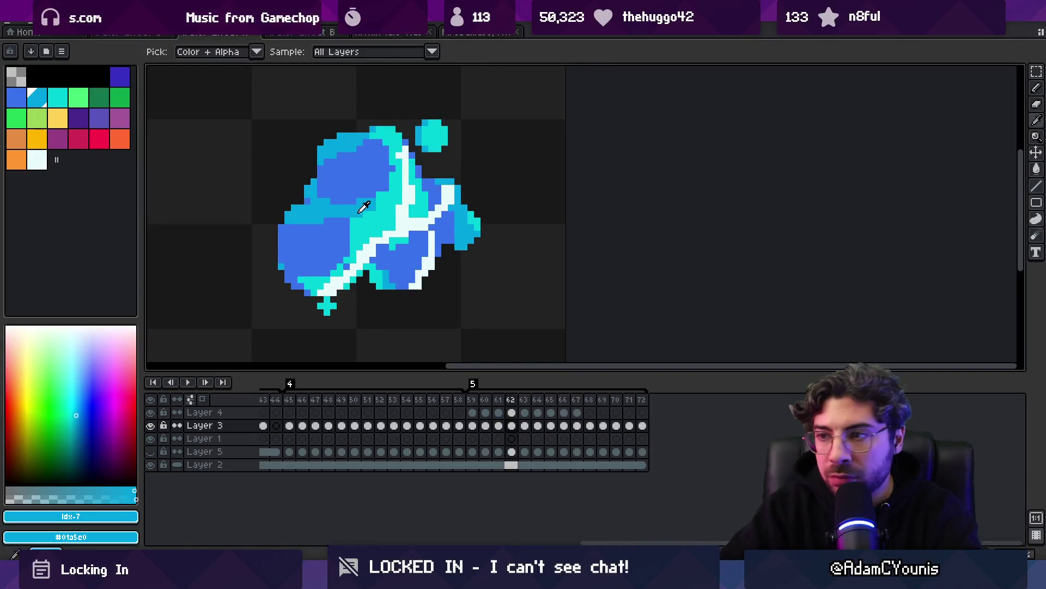
alt+click(371, 218)
drag(322, 217, 308, 218)
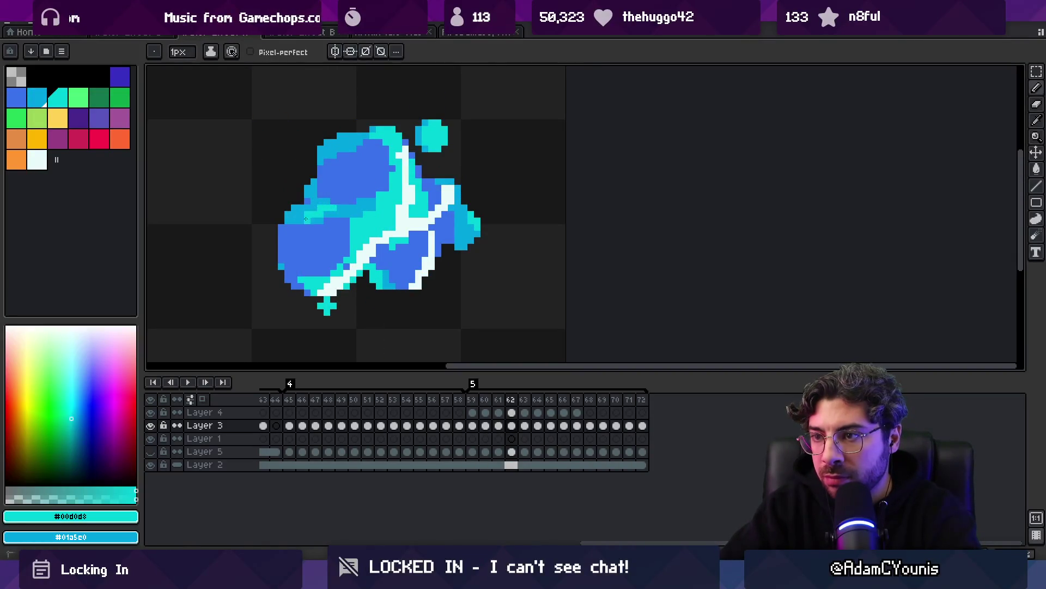
Paint a teal stripe across the upper blob on frame 64
key(Right)
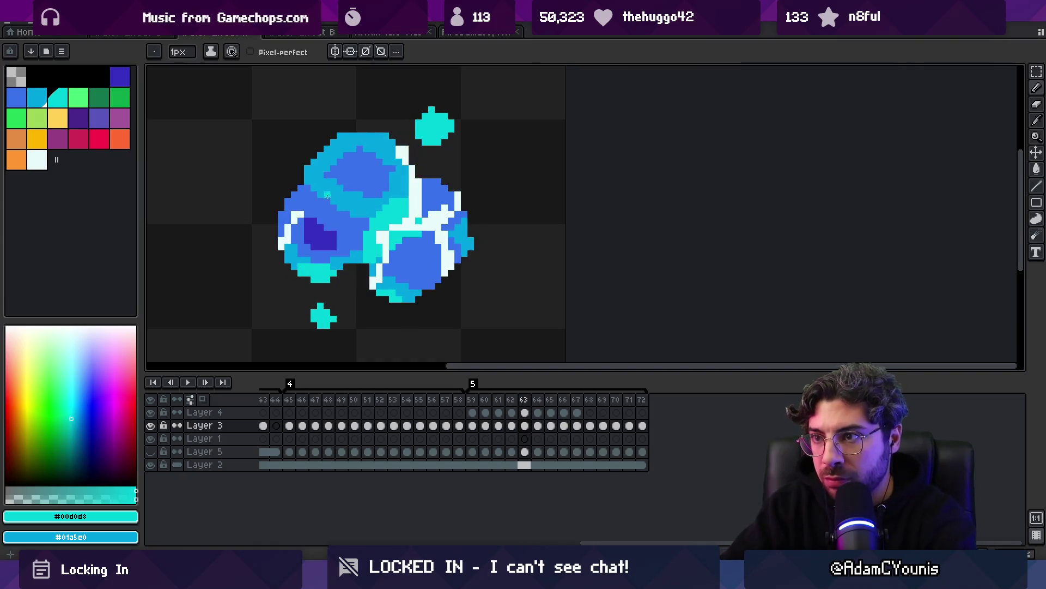
key(Right)
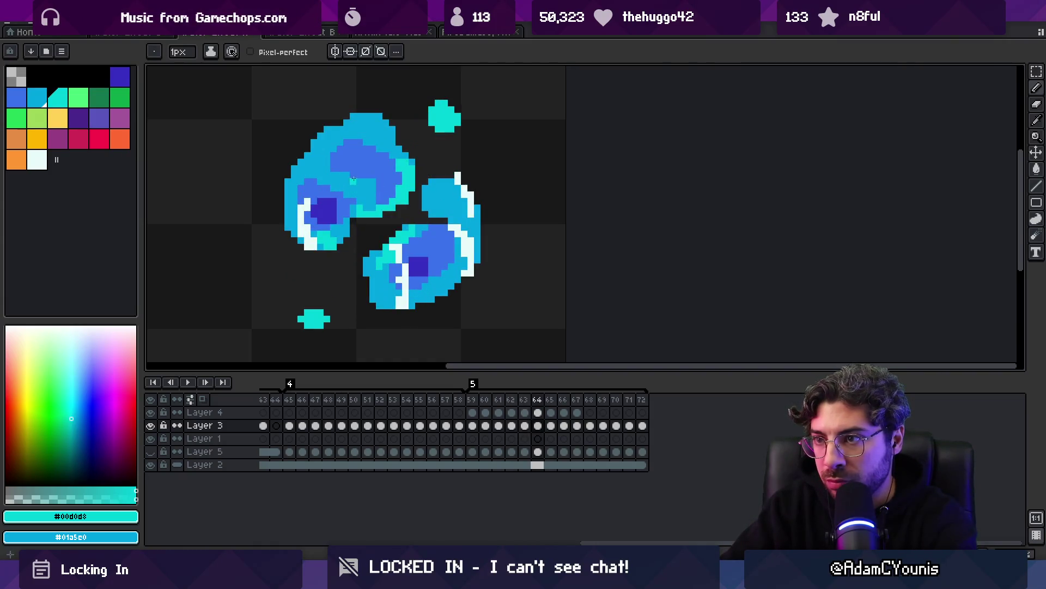
drag(328, 181, 342, 180)
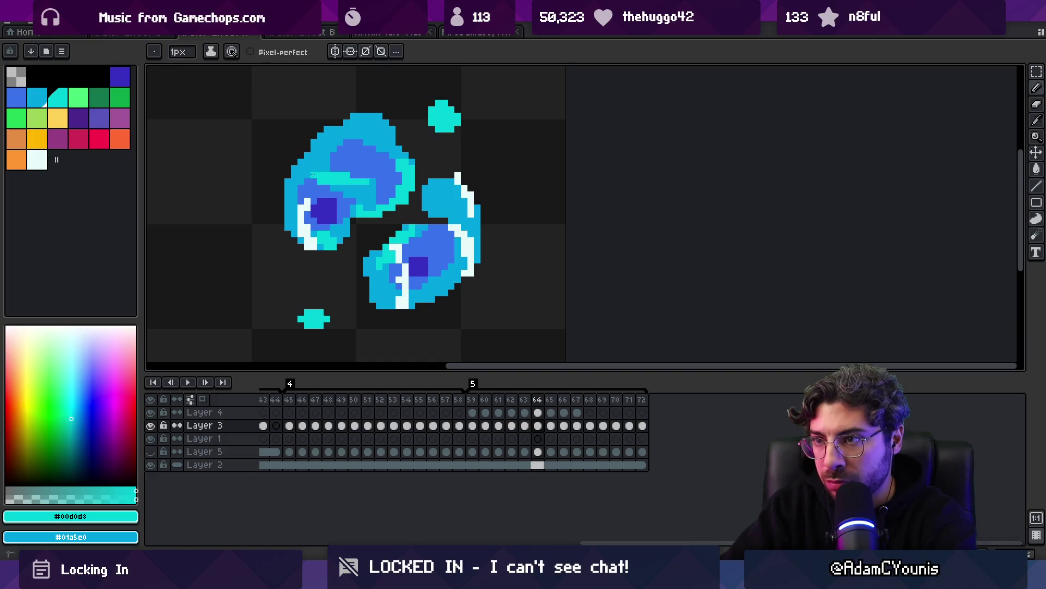
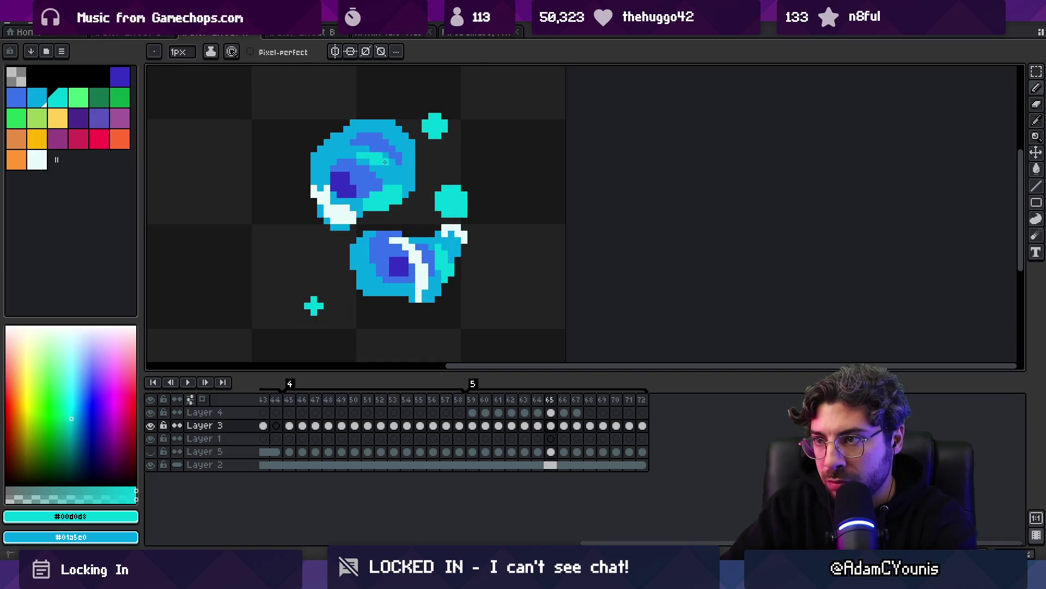
Paint teal droplet pixels across the final splash frames 65–68
mouse_move(365, 152)
mouse_down()
mouse_move(346, 152)
mouse_move(404, 183)
mouse_move(404, 199)
mouse_up()
key(Right)
key(Right)
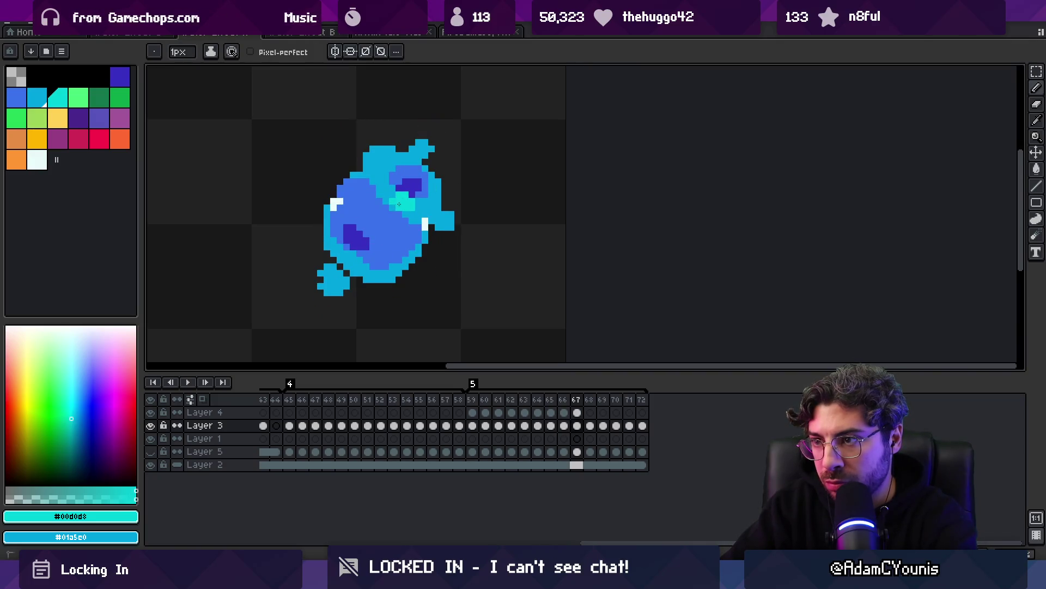
key(Right)
click(411, 214)
Zoom the canvas and play back the splash animation
key(z)
scroll(396, 194, down, 5)
key(Return)
scroll(417, 193, up, 3)
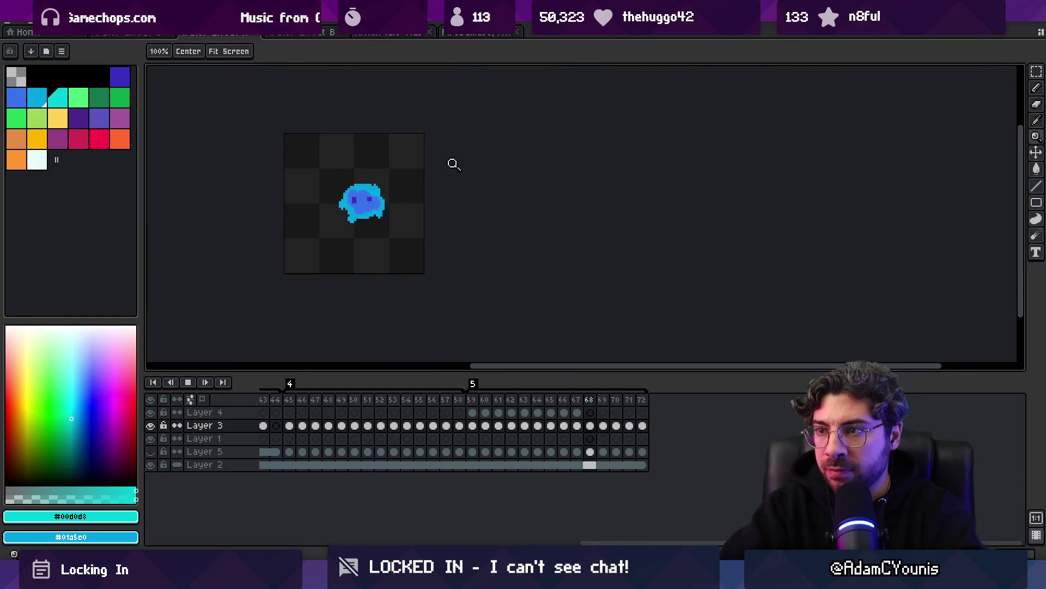
Hide Layer 2, re-export and overwrite the sprite sheet, then switch to Unity
click(151, 464)
key(ctrl+s)
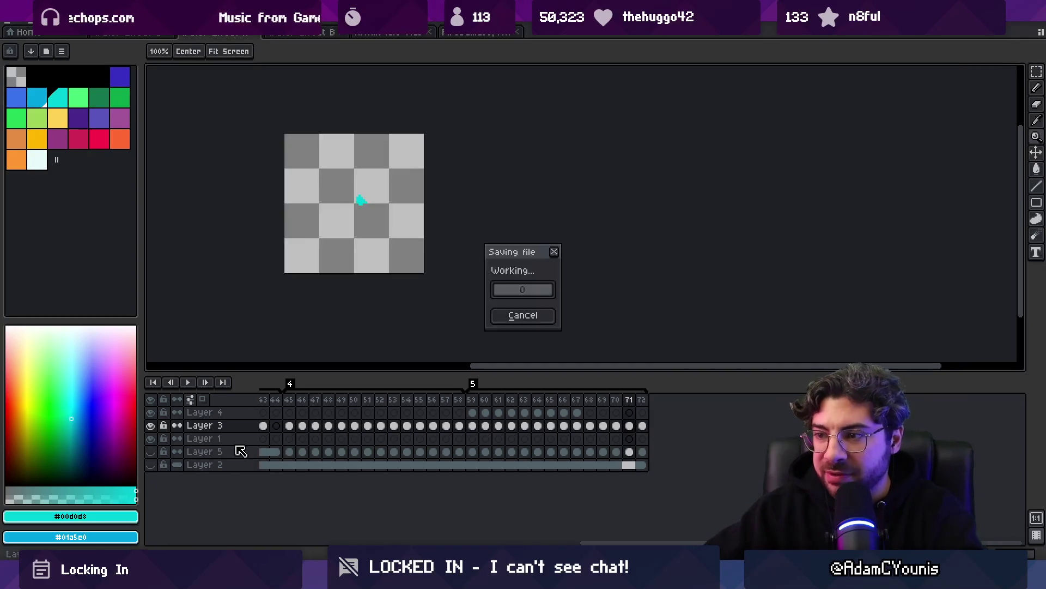
key(Return)
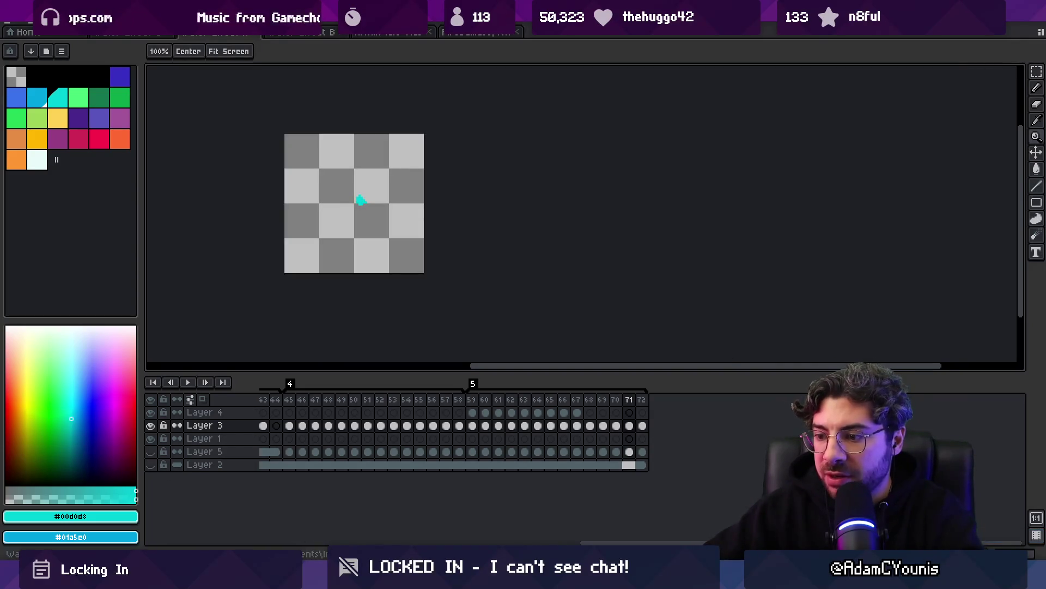
key(alt+Tab)
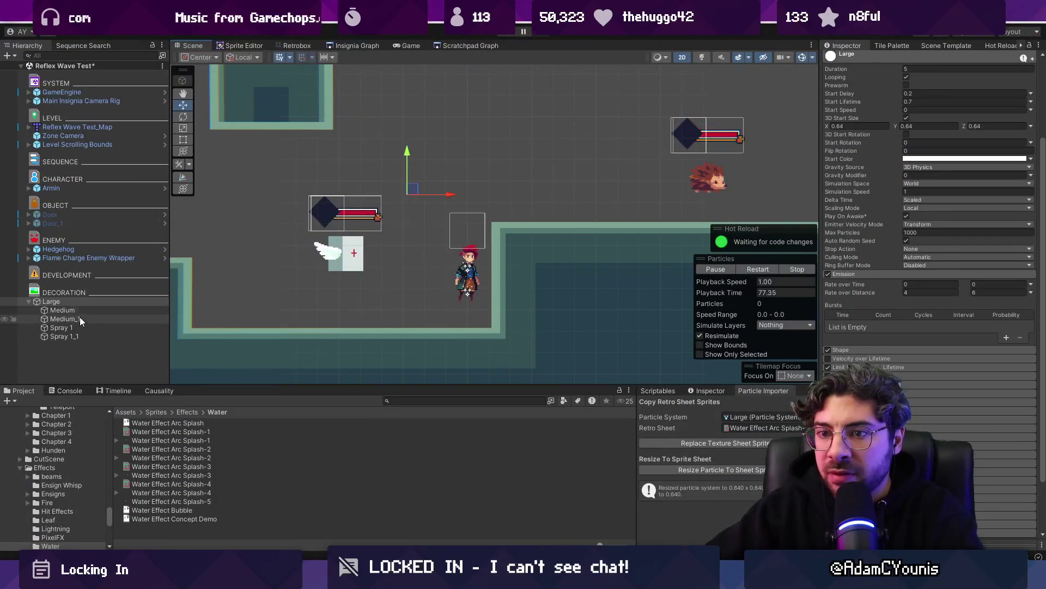
Deactivate the Medium and Medium_1 emitters under the Large particle system
click(83, 301)
click(84, 311)
shift+click(86, 318)
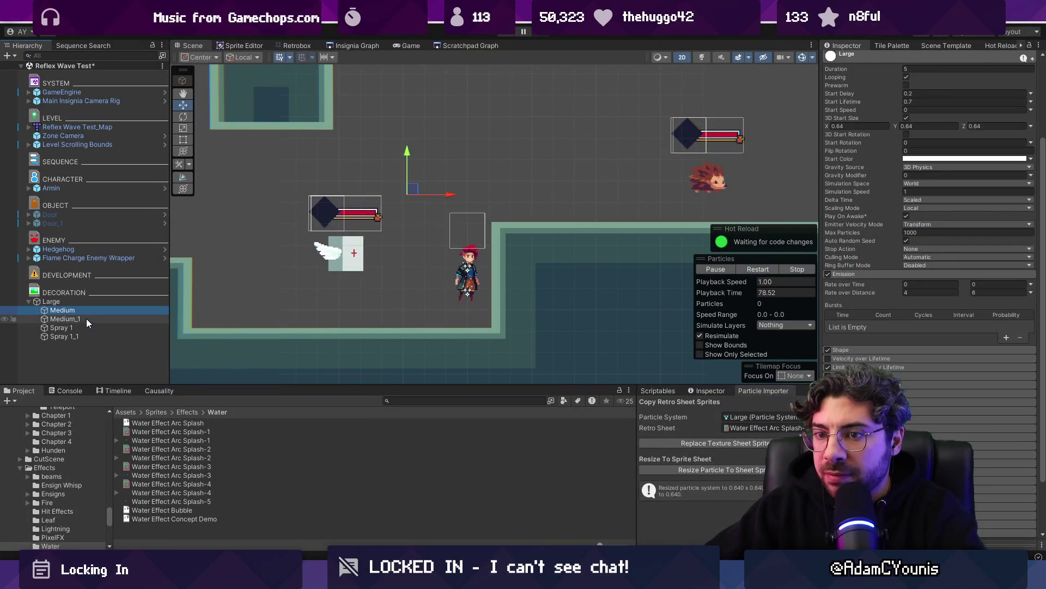
click(850, 60)
click(849, 60)
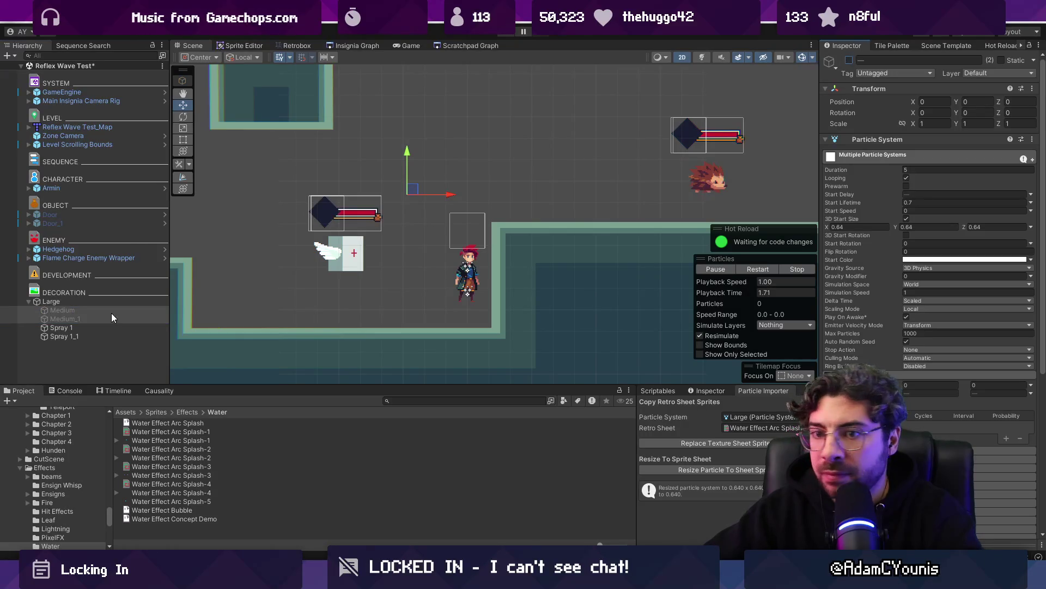
Replace the old Splash-4 sheet in Retrobox with Water Effect Arc Splash-5
click(51, 301)
click(491, 399)
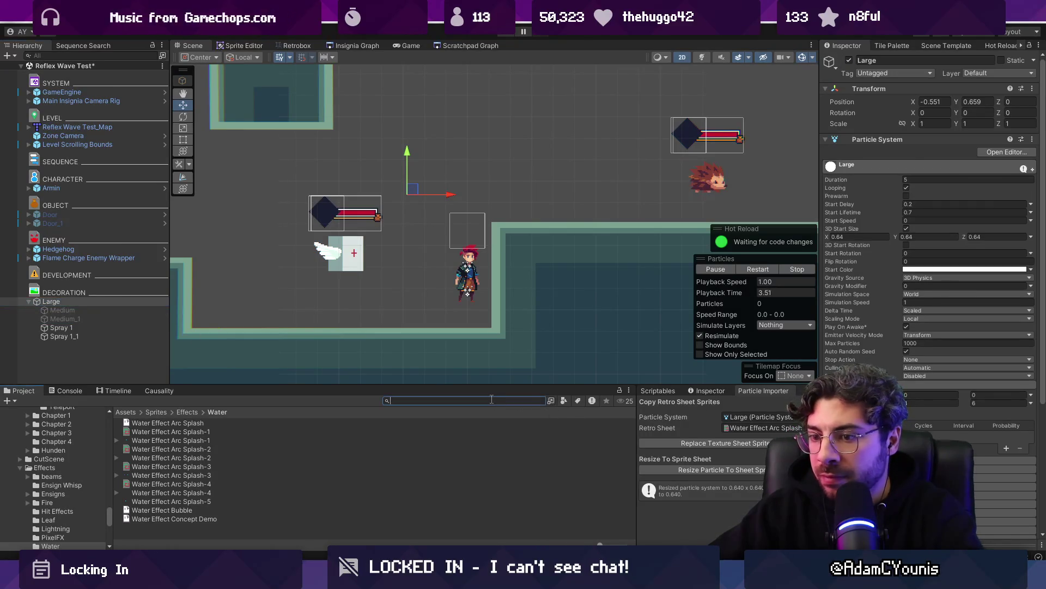
click(200, 501)
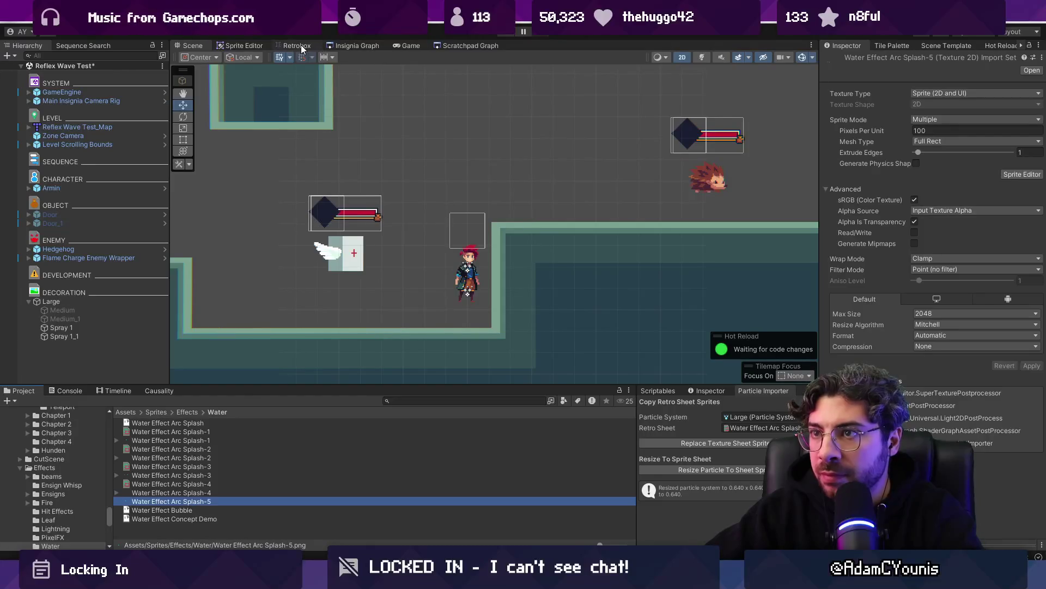
click(300, 46)
click(811, 60)
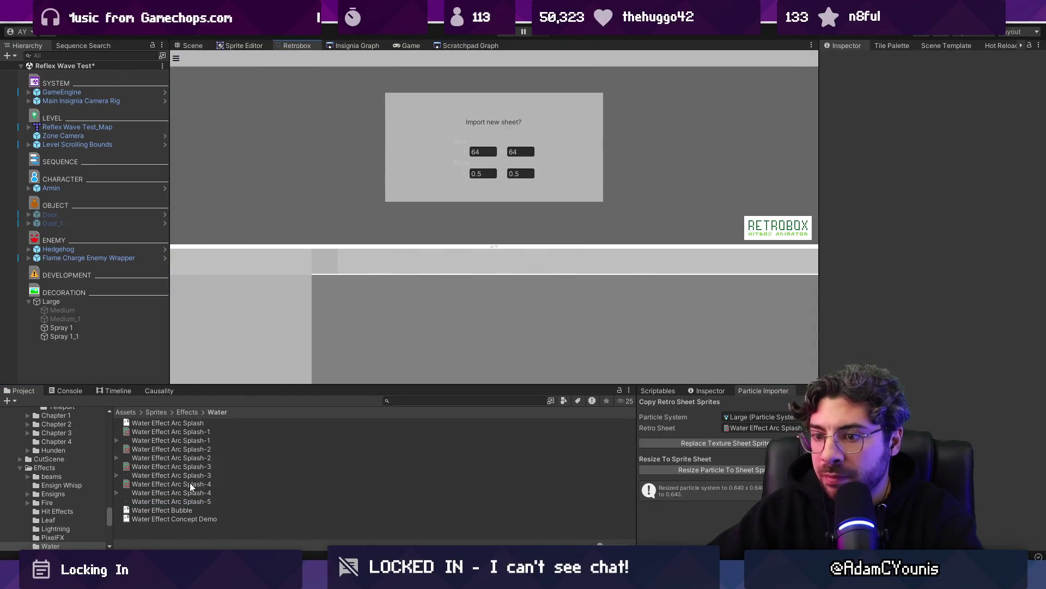
drag(176, 505, 481, 209)
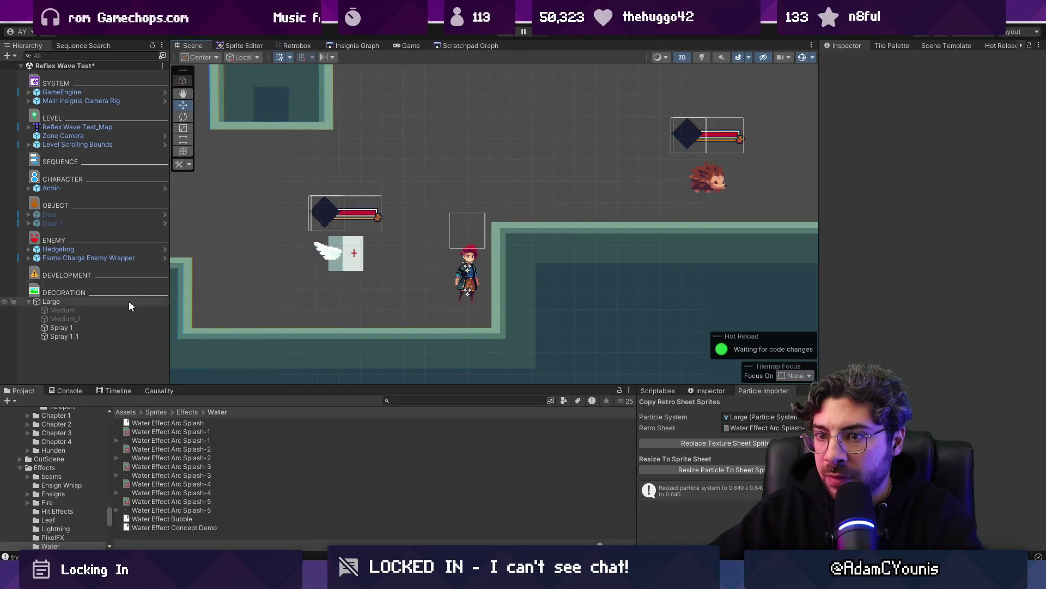
Set Splash-5 as Large's Retro Sheet and replace its texture sheet sprites
click(89, 300)
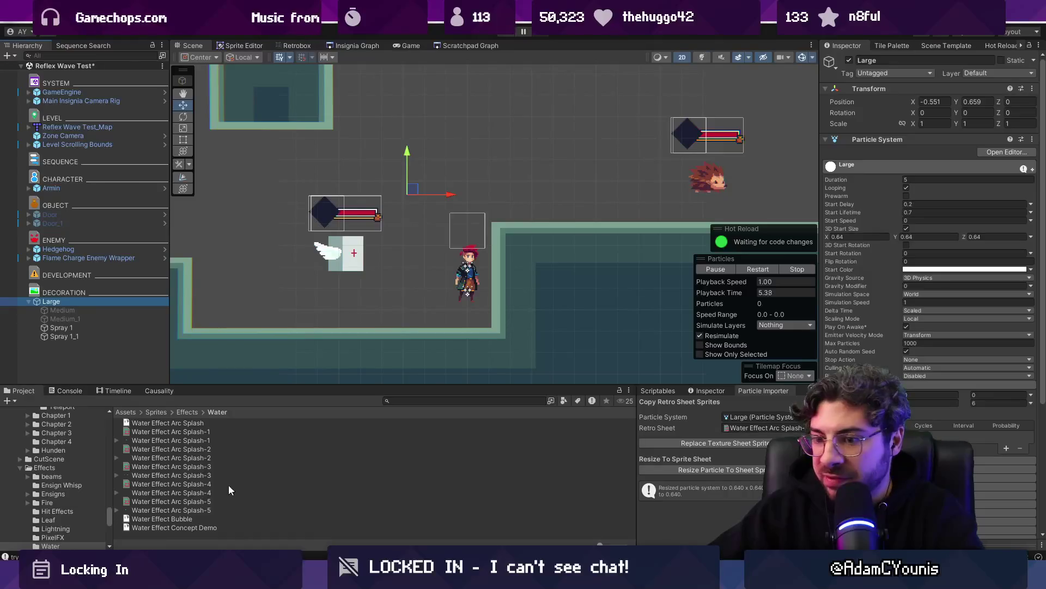
click(195, 510)
mouse_move(213, 502)
mouse_down()
mouse_move(799, 407)
mouse_move(748, 428)
mouse_up()
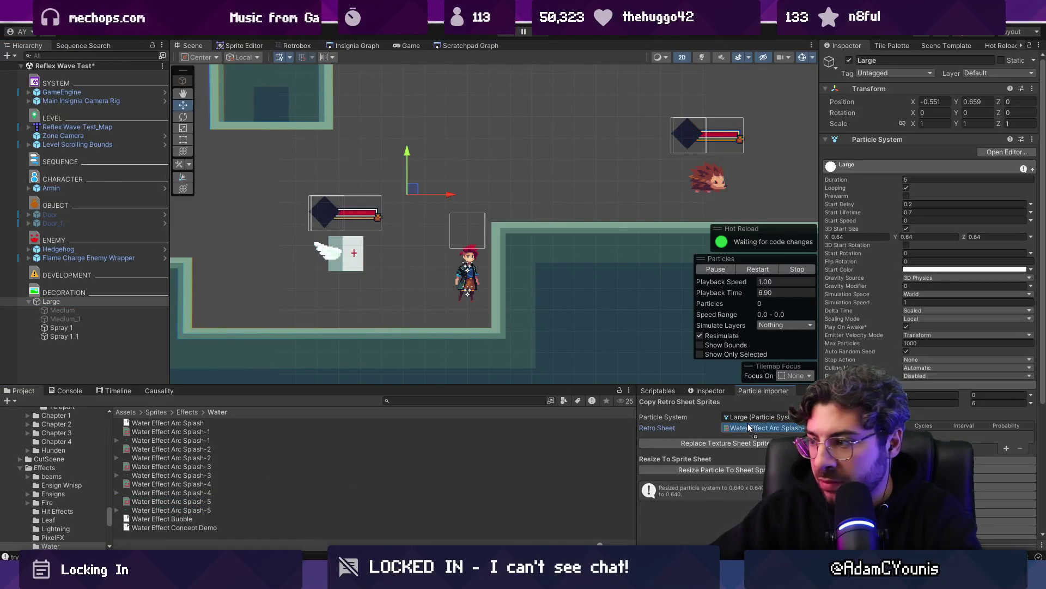
click(734, 444)
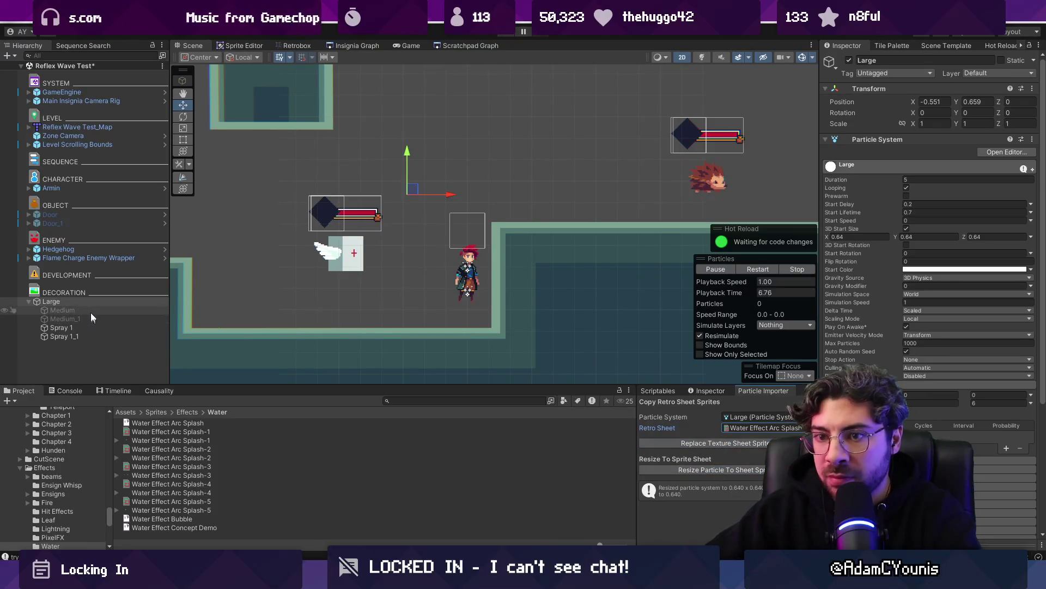
Drag the Large effect back and forth to preview its new particles
mouse_move(361, 197)
mouse_down()
mouse_move(545, 116)
mouse_move(352, 212)
mouse_move(390, 176)
mouse_move(354, 185)
mouse_move(580, 167)
mouse_move(466, 143)
mouse_move(343, 171)
mouse_up()
mouse_move(473, 154)
mouse_down()
mouse_move(517, 161)
mouse_move(311, 168)
mouse_move(533, 169)
mouse_move(324, 175)
mouse_up()
mouse_move(446, 167)
mouse_down()
mouse_move(301, 108)
mouse_move(404, 163)
mouse_move(440, 145)
mouse_move(263, 222)
mouse_move(257, 210)
mouse_move(320, 163)
mouse_move(406, 196)
mouse_move(612, 196)
mouse_move(592, 163)
mouse_move(235, 297)
mouse_move(276, 175)
mouse_move(327, 206)
mouse_move(416, 214)
mouse_move(374, 199)
mouse_move(257, 203)
mouse_move(366, 183)
mouse_move(419, 204)
mouse_move(472, 192)
mouse_move(467, 171)
mouse_move(439, 180)
mouse_move(616, 174)
mouse_move(431, 175)
mouse_move(403, 209)
mouse_move(398, 191)
mouse_move(447, 182)
mouse_move(428, 183)
mouse_up()
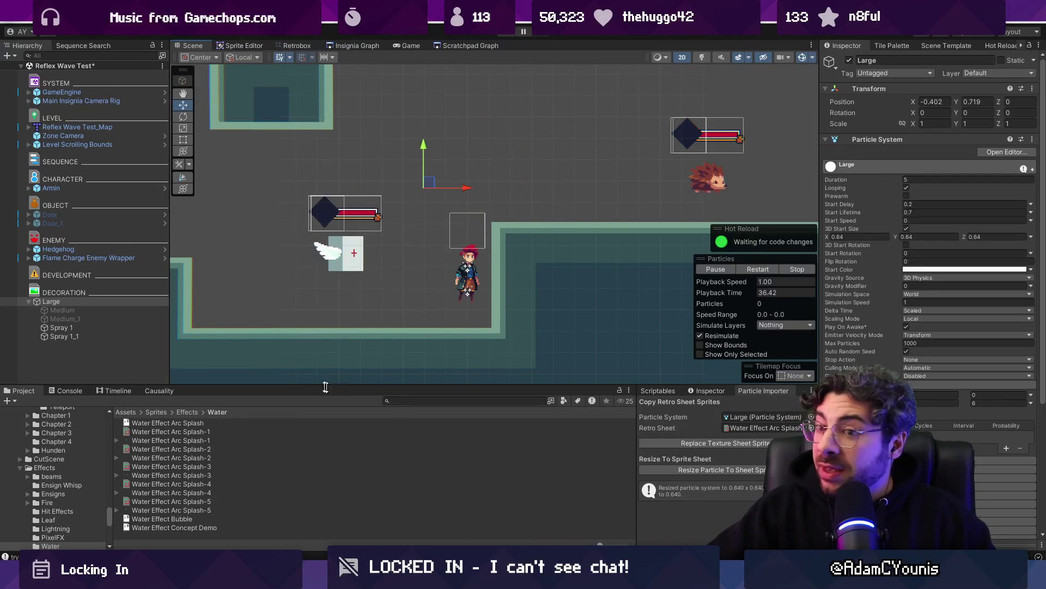
Re-enable the Medium emitters and reposition the Medium and Large effects
key(ctrl+z)
key(ctrl+z)
key(ctrl+z)
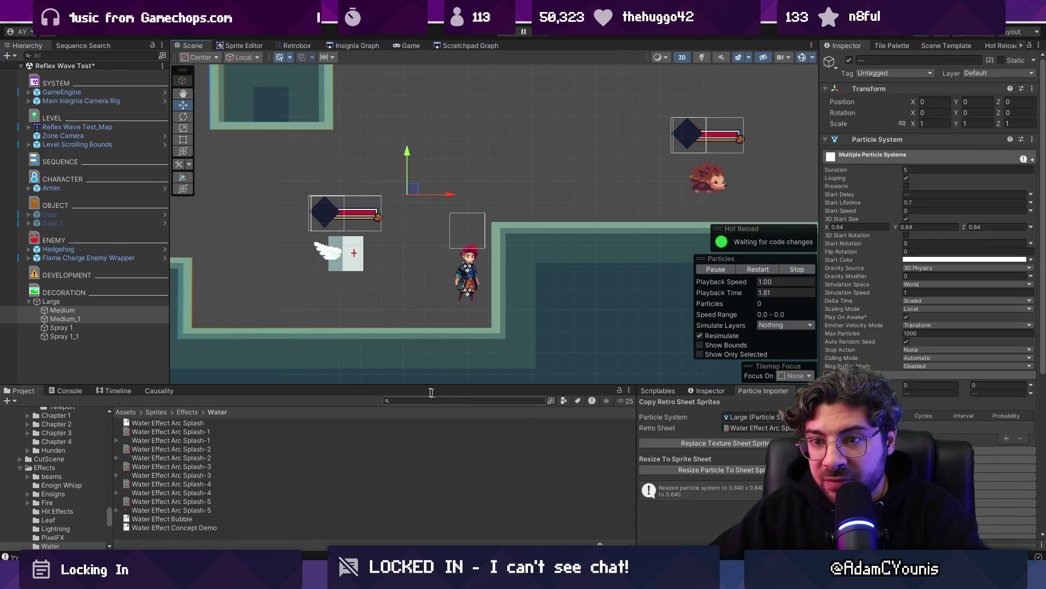
mouse_move(413, 188)
mouse_down()
mouse_move(360, 196)
mouse_move(464, 201)
mouse_up()
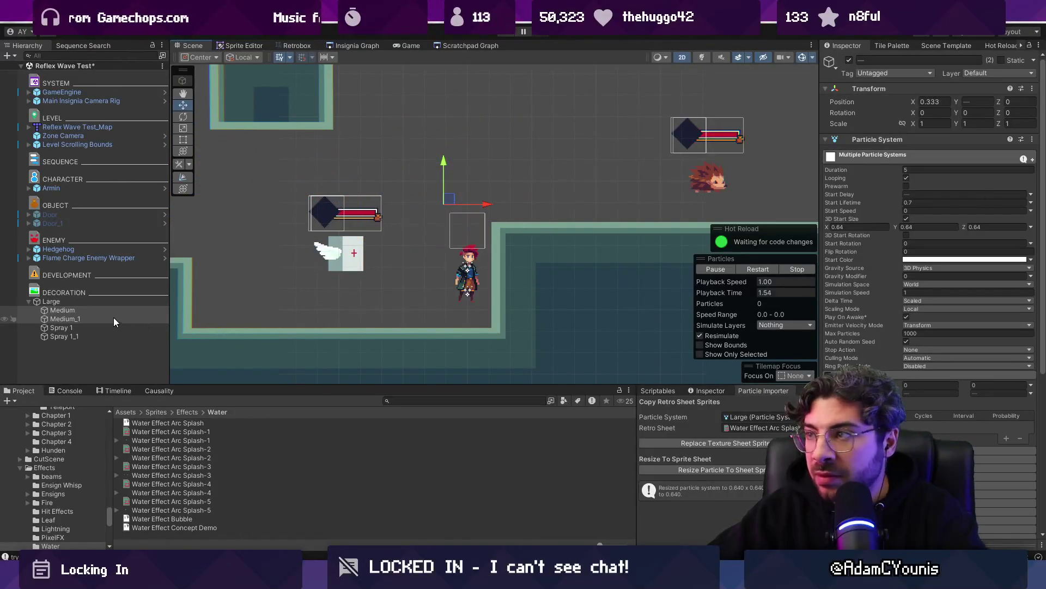
click(93, 303)
mouse_move(433, 212)
mouse_down()
mouse_move(458, 186)
mouse_move(602, 154)
mouse_move(343, 166)
mouse_move(506, 183)
mouse_move(458, 187)
mouse_up()
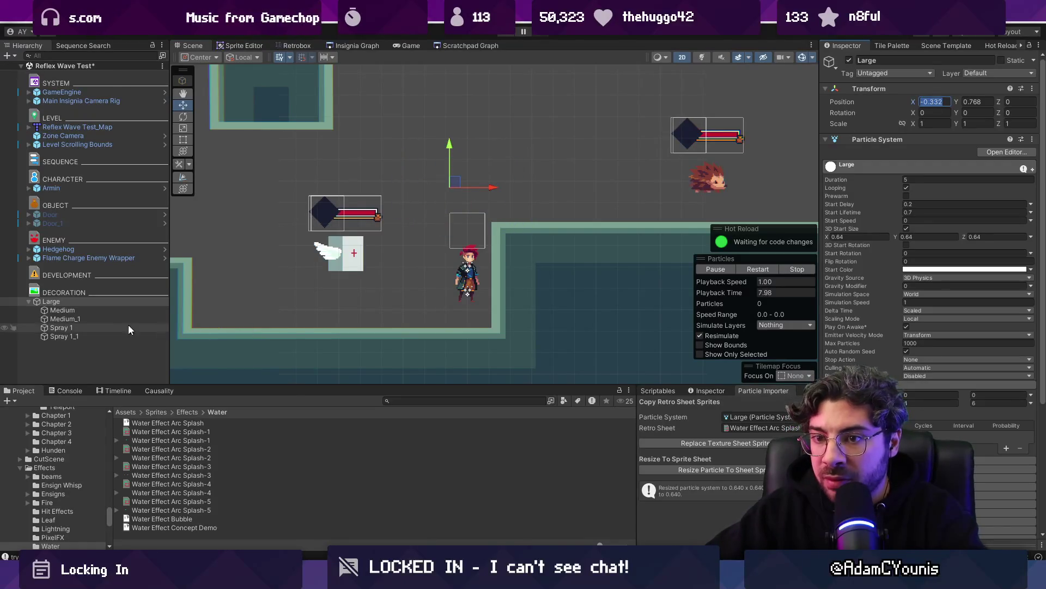
Select all four child emitters and edit their shared Position X to 0
click(110, 308)
shift+click(107, 335)
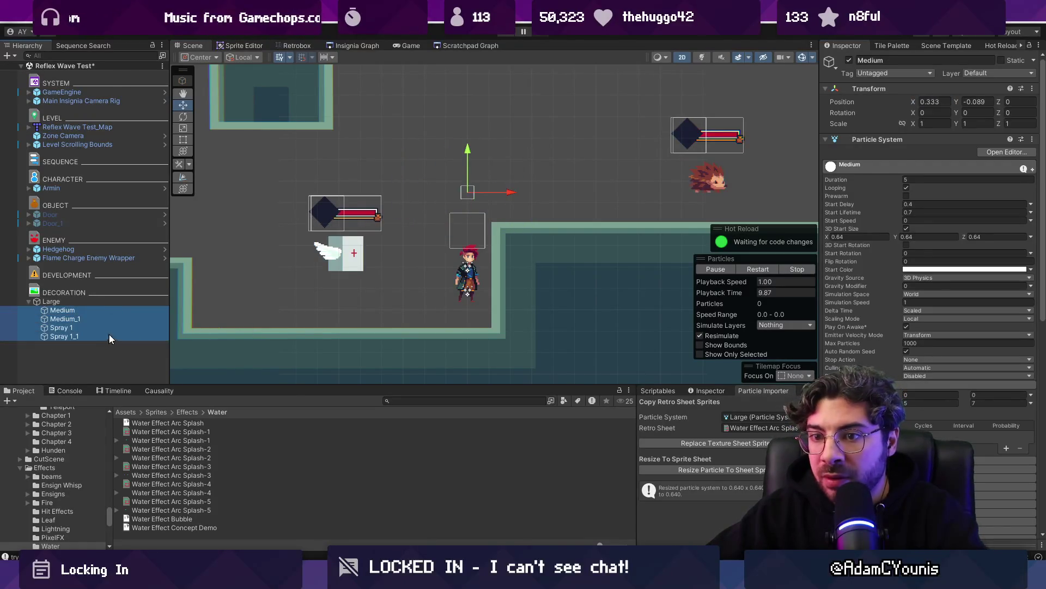
click(920, 103)
text(0)
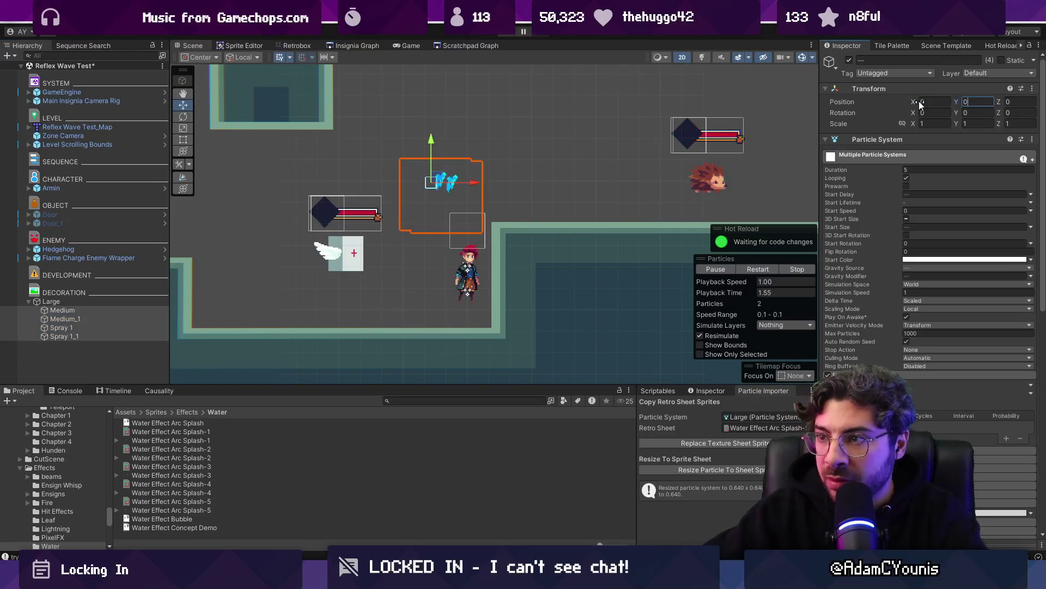
Sweep the Large effect around the scene, leaving it near X 0.14, Y 1.016, then return to Aseprite
click(82, 301)
mouse_move(480, 182)
mouse_down()
mouse_move(321, 163)
mouse_move(537, 175)
mouse_move(603, 150)
mouse_move(294, 296)
mouse_move(327, 229)
mouse_move(534, 218)
mouse_move(565, 177)
mouse_move(614, 159)
mouse_move(370, 196)
mouse_move(435, 192)
mouse_move(455, 201)
mouse_up()
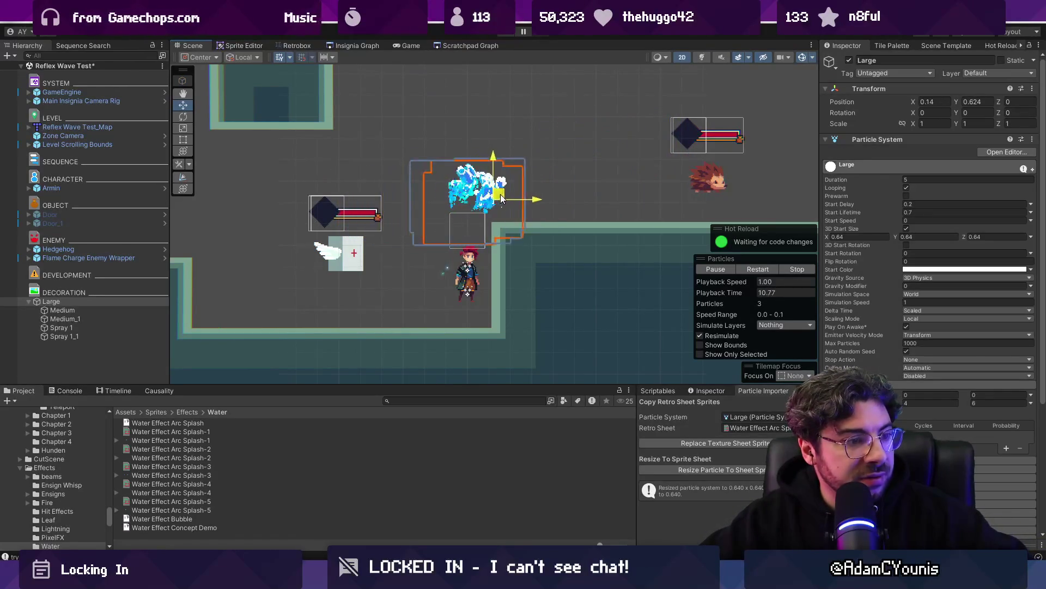
mouse_move(546, 194)
mouse_down()
mouse_move(577, 182)
mouse_move(332, 183)
mouse_move(485, 195)
mouse_up()
mouse_move(562, 175)
mouse_down()
mouse_move(542, 101)
mouse_move(415, 264)
mouse_move(447, 148)
mouse_move(614, 163)
mouse_move(343, 177)
mouse_move(548, 169)
mouse_move(515, 205)
mouse_move(400, 180)
mouse_move(489, 198)
mouse_move(457, 212)
mouse_move(431, 174)
mouse_move(452, 158)
mouse_move(479, 196)
mouse_move(482, 185)
mouse_move(485, 210)
mouse_move(493, 155)
mouse_up()
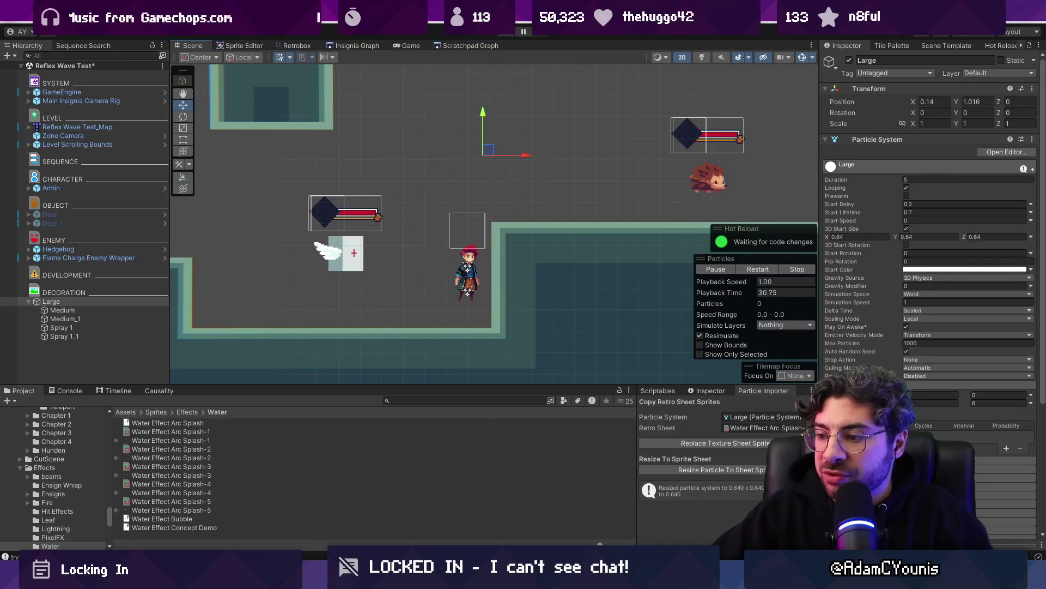
key(alt+Tab)
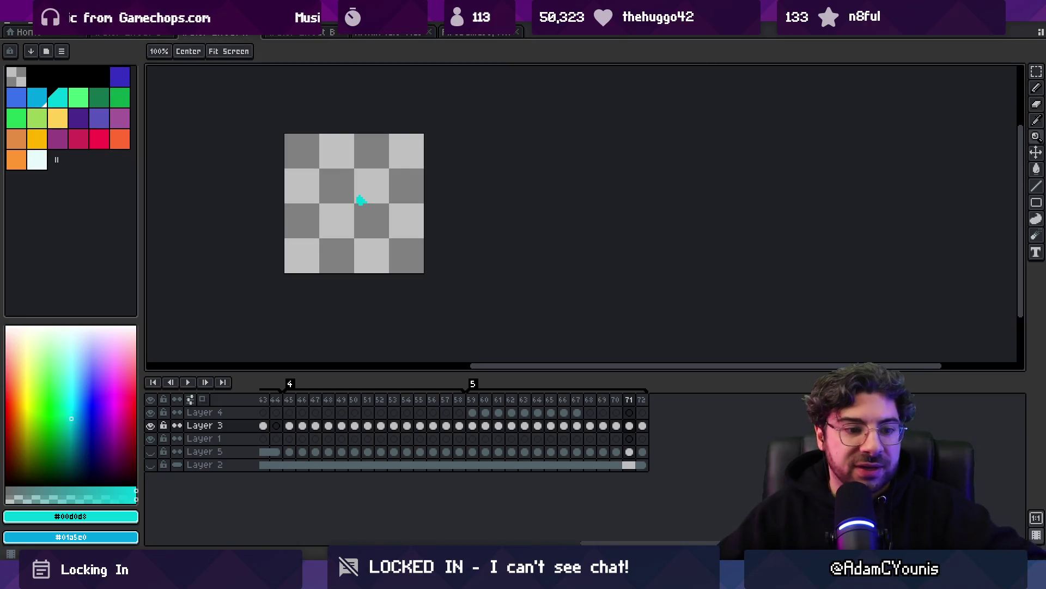
Scrub the splash frames, then add frame 73 after the last frame 72
mouse_move(426, 408)
mouse_down()
mouse_move(316, 410)
mouse_move(579, 423)
mouse_move(269, 433)
mouse_move(783, 409)
mouse_move(267, 433)
mouse_move(563, 402)
mouse_move(694, 410)
mouse_move(541, 410)
mouse_up()
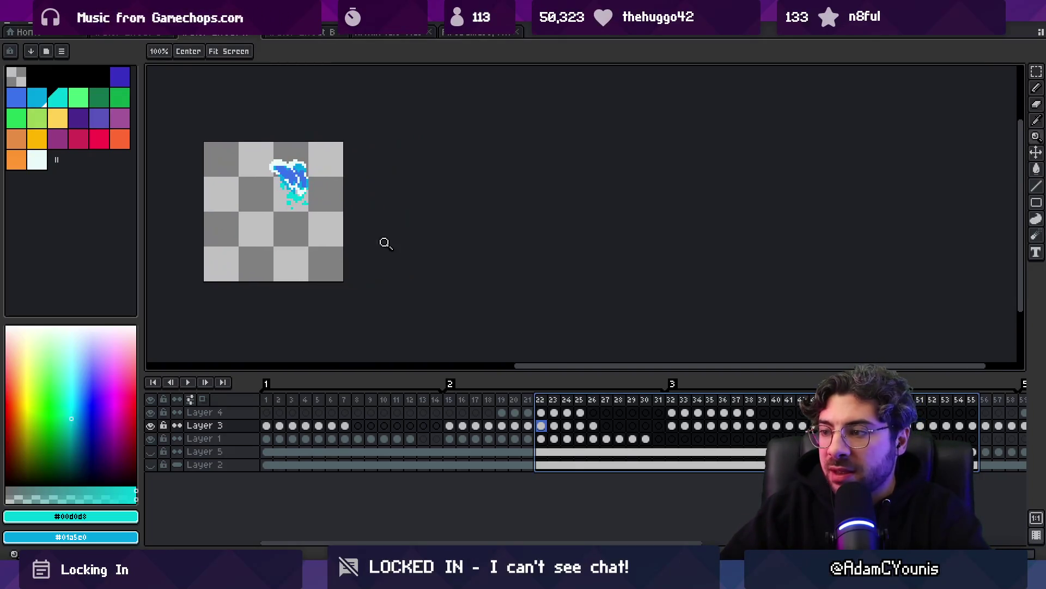
scroll(383, 243, down, 2)
scroll(346, 430, right, 5)
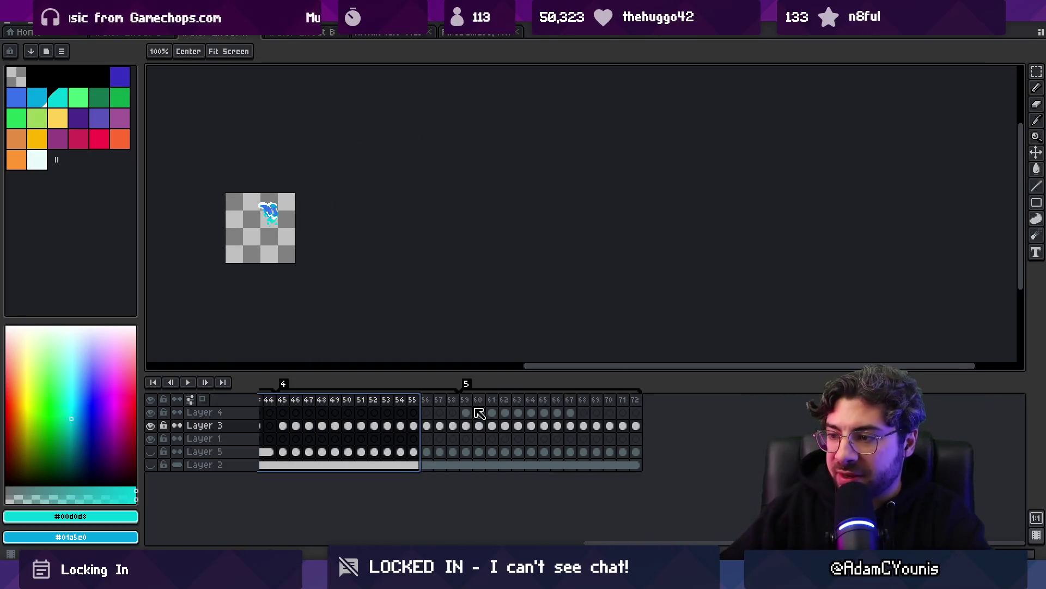
click(635, 401)
key(alt+n)
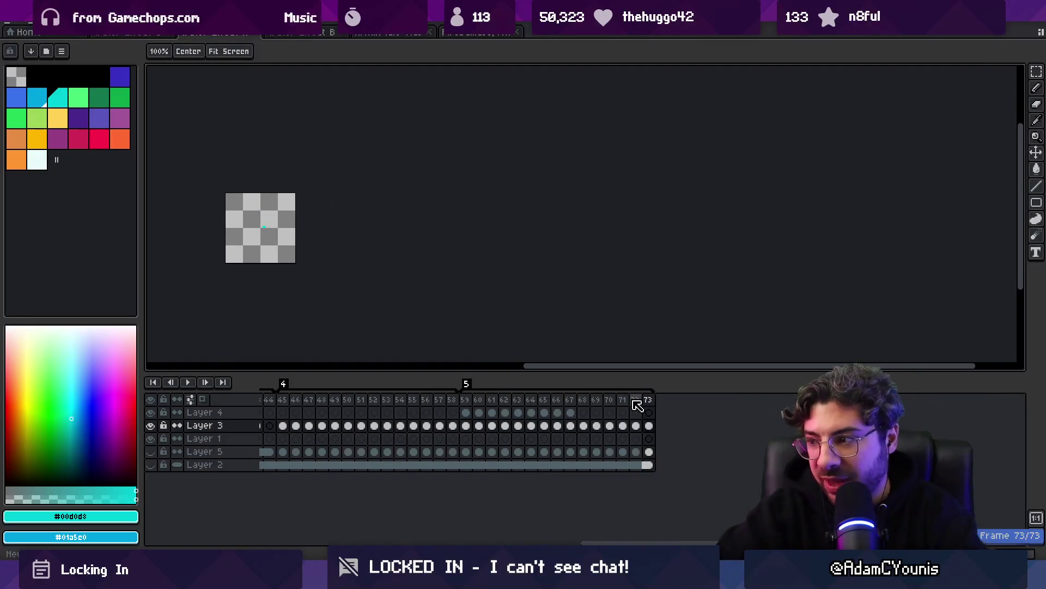
right_click(649, 400)
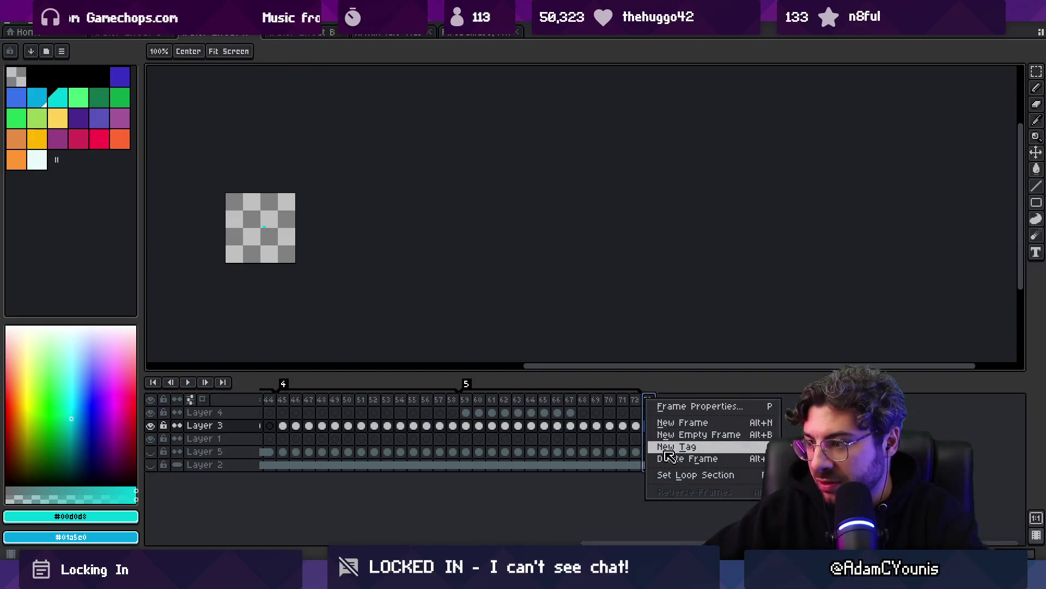
Create a new tag on frame 73 and show Layers 5 and 2 again
click(668, 450)
key(Return)
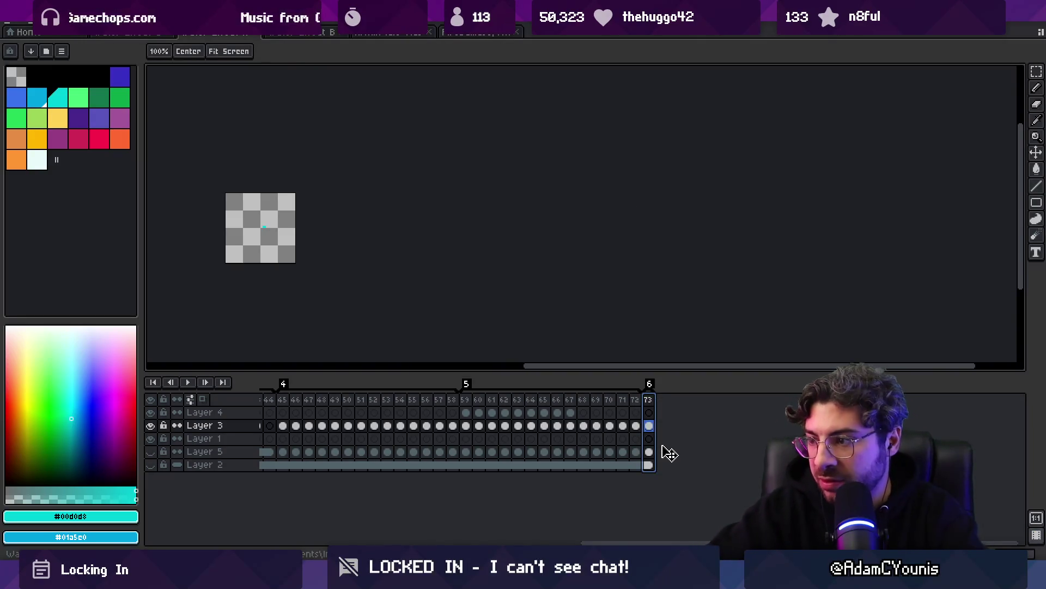
click(150, 451)
click(150, 464)
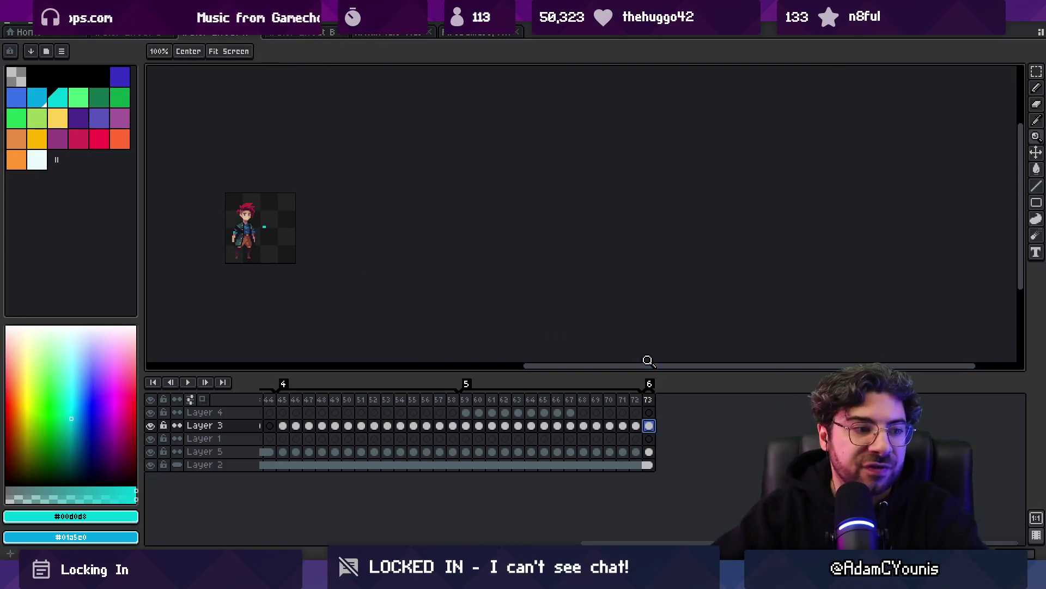
Hide the Layer 5 character sprite and make Layer 3 the active layer
key(v)
click(248, 240)
click(150, 452)
click(646, 428)
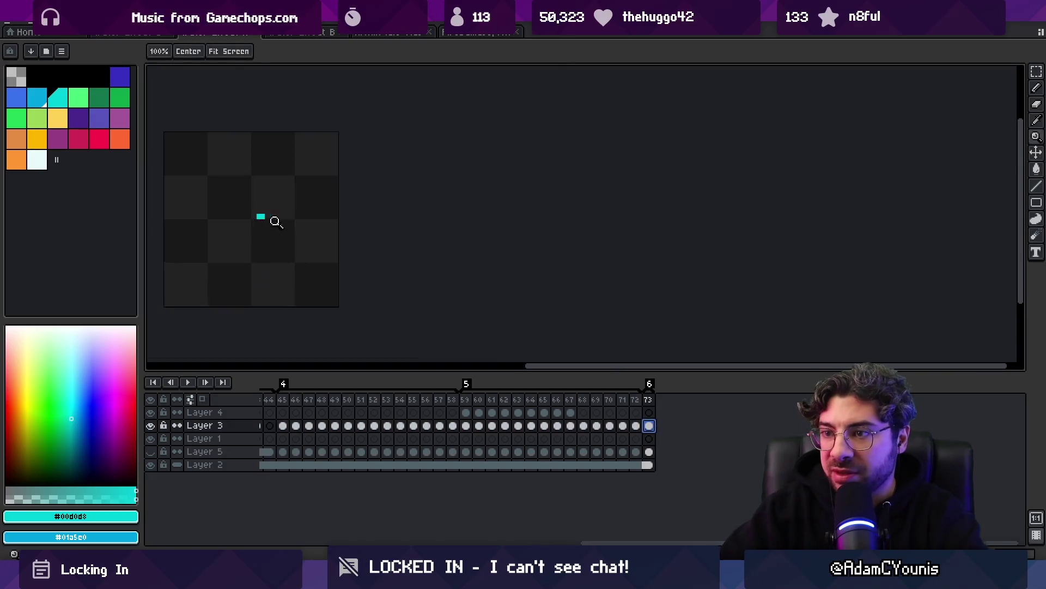
Pick the blue palette colour with the Pencil and undo the stray stroke
scroll(265, 221, up, 2)
scroll(444, 243, up, 2)
key(z)
scroll(453, 243, down, 3)
click(16, 98)
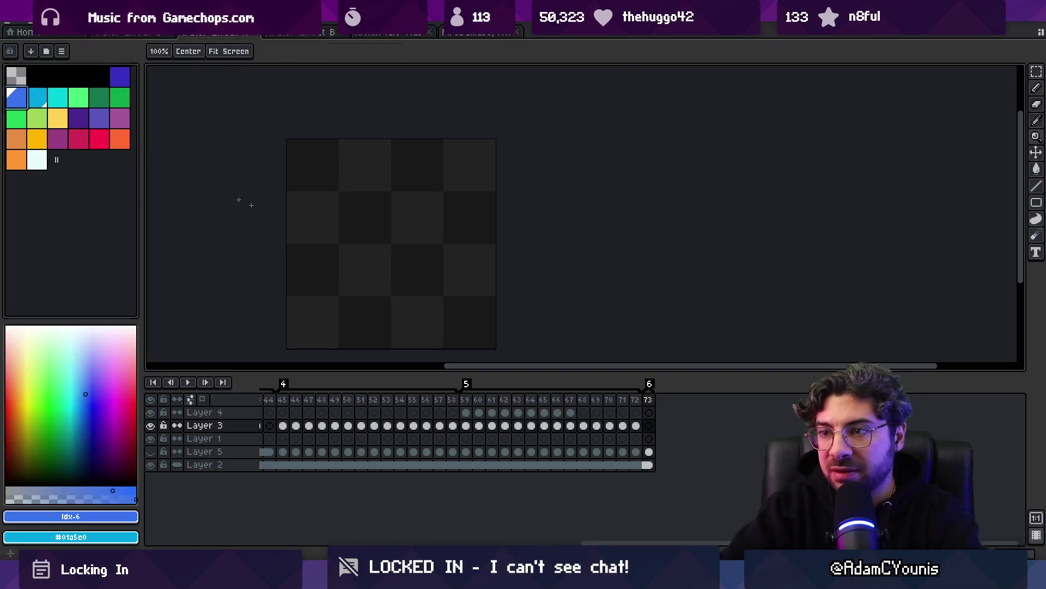
key(b)
key(ctrl+z)
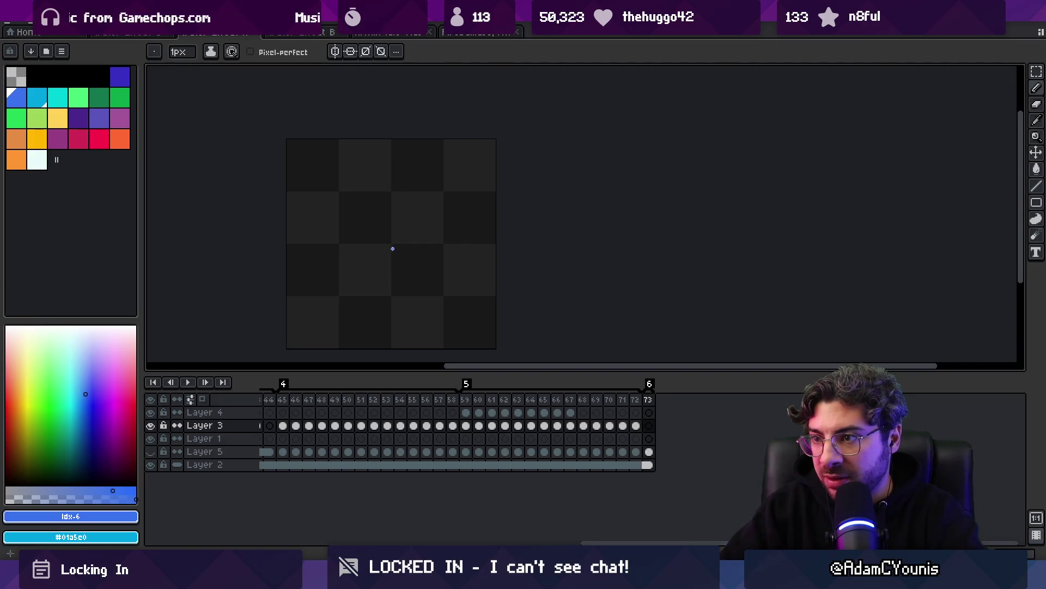
Draw a small blue splash on frame 73 and clear the extra Layer 3 cels 74–84
drag(388, 253, 379, 252)
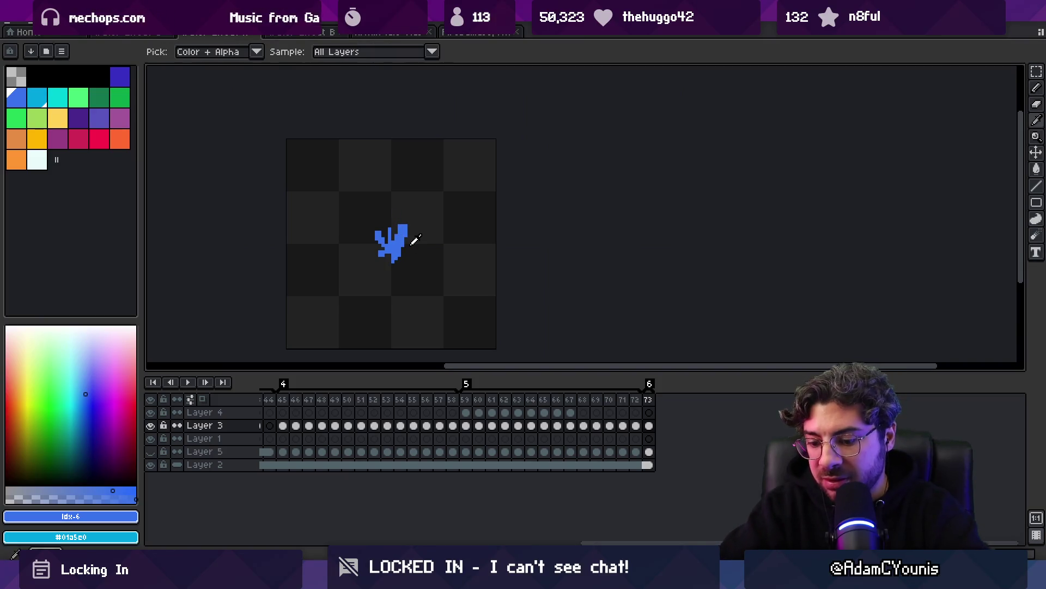
key(alt+n)
key(alt+n)
key(alt+n)
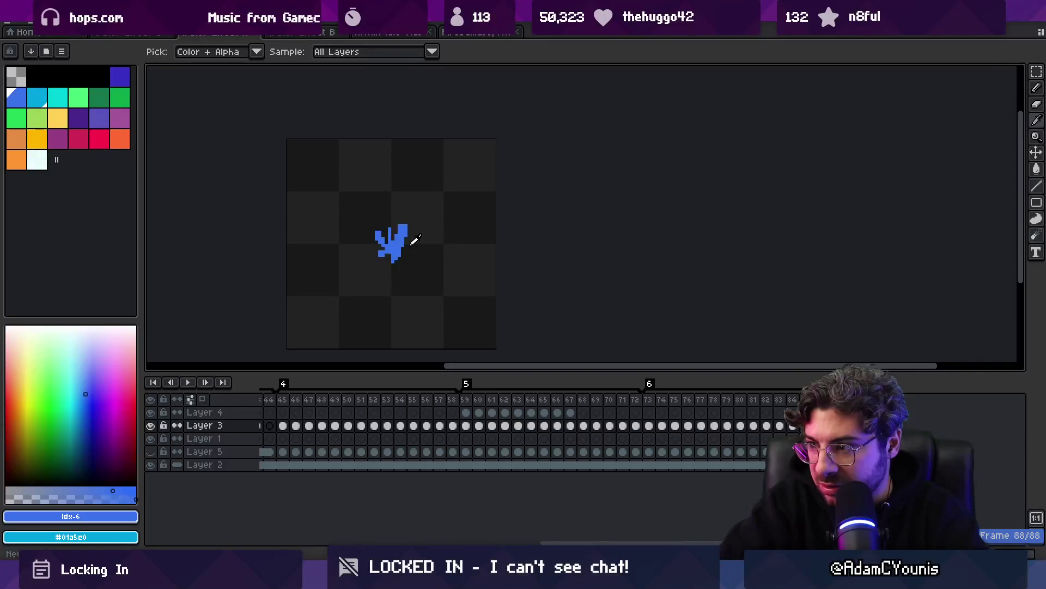
drag(661, 426, 793, 426)
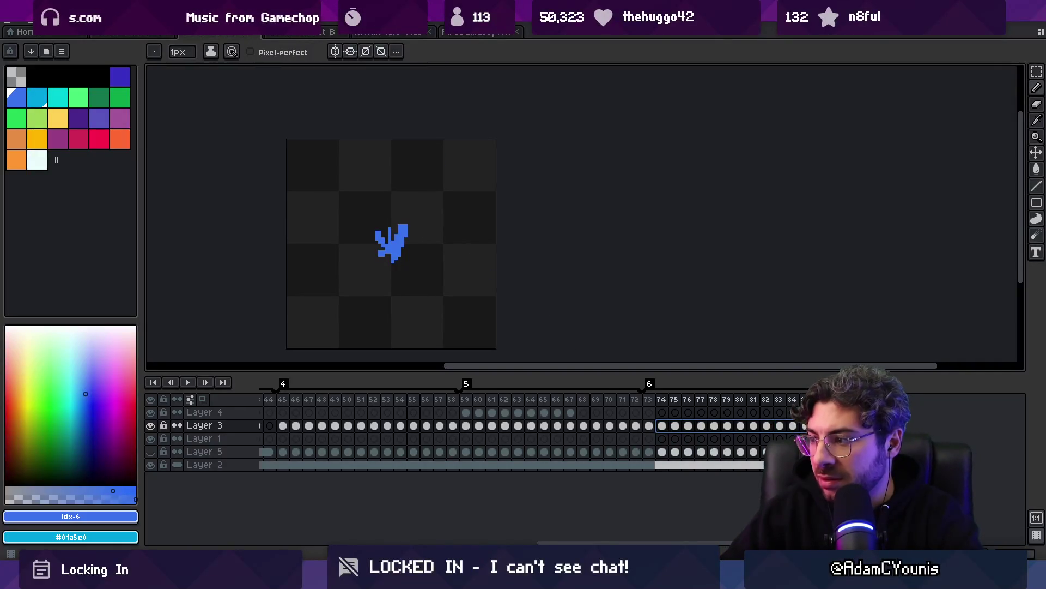
key(Delete)
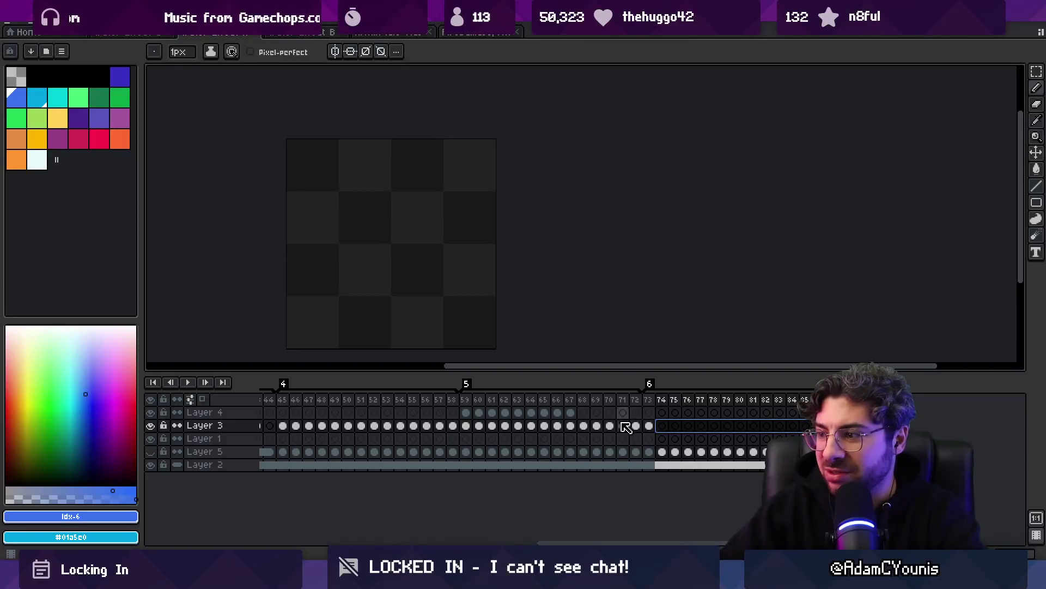
click(649, 426)
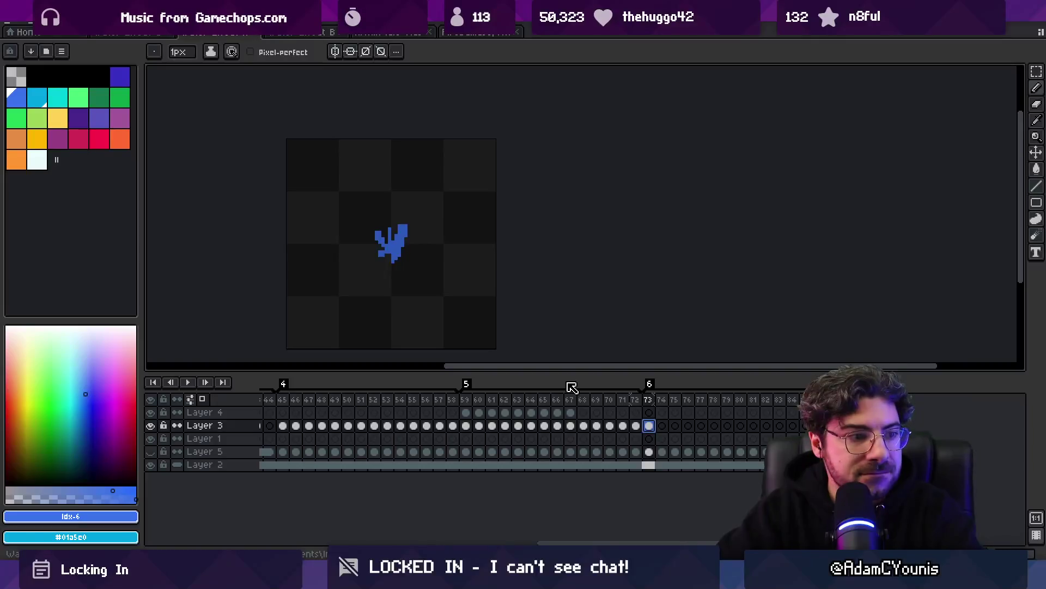
Step forward through frames 74–78 and paint blue splash pixels on frame 78
key(Right)
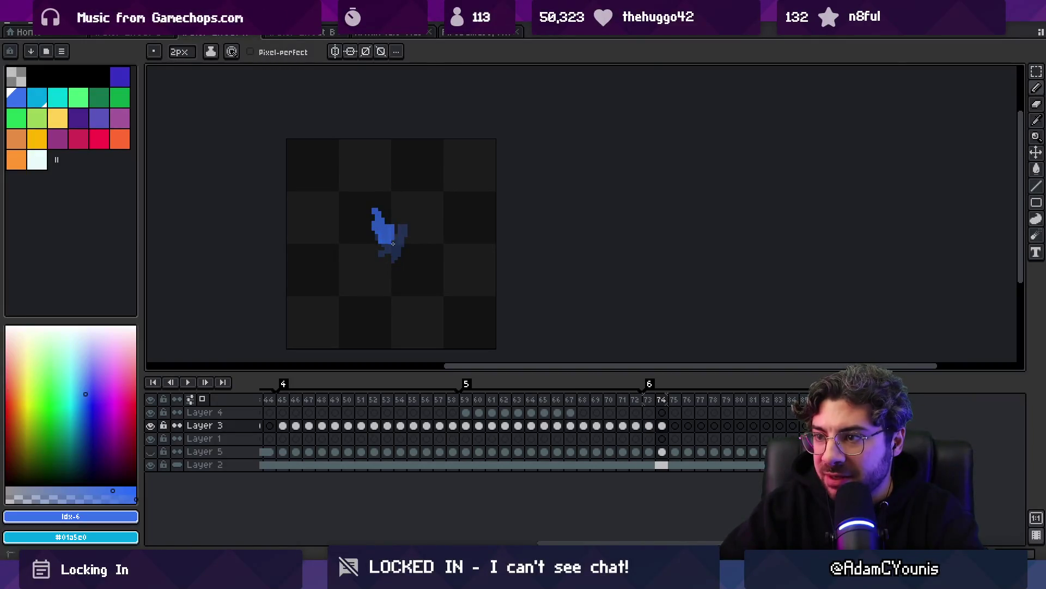
key(Right)
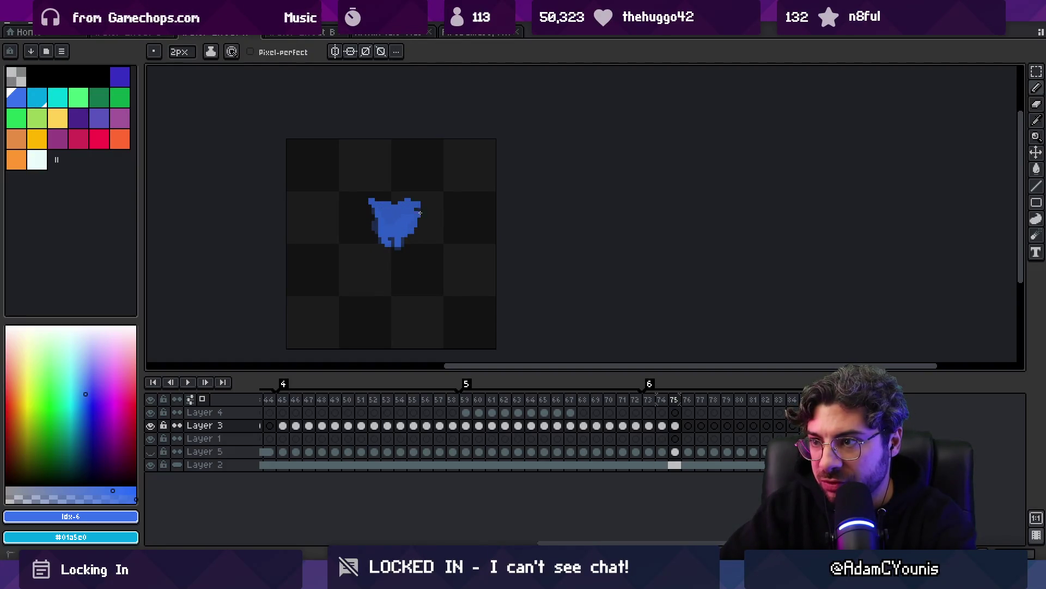
key(Right)
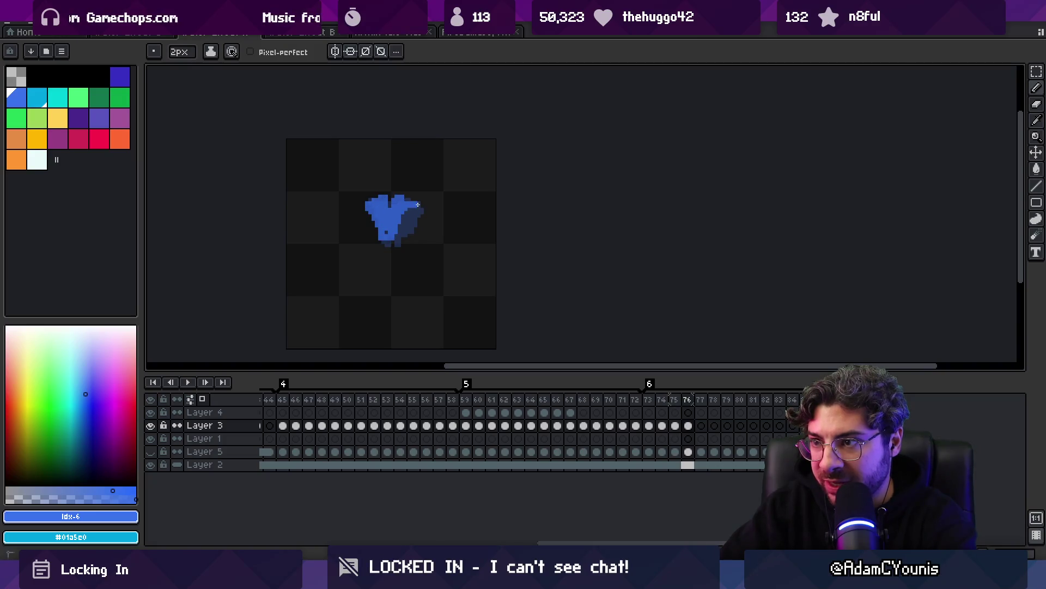
key(Right)
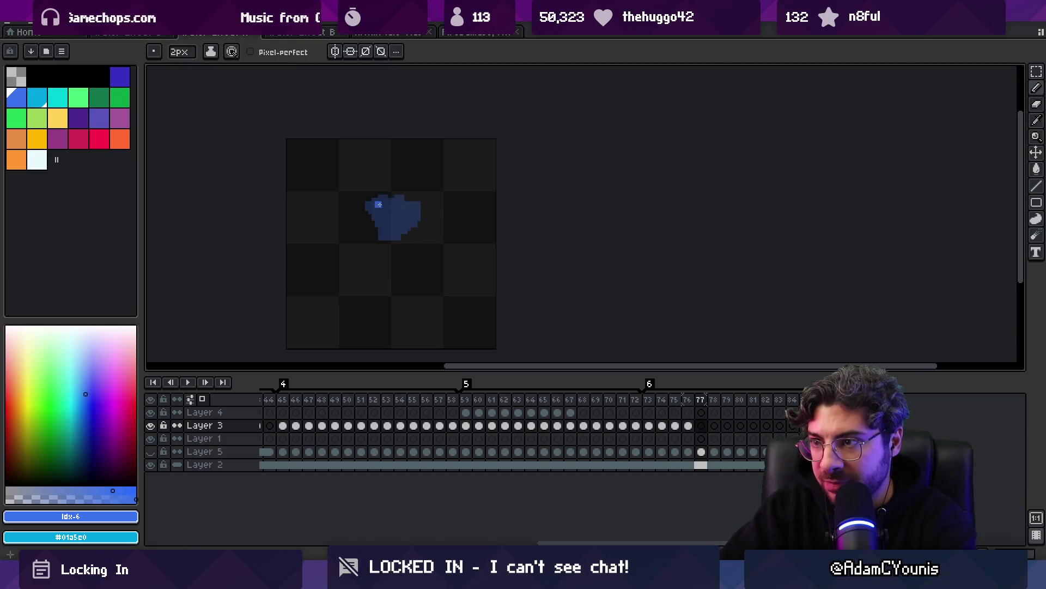
key(Right)
click(376, 206)
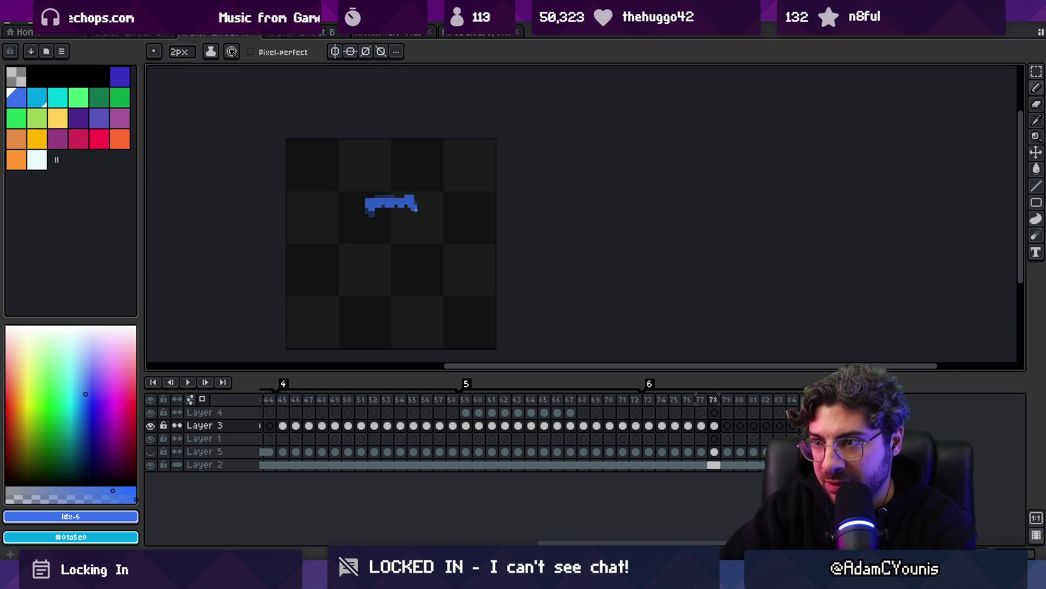
Paint successive splash shapes on frames 79–82, ending with a flat blue stroke
key(Right)
click(367, 210)
key(Right)
click(367, 221)
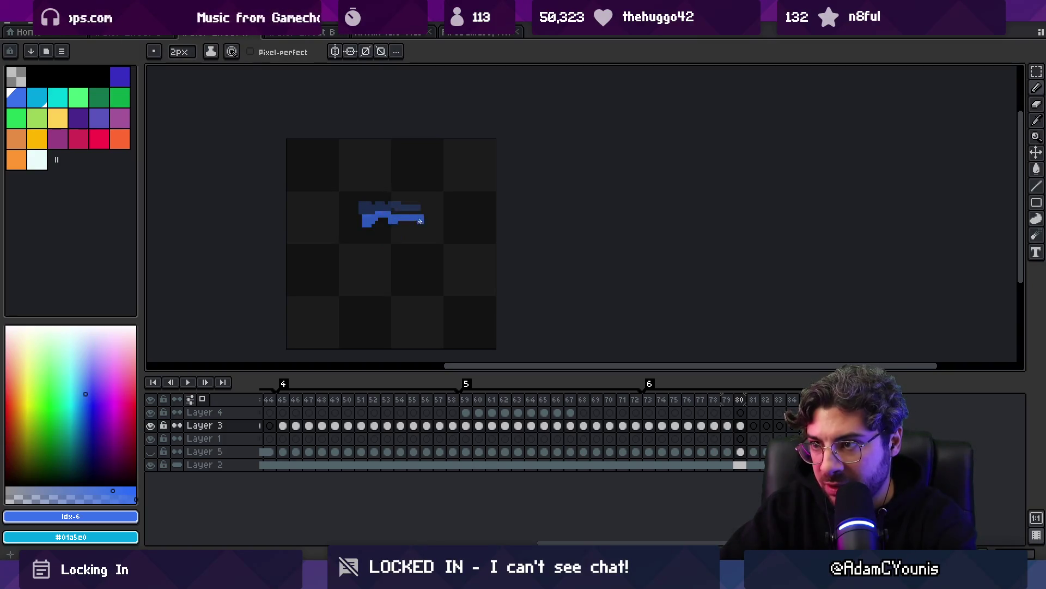
key(Right)
click(375, 235)
key(Right)
drag(370, 243, 397, 239)
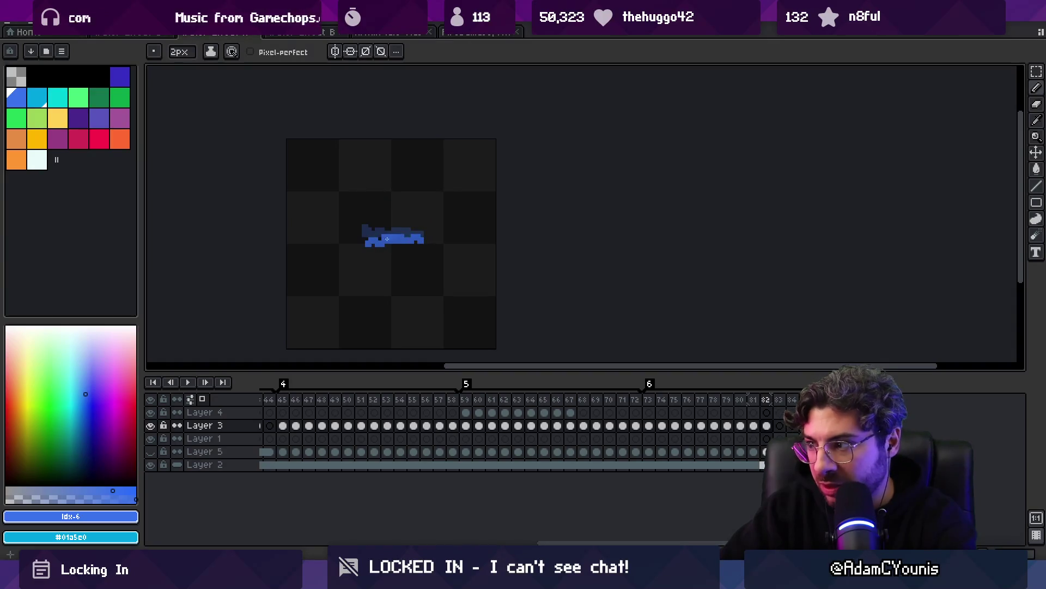
Play the splash animation while zooming, then stop playback
key(Return)
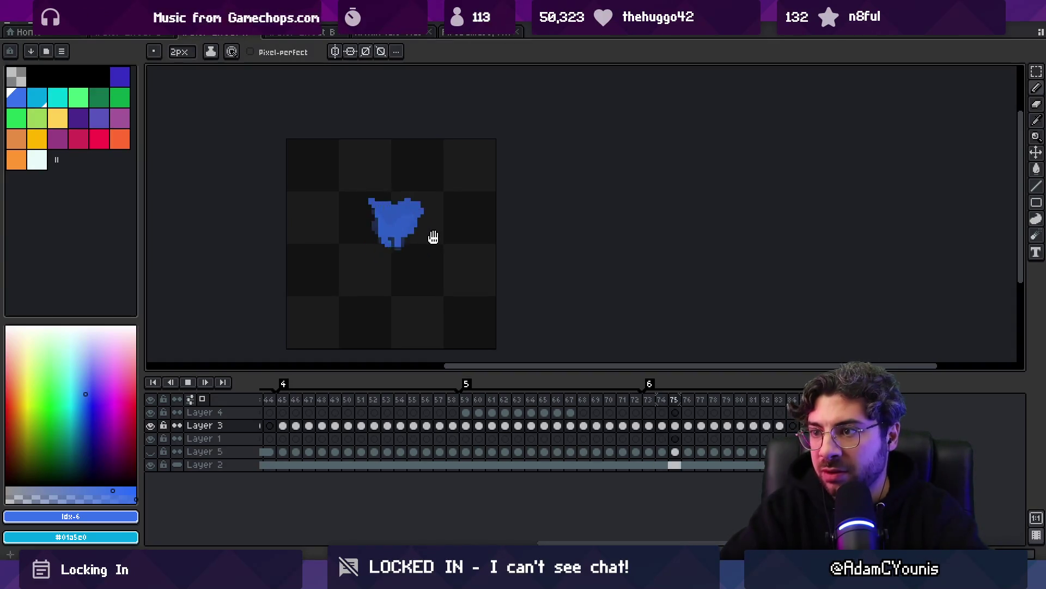
key(z)
scroll(395, 207, down, 2)
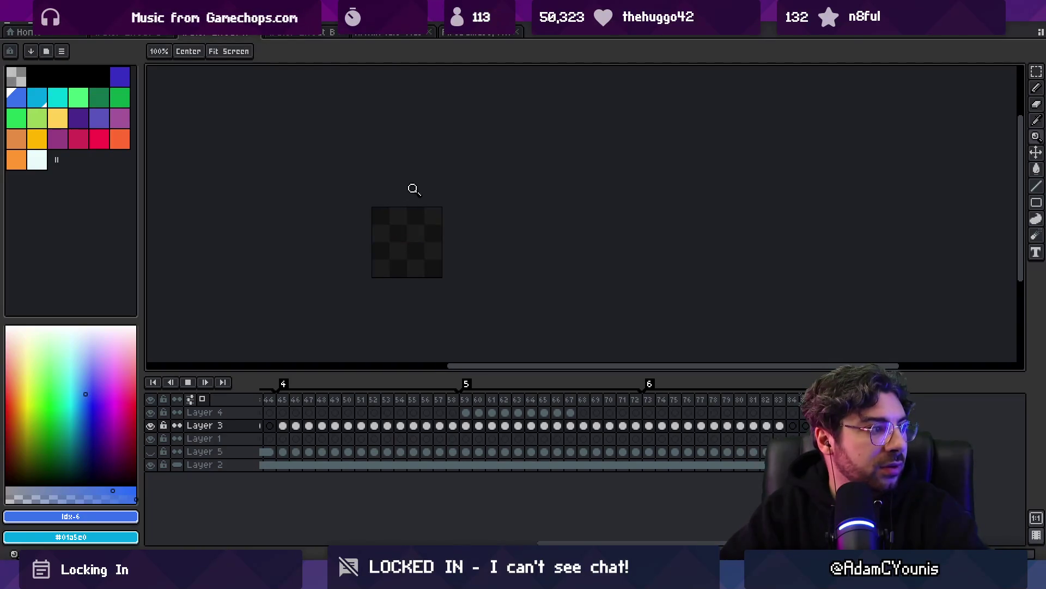
scroll(442, 224, up, 2)
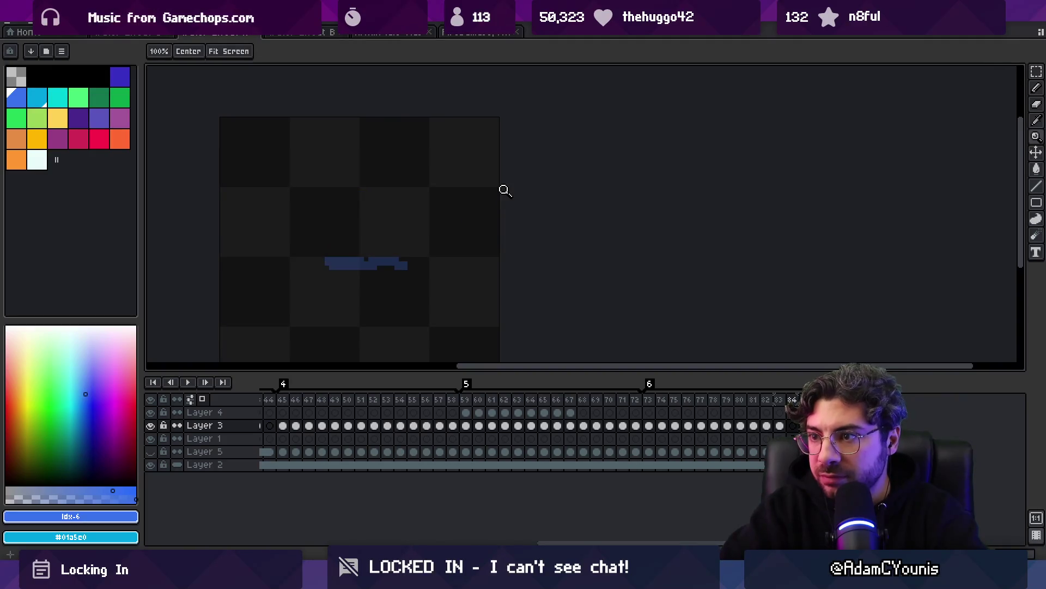
key(Return)
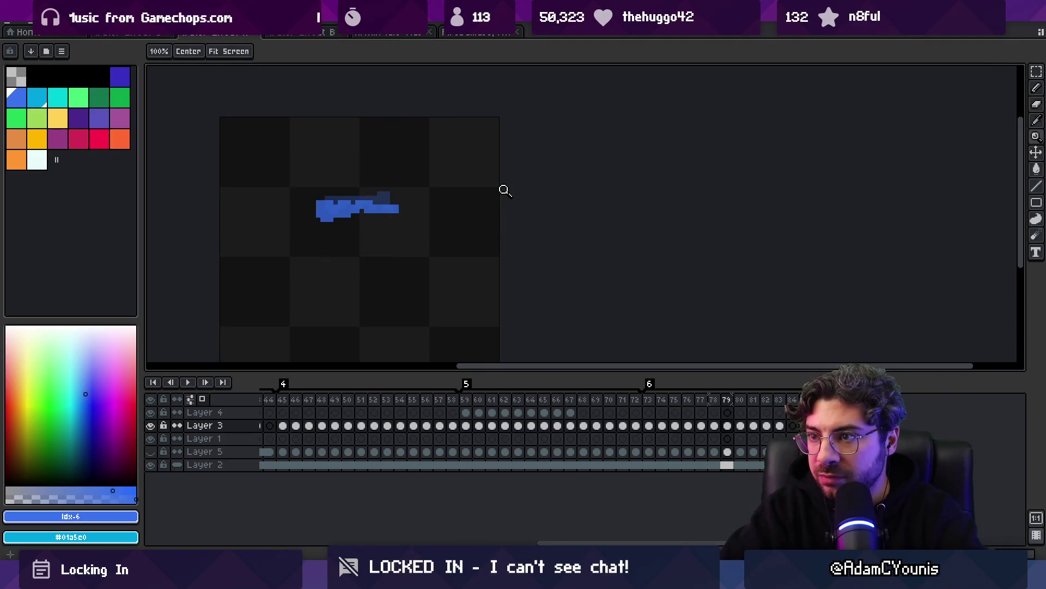
Redraw the splash's lower right pixels and extend them downward into droplets
key(b)
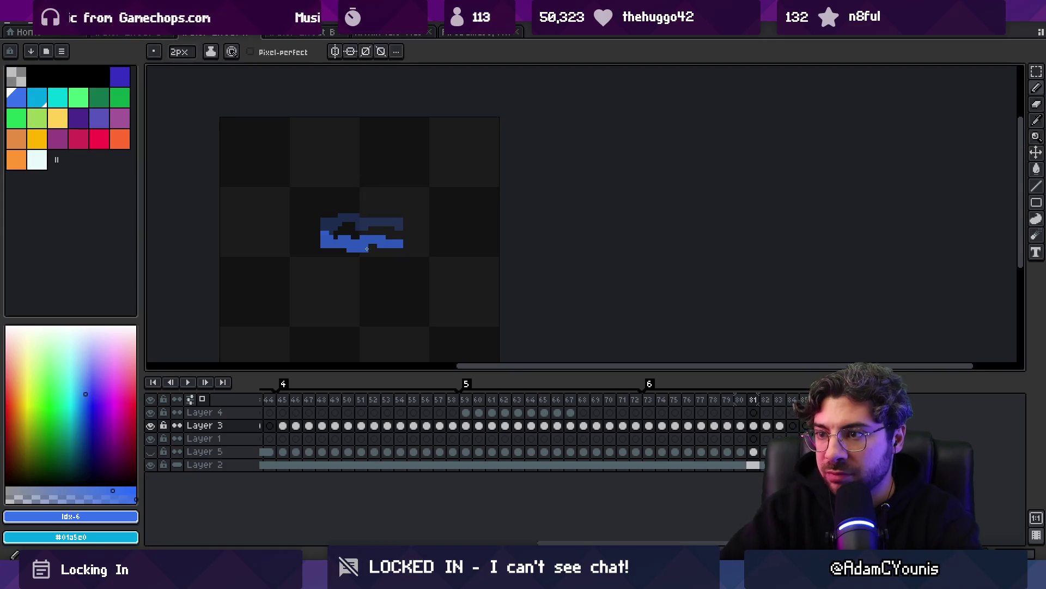
drag(368, 234, 378, 254)
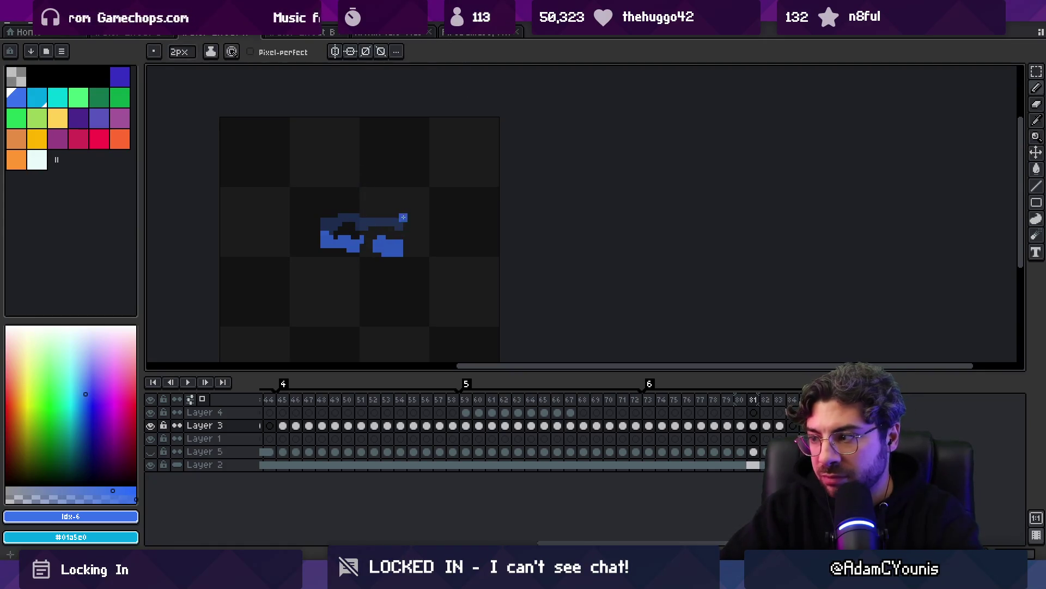
key(period)
drag(379, 248, 391, 271)
Erase the splash on frame 83 and draw a small blue droplet on frame 84
key(e)
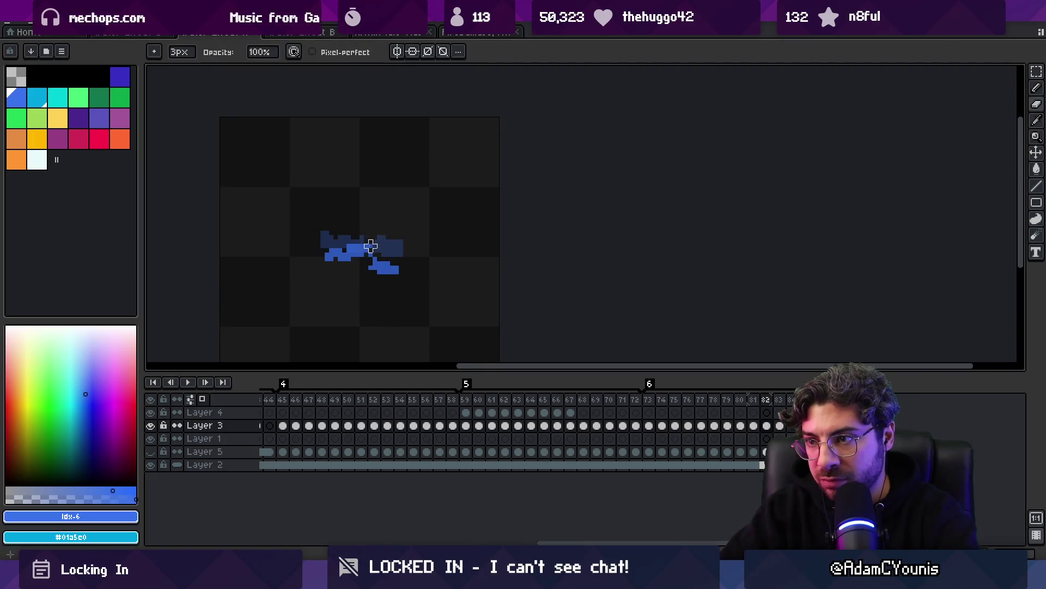
key(period)
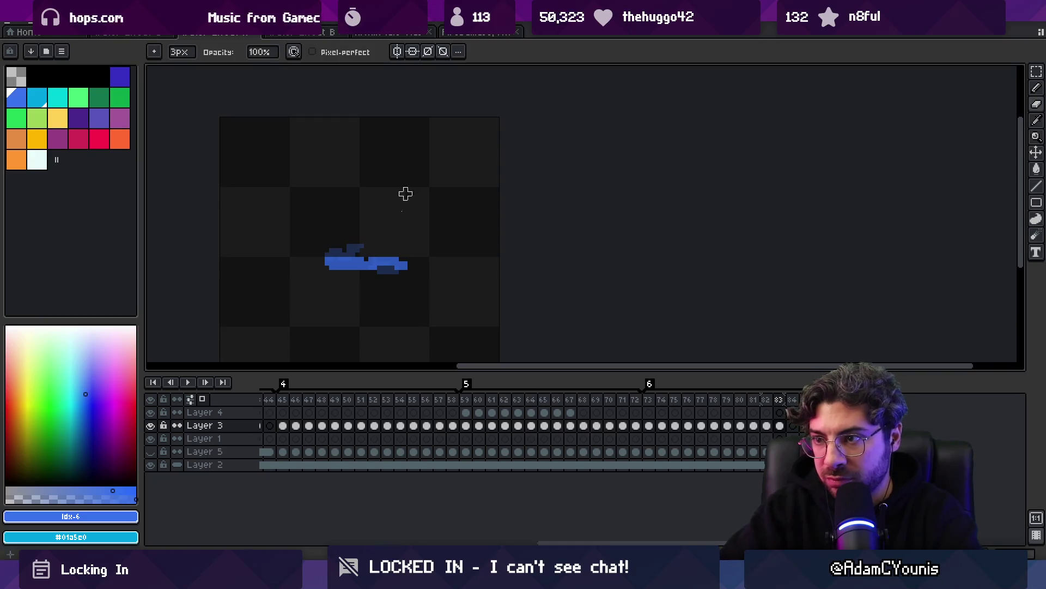
drag(333, 265, 434, 262)
key(b)
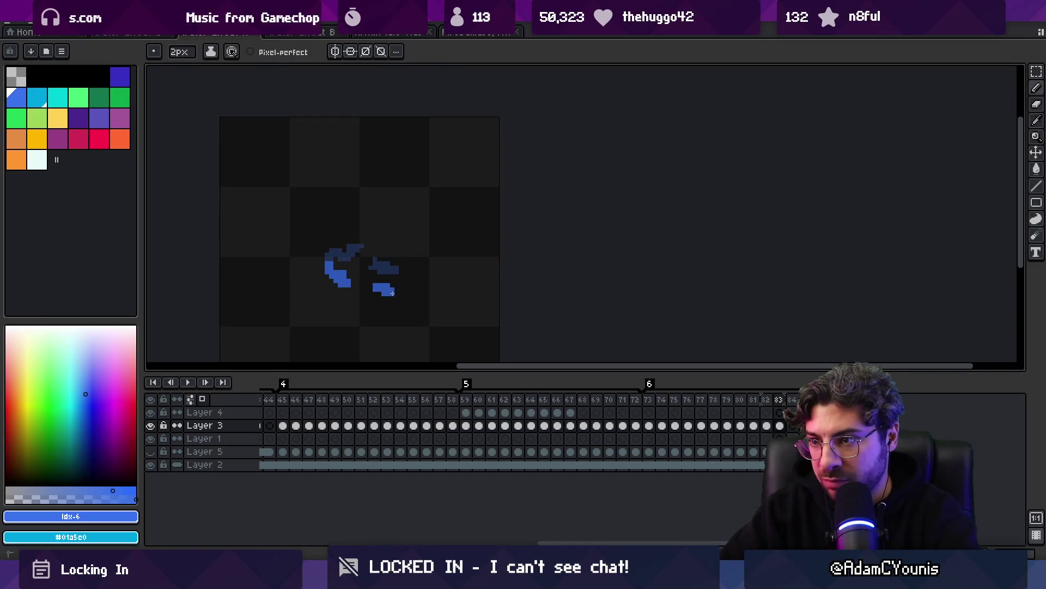
key(period)
click(364, 262)
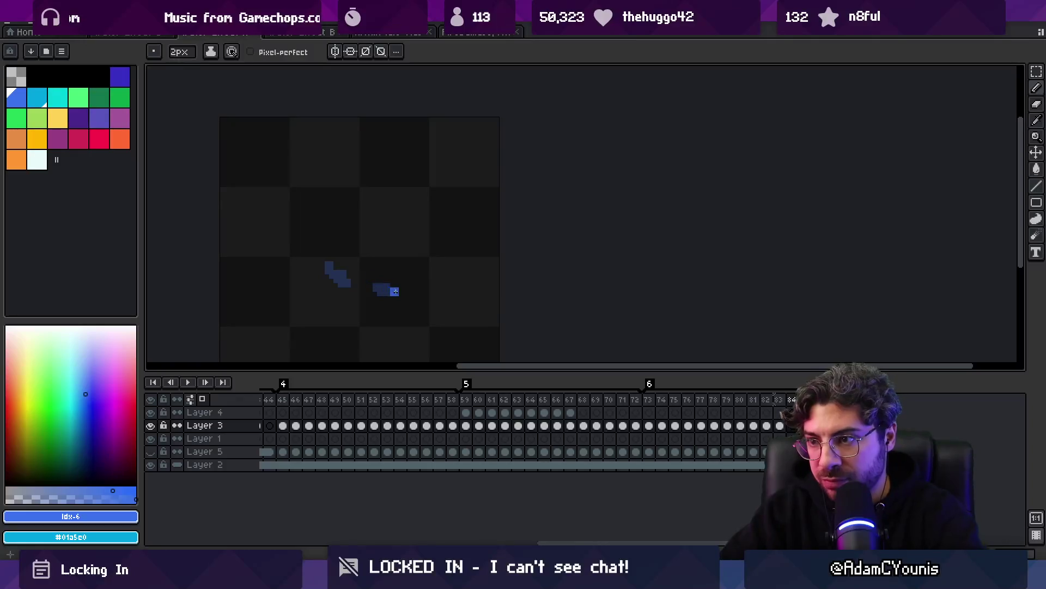
drag(389, 308, 385, 310)
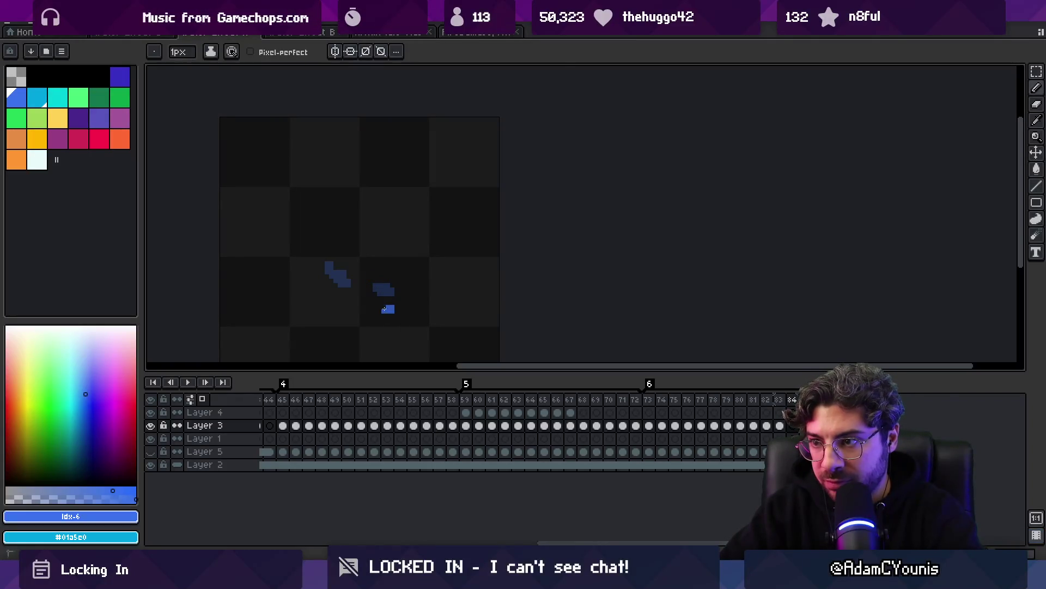
key(z)
scroll(348, 212, down, 3)
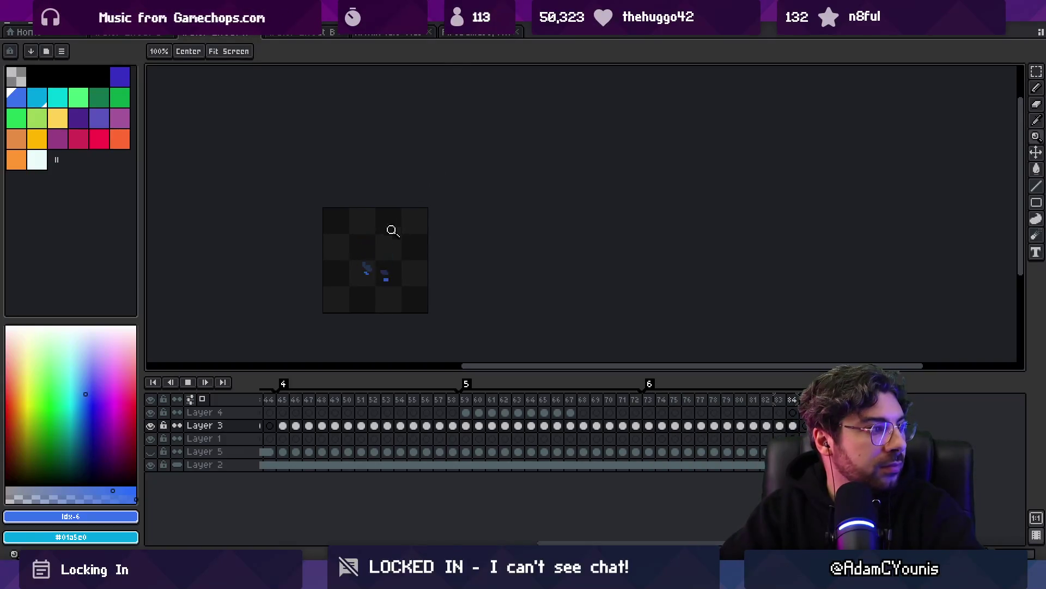
Zoom in, stop playback, and compare frames 73 onward, ending on frame 74
scroll(403, 221, down, 1)
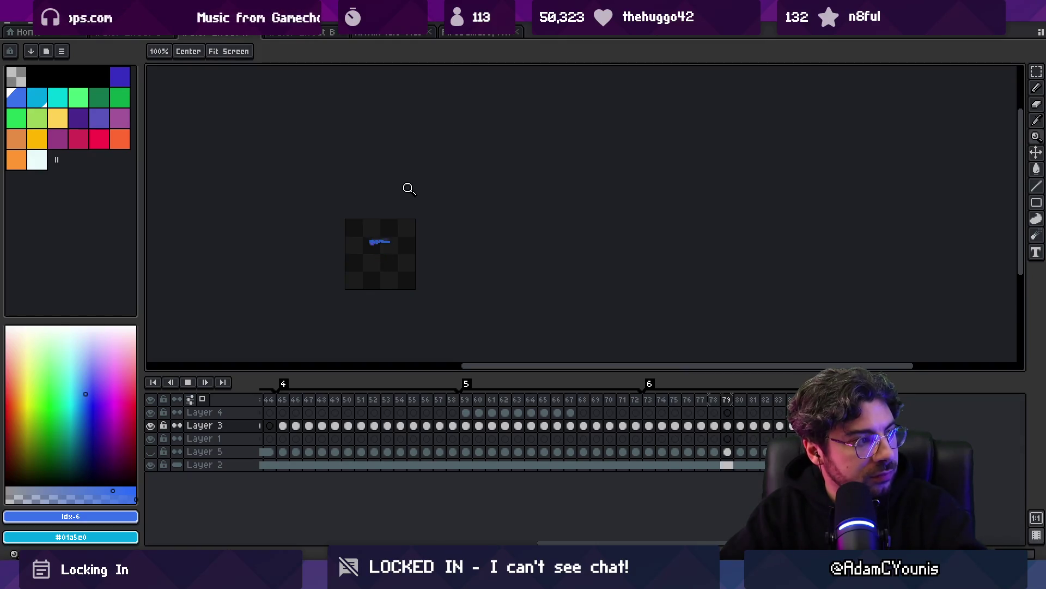
click(381, 258)
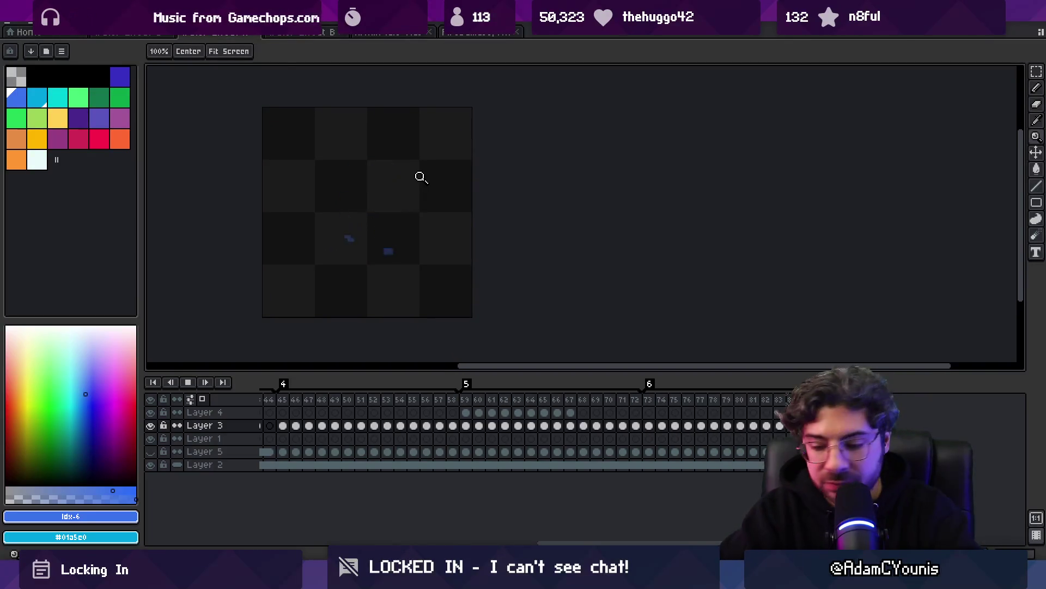
key(Return)
key(Right)
key(Right)
key(Left)
key(Left)
click(804, 426)
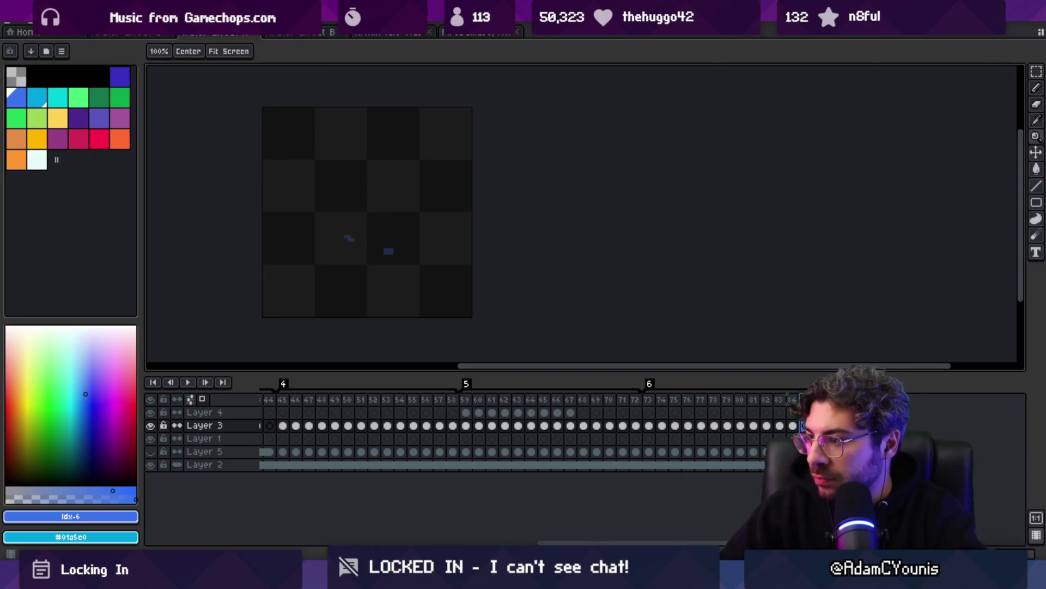
click(658, 403)
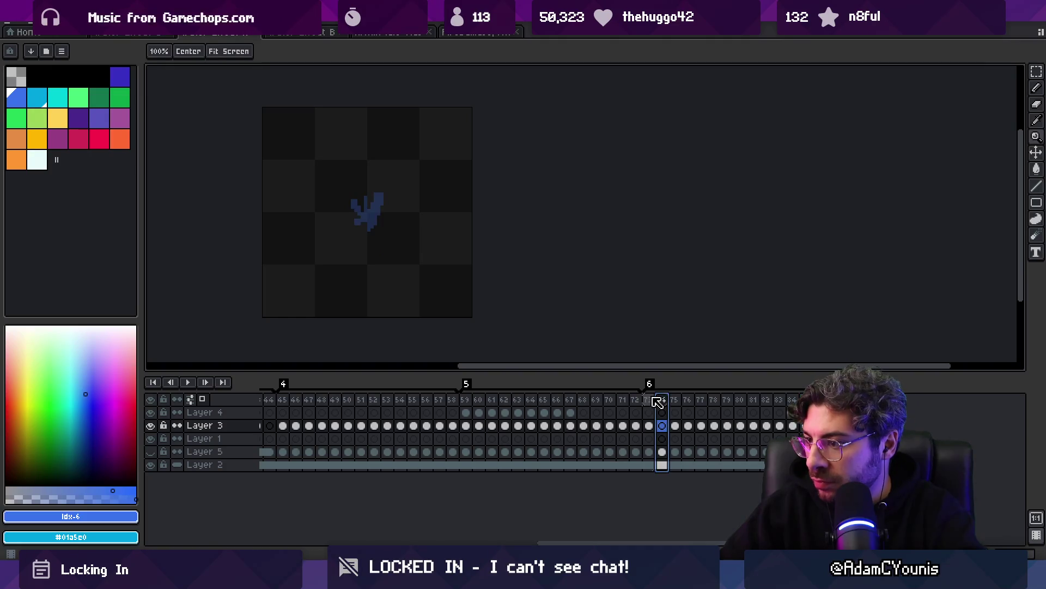
Paint blue pixels onto Layer 3's frame 73, preview the animation, then select Layer 4
key(Left)
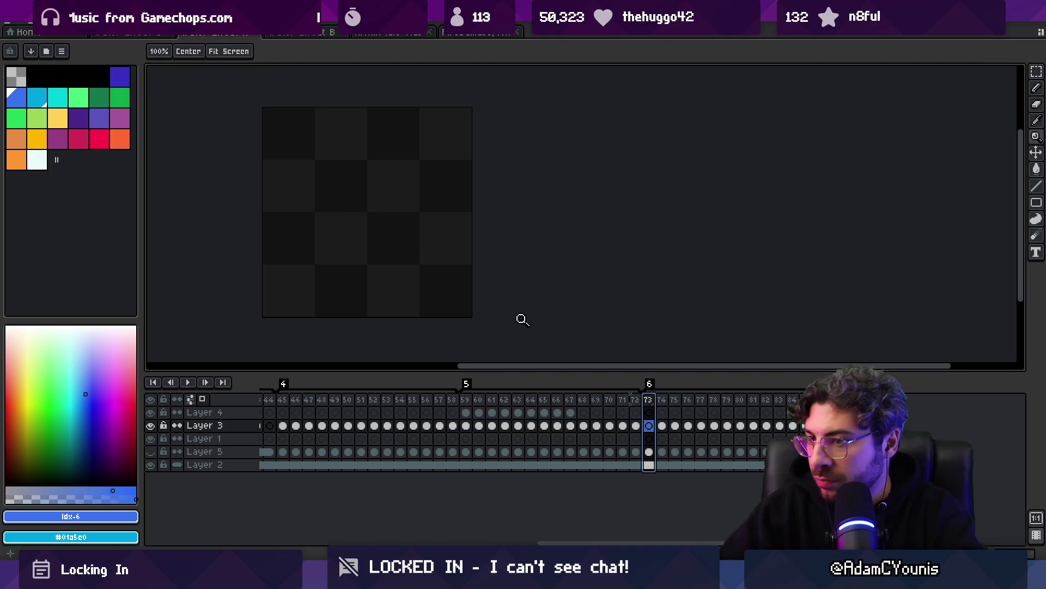
key(b)
click(657, 404)
key(Left)
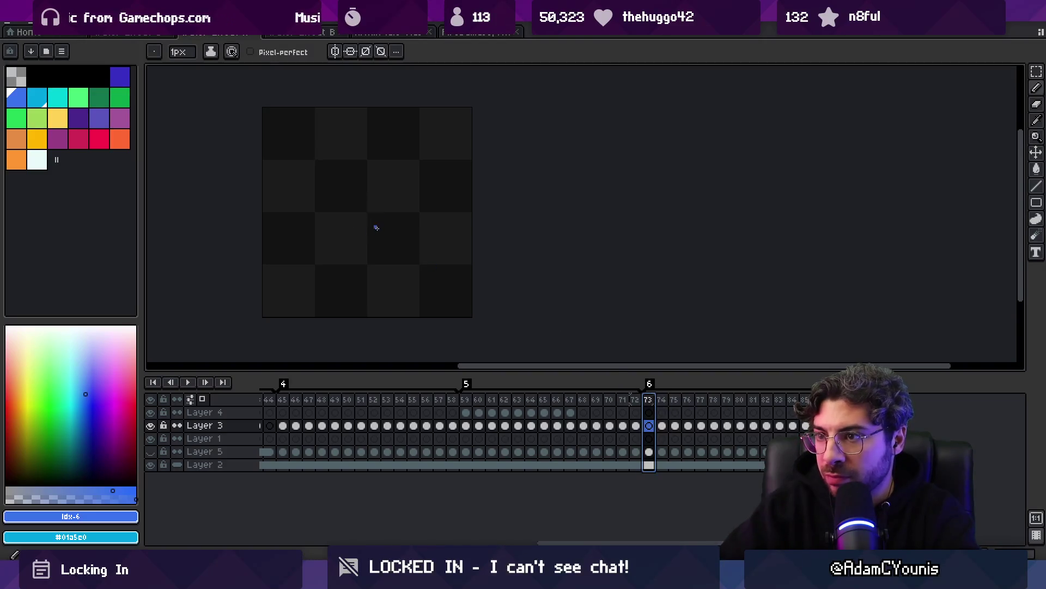
drag(361, 215, 372, 221)
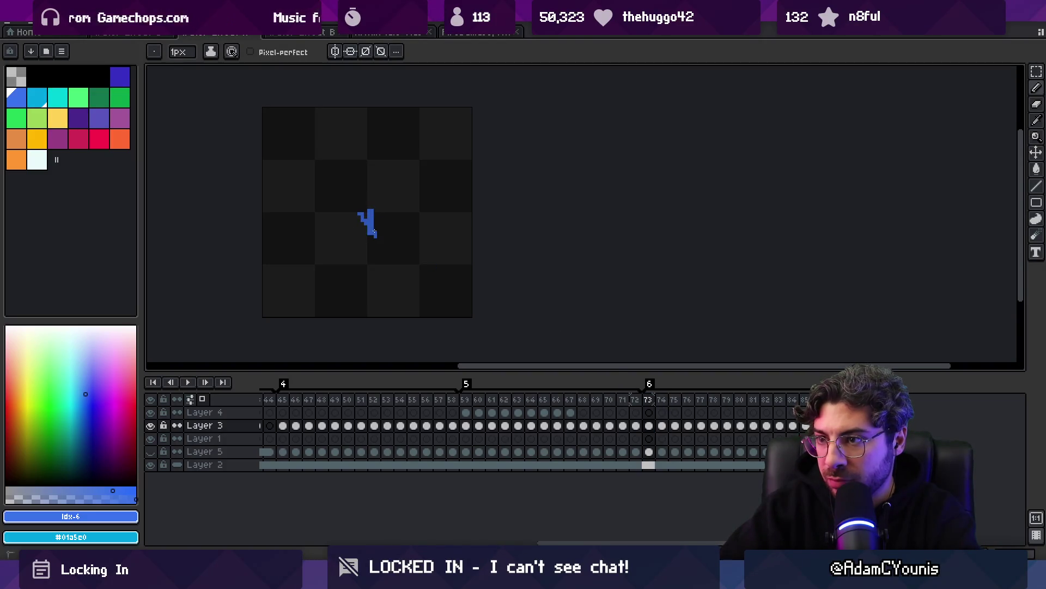
key(Right)
key(Right)
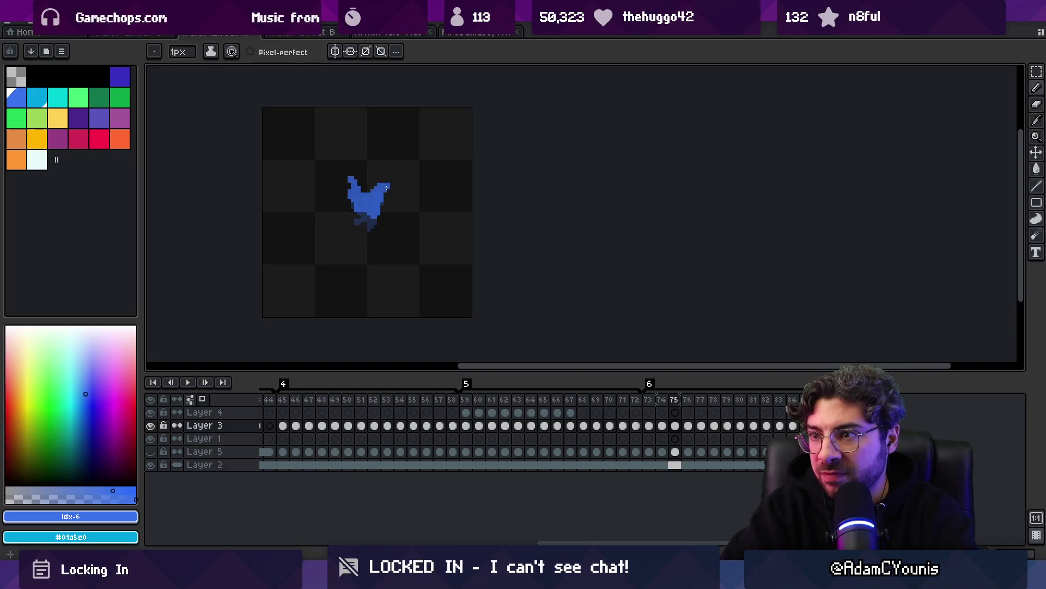
key(Return)
key(Return)
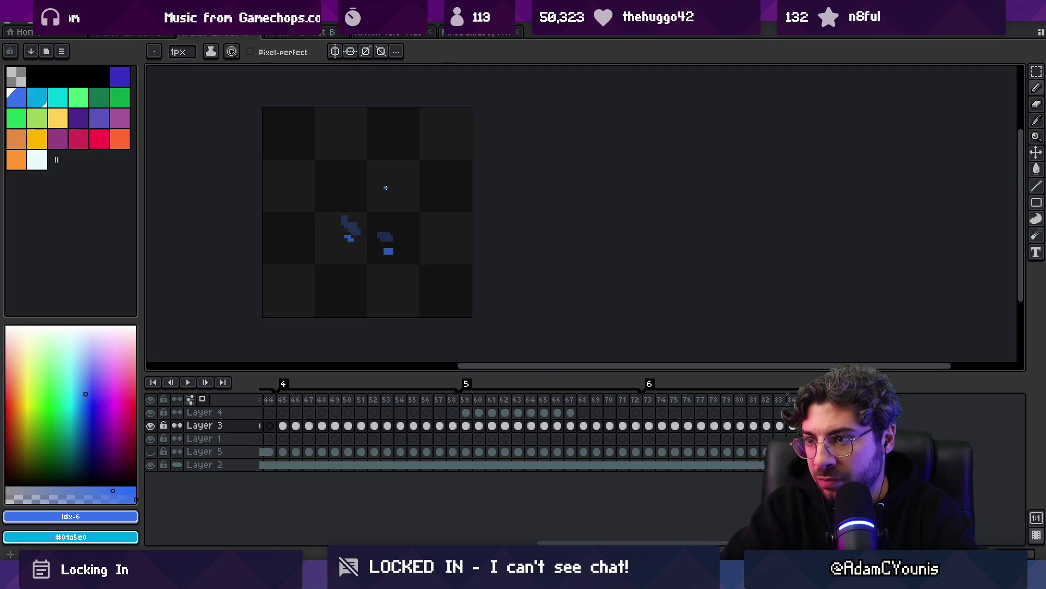
key(Up)
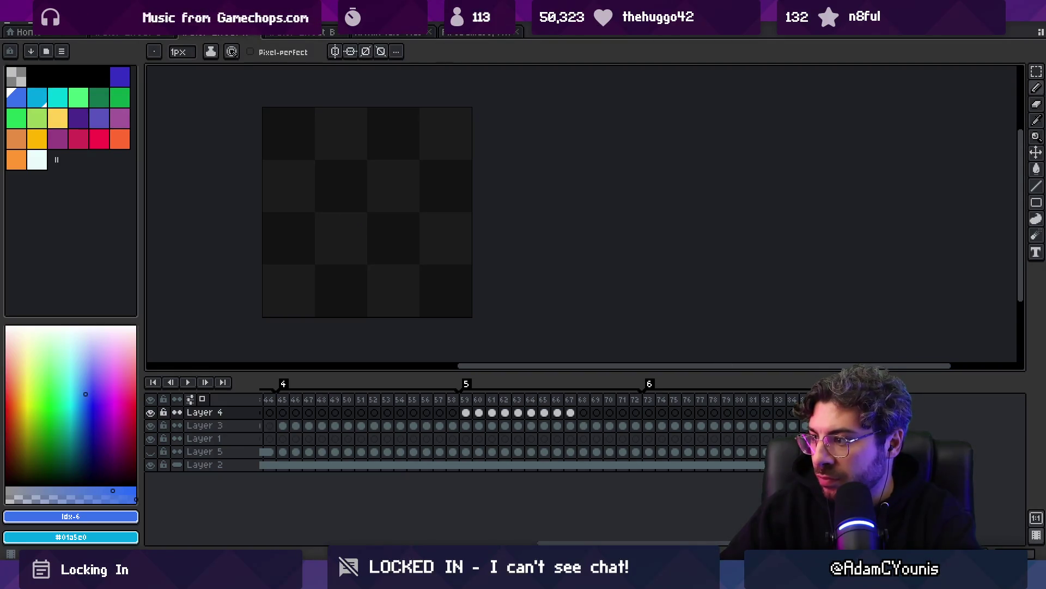
Preview the animation, then step through frames 78–84 and beyond on Layer 4, zooming out
key(Return)
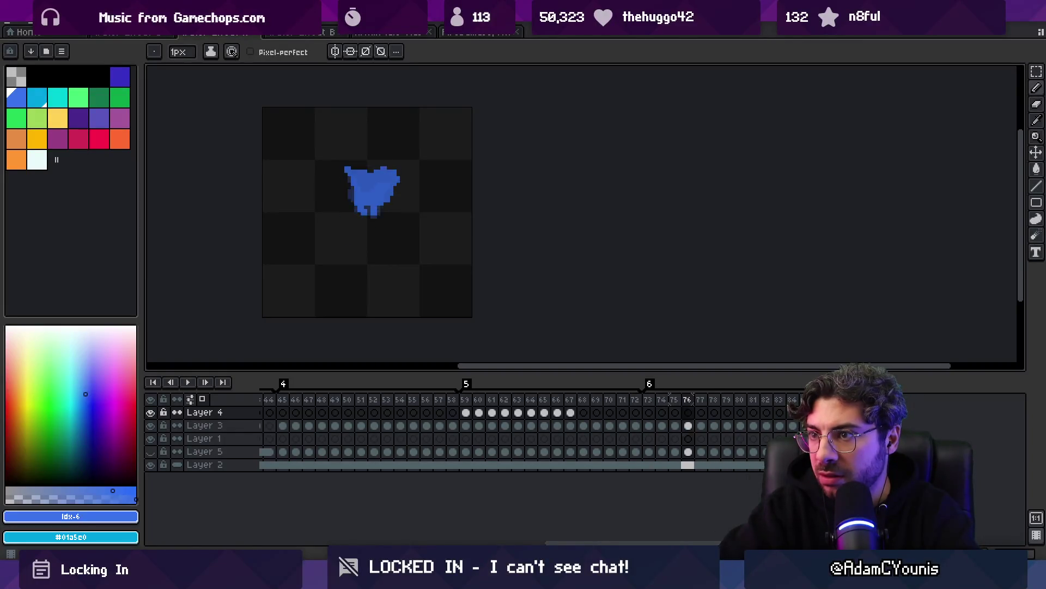
key(Return)
key(Right)
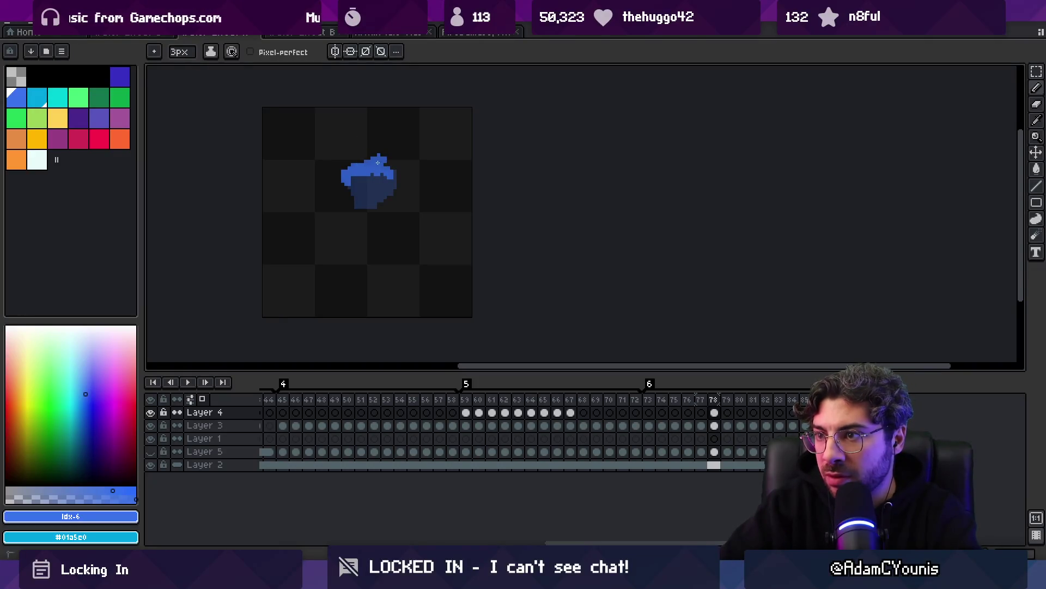
key(Right)
key(Right)
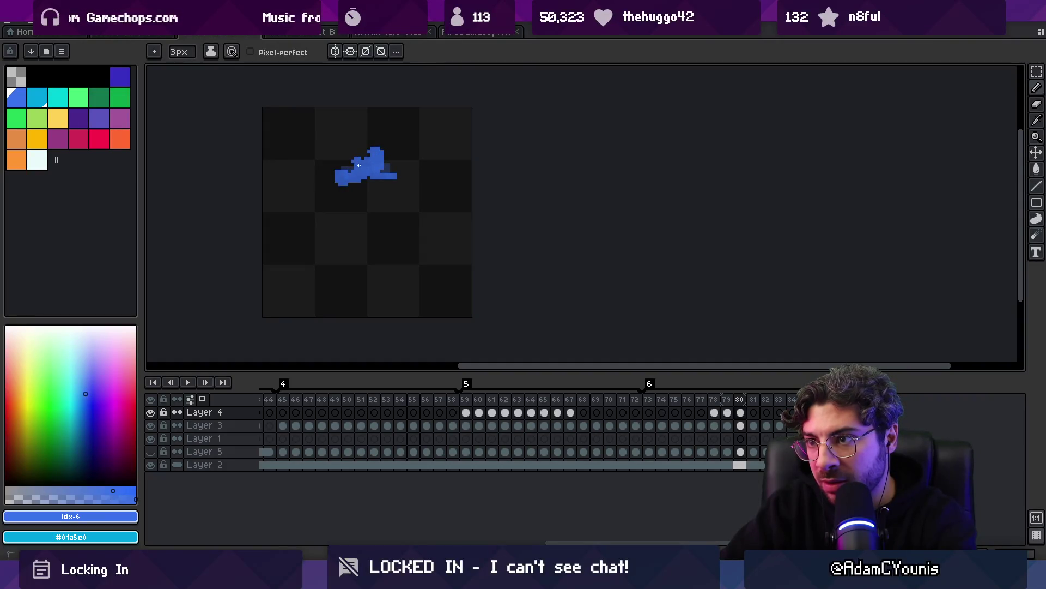
key(Right)
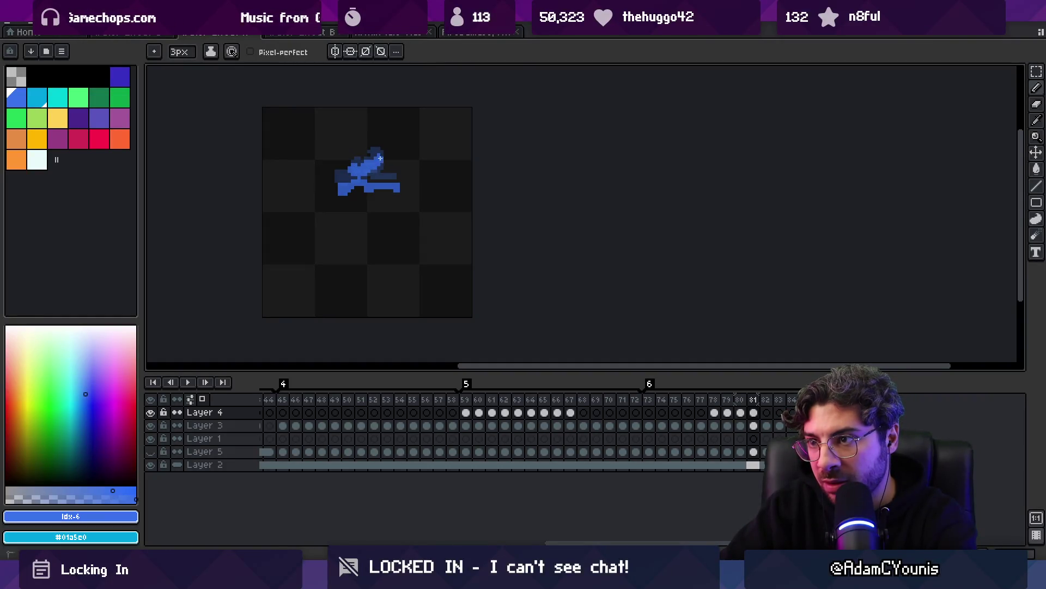
key(Right)
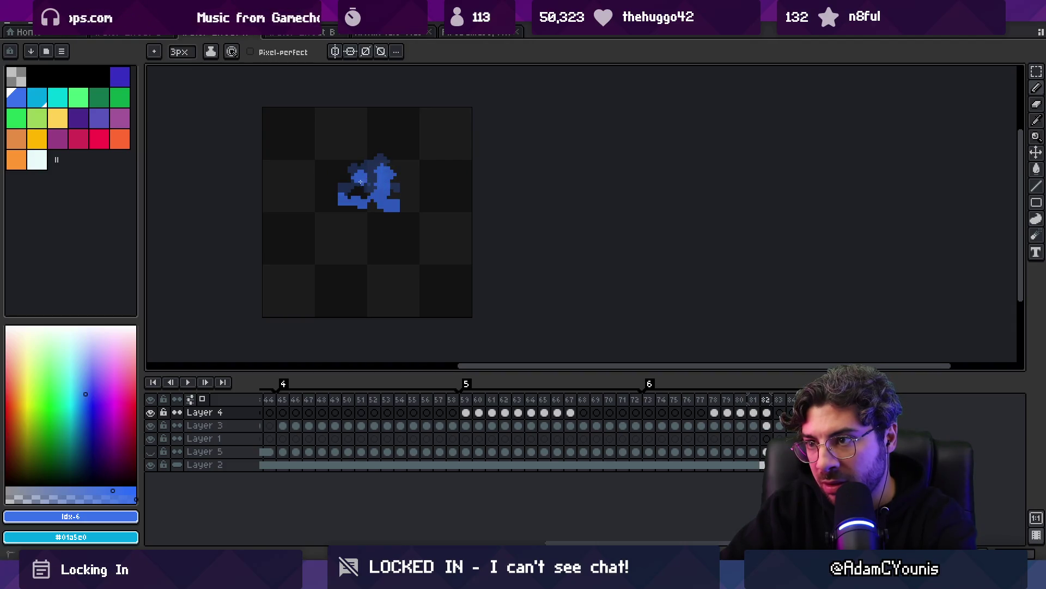
key(Right)
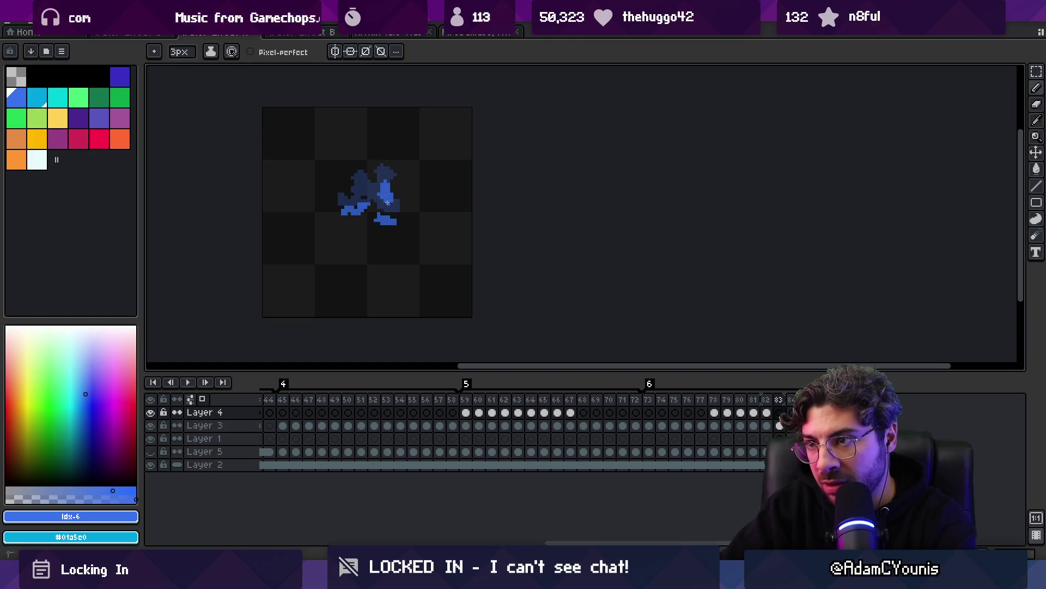
key(Right)
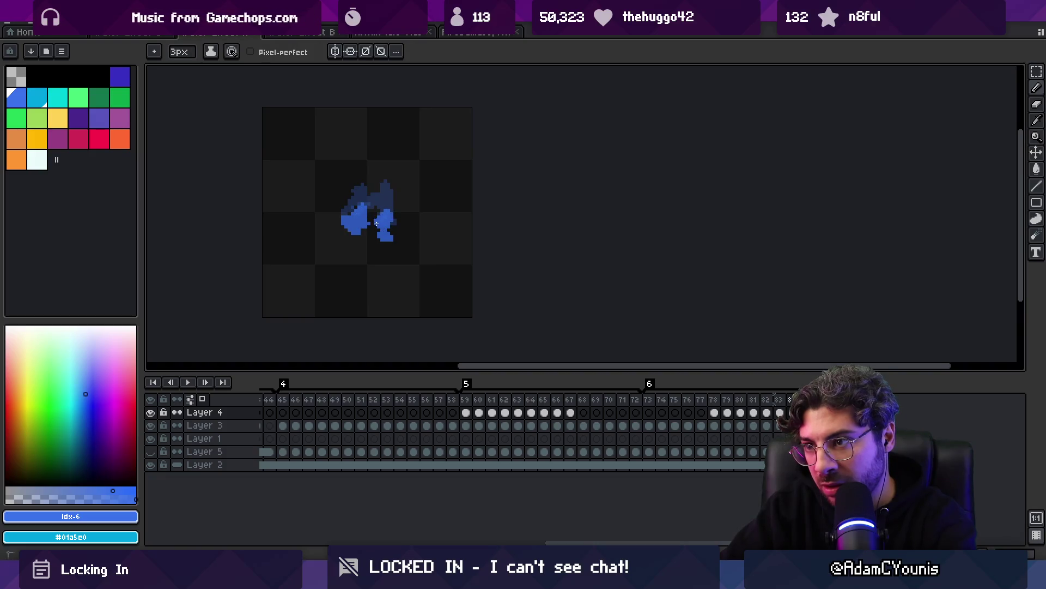
key(Right)
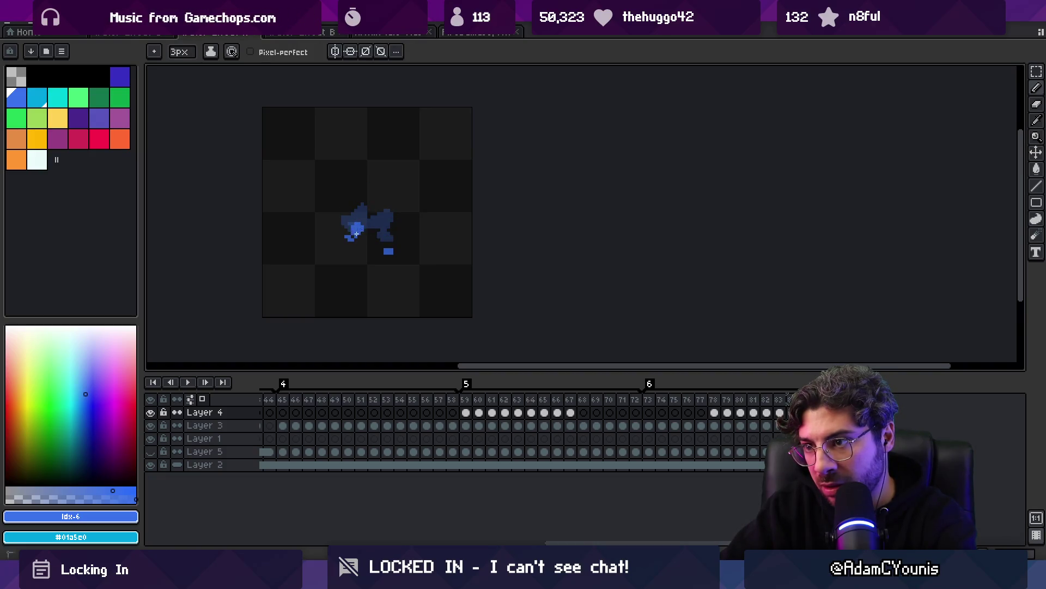
key(Right)
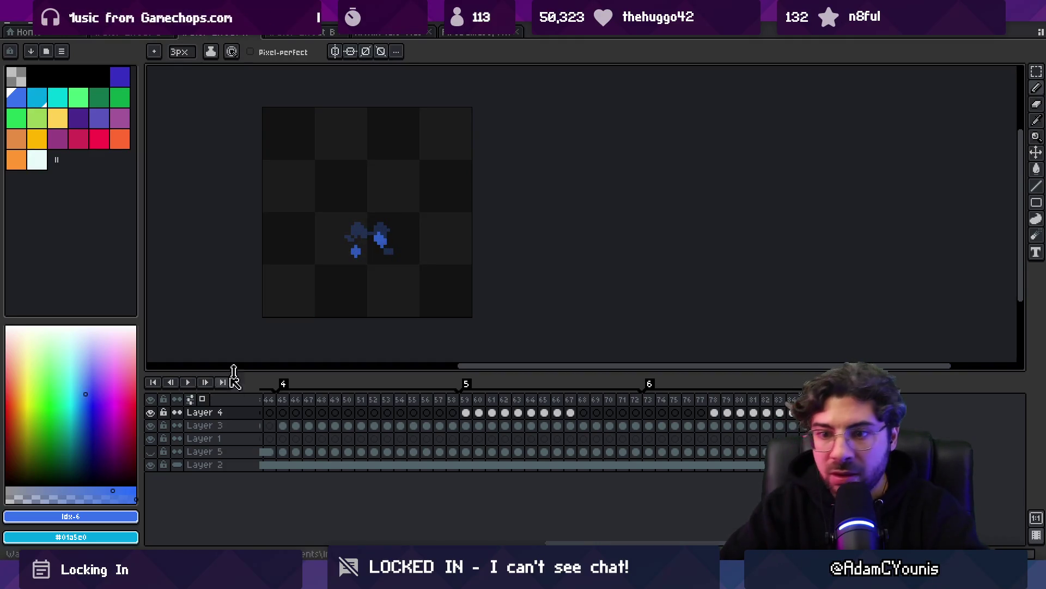
key(z)
key(minus)
Play the Layer 4 splash animation zoomed out, recentre the sprite, replay it and zoom in
click(203, 400)
click(362, 272)
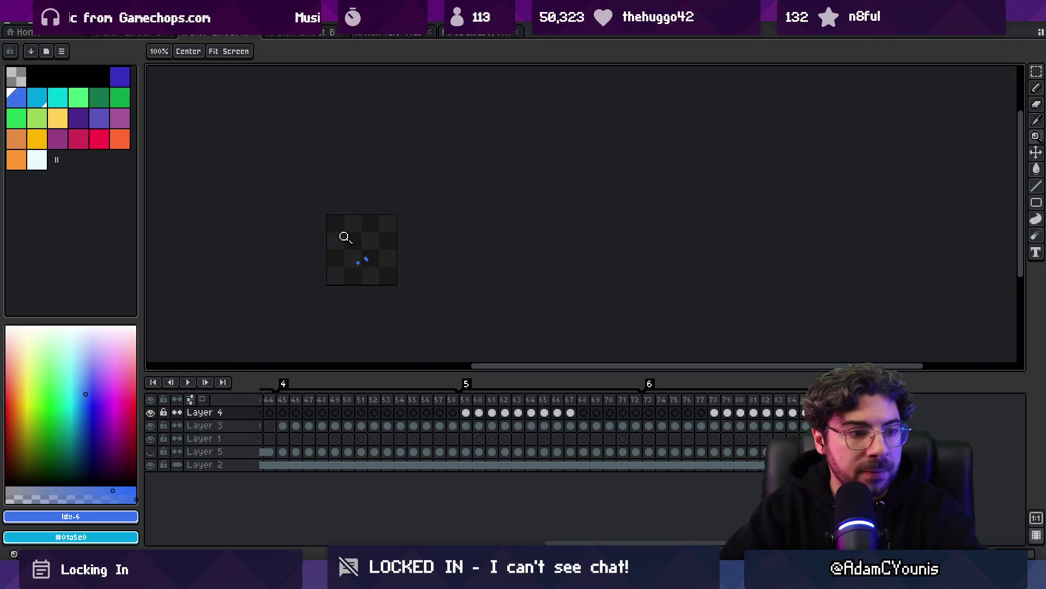
key(Return)
scroll(382, 206, down, 1)
scroll(406, 218, up, 4)
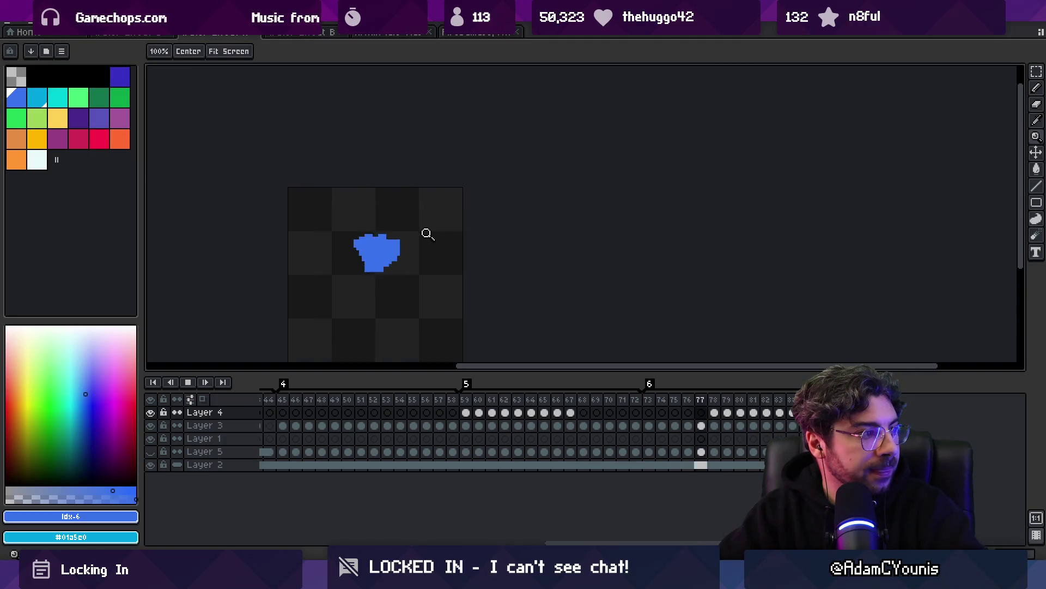
scroll(424, 264, down, 2)
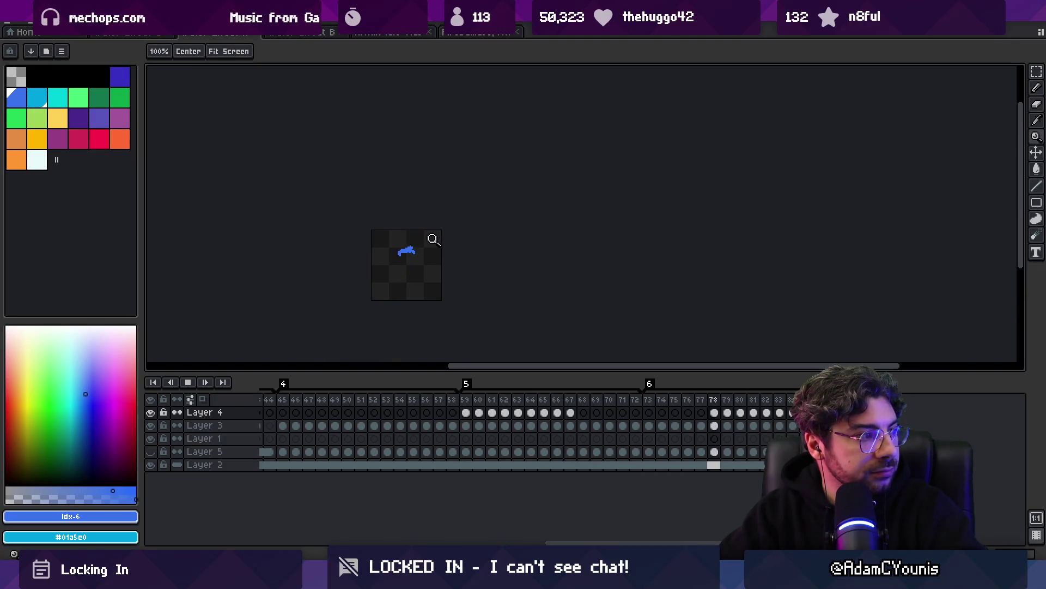
scroll(419, 272, up, 1)
drag(420, 276, 414, 245)
key(Return)
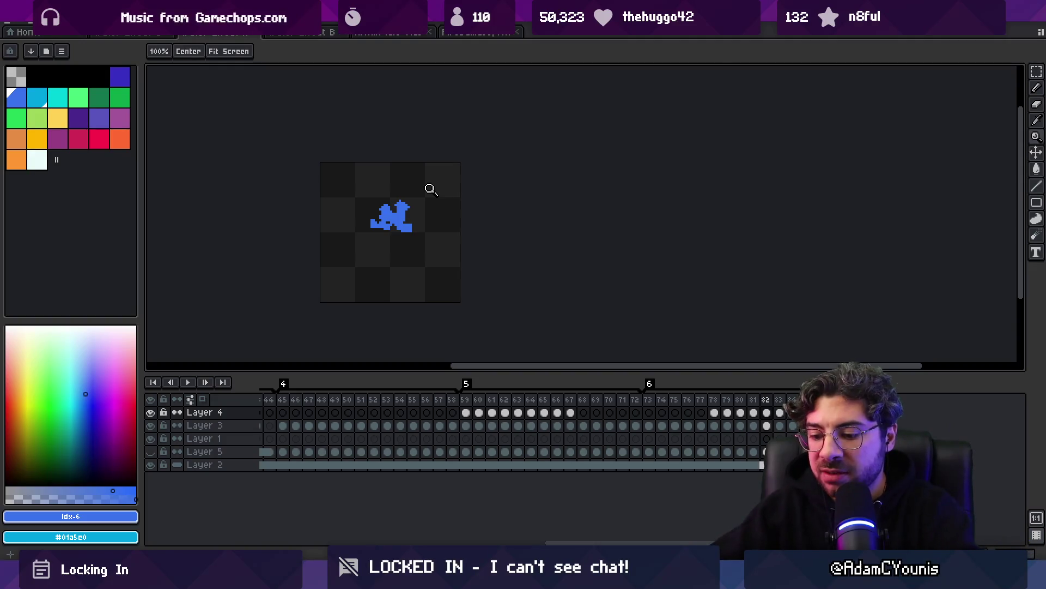
key(space)
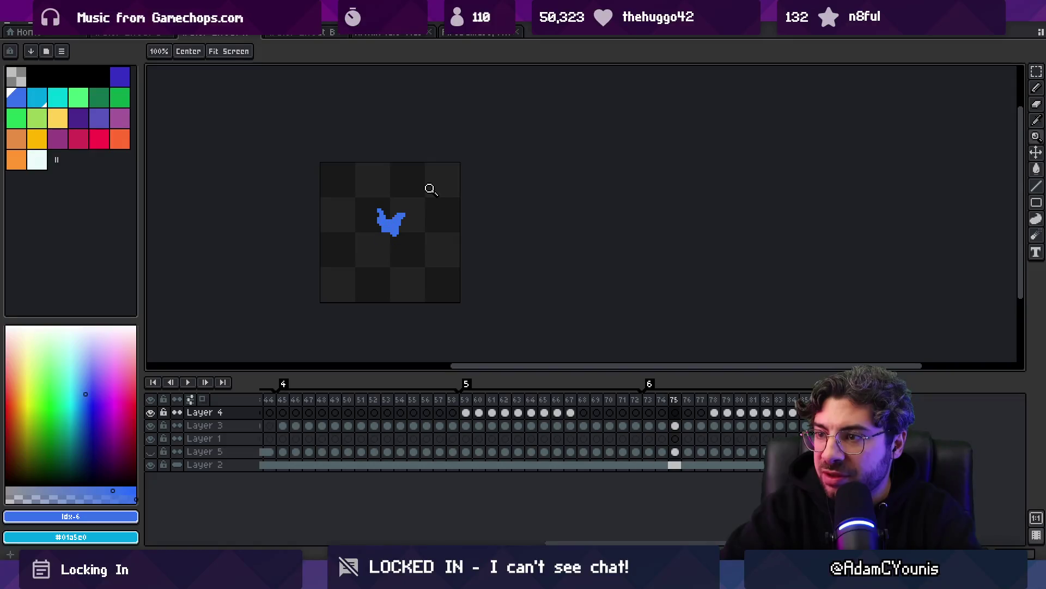
click(391, 221)
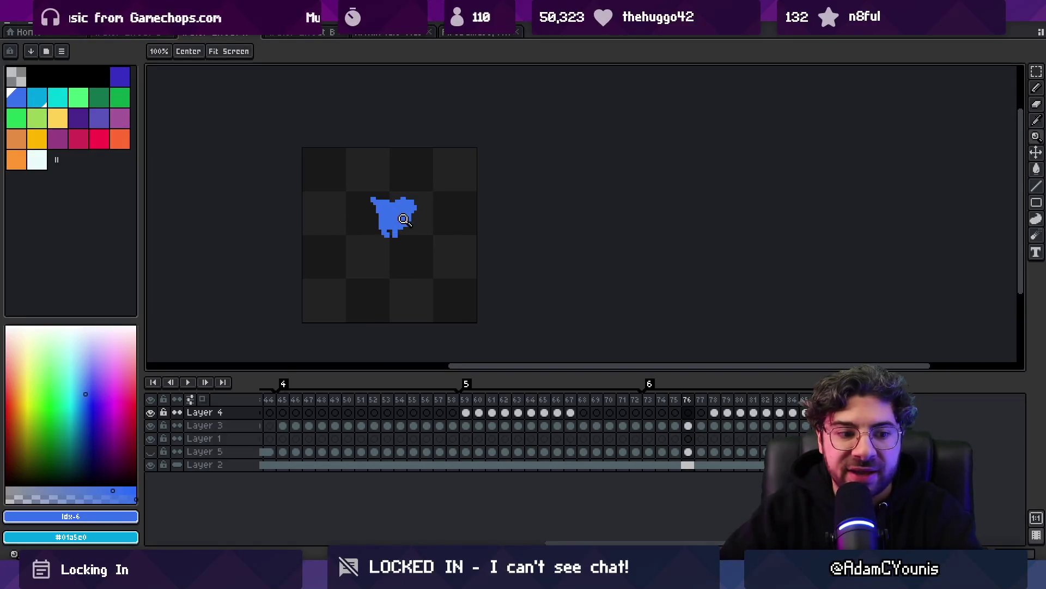
With onion skin on, redraw Layer 4's frames 78–82 into fuller, wider blue splash blobs
key(b)
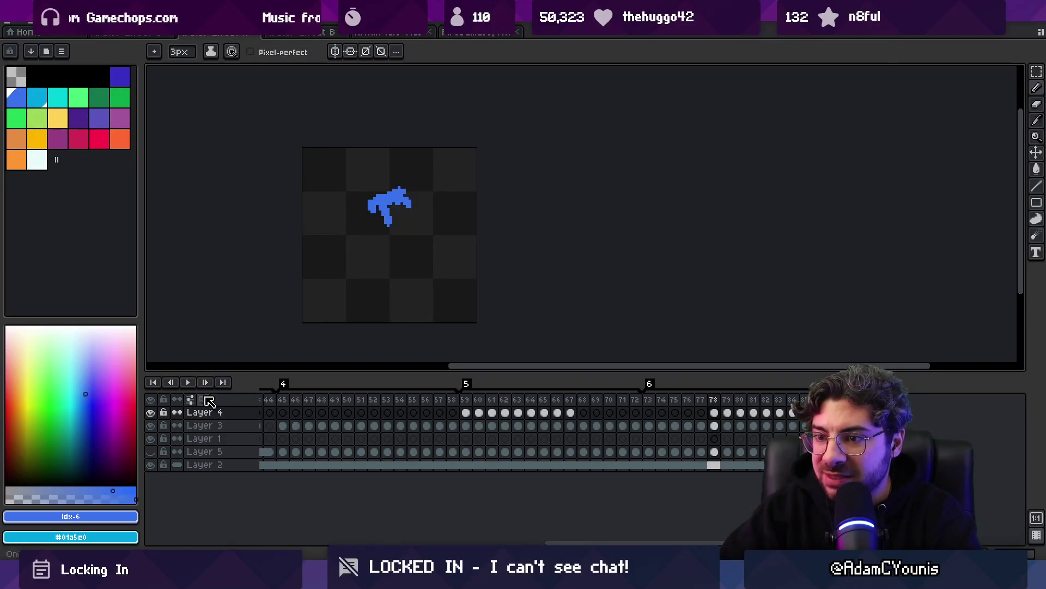
key(F3)
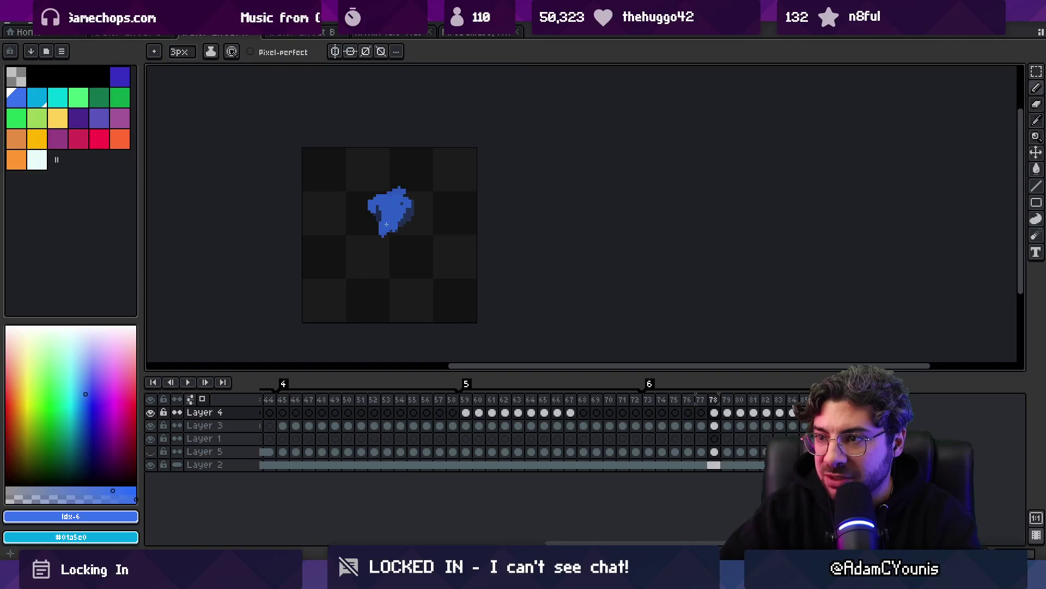
key(period)
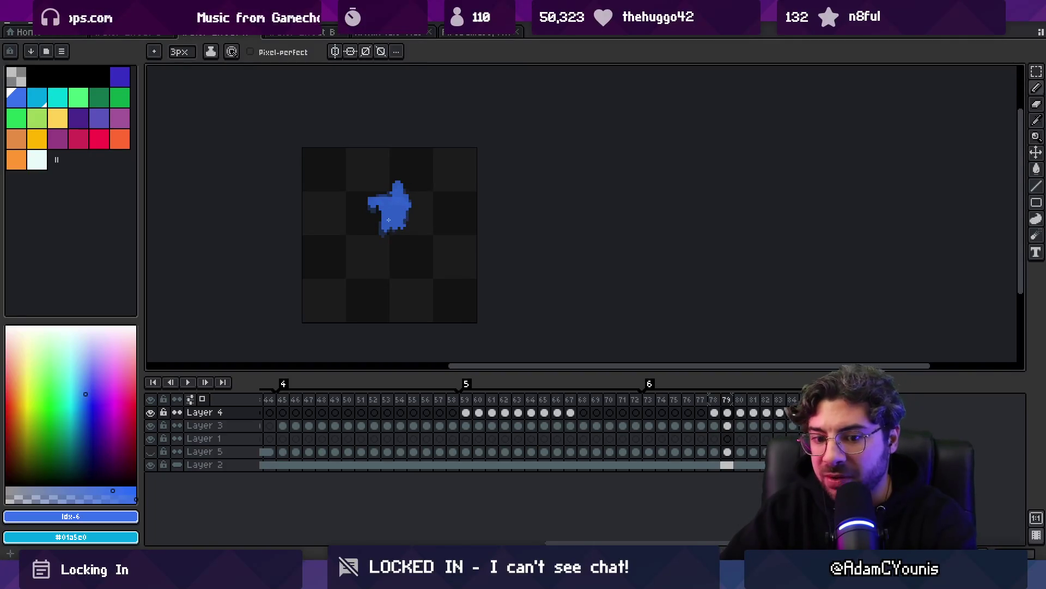
key(period)
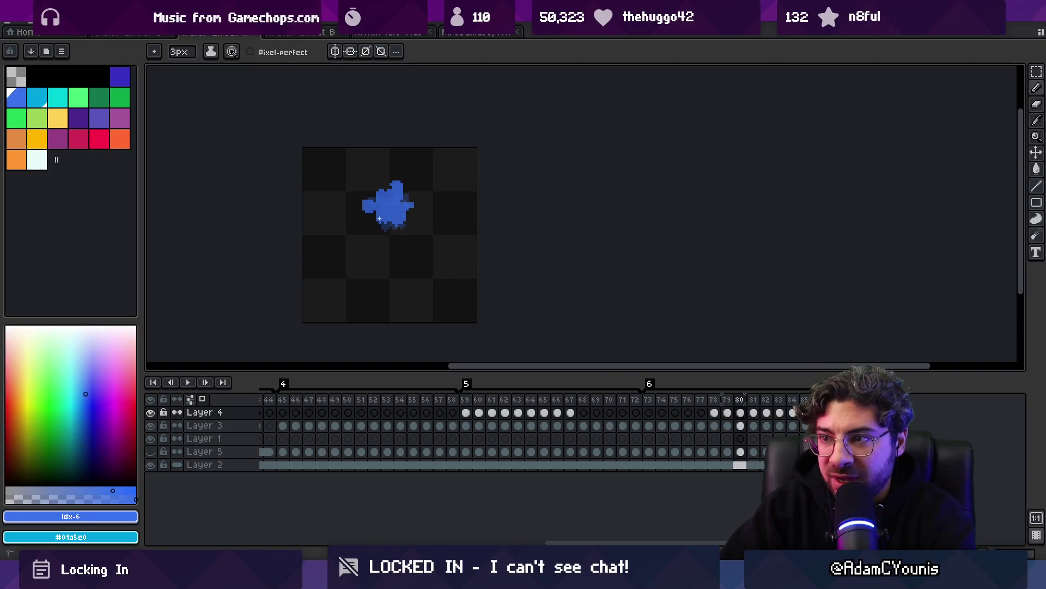
key(period)
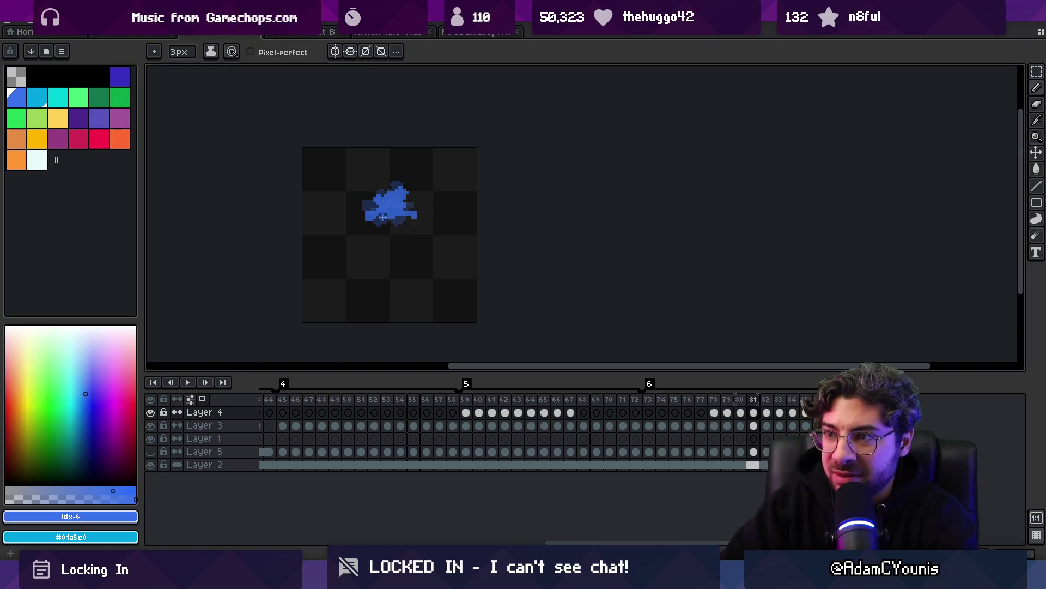
key(period)
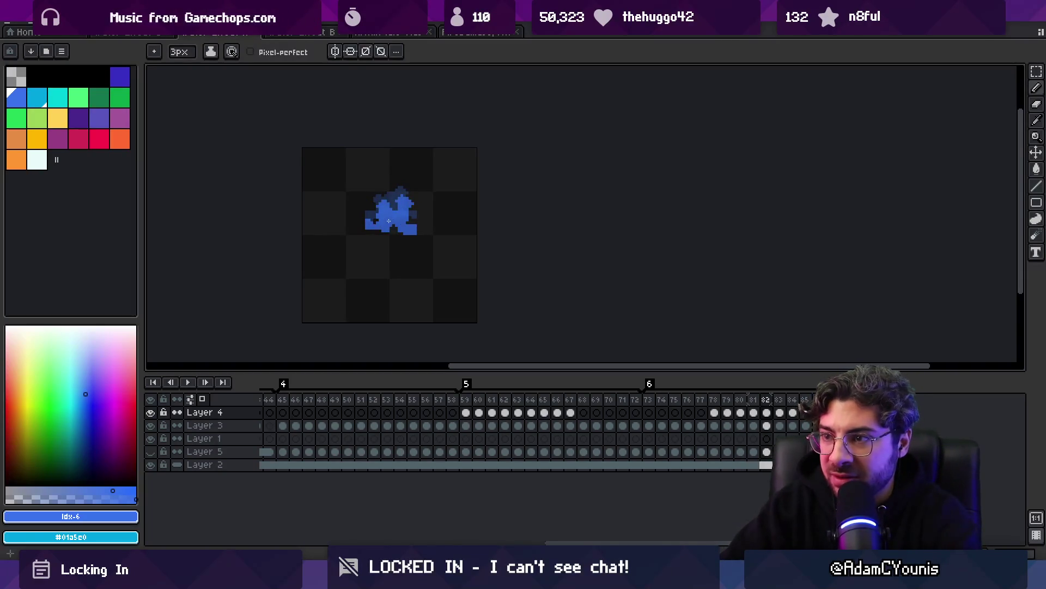
key(period)
Replay the splash animation and zoom in to check the reshaped frames
key(Return)
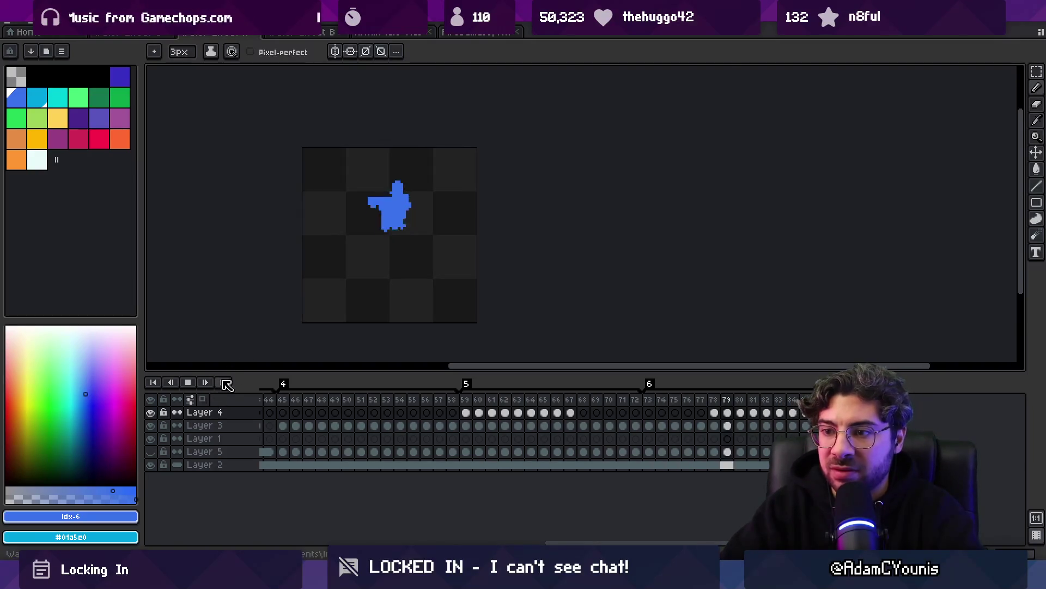
key(z)
scroll(387, 224, down, 3)
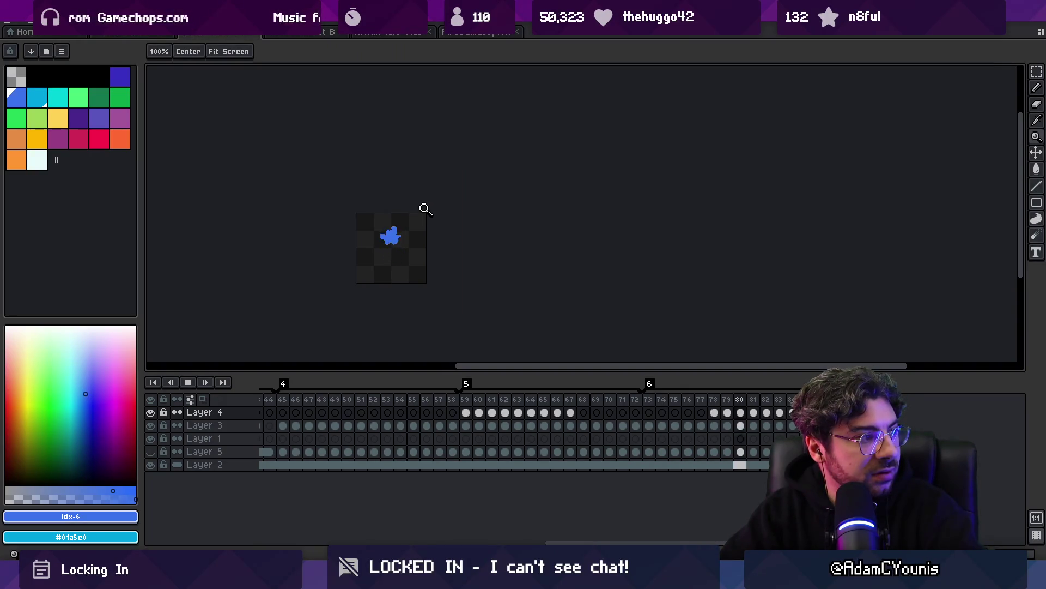
scroll(398, 248, up, 3)
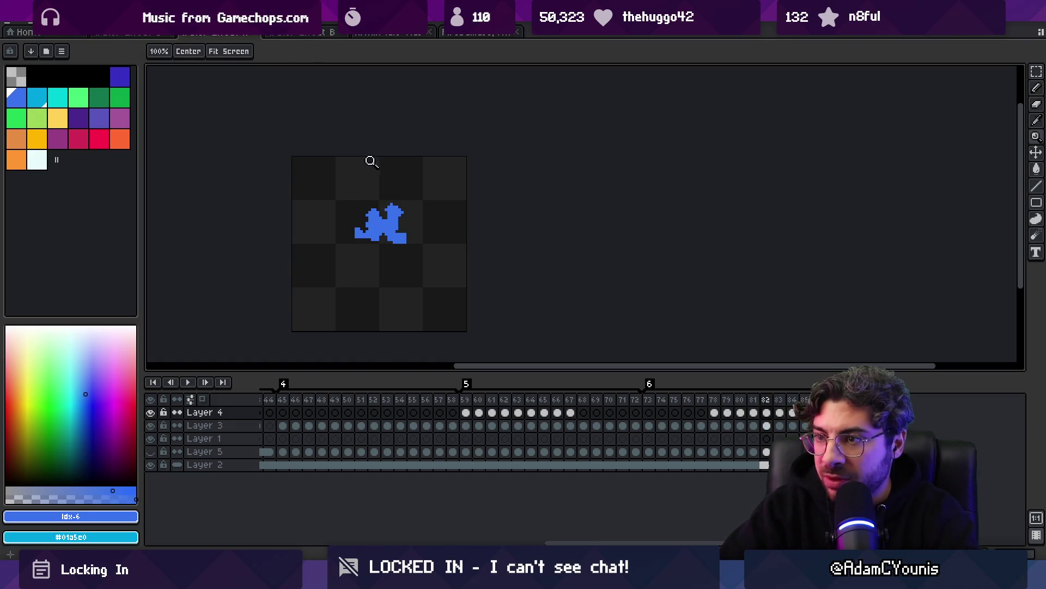
key(b)
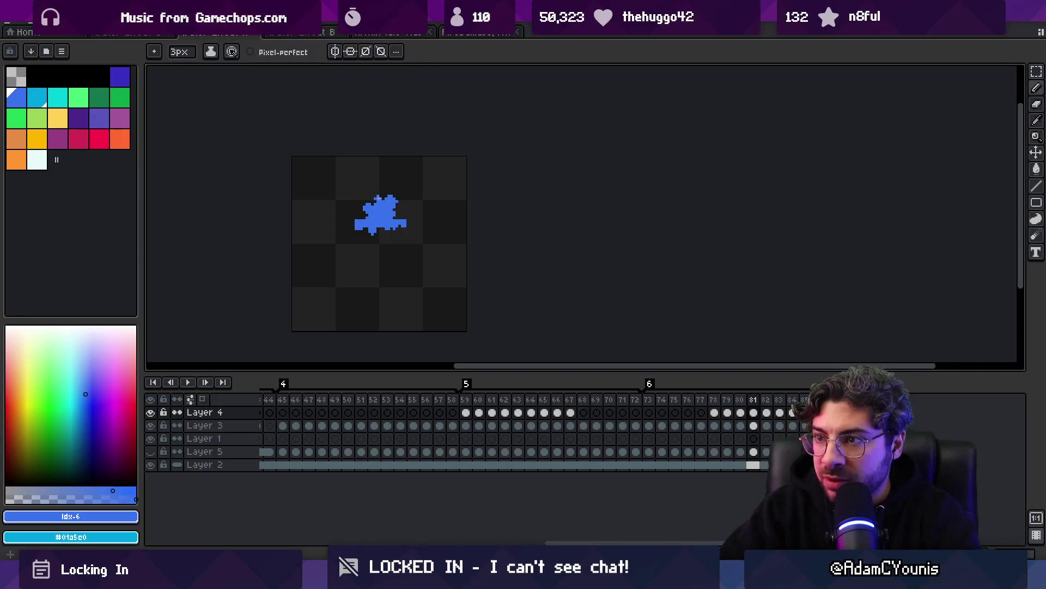